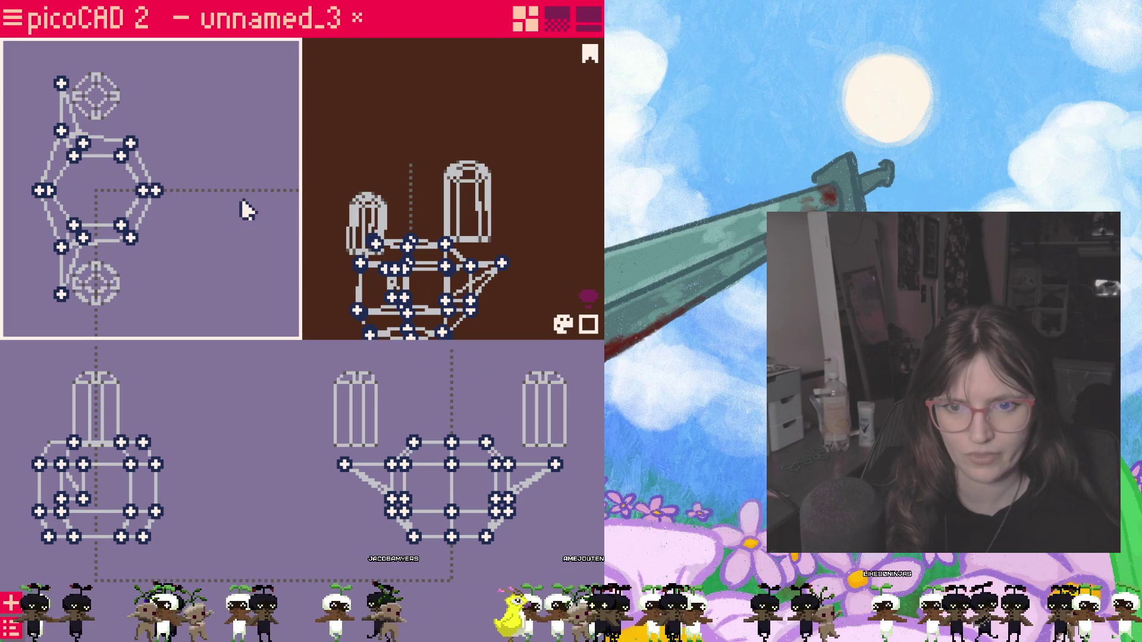
Step: Switch from the modelling layout to the texture painting workspace
{"action": "left_click", "coordinate": [557, 19]}
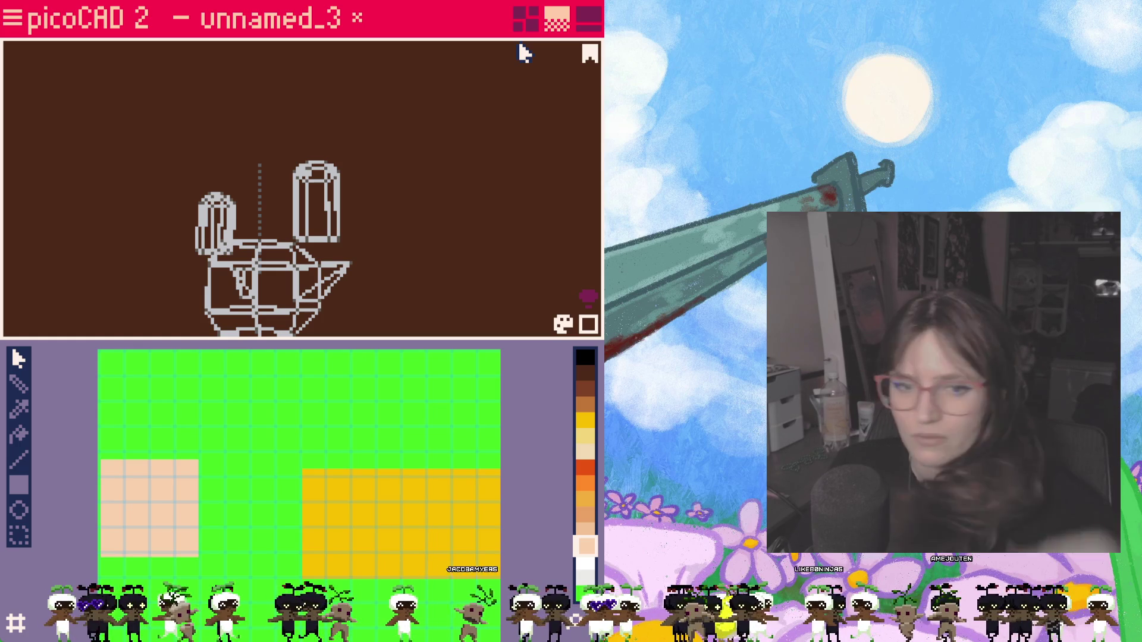
Step: Move the square face's UV mapping onto the beige patch of the texture
{"action": "mouse_move", "coordinate": [381, 233]}
{"action": "right_mouse_down"}
{"action": "mouse_move", "coordinate": [489, 274]}
{"action": "mouse_move", "coordinate": [458, 282]}
{"action": "right_mouse_up"}
{"action": "mouse_move", "coordinate": [393, 296]}
{"action": "right_mouse_down"}
{"action": "mouse_move", "coordinate": [278, 257]}
{"action": "mouse_move", "coordinate": [536, 246]}
{"action": "mouse_move", "coordinate": [112, 255]}
{"action": "mouse_move", "coordinate": [420, 255]}
{"action": "mouse_move", "coordinate": [225, 255]}
{"action": "mouse_move", "coordinate": [258, 264]}
{"action": "mouse_move", "coordinate": [258, 251]}
{"action": "mouse_move", "coordinate": [236, 267]}
{"action": "mouse_move", "coordinate": [309, 221]}
{"action": "right_mouse_up"}
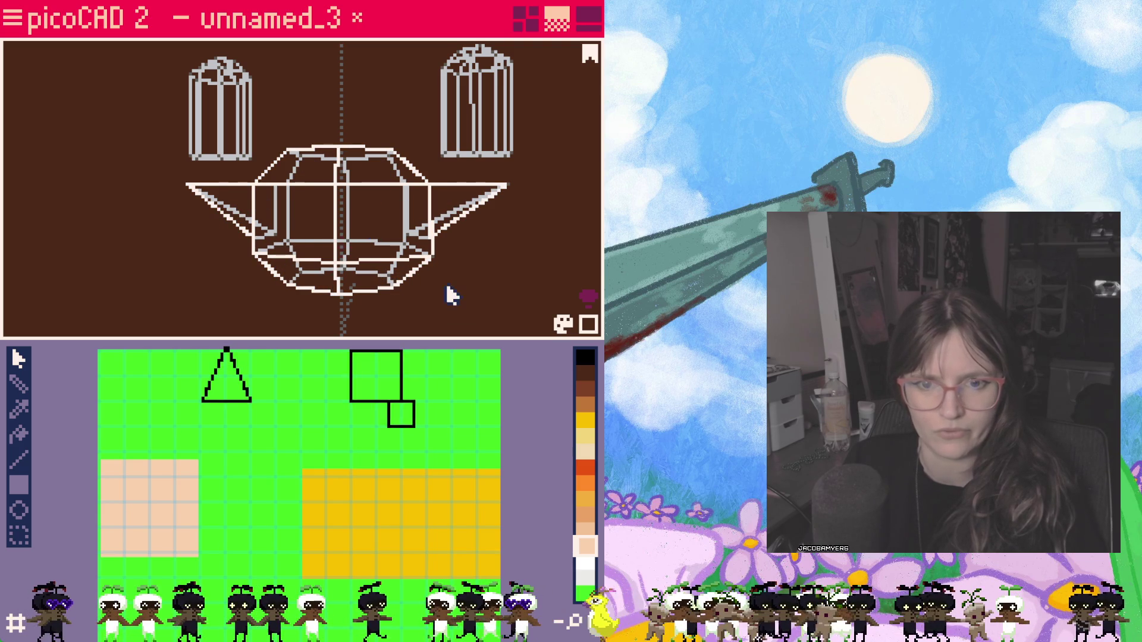
{"action": "left_click", "coordinate": [375, 377]}
{"action": "left_click_drag", "start_coordinate": [375, 376], "coordinate": [161, 516]}
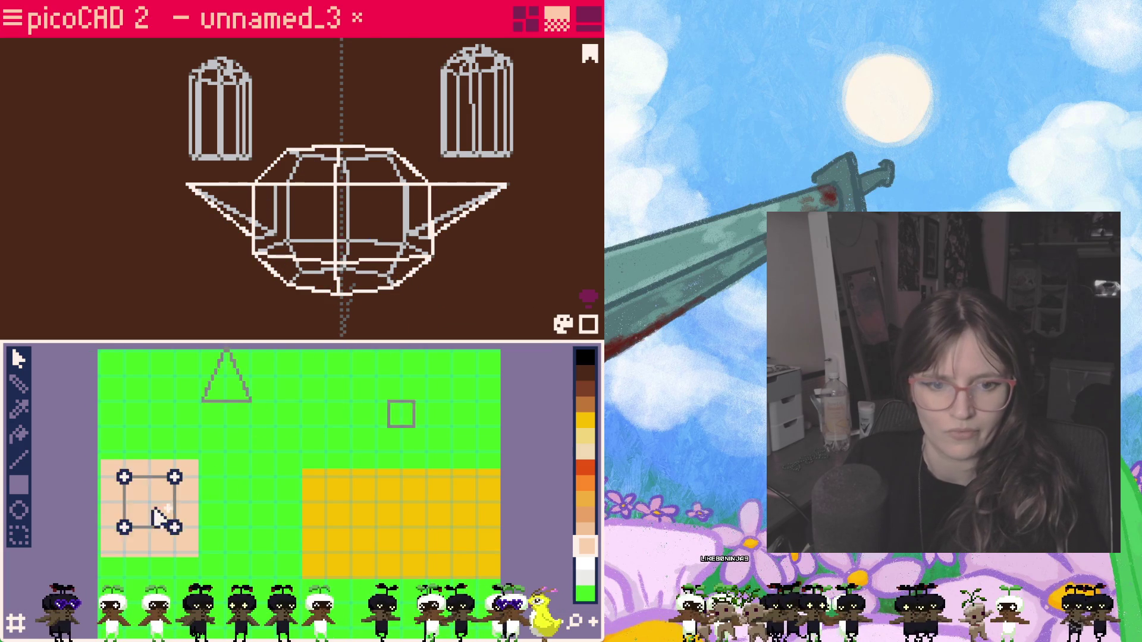
Step: Move the triangle and small square face UVs onto the beige patch, then return to modelling
{"action": "mouse_move", "coordinate": [223, 386]}
{"action": "left_mouse_down"}
{"action": "mouse_move", "coordinate": [134, 474]}
{"action": "mouse_move", "coordinate": [243, 403]}
{"action": "left_mouse_up"}
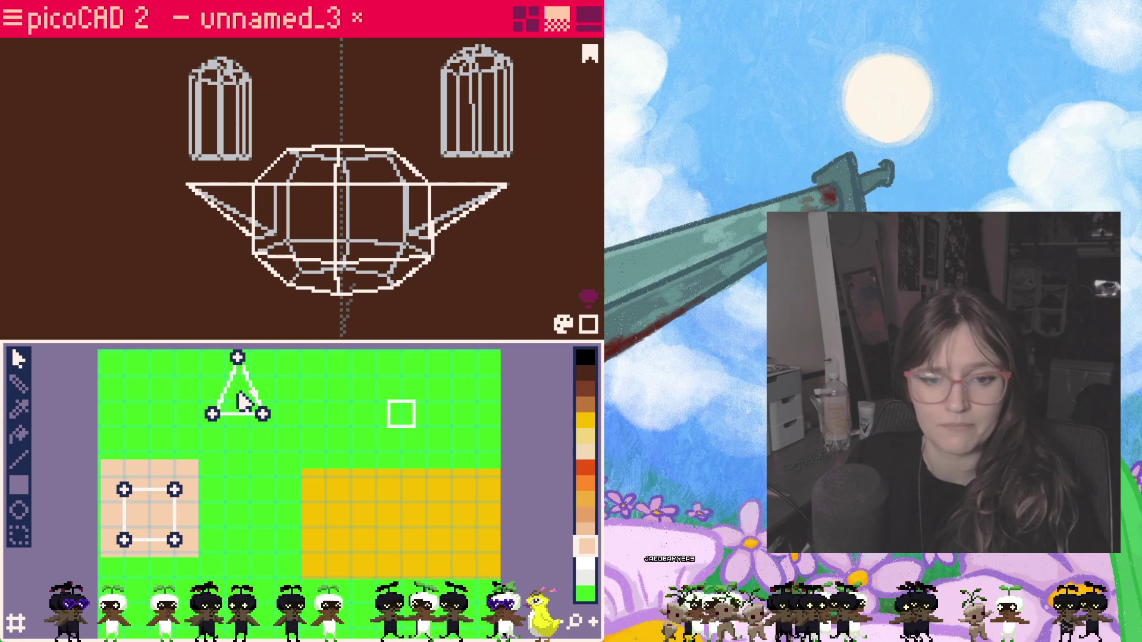
{"action": "left_click", "coordinate": [259, 405]}
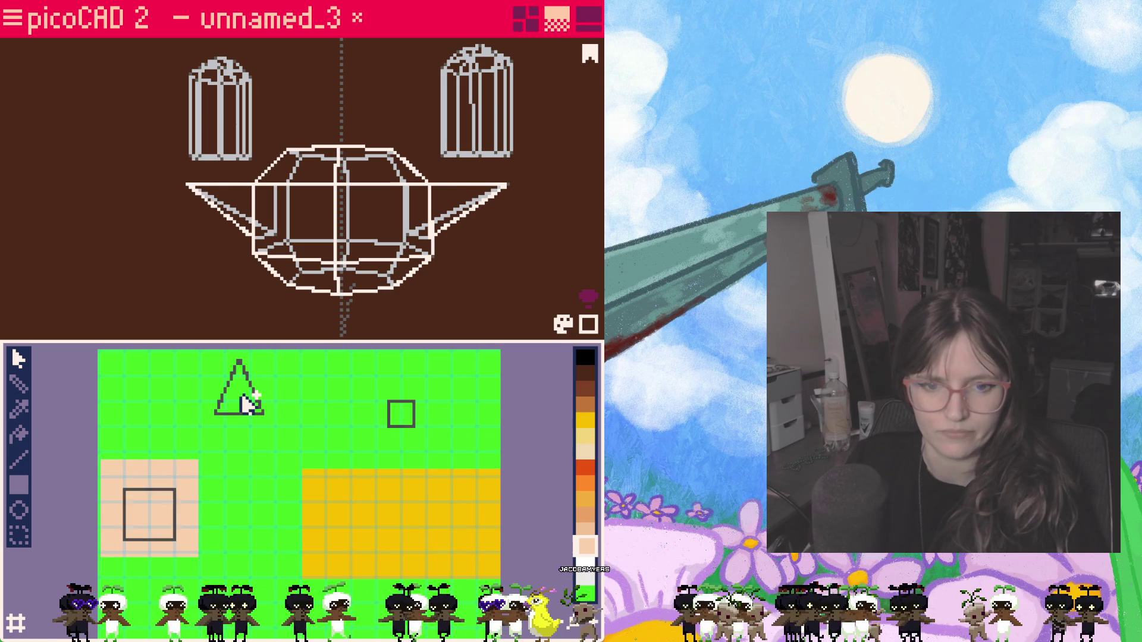
{"action": "left_click_drag", "start_coordinate": [253, 404], "coordinate": [150, 504]}
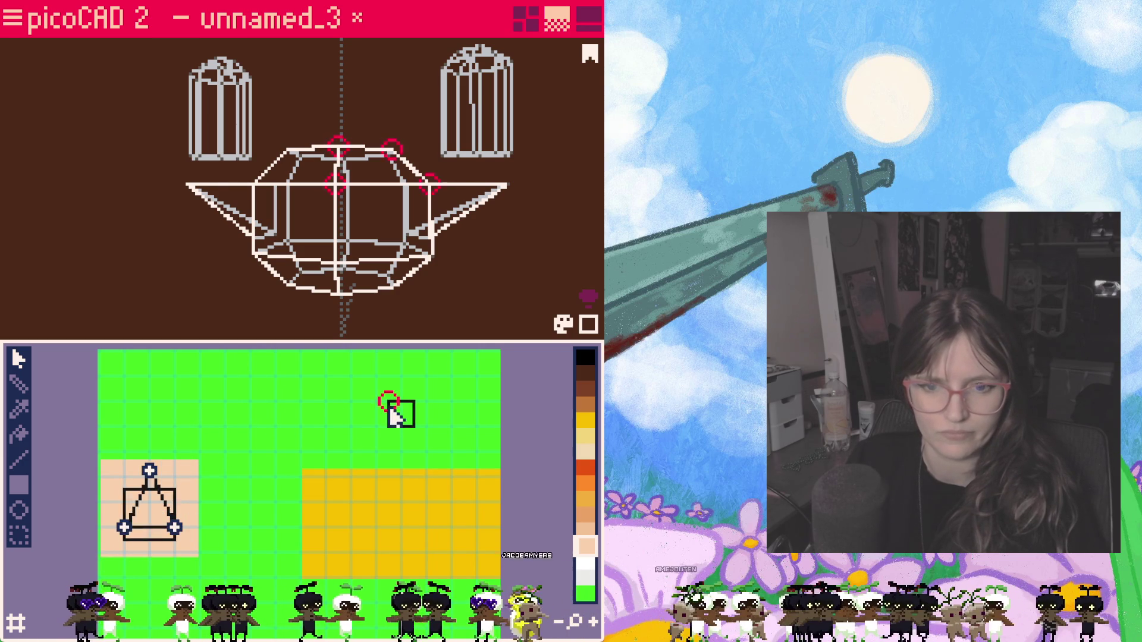
{"action": "mouse_move", "coordinate": [401, 420]}
{"action": "left_mouse_down"}
{"action": "mouse_move", "coordinate": [184, 482]}
{"action": "mouse_move", "coordinate": [154, 450]}
{"action": "left_mouse_up"}
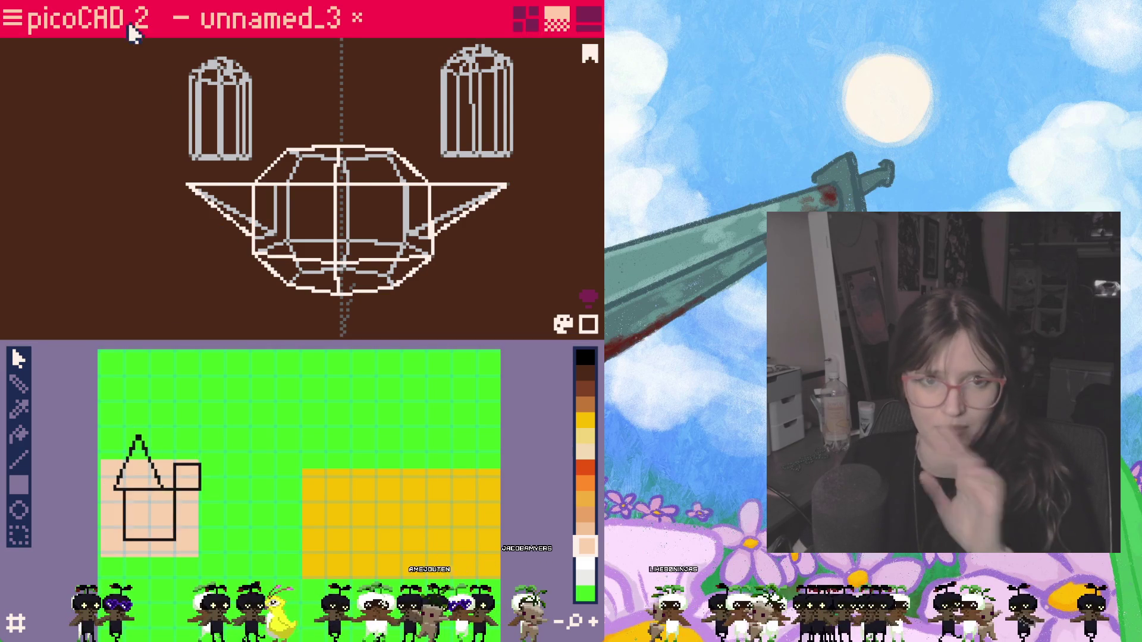
{"action": "left_click", "coordinate": [526, 20]}
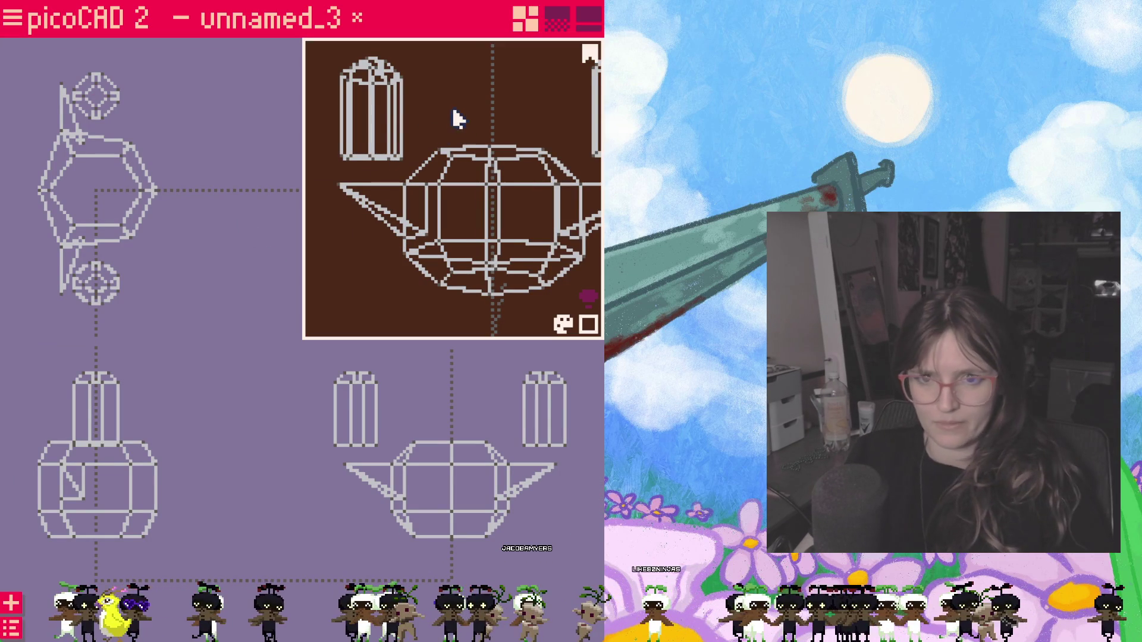
Step: Show the creature in solid colours in the 3D preview, then return to texture painting
{"action": "right_click_drag", "start_coordinate": [365, 200], "coordinate": [499, 187]}
{"action": "left_click", "coordinate": [500, 187]}
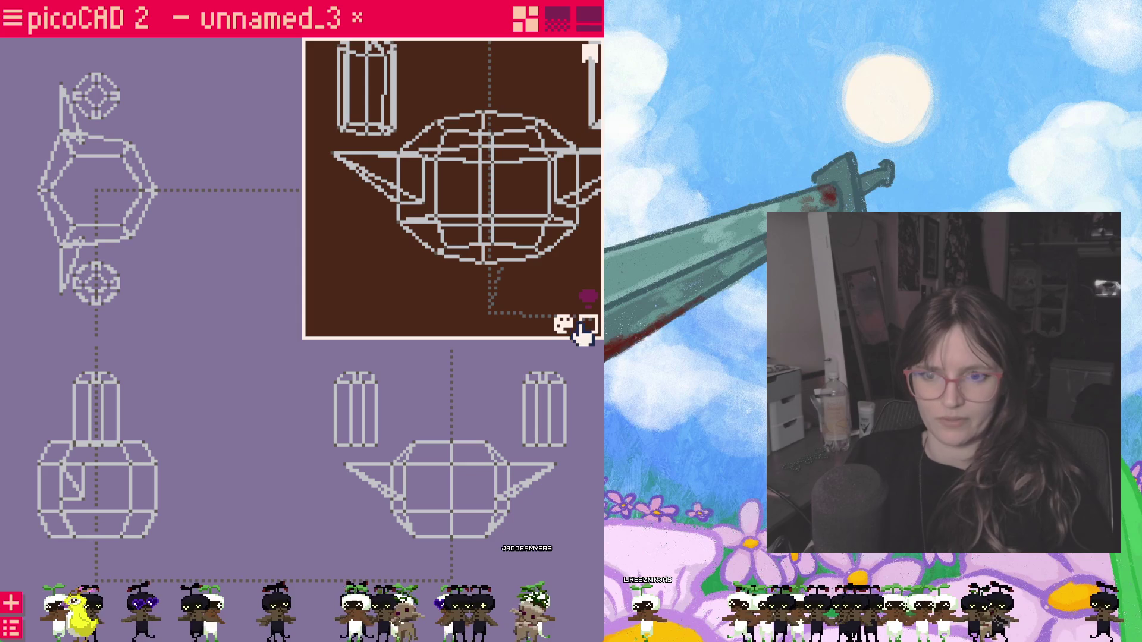
{"action": "left_click", "coordinate": [587, 326]}
{"action": "mouse_move", "coordinate": [477, 305]}
{"action": "right_mouse_down"}
{"action": "mouse_move", "coordinate": [415, 276]}
{"action": "mouse_move", "coordinate": [578, 272]}
{"action": "mouse_move", "coordinate": [553, 312]}
{"action": "mouse_move", "coordinate": [326, 312]}
{"action": "mouse_move", "coordinate": [582, 308]}
{"action": "mouse_move", "coordinate": [379, 307]}
{"action": "mouse_move", "coordinate": [517, 313]}
{"action": "mouse_move", "coordinate": [413, 308]}
{"action": "mouse_move", "coordinate": [366, 174]}
{"action": "right_mouse_up"}
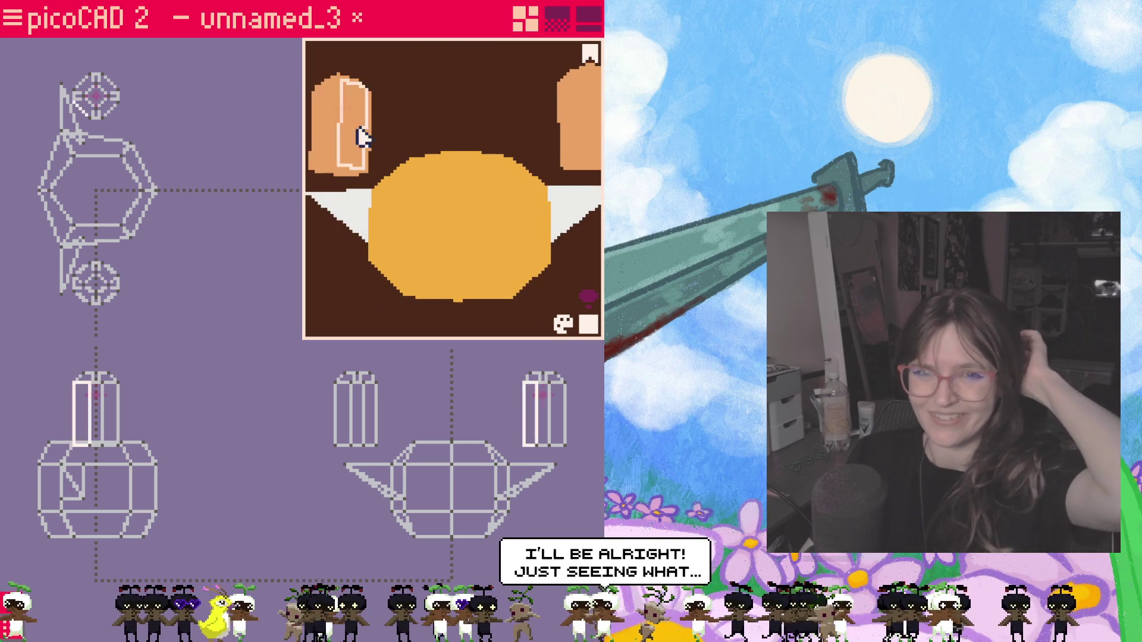
{"action": "left_click", "coordinate": [557, 18]}
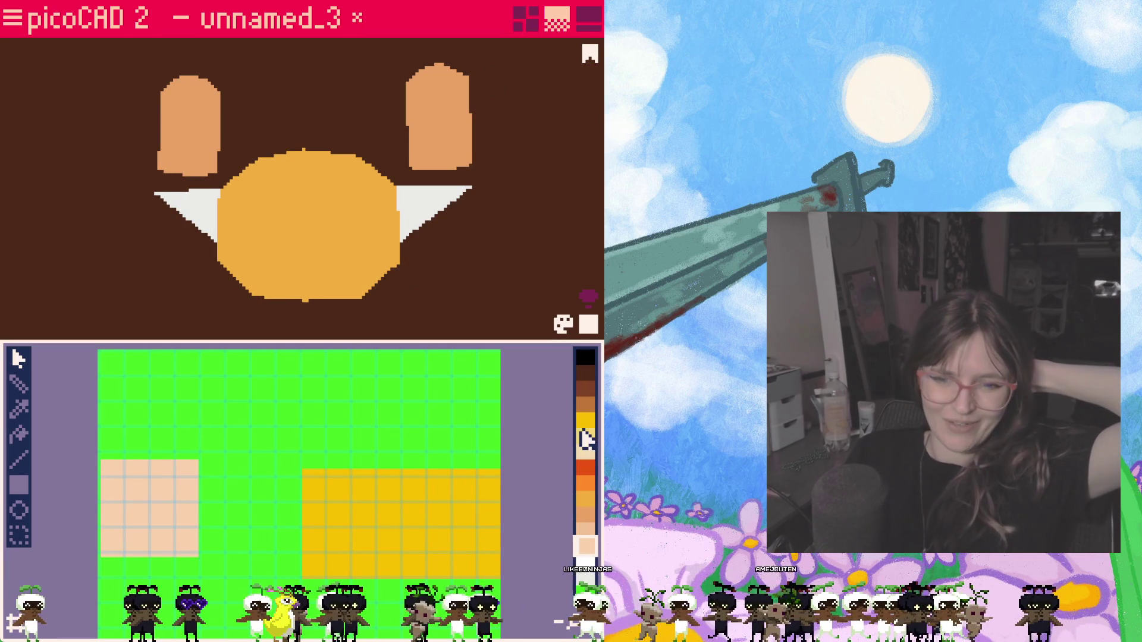
Step: Turn on shaded rendering of the creature and bring up the palette controls
{"action": "left_click", "coordinate": [322, 238]}
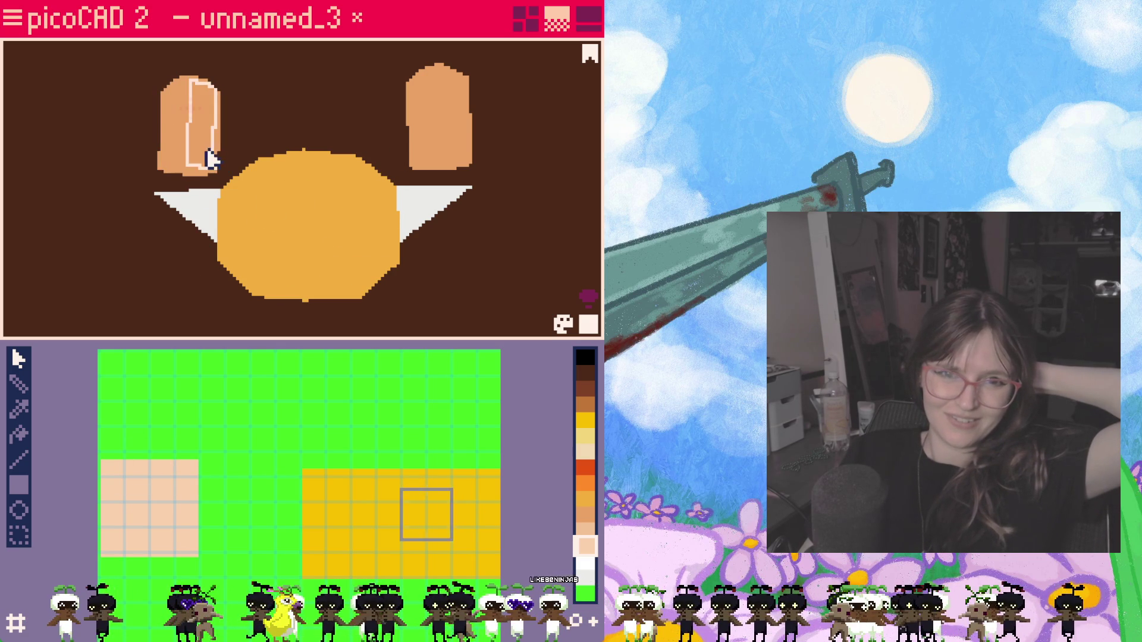
{"action": "mouse_move", "coordinate": [165, 302]}
{"action": "right_mouse_down"}
{"action": "mouse_move", "coordinate": [489, 298]}
{"action": "mouse_move", "coordinate": [179, 291]}
{"action": "right_mouse_up"}
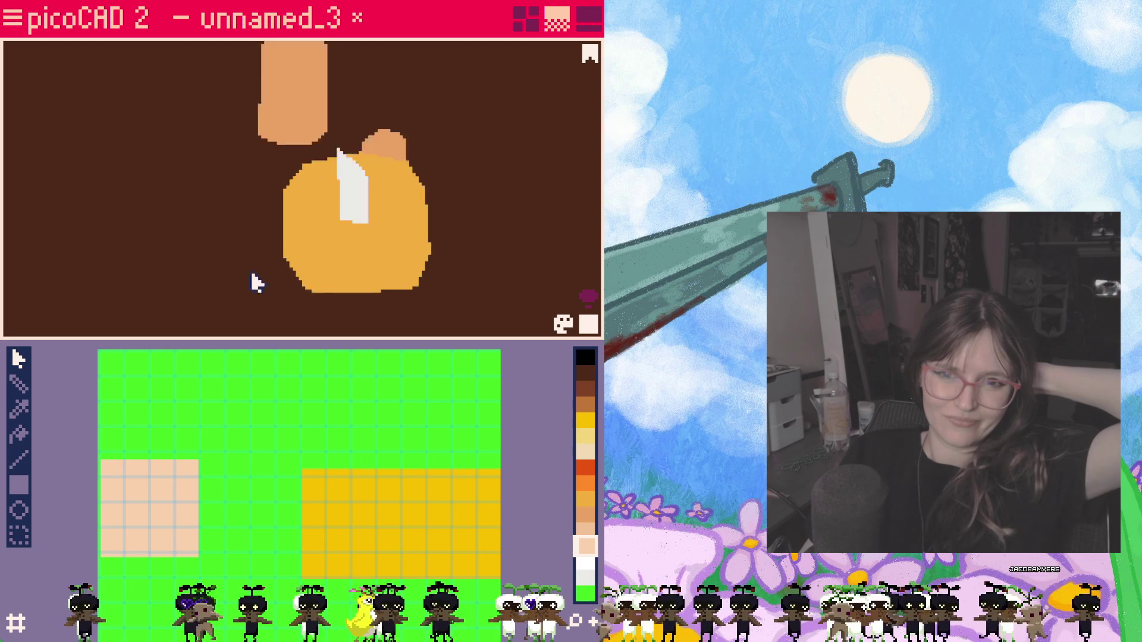
{"action": "left_click", "coordinate": [588, 303]}
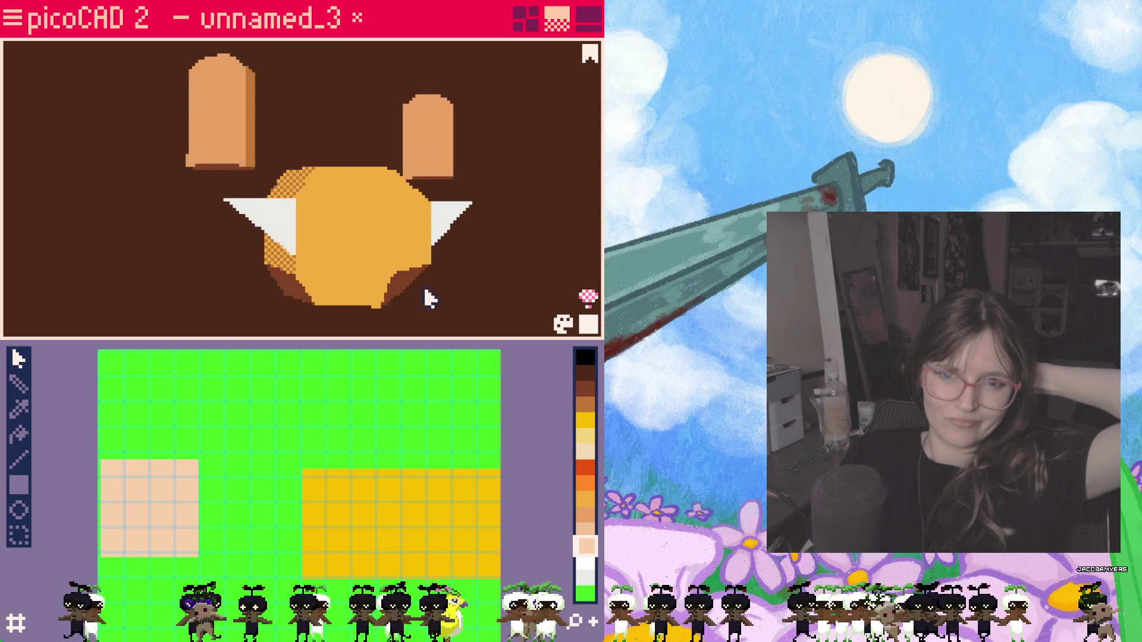
{"action": "right_click_drag", "start_coordinate": [535, 303], "coordinate": [476, 294]}
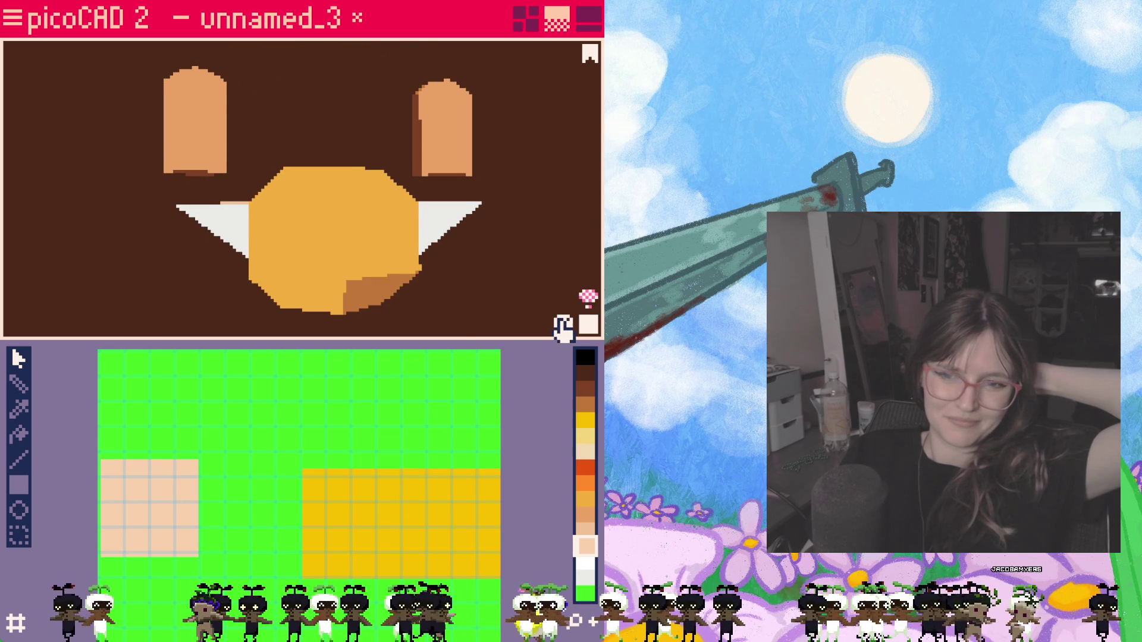
{"action": "left_click", "coordinate": [587, 327]}
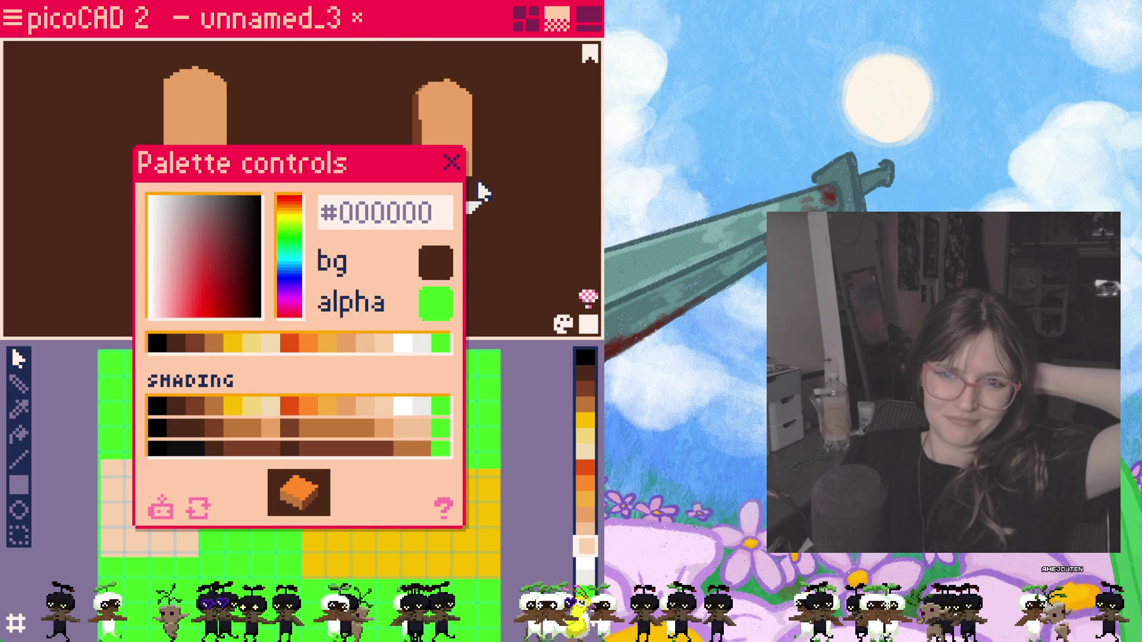
Step: Bucket-fill the yellow region and green background of the texture with pale yellow
{"action": "left_click", "coordinate": [452, 163]}
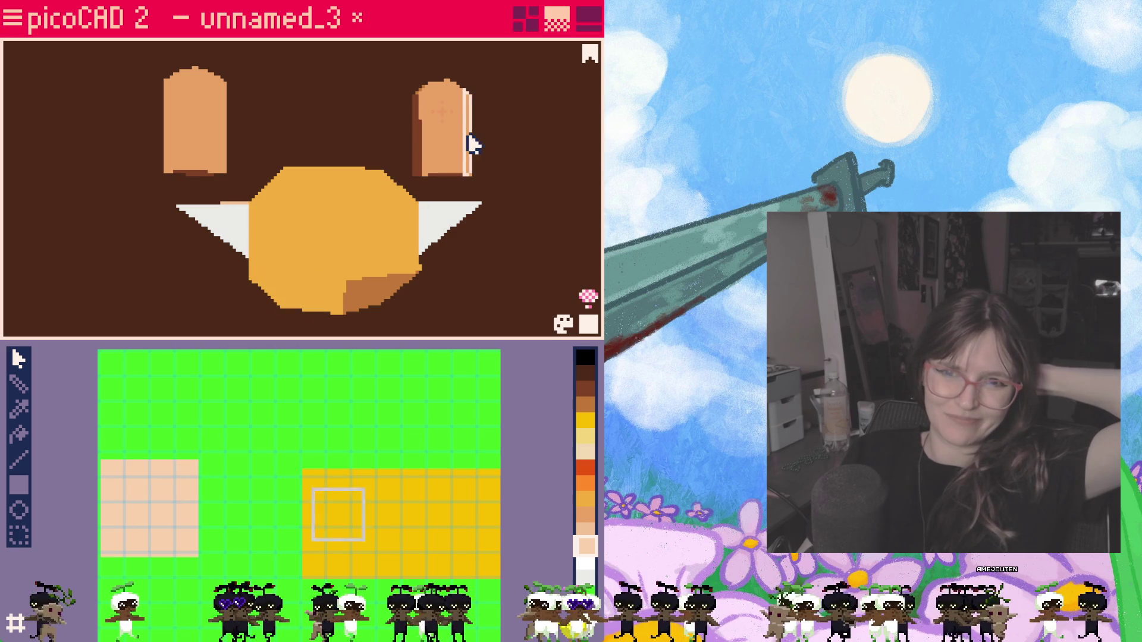
{"action": "left_click", "coordinate": [20, 437]}
{"action": "left_click", "coordinate": [393, 518]}
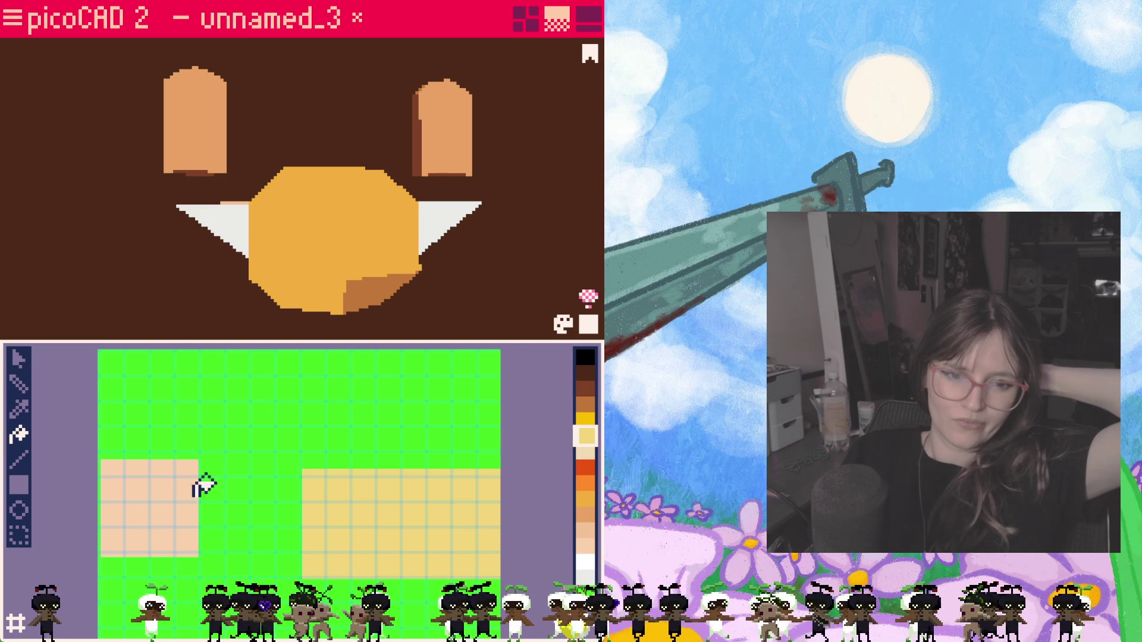
{"action": "left_click", "coordinate": [276, 452]}
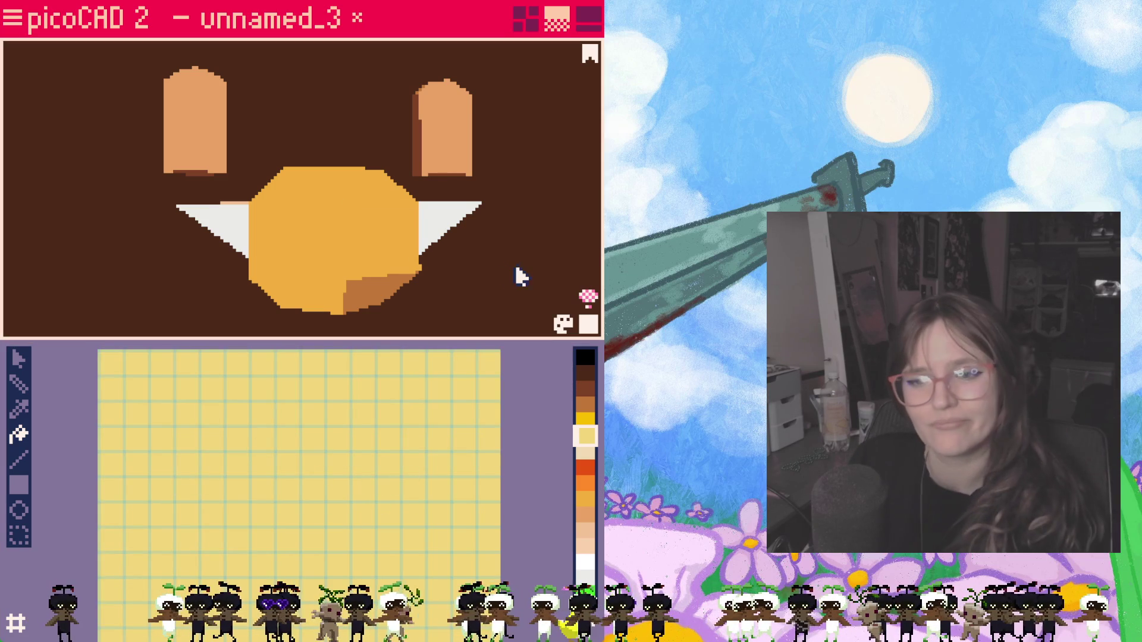
Step: Cycle shading and render modes to check the recoloured creature, then return to modelling
{"action": "left_click", "coordinate": [588, 297]}
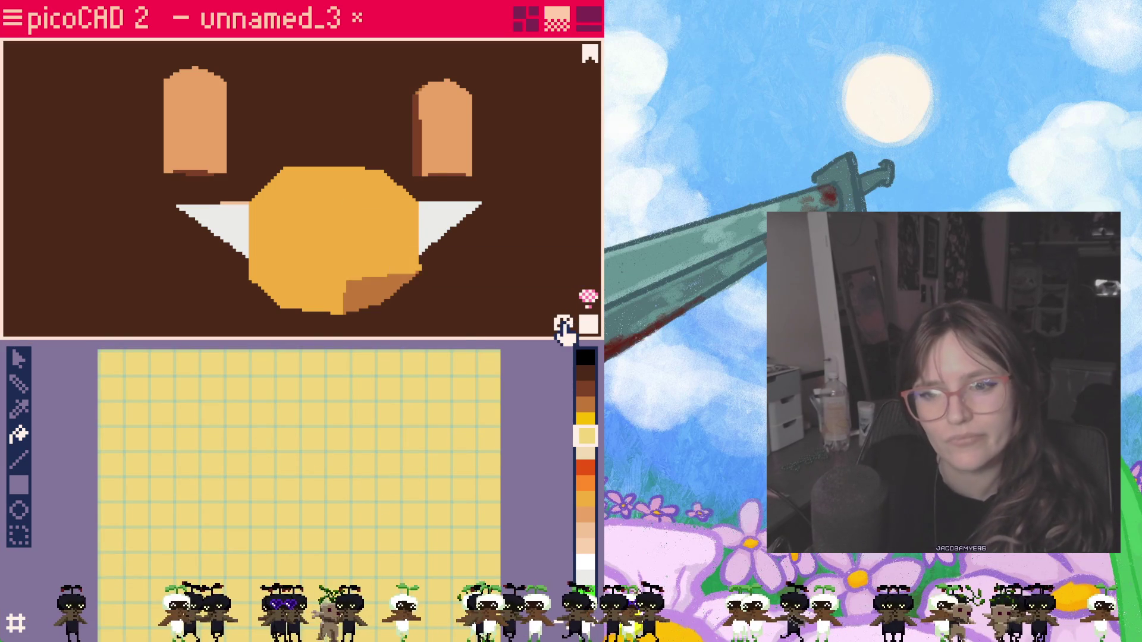
{"action": "left_click", "coordinate": [564, 323]}
{"action": "left_click", "coordinate": [453, 162]}
{"action": "left_click", "coordinate": [588, 325]}
{"action": "left_click", "coordinate": [588, 325]}
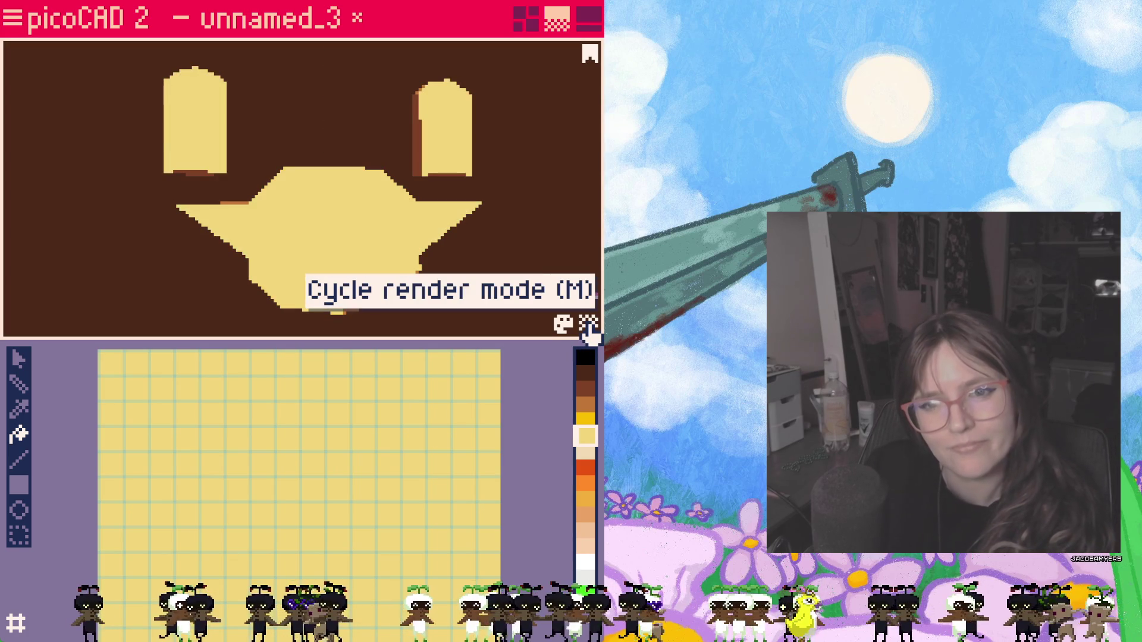
{"action": "mouse_move", "coordinate": [486, 277]}
{"action": "right_mouse_down"}
{"action": "mouse_move", "coordinate": [338, 314]}
{"action": "mouse_move", "coordinate": [361, 306]}
{"action": "mouse_move", "coordinate": [416, 241]}
{"action": "right_mouse_up"}
{"action": "left_click", "coordinate": [525, 18]}
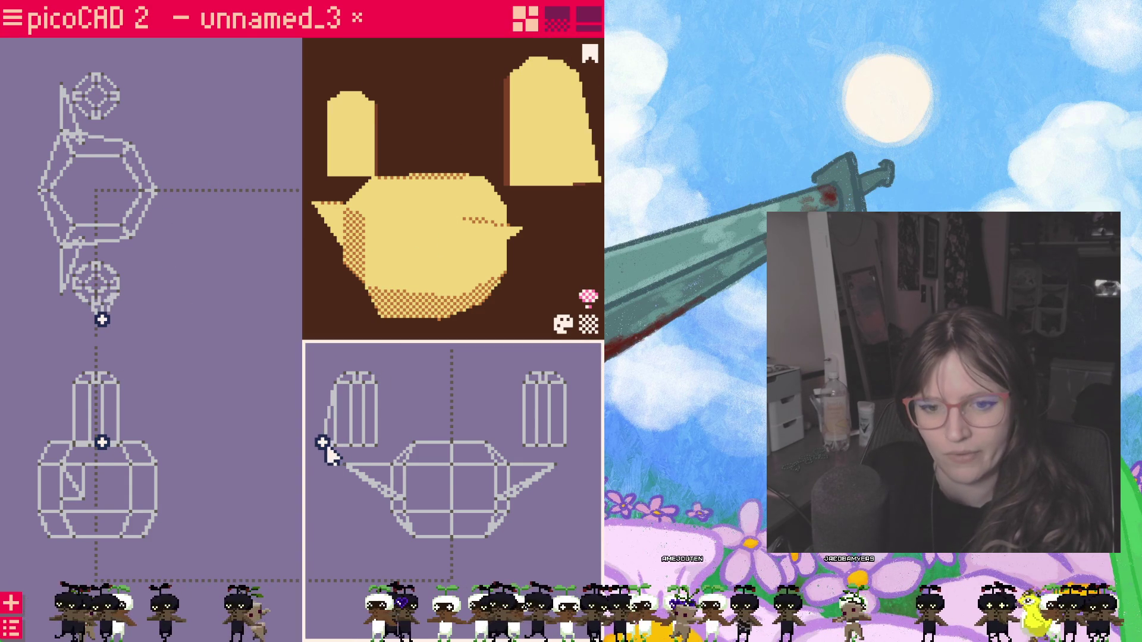
Step: Shift the left ear sideways and raise it in the front view
{"action": "key", "text": "Escape"}
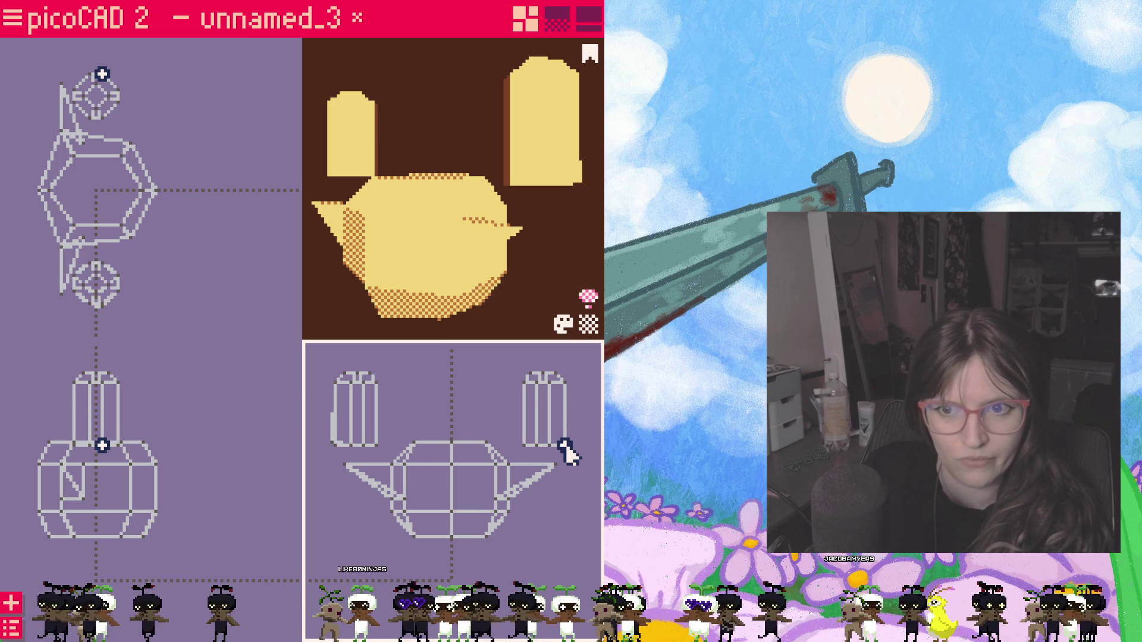
{"action": "left_click", "coordinate": [353, 444]}
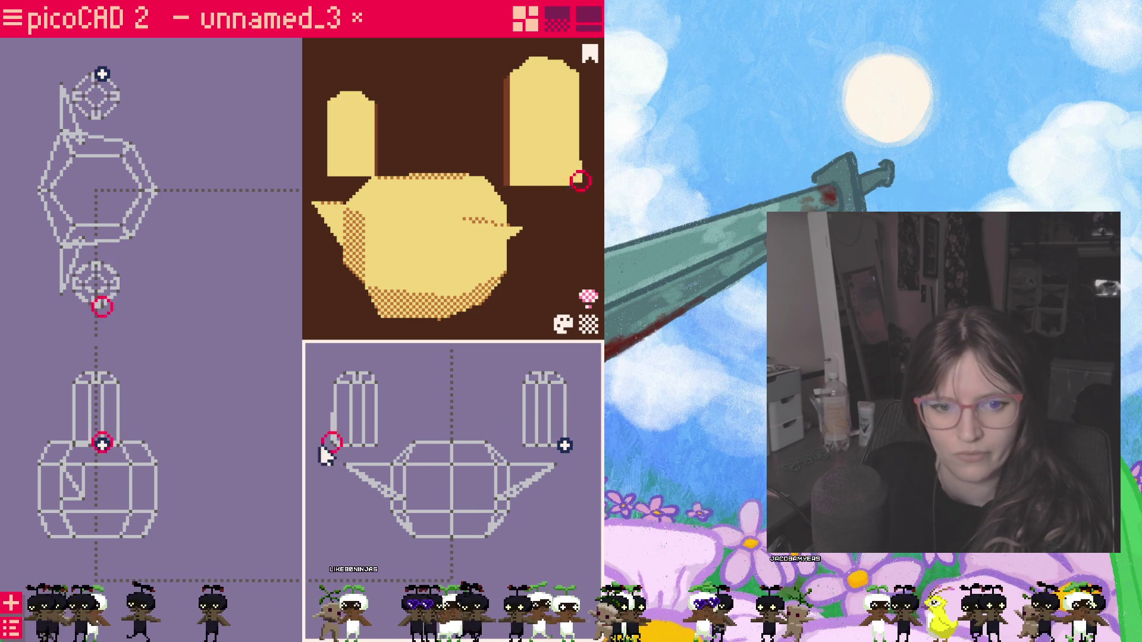
{"action": "key", "text": "Escape"}
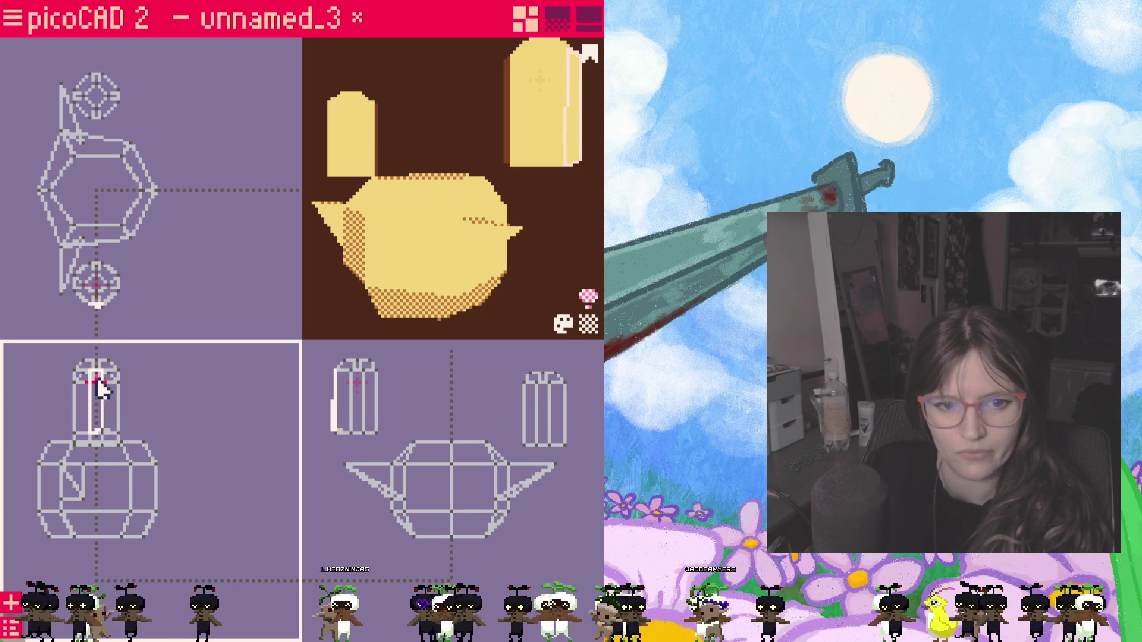
{"action": "left_click_drag", "start_coordinate": [100, 409], "coordinate": [187, 405]}
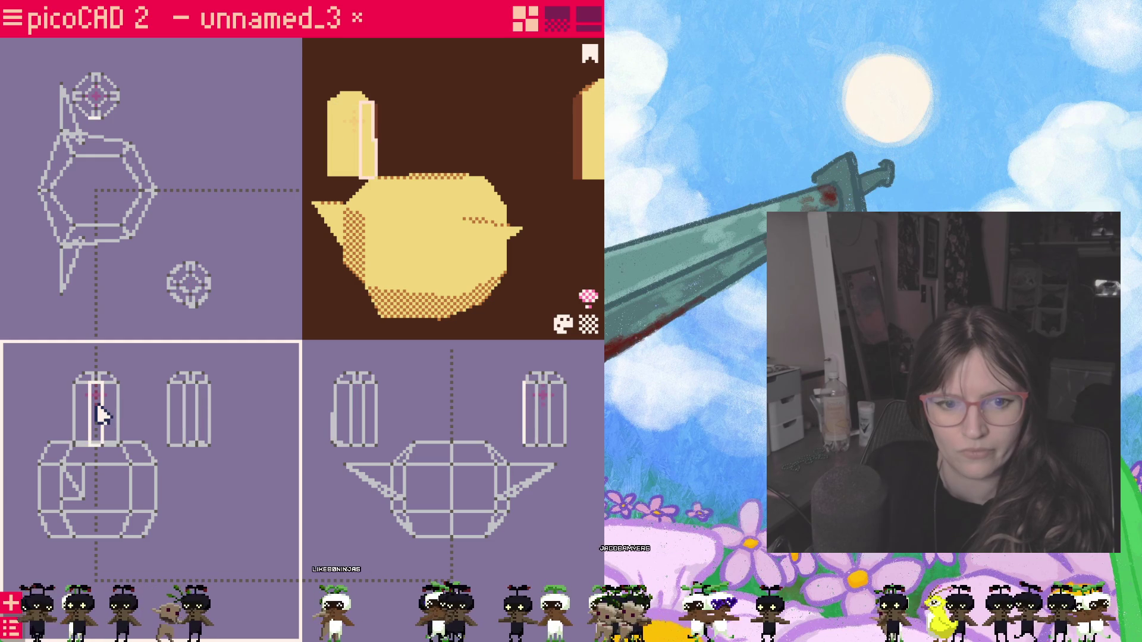
{"action": "left_click_drag", "start_coordinate": [96, 406], "coordinate": [96, 381]}
{"action": "left_click", "coordinate": [170, 446]}
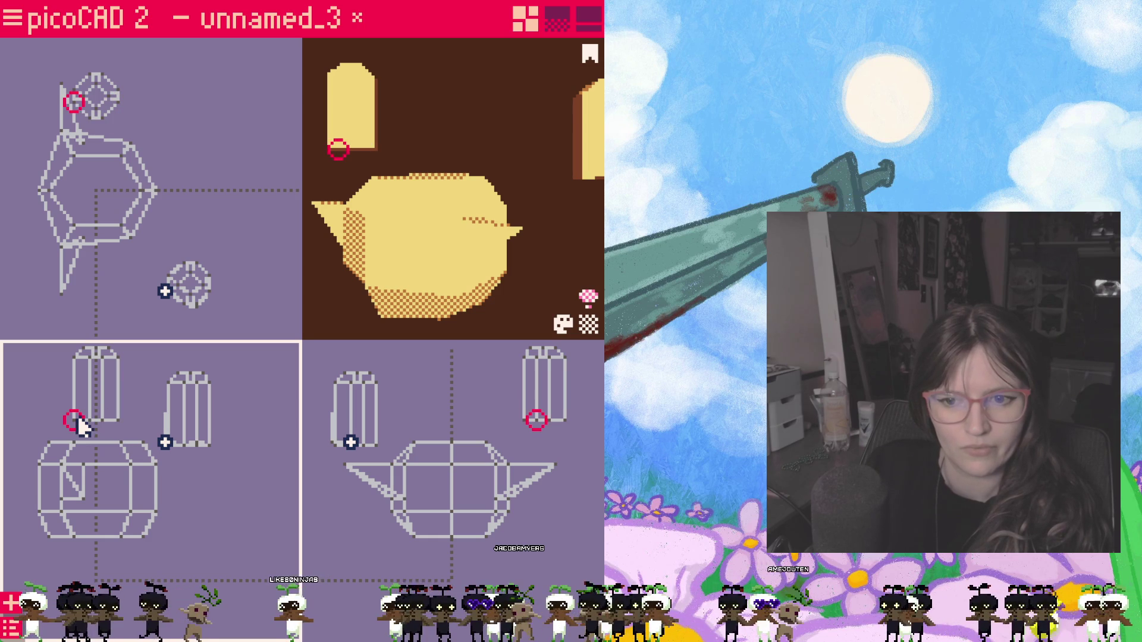
{"action": "left_click", "coordinate": [567, 422]}
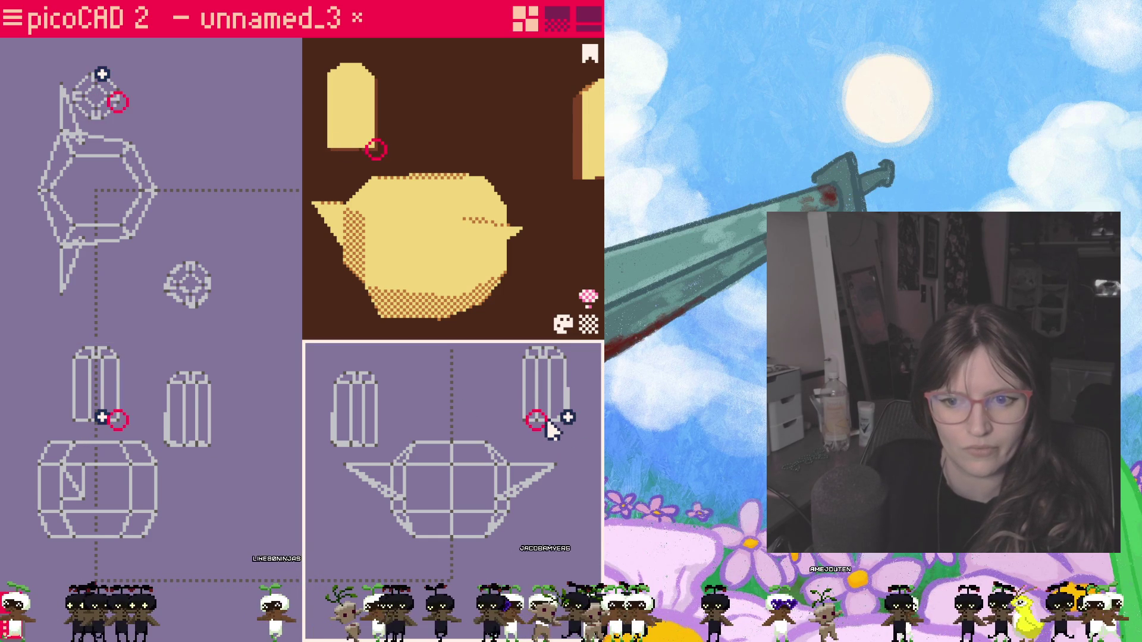
Step: Lower the other ear and move the copied ear cylinder to the body's opposite end
{"action": "left_click", "coordinate": [103, 438]}
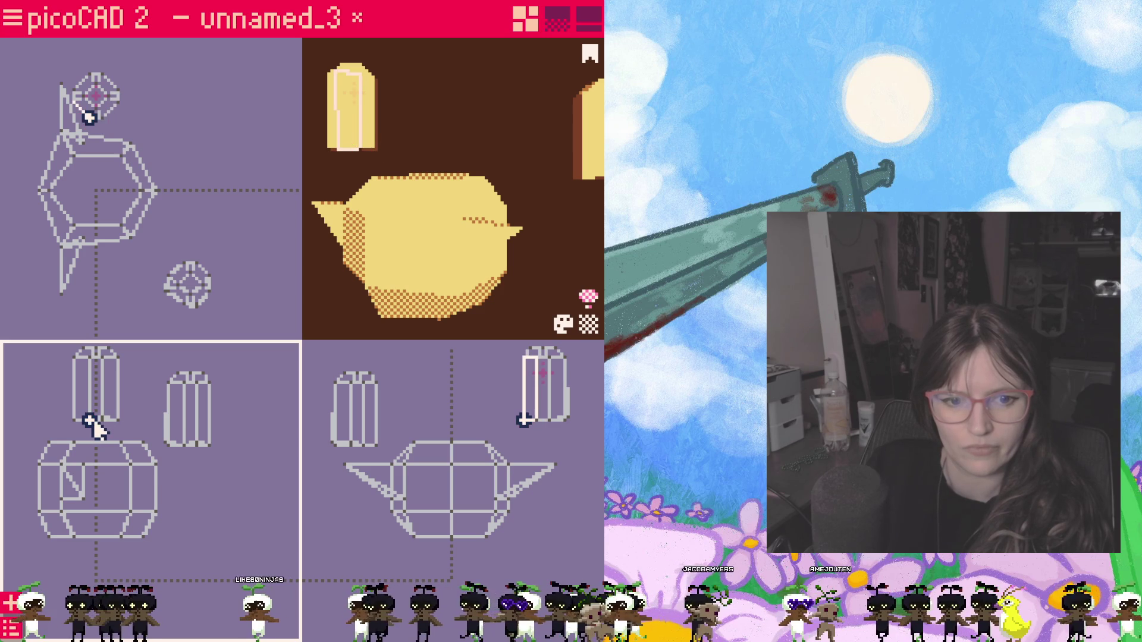
{"action": "left_click", "coordinate": [500, 464]}
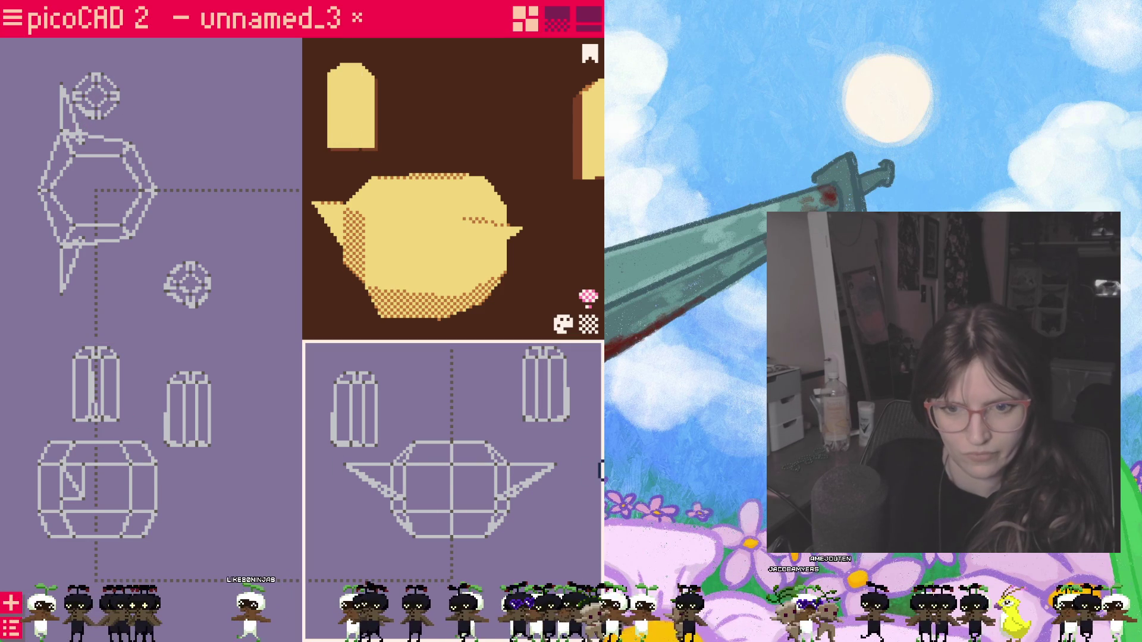
{"action": "left_click", "coordinate": [191, 402]}
{"action": "left_click", "coordinate": [337, 404]}
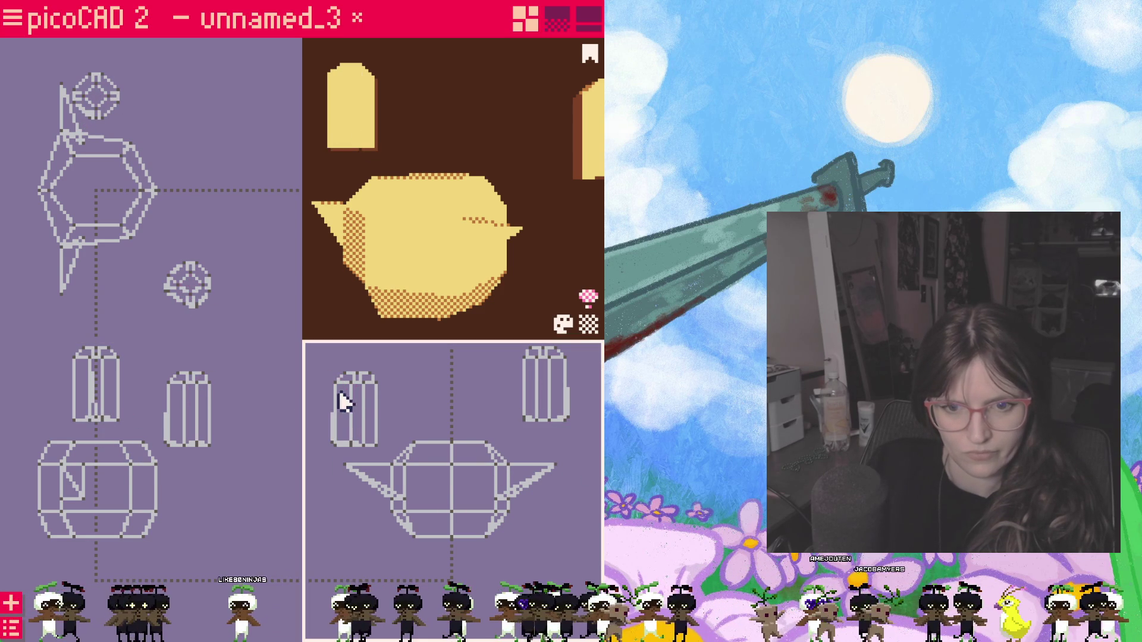
{"action": "mouse_move", "coordinate": [362, 403]}
{"action": "left_mouse_down"}
{"action": "mouse_move", "coordinate": [376, 475]}
{"action": "mouse_move", "coordinate": [339, 401]}
{"action": "left_mouse_up"}
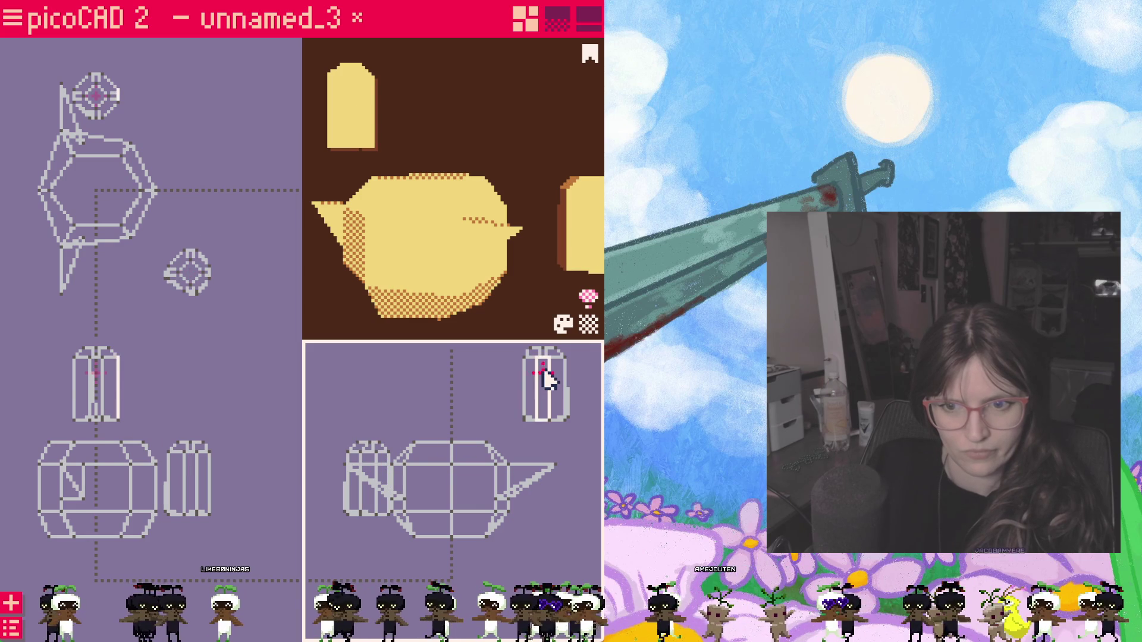
{"action": "left_click_drag", "start_coordinate": [545, 384], "coordinate": [533, 457]}
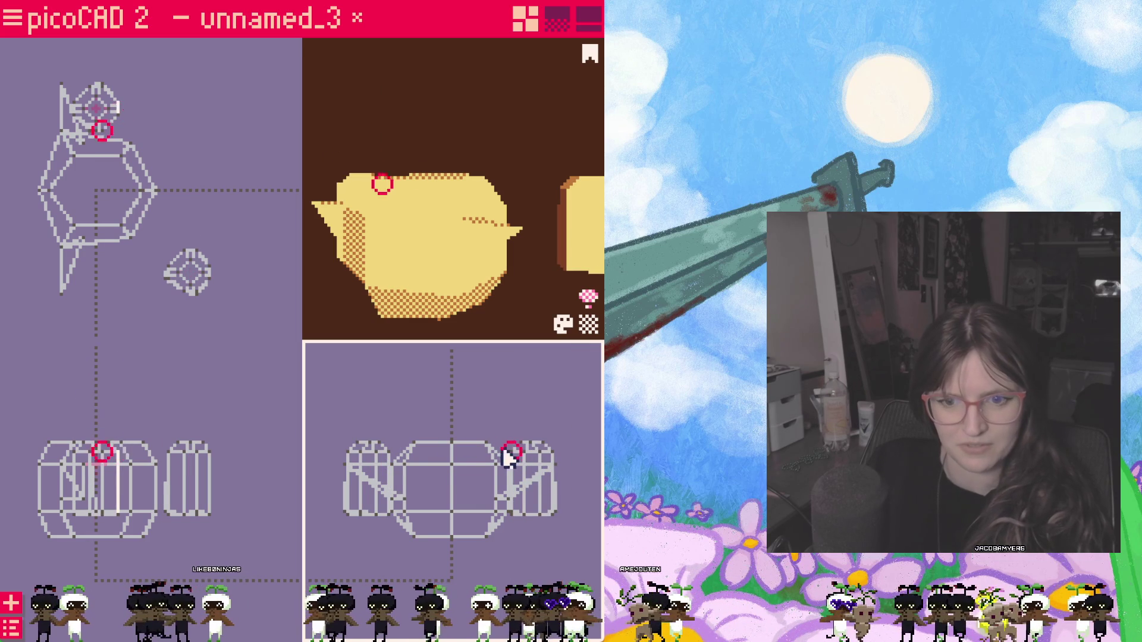
{"action": "left_click", "coordinate": [385, 418]}
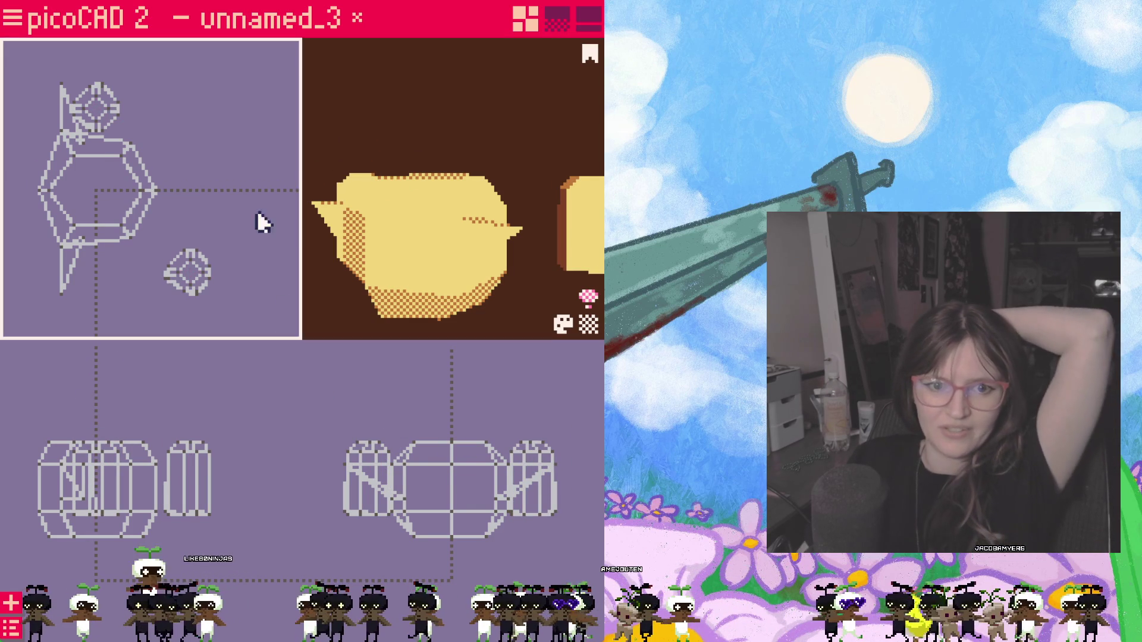
Step: Slide the second ear cylinder left in the top view to mirror the first, then pick a vertex
{"action": "left_click", "coordinate": [191, 272]}
{"action": "left_click_drag", "start_coordinate": [192, 275], "coordinate": [102, 275]}
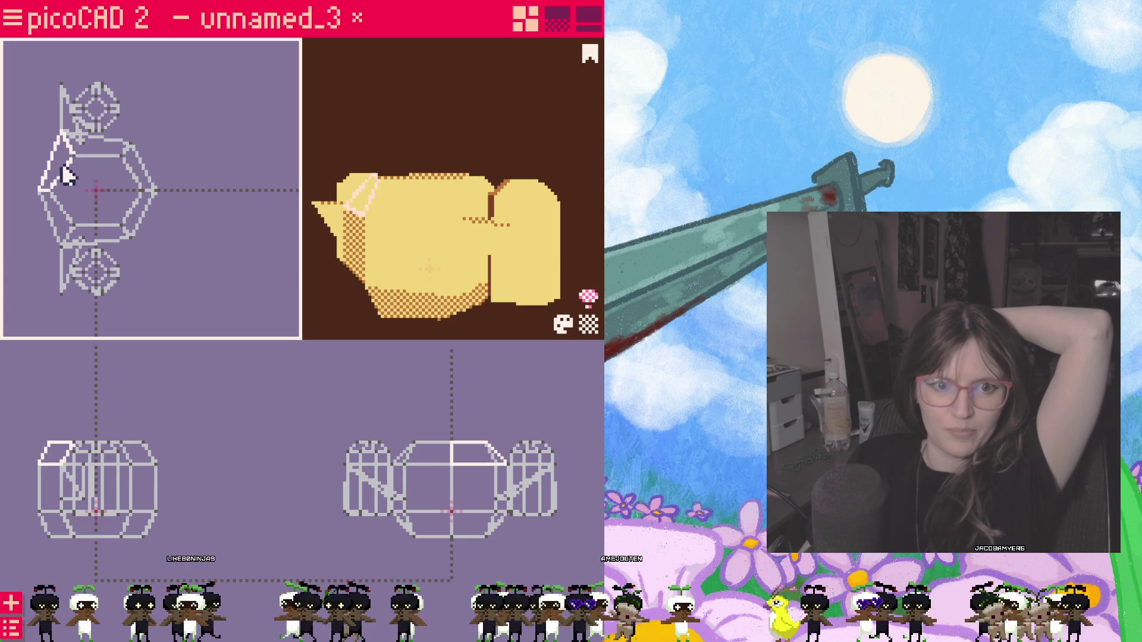
{"action": "mouse_move", "coordinate": [383, 241]}
{"action": "left_mouse_down"}
{"action": "mouse_move", "coordinate": [492, 298]}
{"action": "mouse_move", "coordinate": [287, 286]}
{"action": "mouse_move", "coordinate": [473, 287]}
{"action": "mouse_move", "coordinate": [403, 298]}
{"action": "mouse_move", "coordinate": [473, 300]}
{"action": "left_mouse_up"}
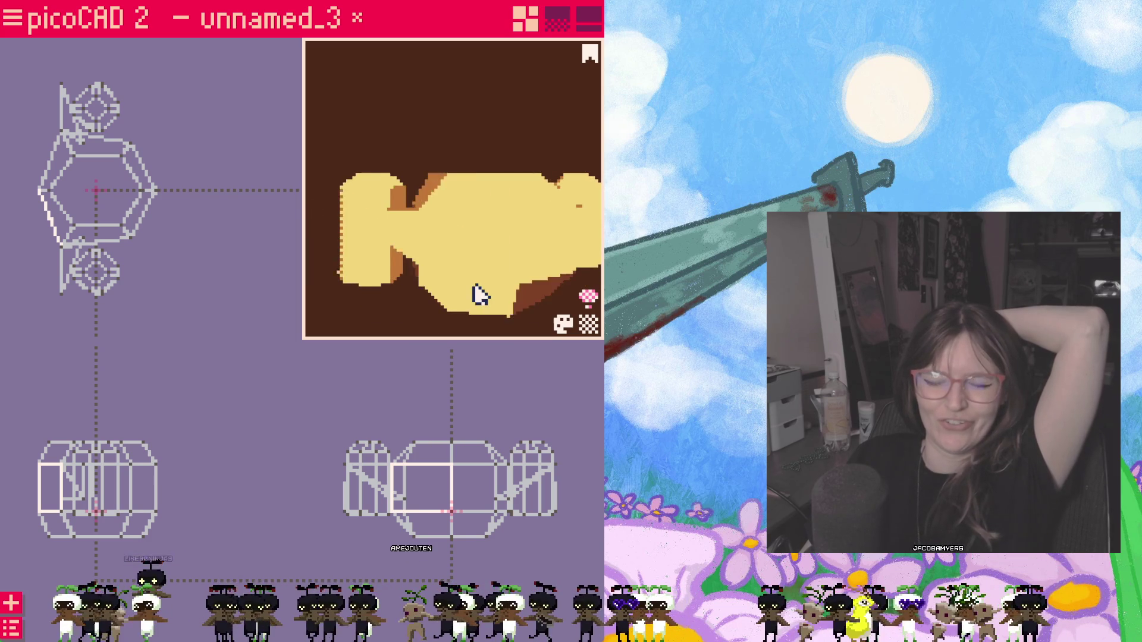
{"action": "left_click", "coordinate": [109, 273]}
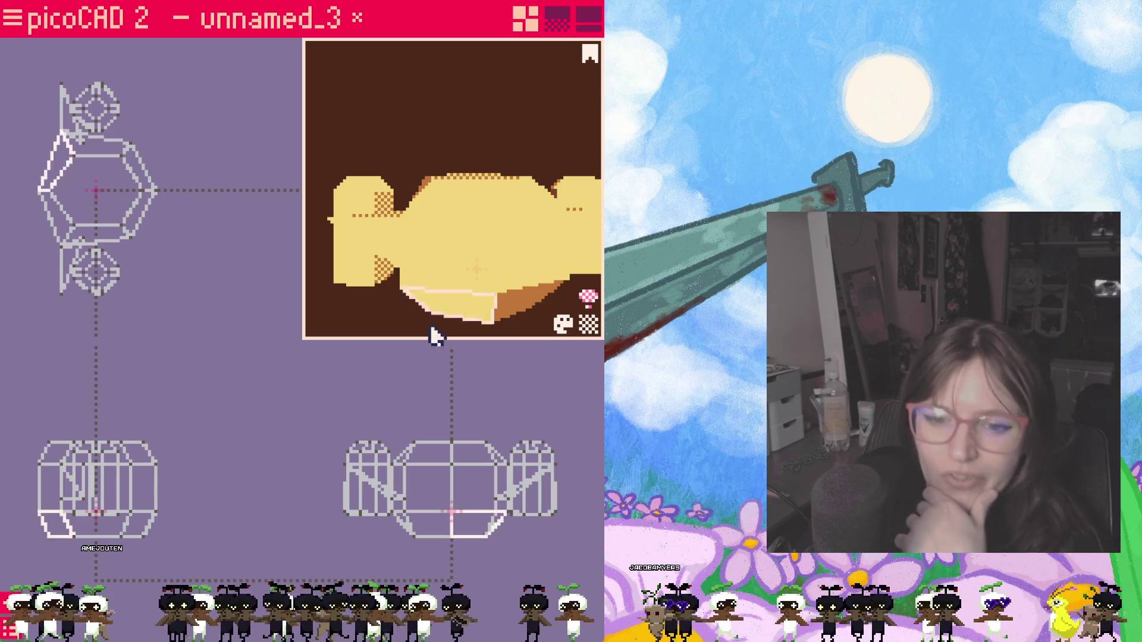
{"action": "left_click", "coordinate": [100, 282]}
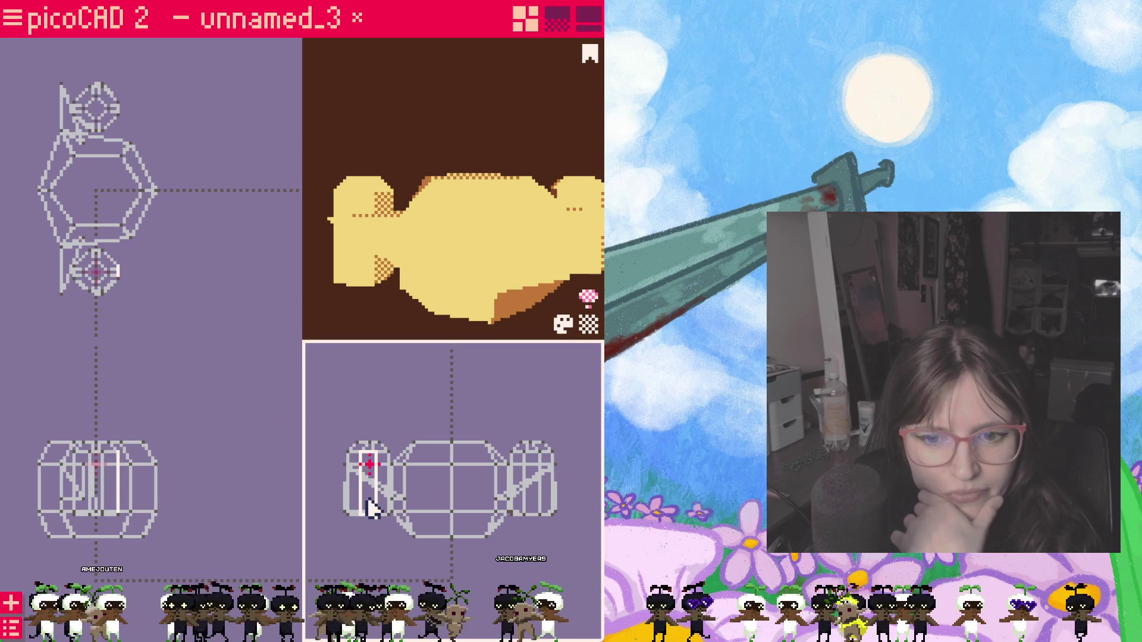
Step: Raise both ear cylinders onto the top of the body and pull a wing point upward
{"action": "left_click_drag", "start_coordinate": [371, 506], "coordinate": [351, 435]}
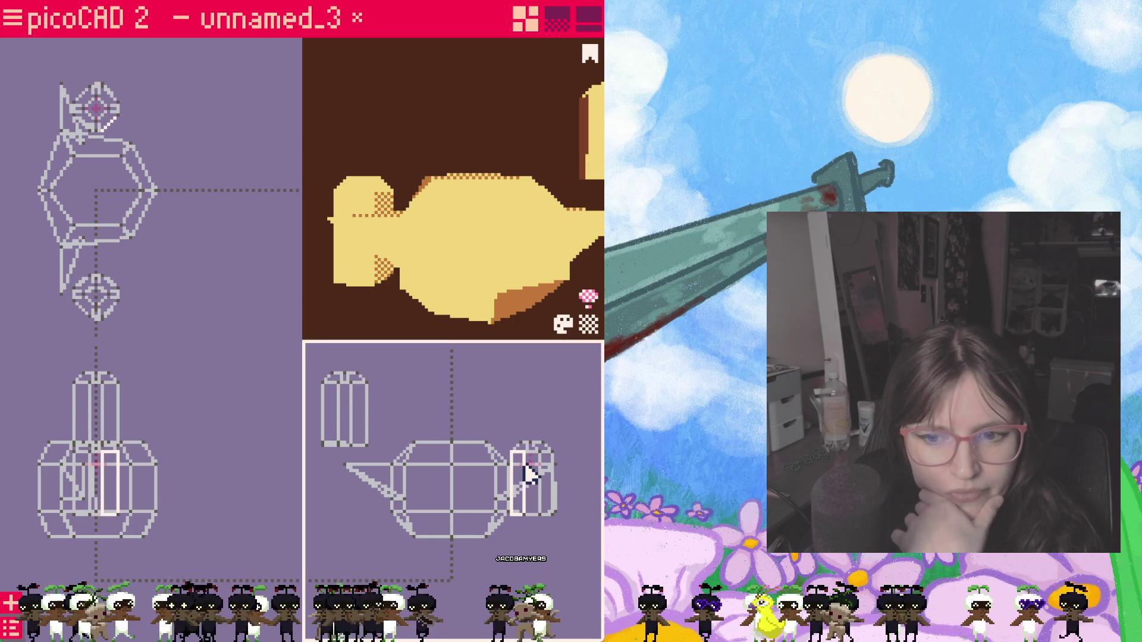
{"action": "left_click_drag", "start_coordinate": [536, 510], "coordinate": [546, 429]}
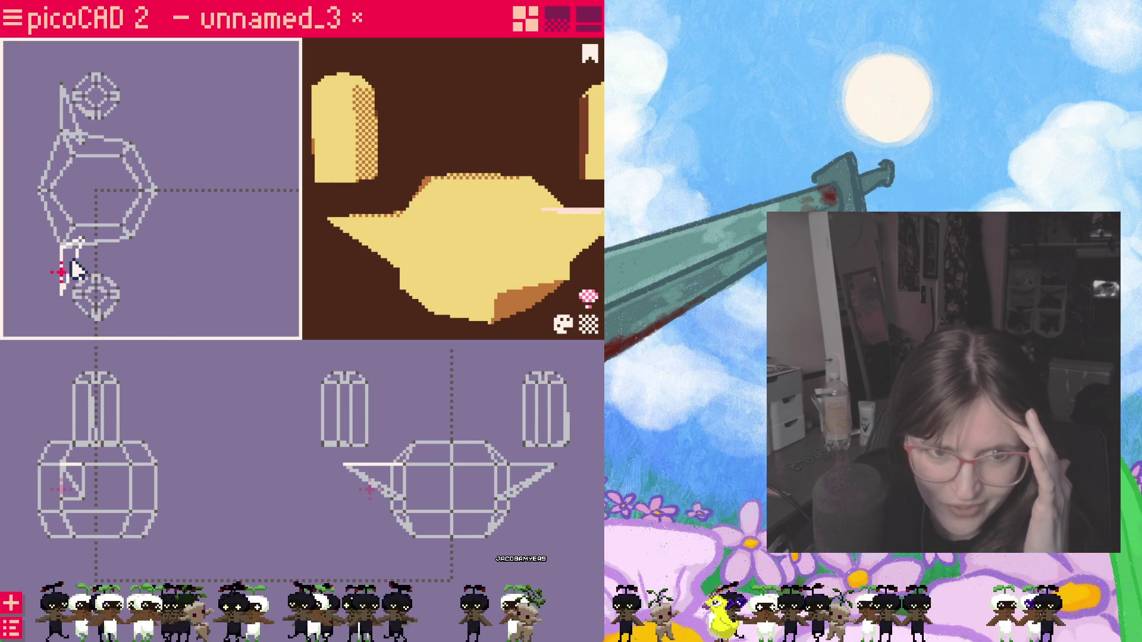
{"action": "left_click_drag", "start_coordinate": [76, 268], "coordinate": [80, 116]}
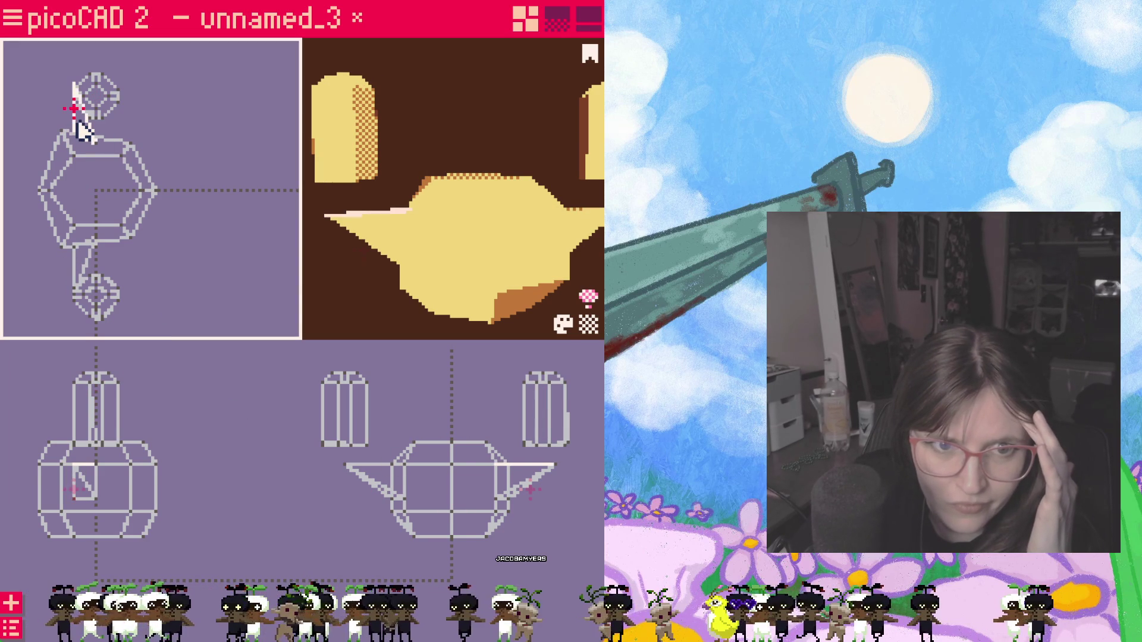
{"action": "mouse_move", "coordinate": [379, 303]}
{"action": "right_mouse_down"}
{"action": "mouse_move", "coordinate": [455, 320]}
{"action": "mouse_move", "coordinate": [374, 302]}
{"action": "mouse_move", "coordinate": [379, 286]}
{"action": "right_mouse_up"}
Step: Reshape the left and right wing triangles to match by dragging their vertices
{"action": "left_click", "coordinate": [370, 478]}
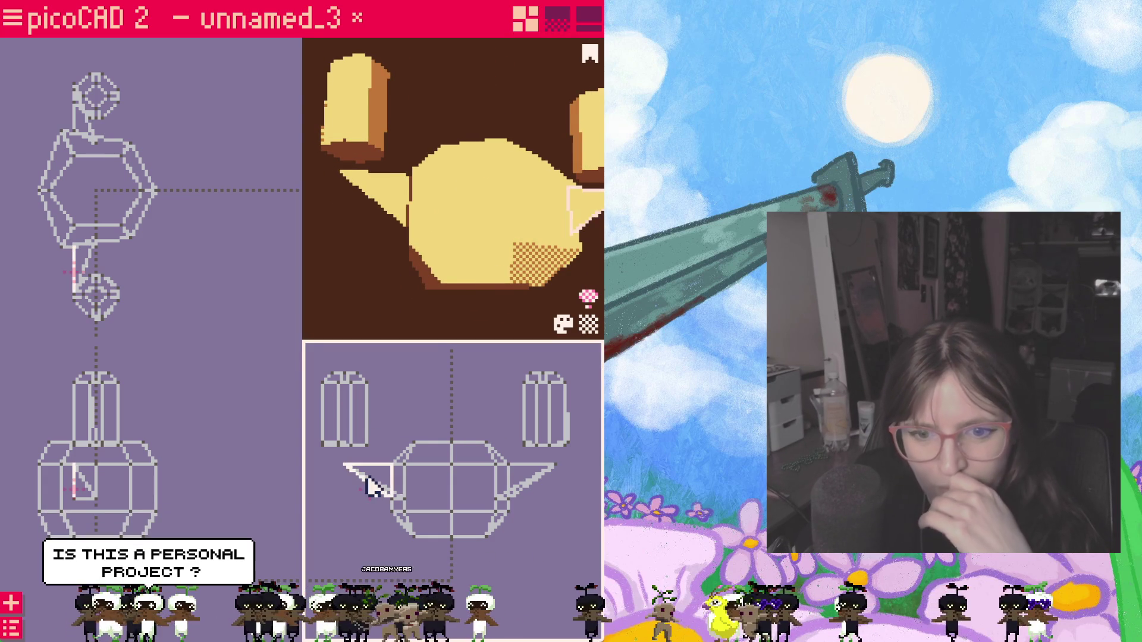
{"action": "left_click_drag", "start_coordinate": [373, 482], "coordinate": [366, 486]}
{"action": "left_click", "coordinate": [527, 486]}
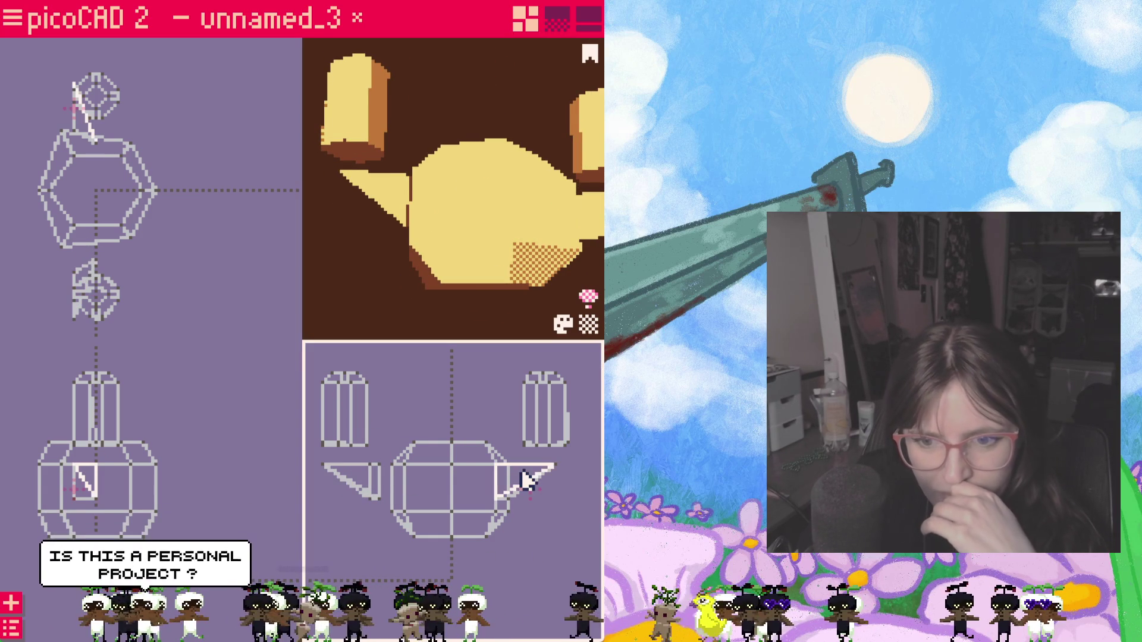
{"action": "left_click_drag", "start_coordinate": [526, 486], "coordinate": [549, 483]}
{"action": "left_click", "coordinate": [375, 487]}
{"action": "right_click", "coordinate": [373, 481]}
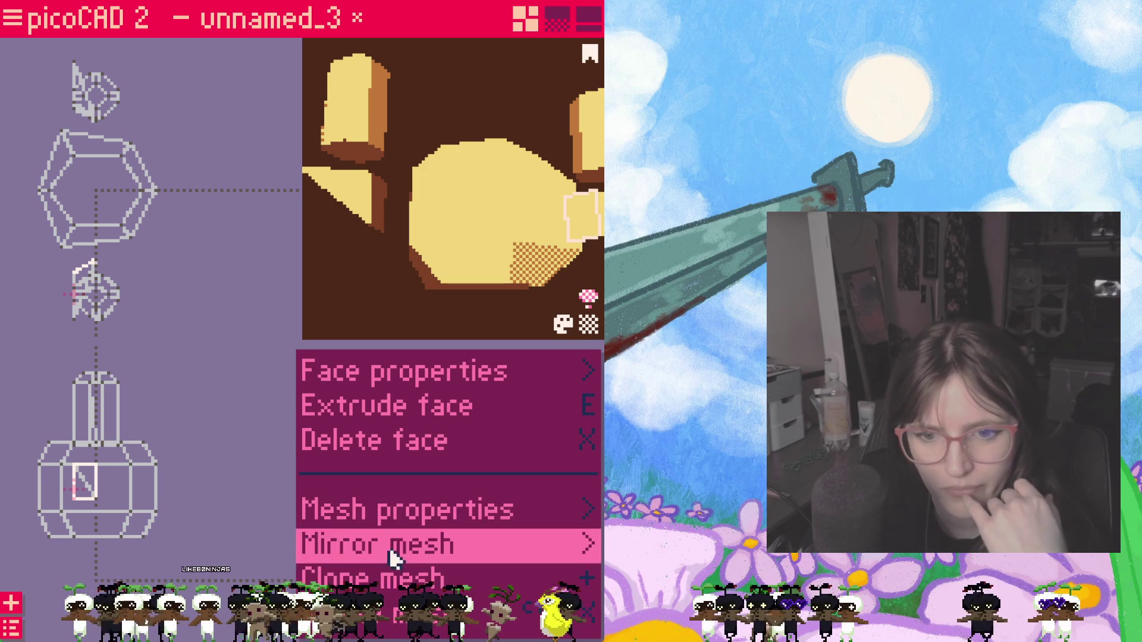
Step: Extrude the left wing face and pull the new section out to the left into a wedge
{"action": "left_click", "coordinate": [376, 407]}
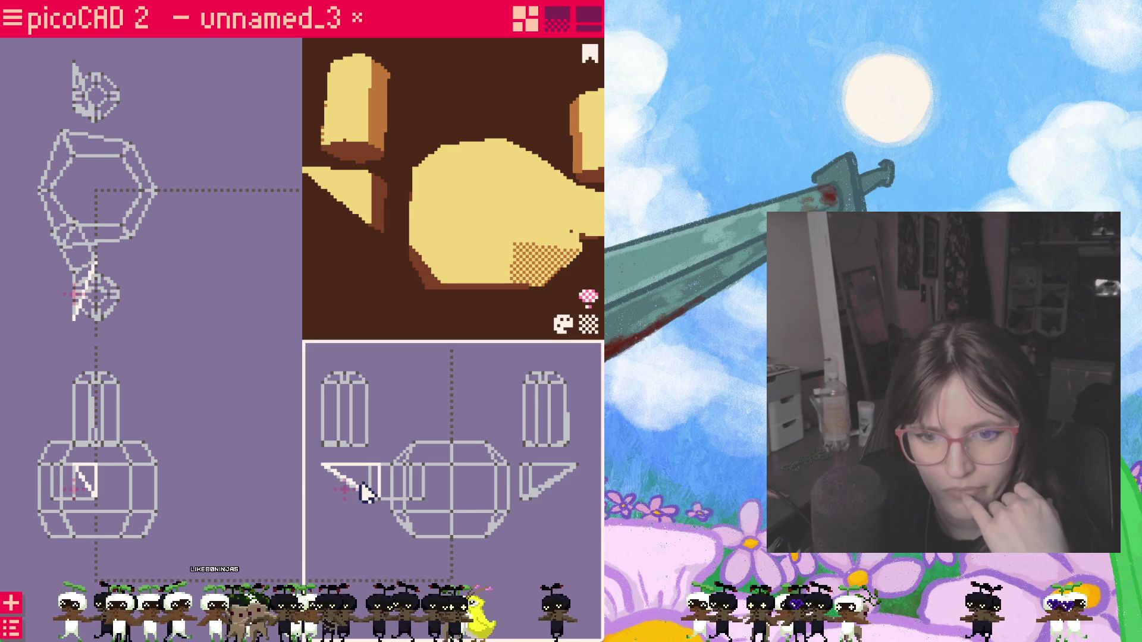
{"action": "left_click_drag", "start_coordinate": [365, 486], "coordinate": [308, 486]}
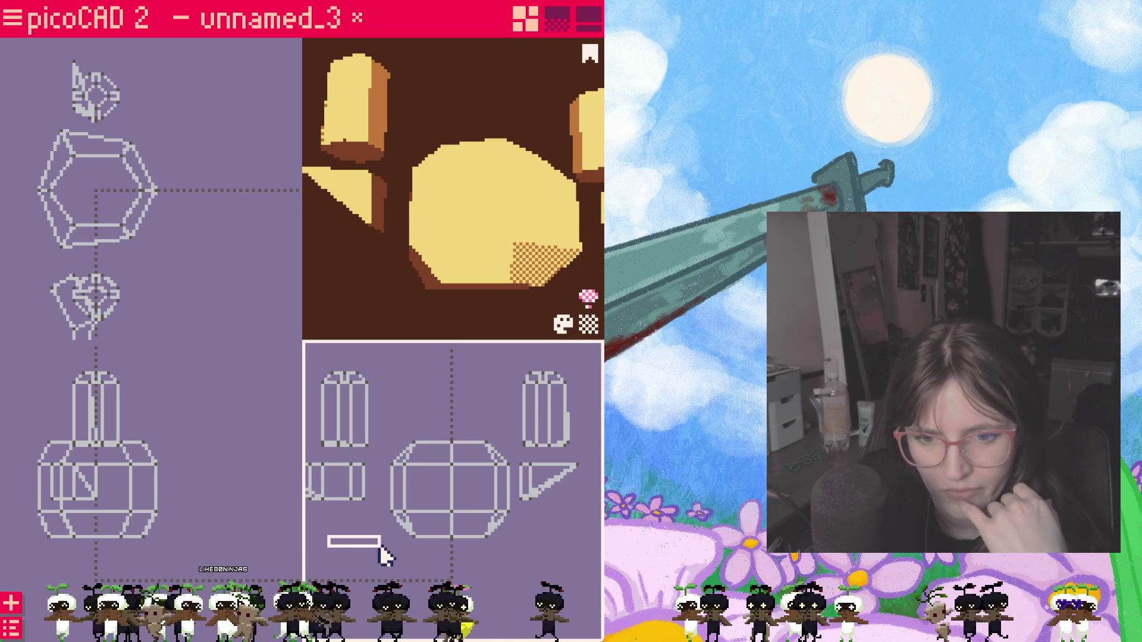
{"action": "middle_click_drag", "start_coordinate": [317, 526], "coordinate": [427, 522]}
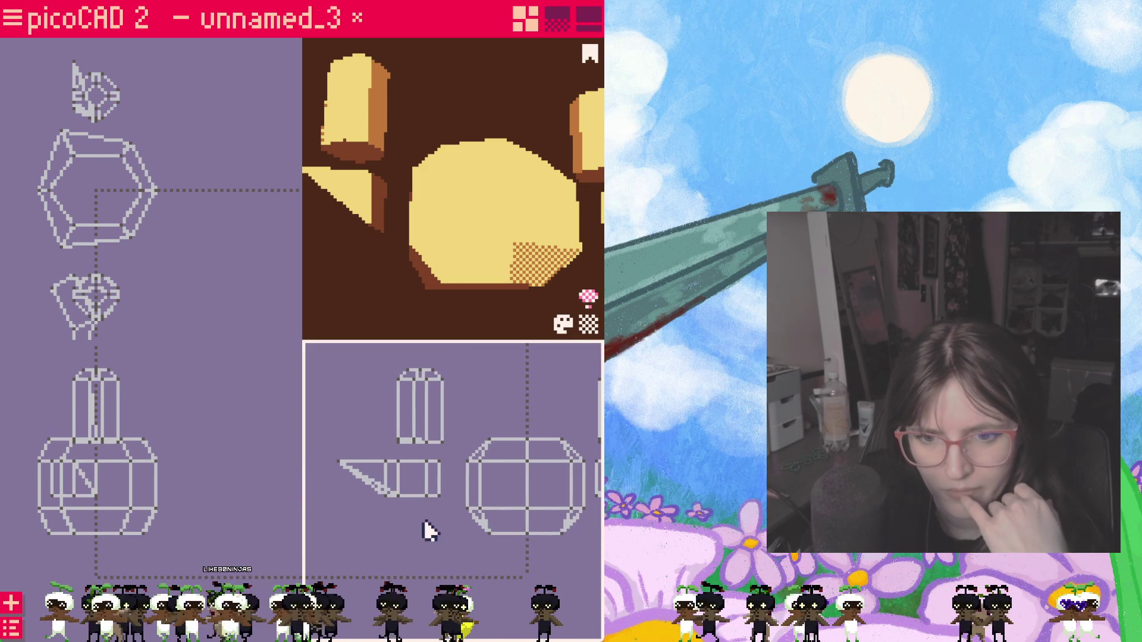
{"action": "left_click", "coordinate": [427, 482]}
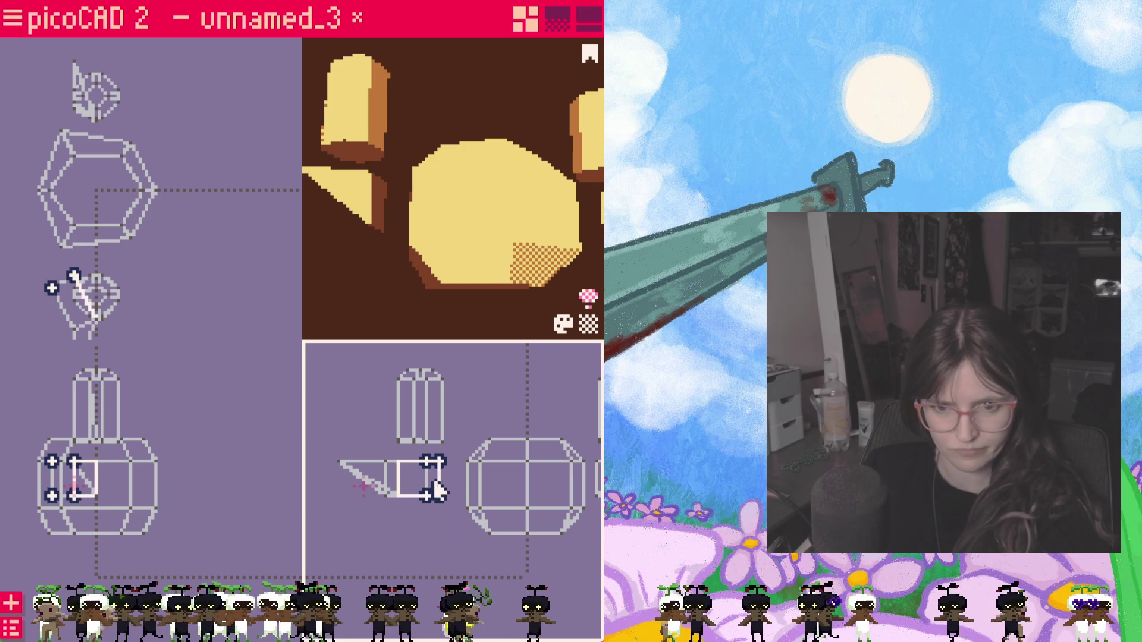
{"action": "left_click", "coordinate": [436, 493]}
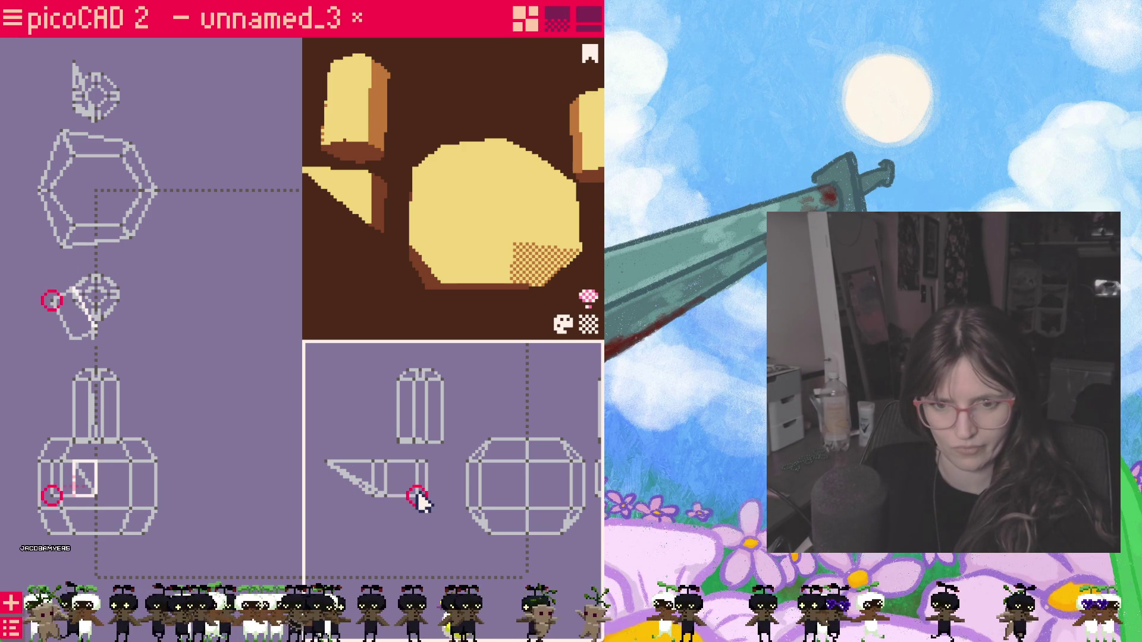
Step: Undo an accidental wedge deletion, then pull its two right-hand vertices in toward the body
{"action": "key", "text": "Delete"}
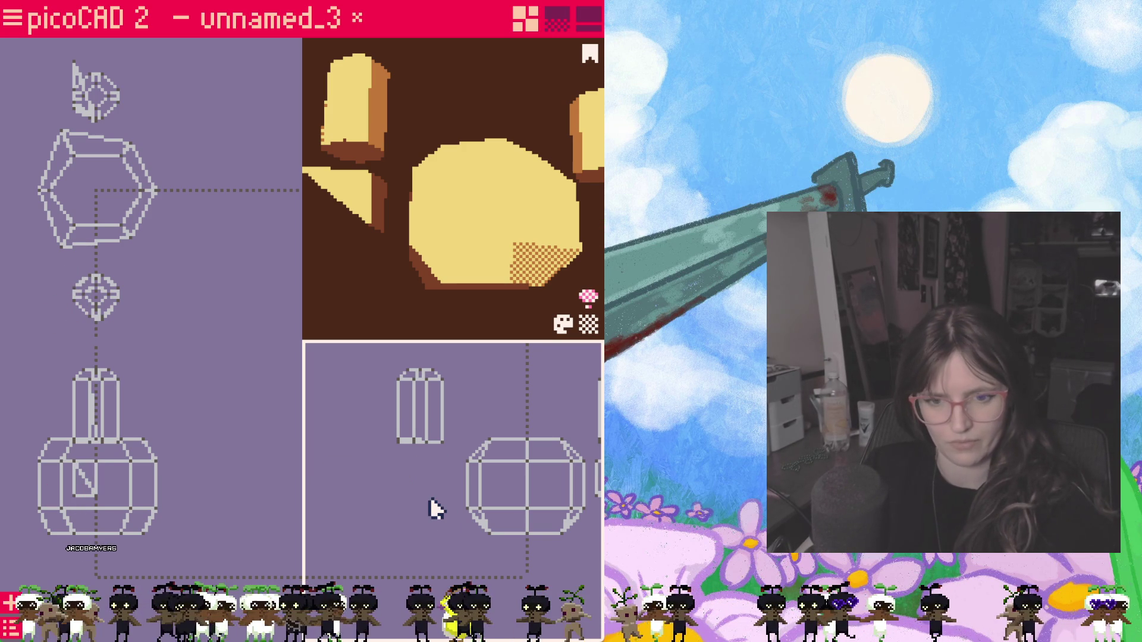
{"action": "key", "text": "ctrl+z"}
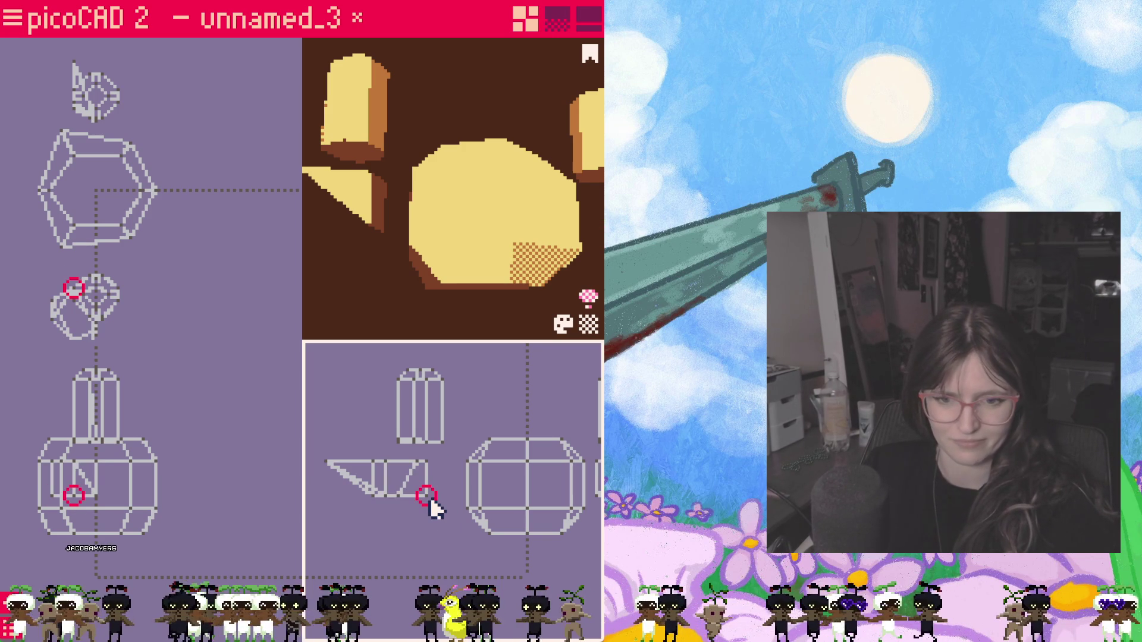
{"action": "left_click_drag", "start_coordinate": [407, 451], "coordinate": [437, 509]}
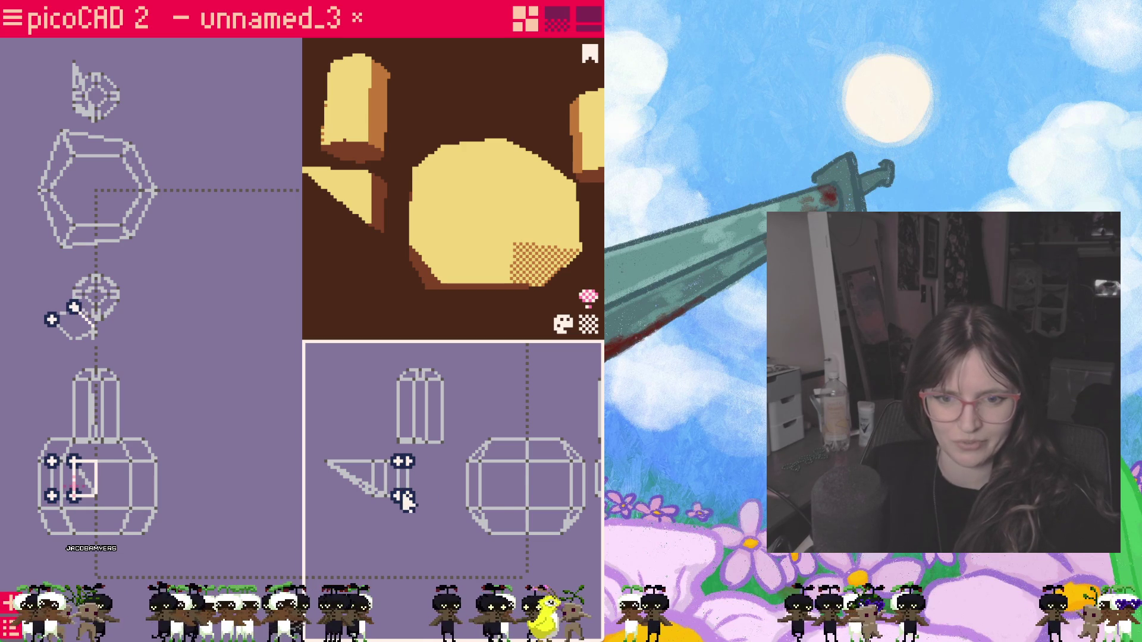
{"action": "mouse_move", "coordinate": [401, 490]}
{"action": "left_mouse_down"}
{"action": "mouse_move", "coordinate": [391, 495]}
{"action": "mouse_move", "coordinate": [404, 496]}
{"action": "left_mouse_up"}
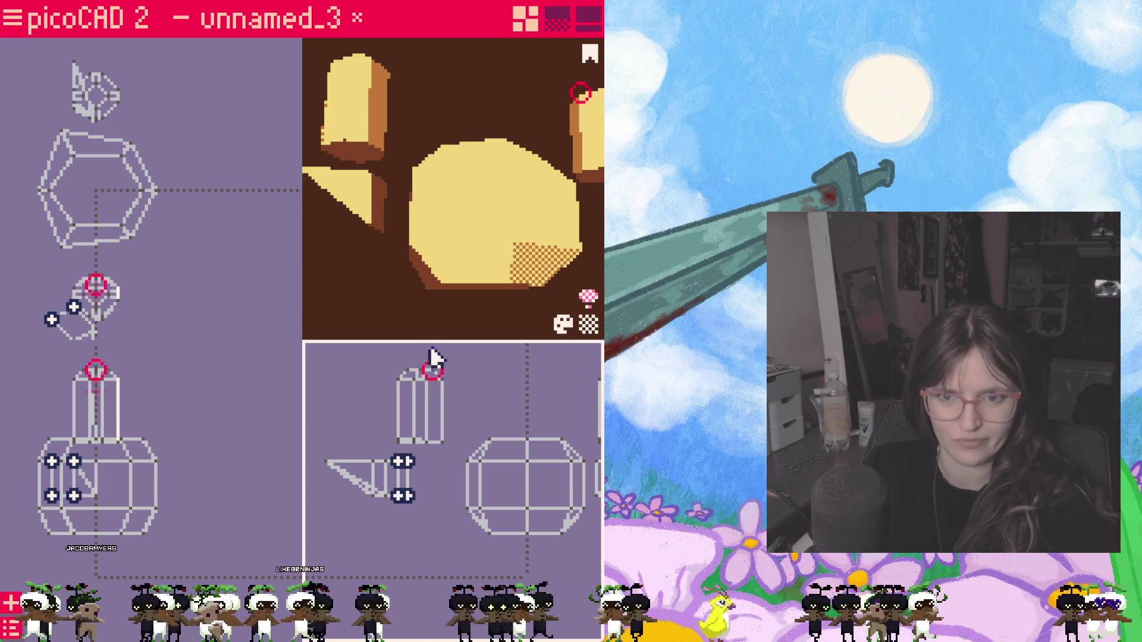
{"action": "mouse_move", "coordinate": [386, 290]}
{"action": "right_mouse_down"}
{"action": "mouse_move", "coordinate": [385, 270]}
{"action": "mouse_move", "coordinate": [473, 267]}
{"action": "mouse_move", "coordinate": [438, 289]}
{"action": "right_mouse_up"}
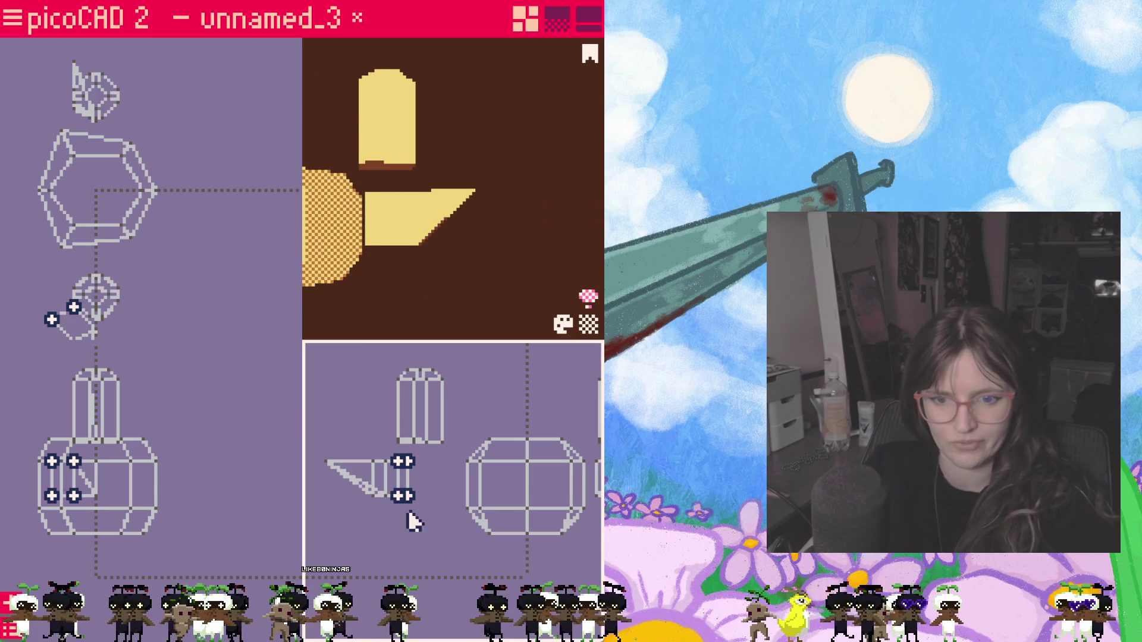
Step: Raise the wedge's lower corner vertex to taper its wide end
{"action": "left_click", "coordinate": [386, 496]}
{"action": "key", "text": "Escape"}
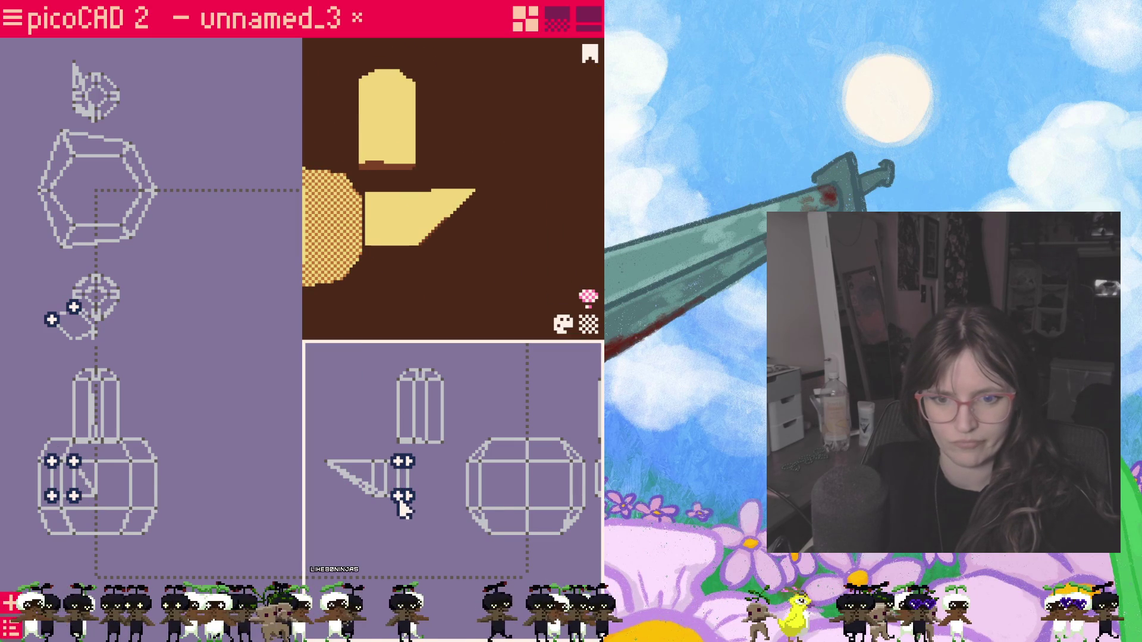
{"action": "left_click", "coordinate": [389, 497]}
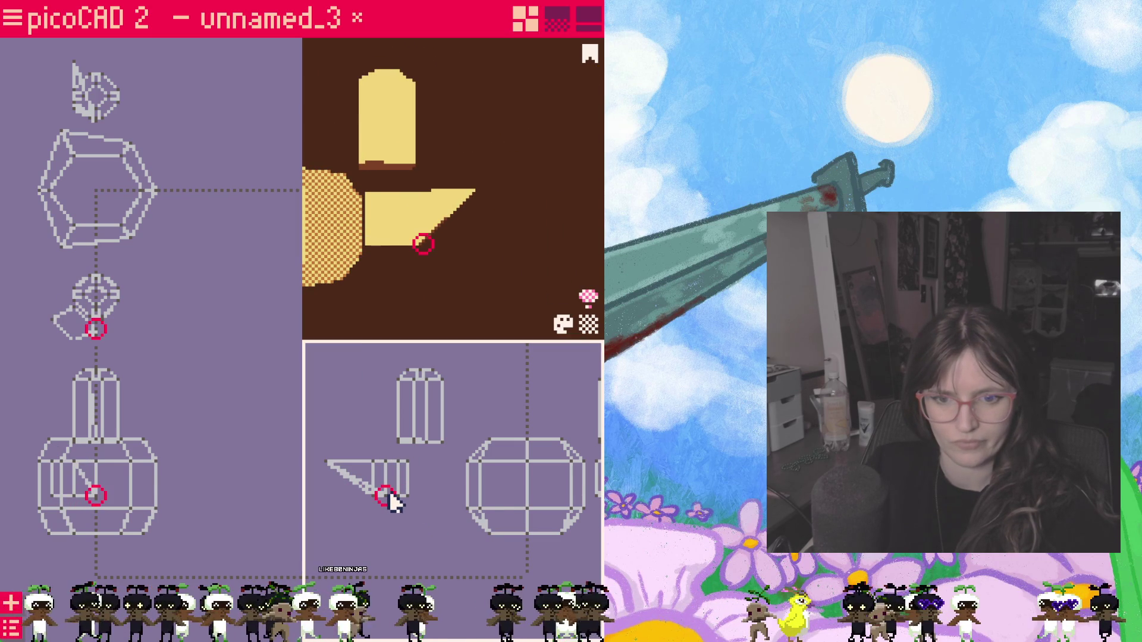
{"action": "left_click", "coordinate": [403, 496]}
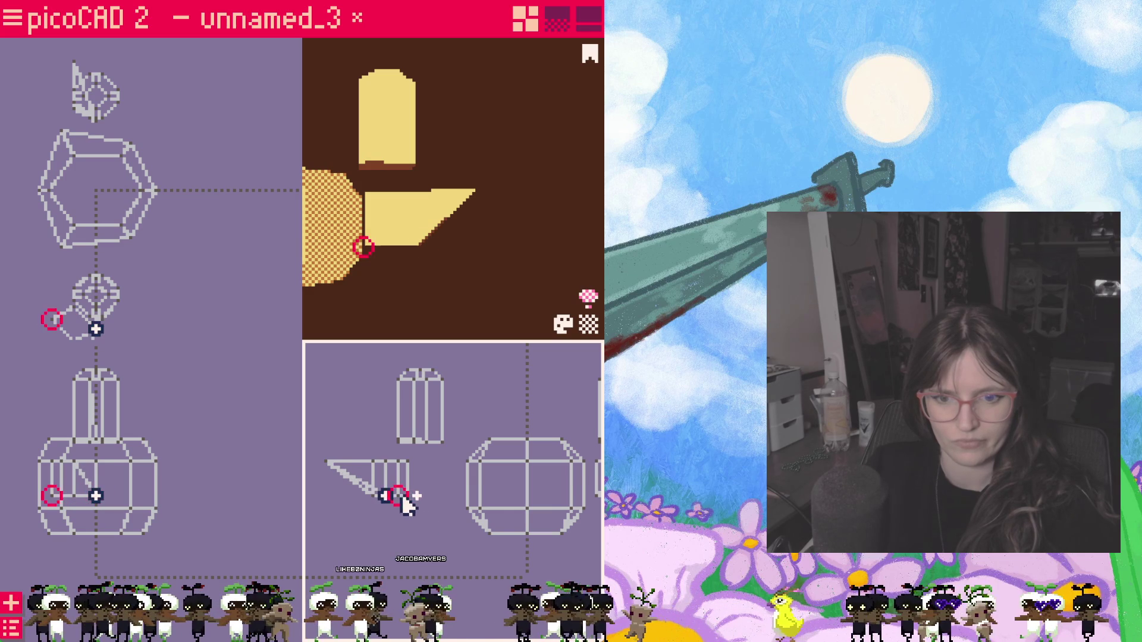
{"action": "key", "text": "Escape"}
{"action": "scroll", "coordinate": [422, 510], "scroll_direction": "up", "scroll_amount": 2}
{"action": "scroll", "coordinate": [429, 504], "scroll_direction": "up", "scroll_amount": 2}
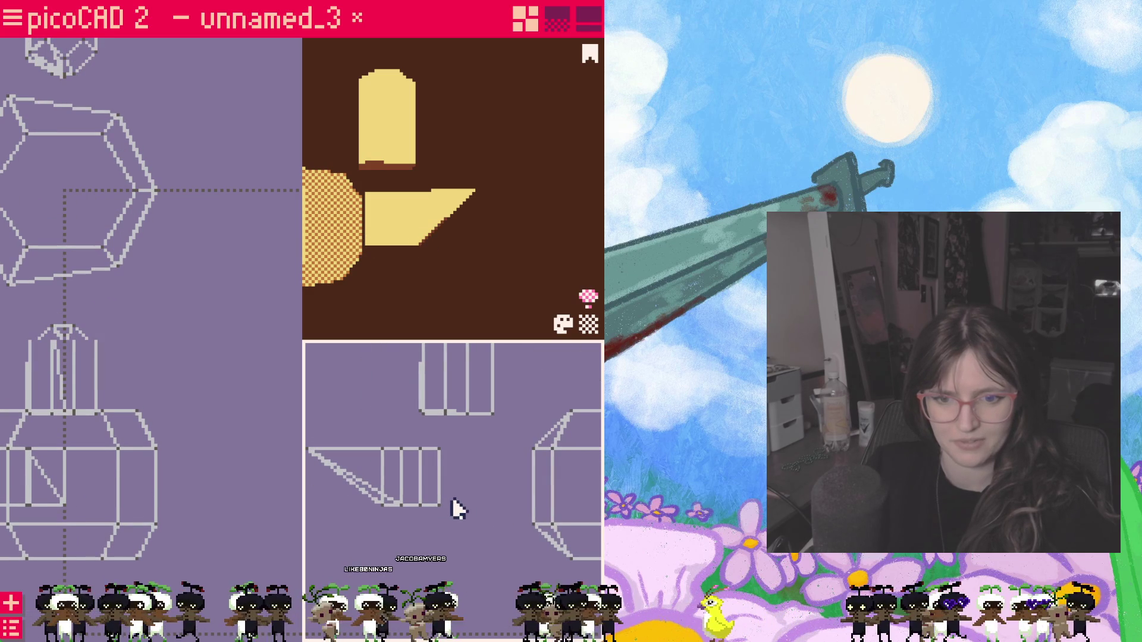
{"action": "left_click", "coordinate": [420, 505]}
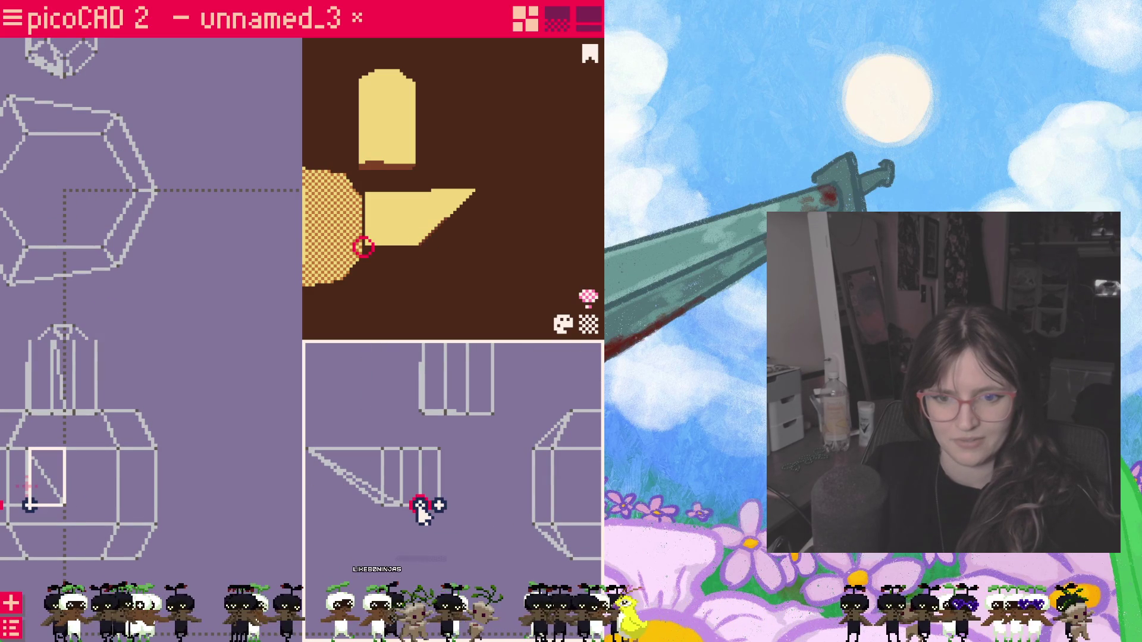
{"action": "left_click_drag", "start_coordinate": [420, 505], "coordinate": [421, 488]}
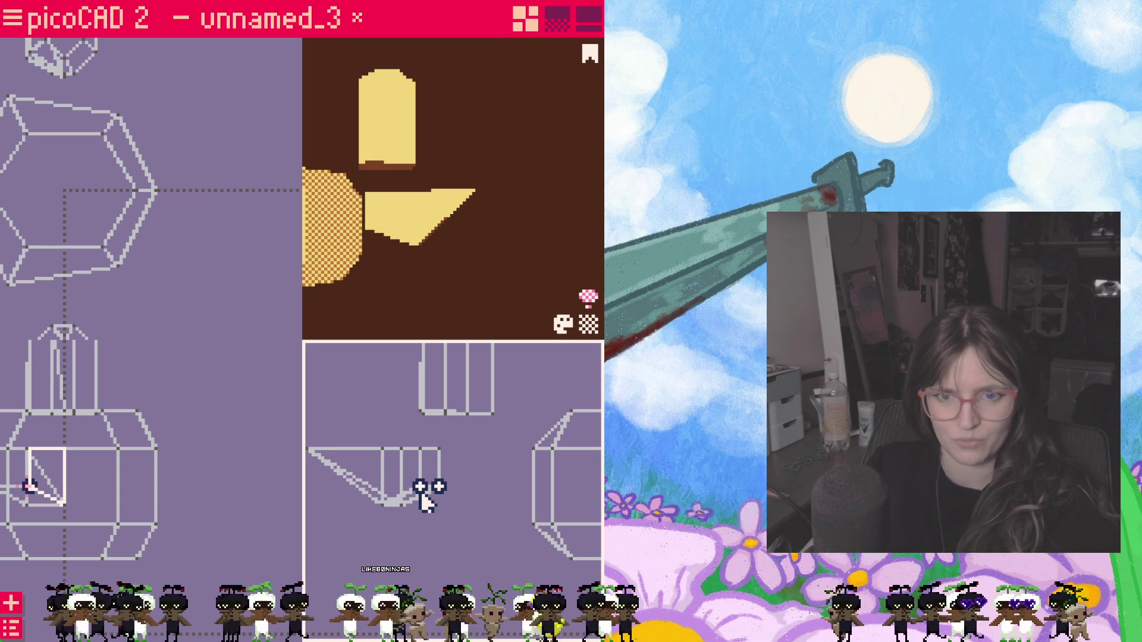
{"action": "left_click", "coordinate": [443, 533]}
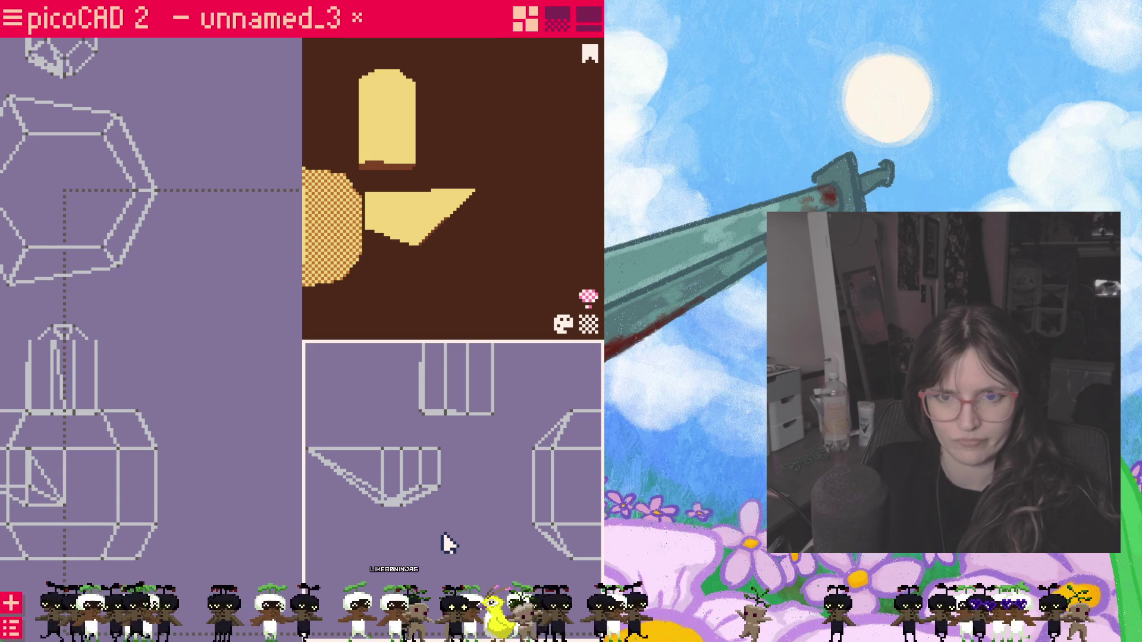
{"action": "scroll", "coordinate": [490, 538], "scroll_direction": "down", "scroll_amount": 1}
{"action": "scroll", "coordinate": [450, 533], "scroll_direction": "up", "scroll_amount": 1}
{"action": "left_click_drag", "start_coordinate": [449, 532], "coordinate": [518, 540]}
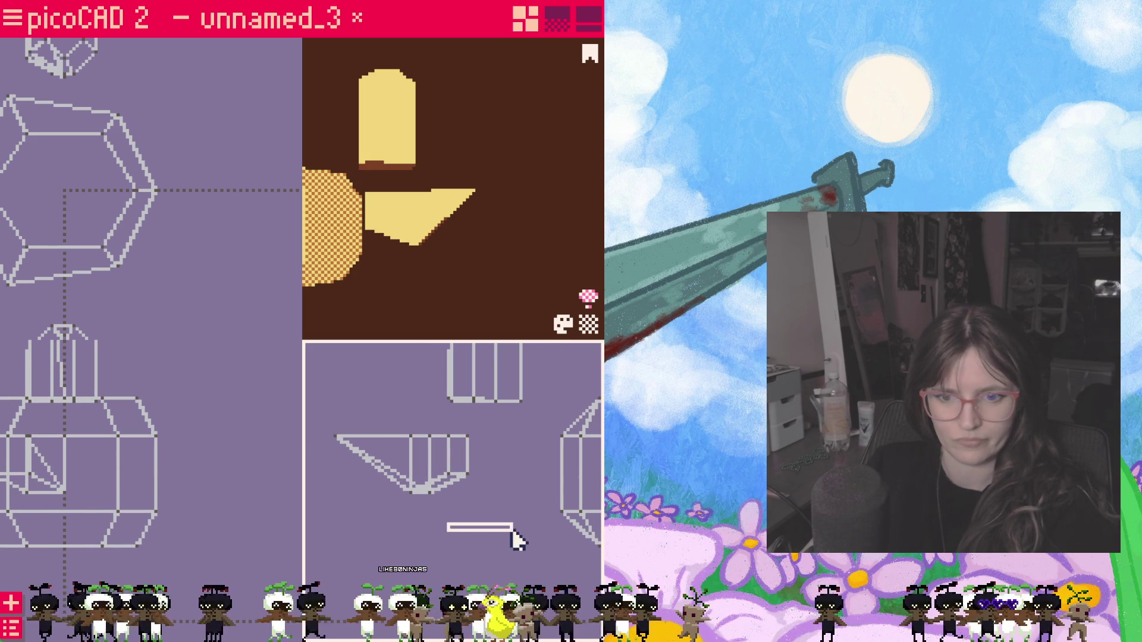
{"action": "scroll", "coordinate": [515, 536], "scroll_direction": "down", "scroll_amount": 2}
{"action": "scroll", "coordinate": [500, 536], "scroll_direction": "down", "scroll_amount": 2}
{"action": "scroll", "coordinate": [486, 535], "scroll_direction": "down", "scroll_amount": 1}
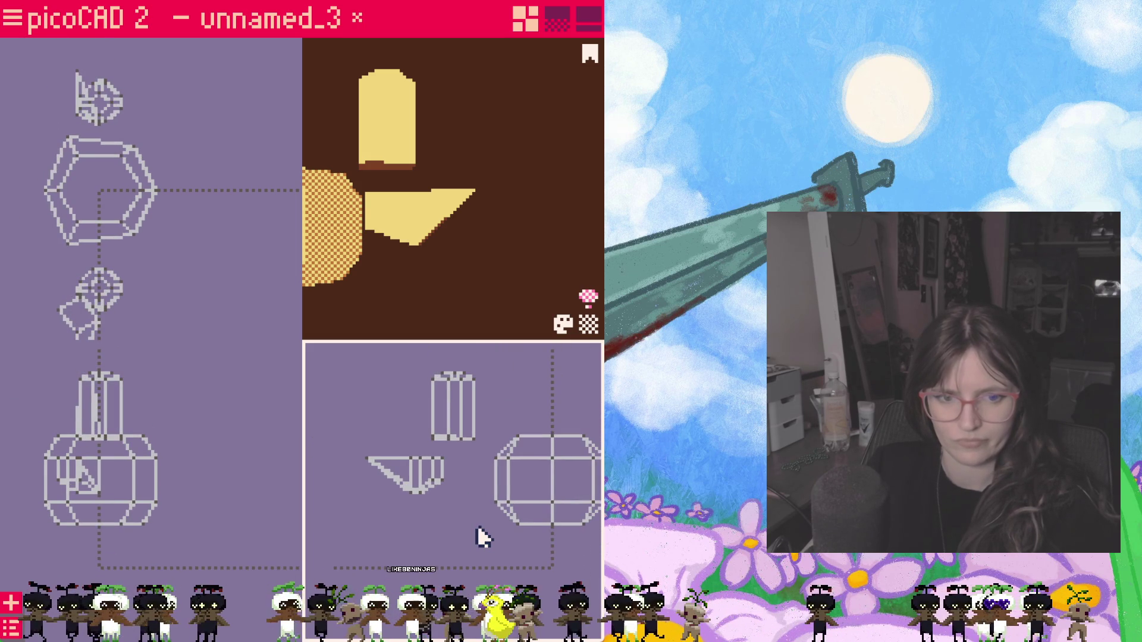
{"action": "scroll", "coordinate": [474, 534], "scroll_direction": "down", "scroll_amount": 1}
{"action": "scroll", "coordinate": [469, 534], "scroll_direction": "up", "scroll_amount": 2}
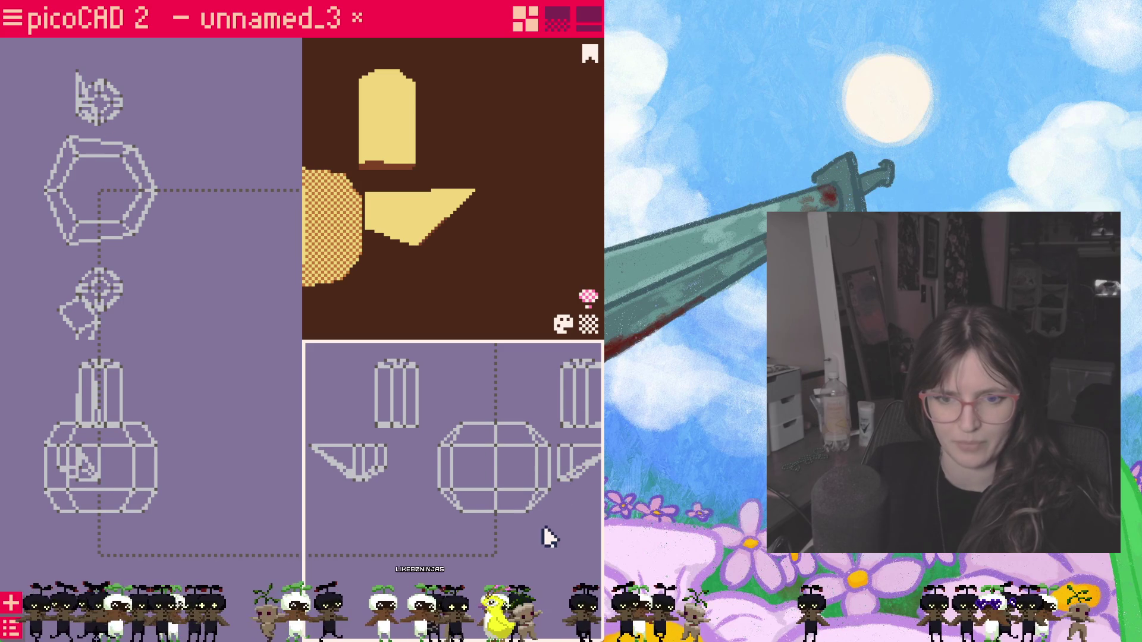
Step: Move the whole wedge wing rightward, closer to the creature's body
{"action": "left_click", "coordinate": [332, 458]}
{"action": "mouse_move", "coordinate": [339, 460]}
{"action": "left_mouse_down"}
{"action": "mouse_move", "coordinate": [404, 476]}
{"action": "mouse_move", "coordinate": [374, 482]}
{"action": "left_mouse_up"}
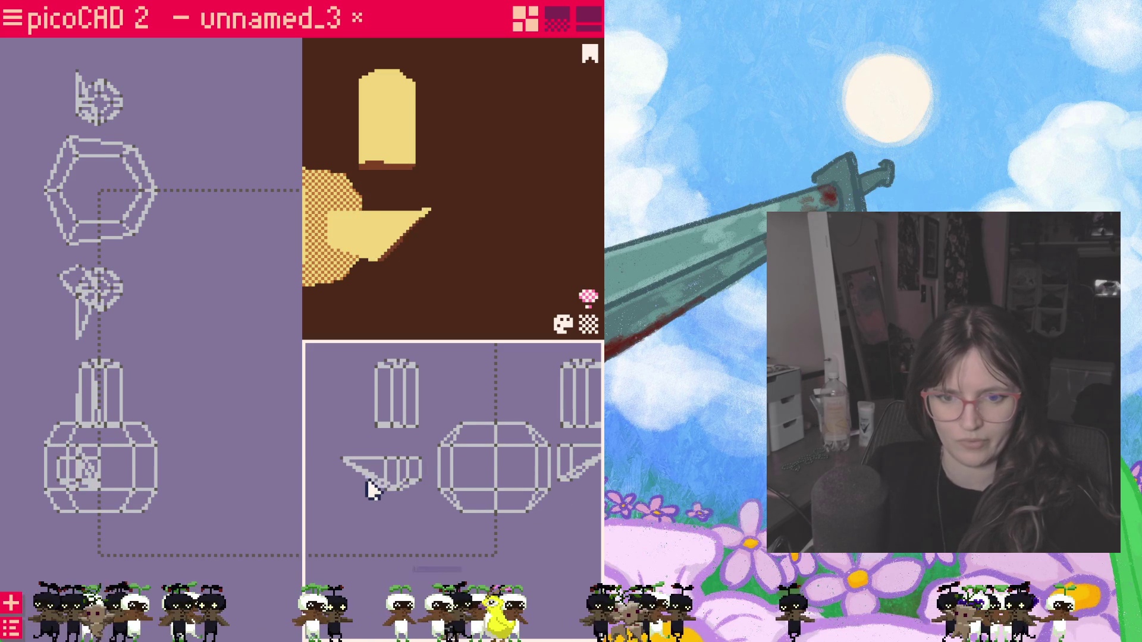
{"action": "left_click", "coordinate": [368, 482]}
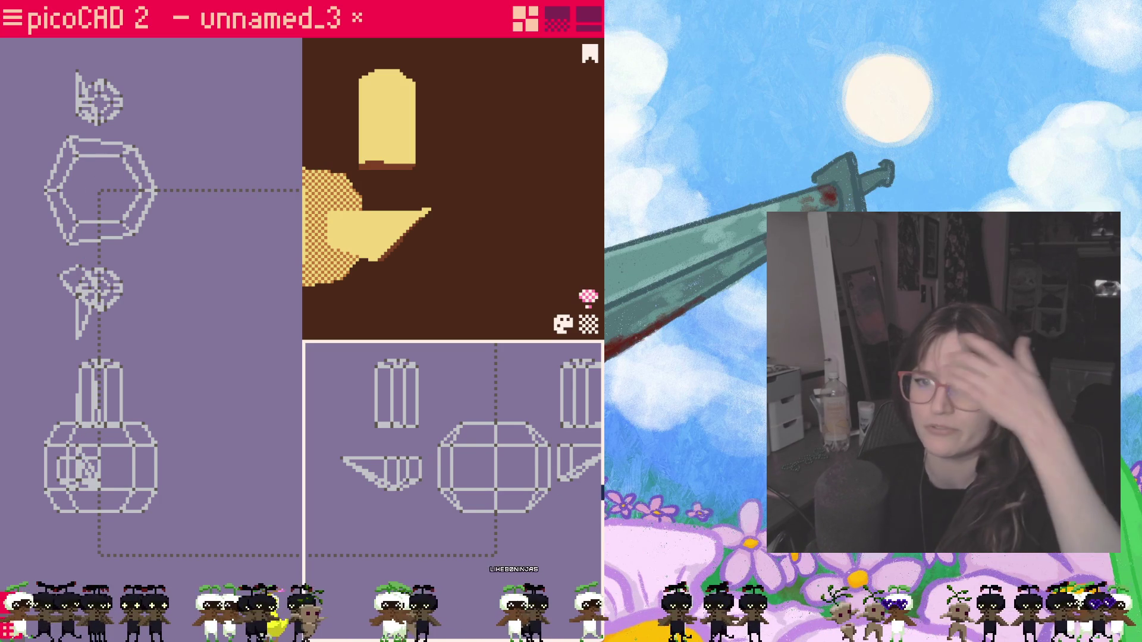
{"action": "mouse_move", "coordinate": [520, 242]}
{"action": "right_mouse_down"}
{"action": "mouse_move", "coordinate": [488, 272]}
{"action": "mouse_move", "coordinate": [539, 265]}
{"action": "mouse_move", "coordinate": [568, 277]}
{"action": "mouse_move", "coordinate": [520, 230]}
{"action": "mouse_move", "coordinate": [451, 237]}
{"action": "mouse_move", "coordinate": [530, 254]}
{"action": "mouse_move", "coordinate": [494, 227]}
{"action": "mouse_move", "coordinate": [522, 242]}
{"action": "mouse_move", "coordinate": [443, 237]}
{"action": "mouse_move", "coordinate": [549, 245]}
{"action": "mouse_move", "coordinate": [476, 192]}
{"action": "mouse_move", "coordinate": [549, 233]}
{"action": "mouse_move", "coordinate": [491, 280]}
{"action": "right_mouse_up"}
{"action": "left_click", "coordinate": [397, 473]}
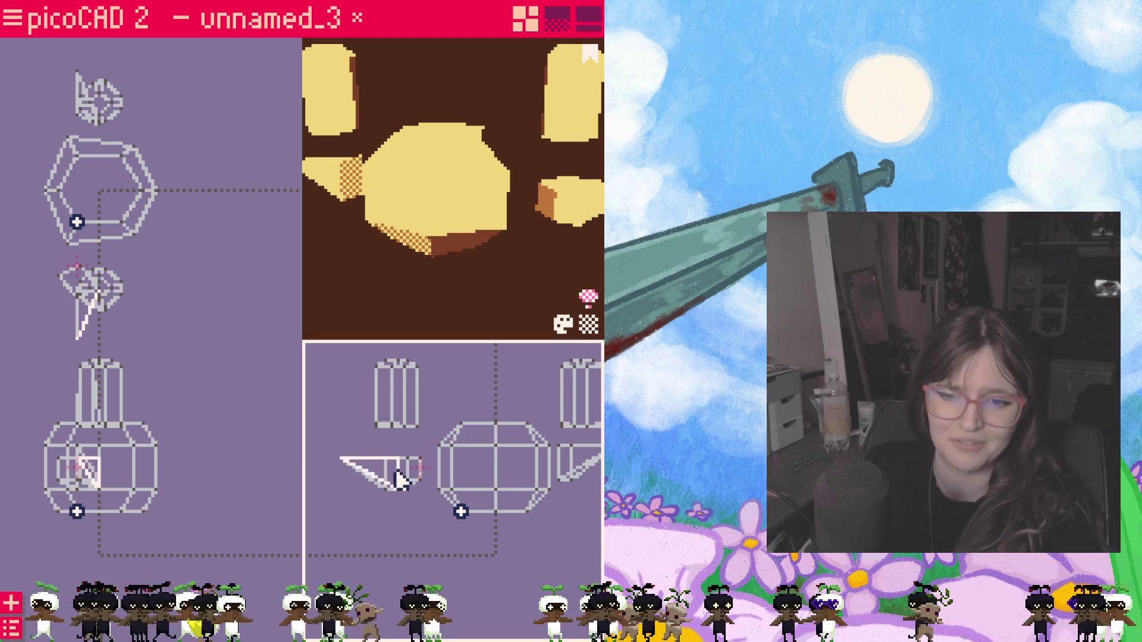
Step: Push the wedge wing into the body, then shift the small lower piece and the top piece to the right
{"action": "left_click_drag", "start_coordinate": [422, 477], "coordinate": [453, 475]}
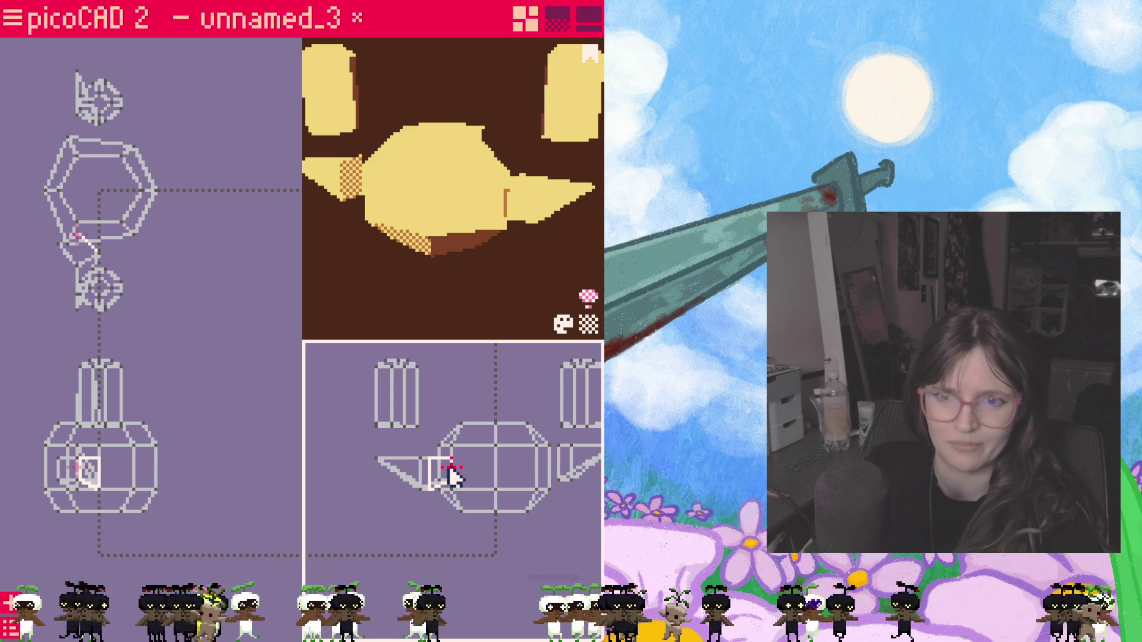
{"action": "left_click", "coordinate": [152, 297]}
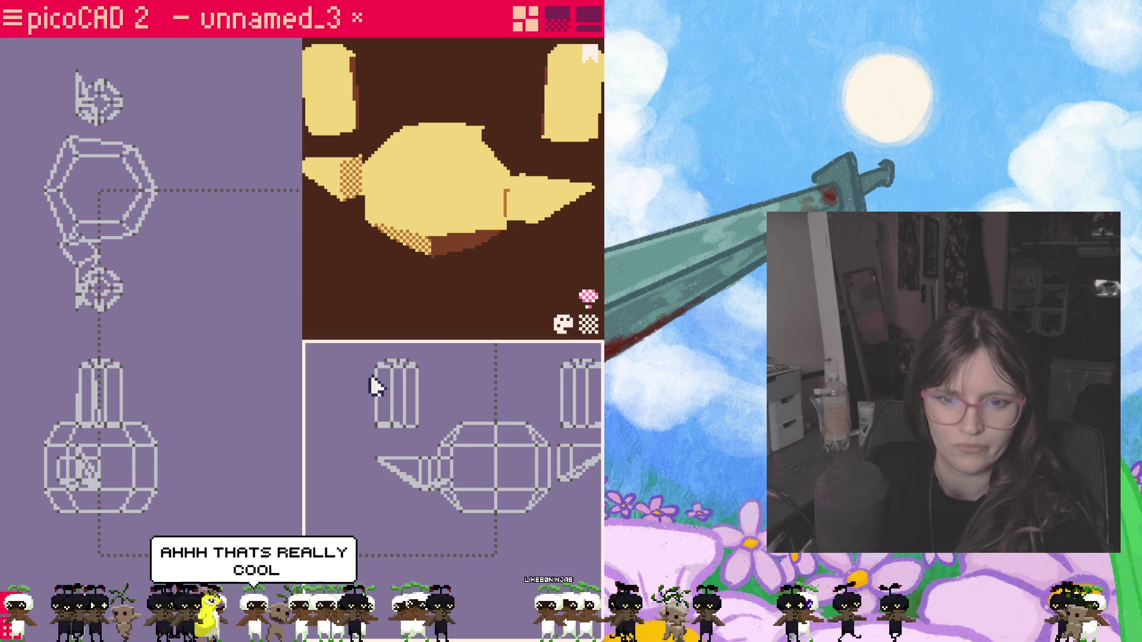
{"action": "left_click", "coordinate": [96, 299]}
{"action": "left_click_drag", "start_coordinate": [106, 291], "coordinate": [188, 289]}
{"action": "left_click", "coordinate": [100, 96]}
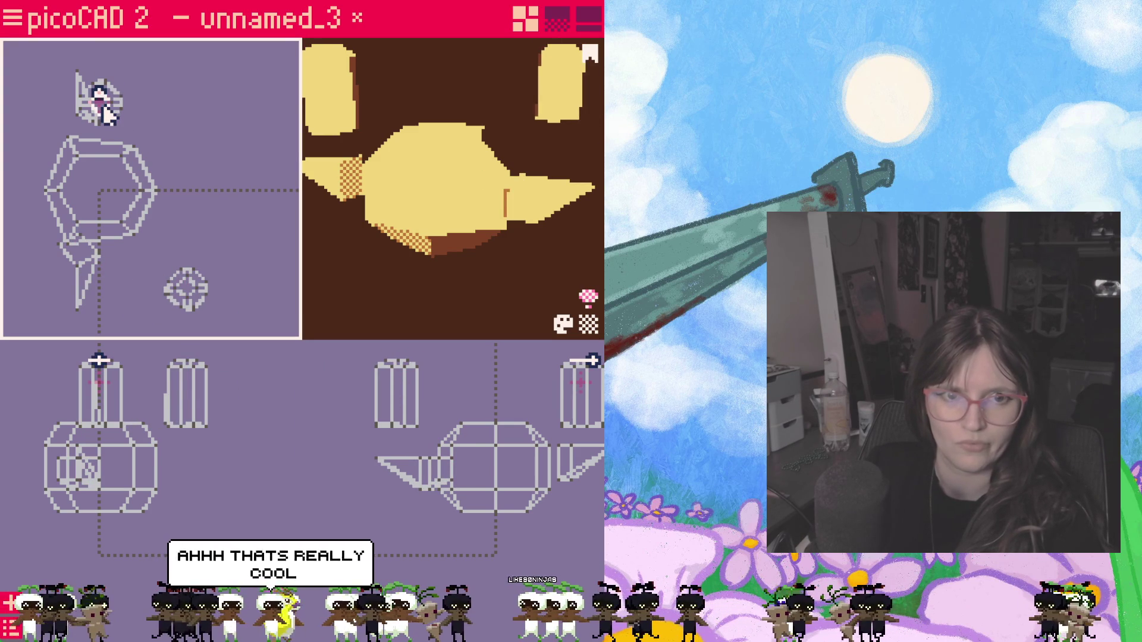
{"action": "left_click_drag", "start_coordinate": [100, 96], "coordinate": [199, 106]}
Step: Move the lower-left wing piece downward and place its pivot point on the marked spot
{"action": "left_click", "coordinate": [79, 246]}
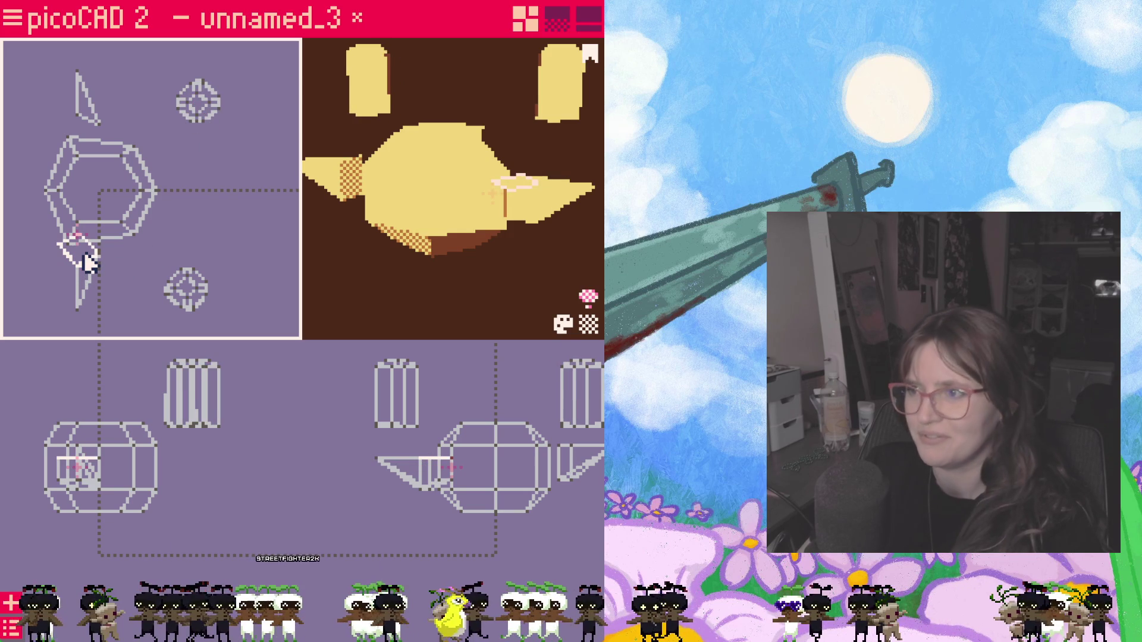
{"action": "left_click_drag", "start_coordinate": [85, 257], "coordinate": [87, 291]}
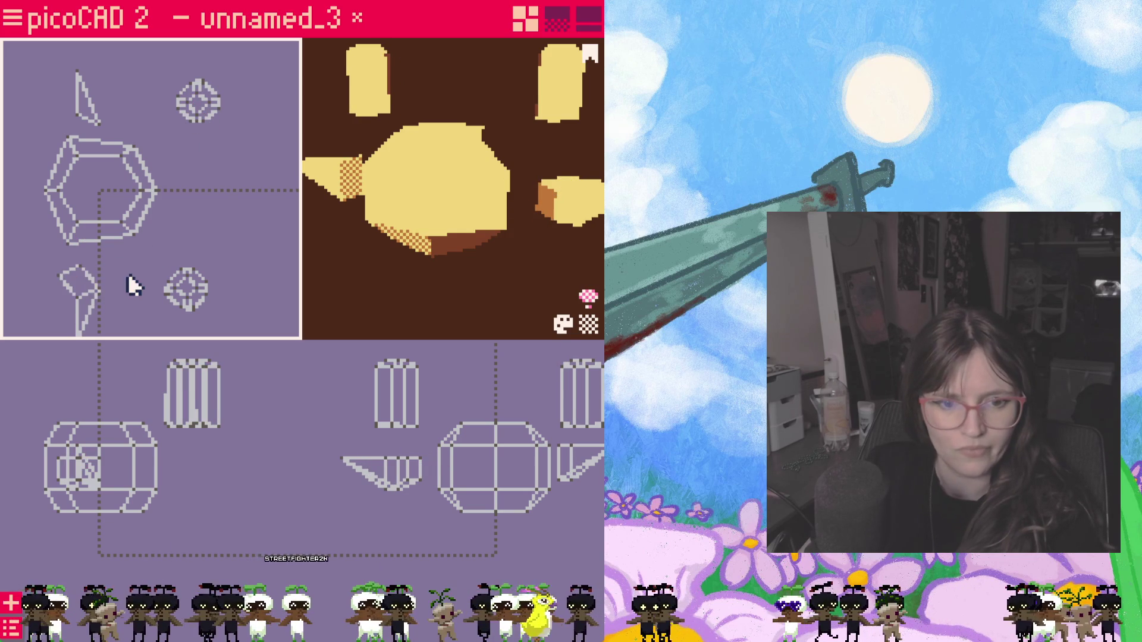
{"action": "mouse_move", "coordinate": [420, 312]}
{"action": "right_mouse_down"}
{"action": "mouse_move", "coordinate": [454, 332]}
{"action": "mouse_move", "coordinate": [321, 321]}
{"action": "right_mouse_up"}
{"action": "left_click_drag", "start_coordinate": [79, 282], "coordinate": [67, 276]}
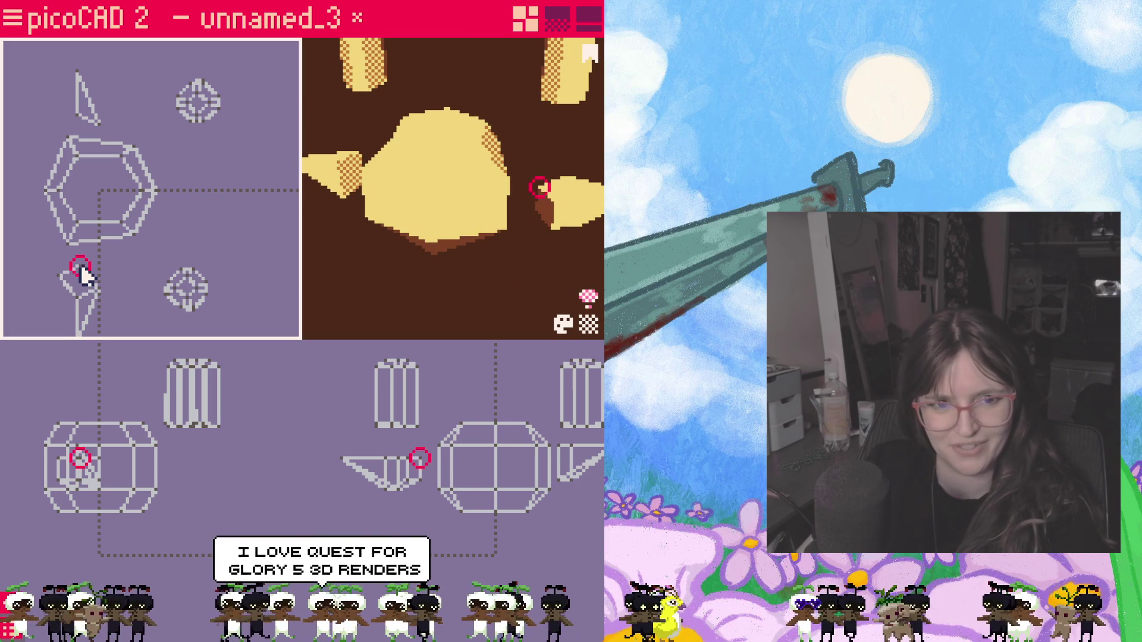
{"action": "left_click", "coordinate": [81, 269]}
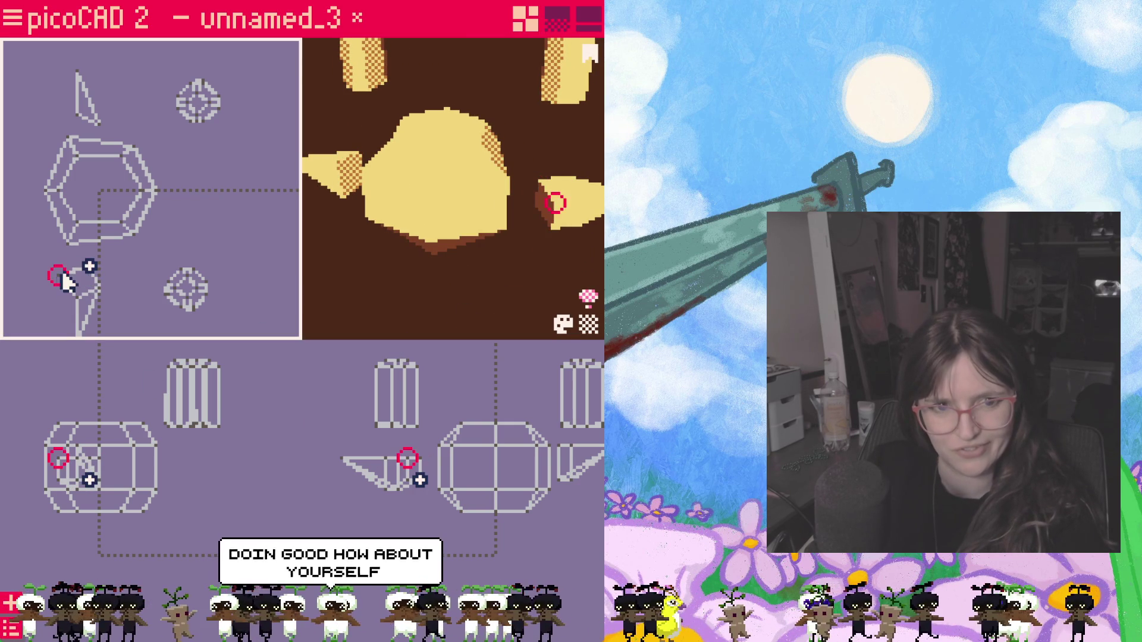
{"action": "left_click", "coordinate": [64, 279]}
{"action": "left_click", "coordinate": [64, 278]}
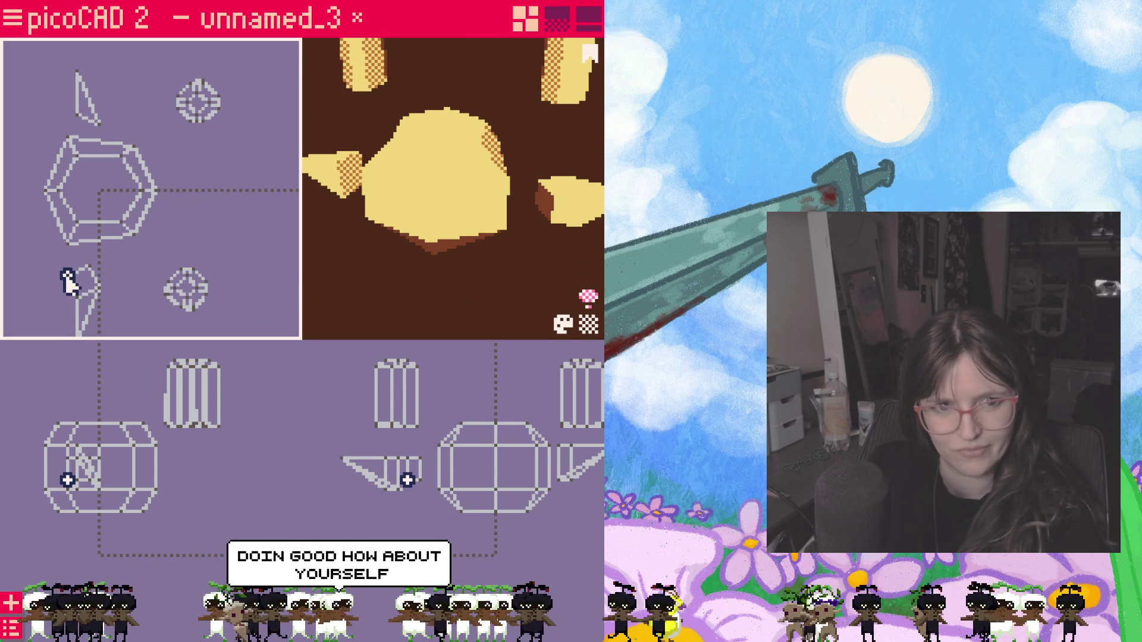
{"action": "scroll", "coordinate": [103, 286], "scroll_direction": "up", "scroll_amount": 3}
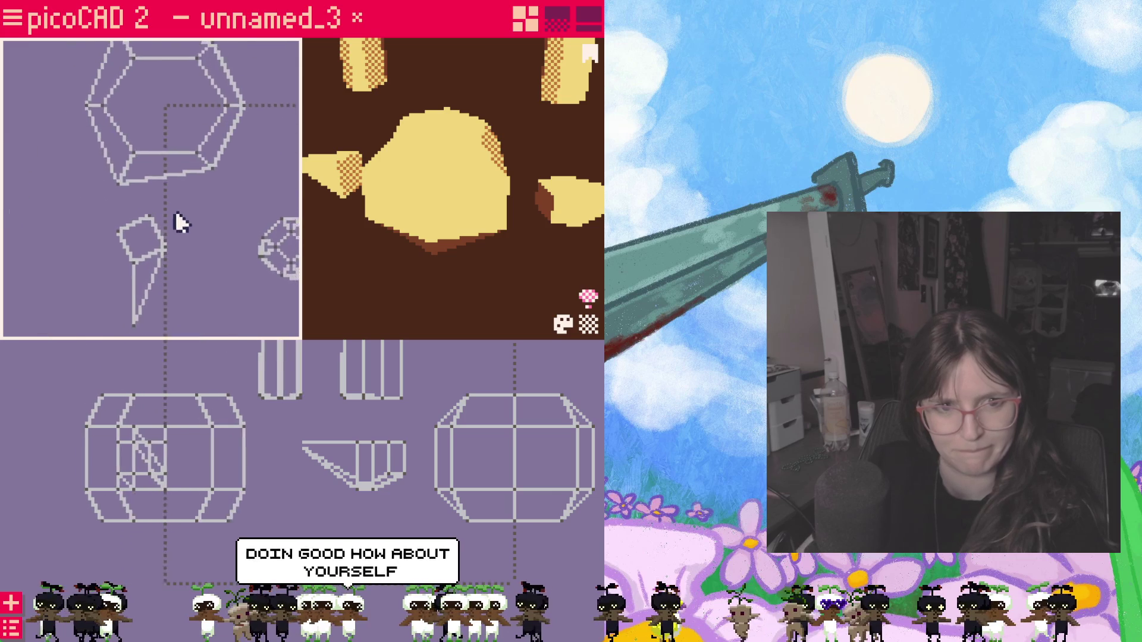
{"action": "scroll", "coordinate": [152, 232], "scroll_direction": "up", "scroll_amount": 2}
Step: Select a corner point of the wing and pull it upward to give the wing a sharper point
{"action": "left_click", "coordinate": [172, 185]}
{"action": "left_click", "coordinate": [143, 212]}
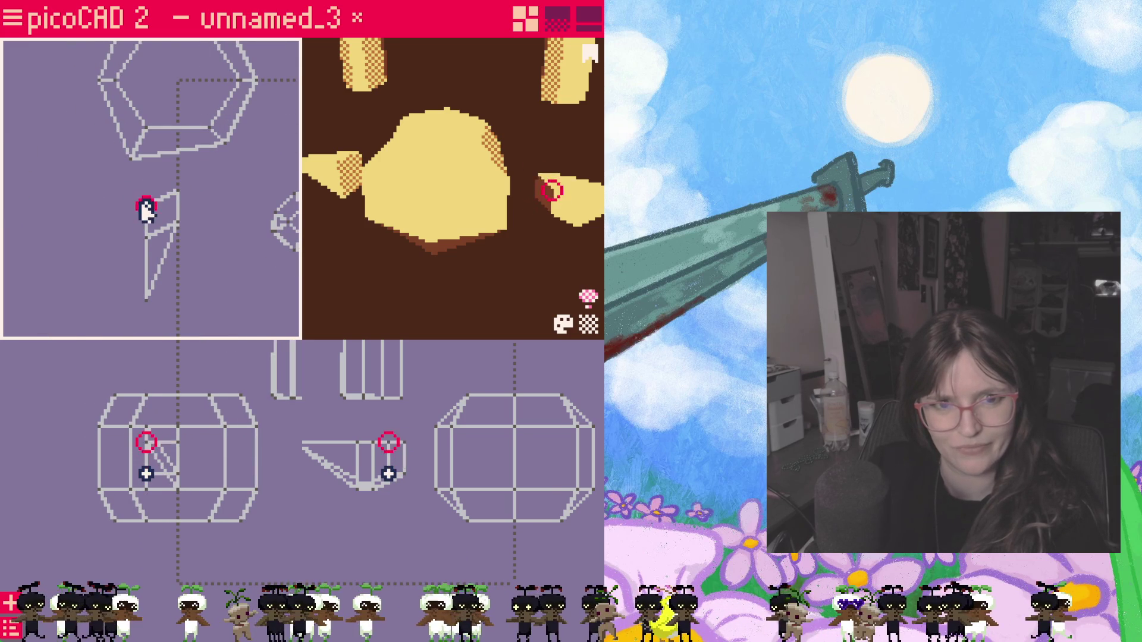
{"action": "left_click_drag", "start_coordinate": [198, 254], "coordinate": [188, 249]}
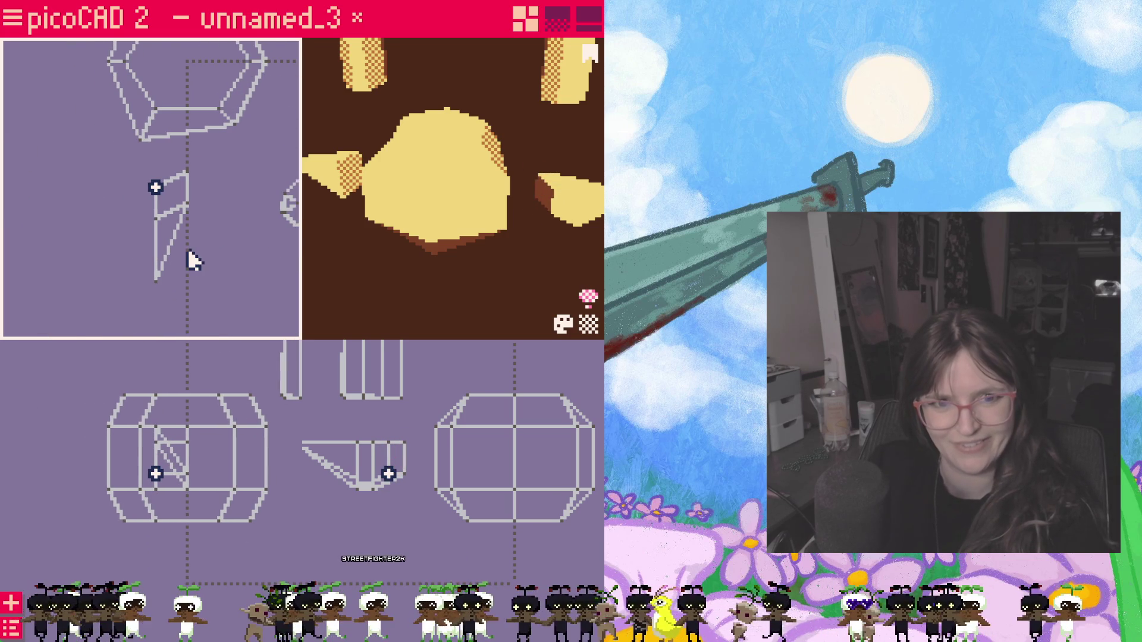
{"action": "left_click_drag", "start_coordinate": [464, 205], "coordinate": [474, 204]}
{"action": "mouse_move", "coordinate": [473, 205]}
{"action": "right_mouse_down"}
{"action": "mouse_move", "coordinate": [479, 250]}
{"action": "mouse_move", "coordinate": [426, 289]}
{"action": "mouse_move", "coordinate": [497, 195]}
{"action": "mouse_move", "coordinate": [507, 233]}
{"action": "mouse_move", "coordinate": [436, 246]}
{"action": "mouse_move", "coordinate": [482, 213]}
{"action": "mouse_move", "coordinate": [428, 206]}
{"action": "right_mouse_up"}
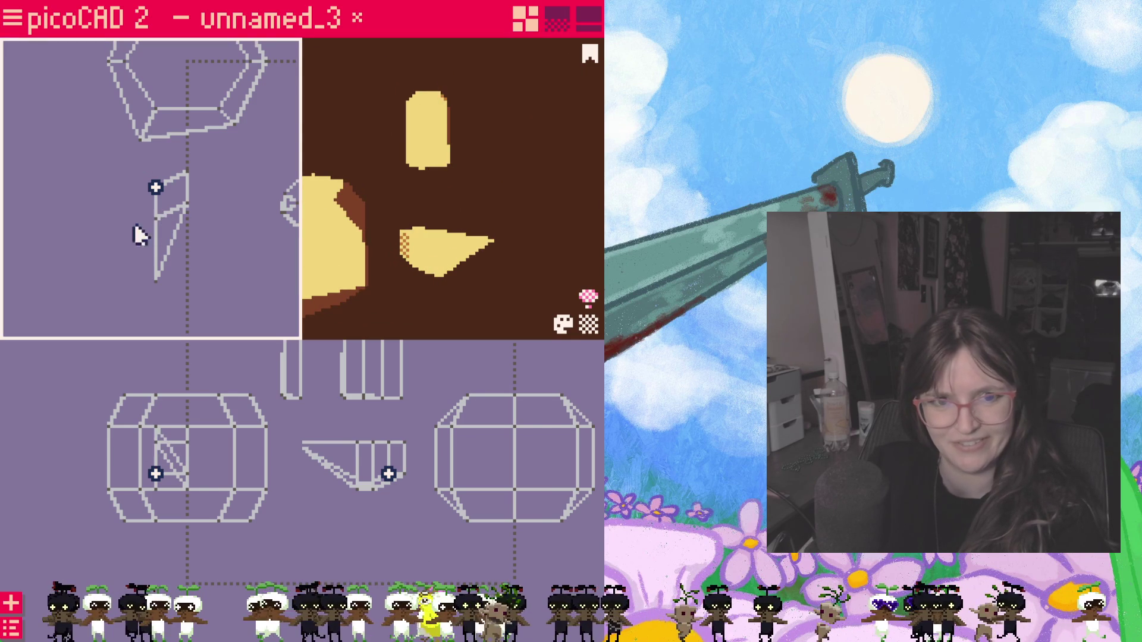
{"action": "left_click_drag", "start_coordinate": [157, 223], "coordinate": [166, 198]}
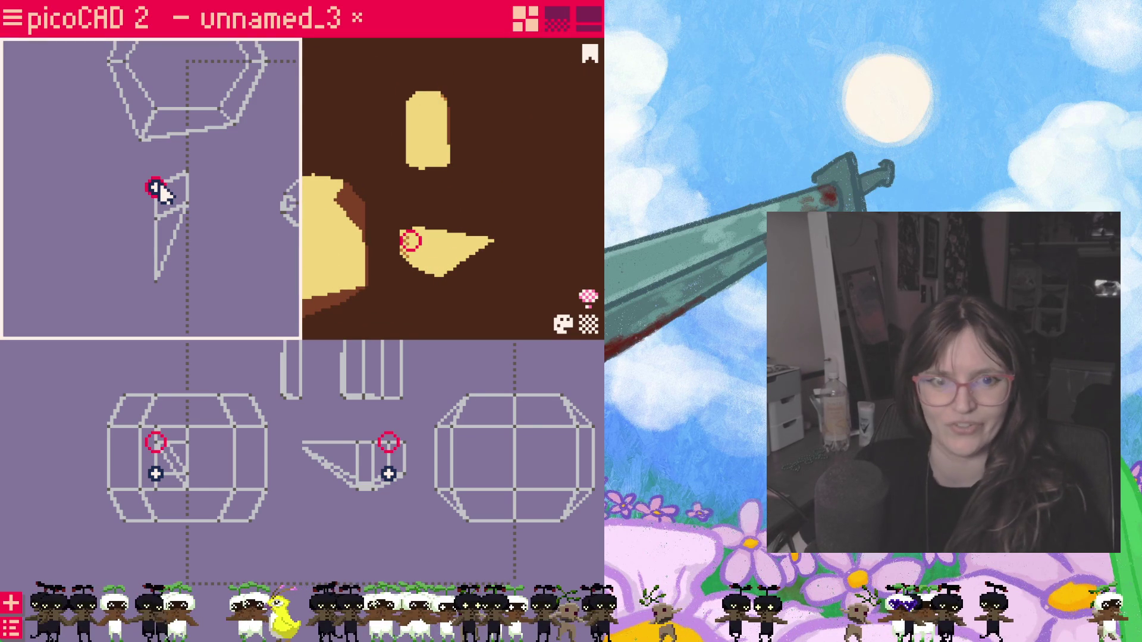
{"action": "mouse_move", "coordinate": [206, 204]}
{"action": "middle_mouse_down"}
{"action": "mouse_move", "coordinate": [190, 314]}
{"action": "mouse_move", "coordinate": [200, 303]}
{"action": "middle_mouse_up"}
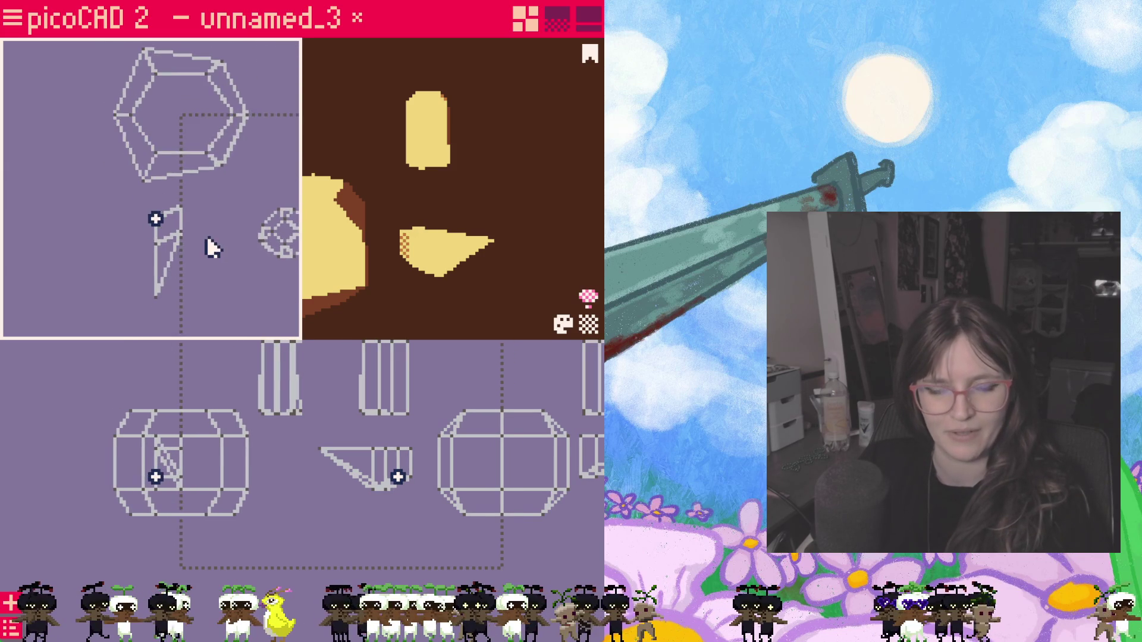
Step: Delete the stray triangular piece and clone the remaining wing into a copy
{"action": "right_click", "coordinate": [155, 89]}
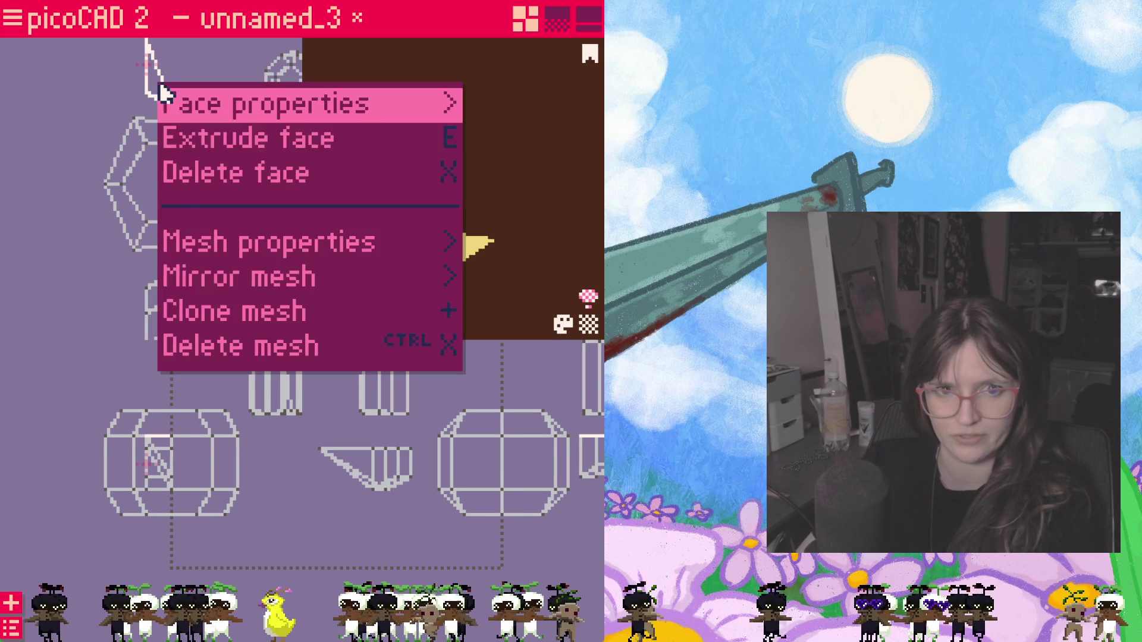
{"action": "left_click", "coordinate": [228, 344]}
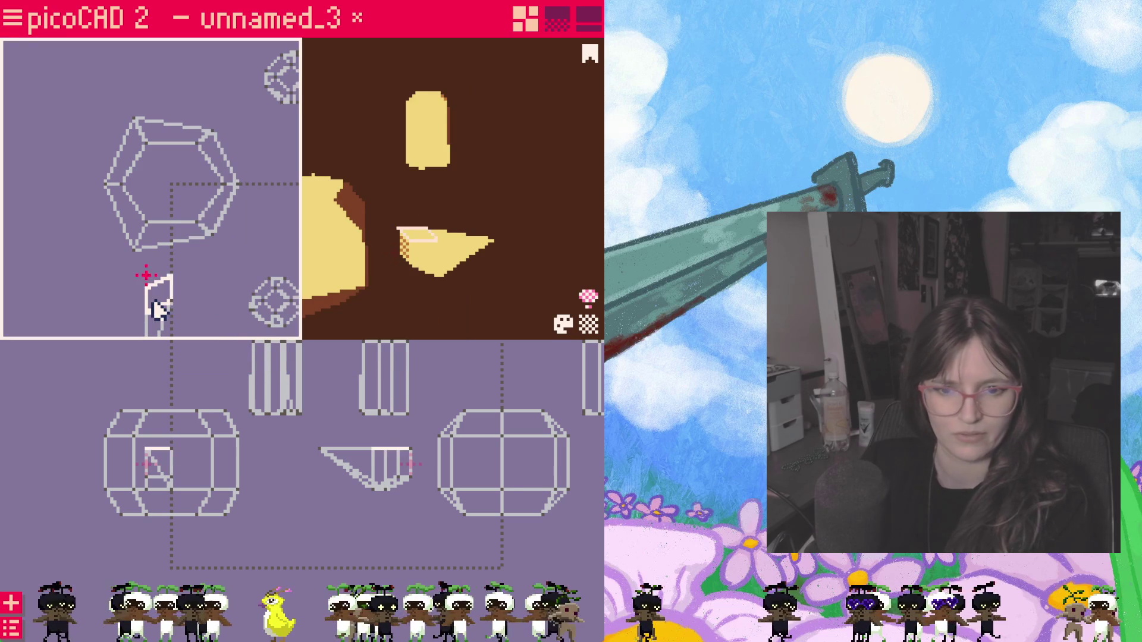
{"action": "left_click", "coordinate": [385, 469]}
{"action": "right_click", "coordinate": [376, 467]}
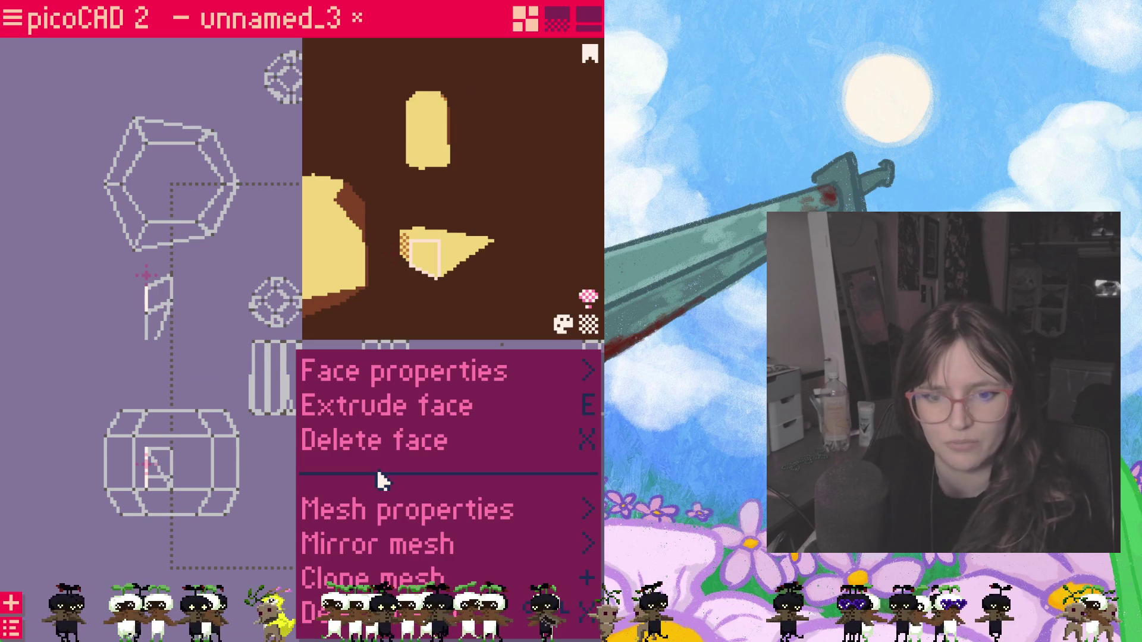
{"action": "left_click", "coordinate": [366, 575]}
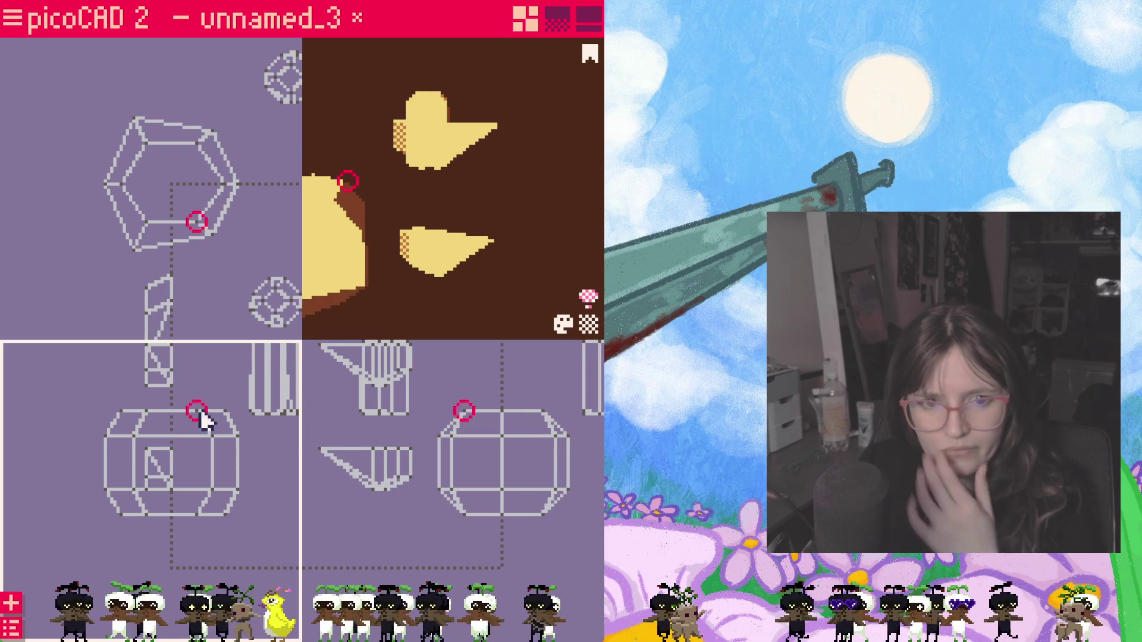
{"action": "left_click_drag", "start_coordinate": [191, 416], "coordinate": [165, 368]}
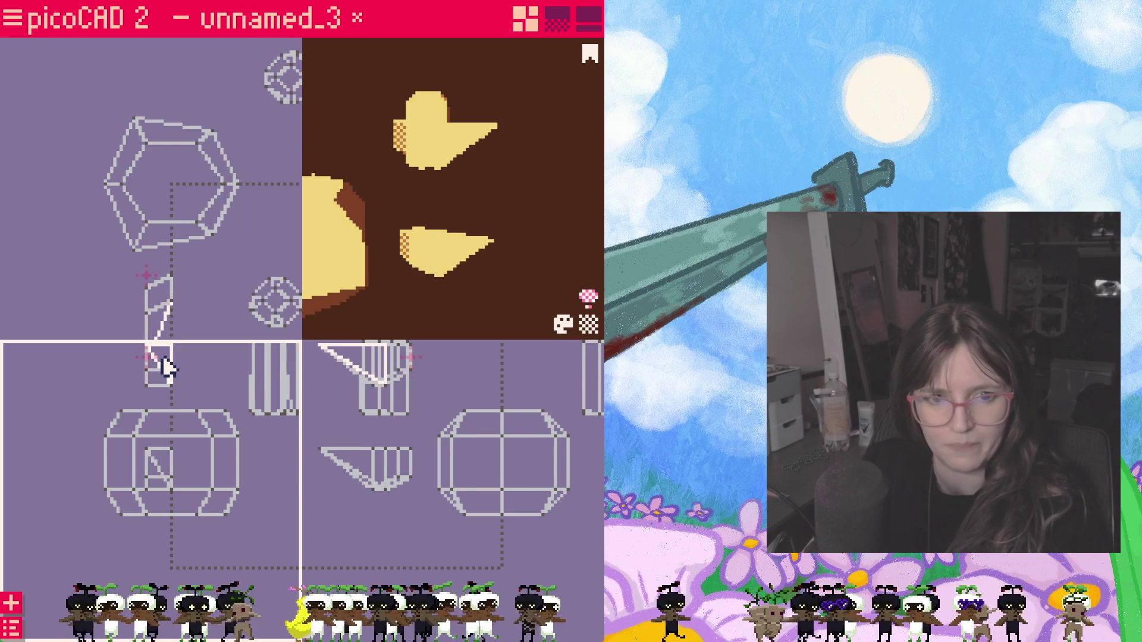
{"action": "right_click", "coordinate": [166, 368]}
{"action": "key", "text": "Escape"}
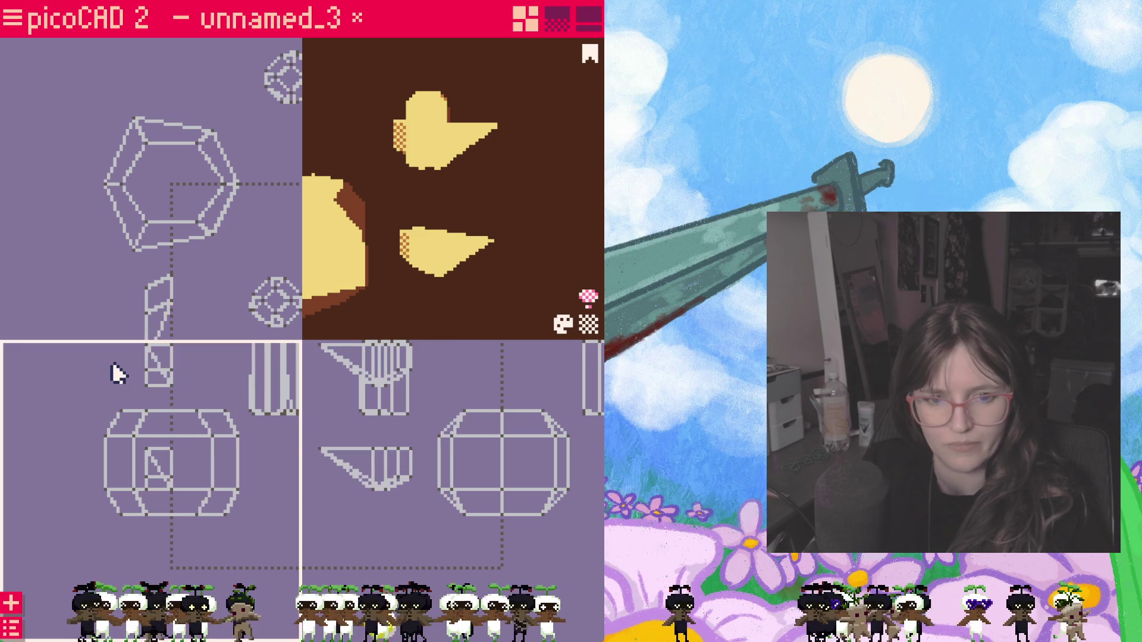
Step: Reposition the wing copy and mirror it horizontally via Mirror mesh
{"action": "left_click_drag", "start_coordinate": [402, 444], "coordinate": [384, 478]}
{"action": "right_click", "coordinate": [384, 478]}
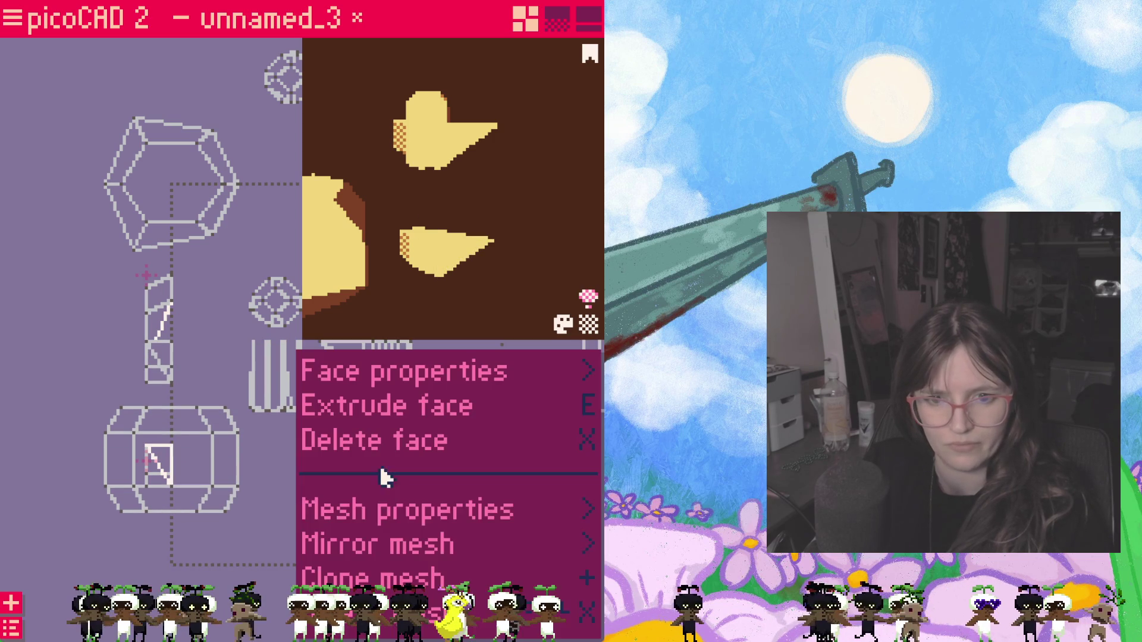
{"action": "left_click", "coordinate": [402, 361]}
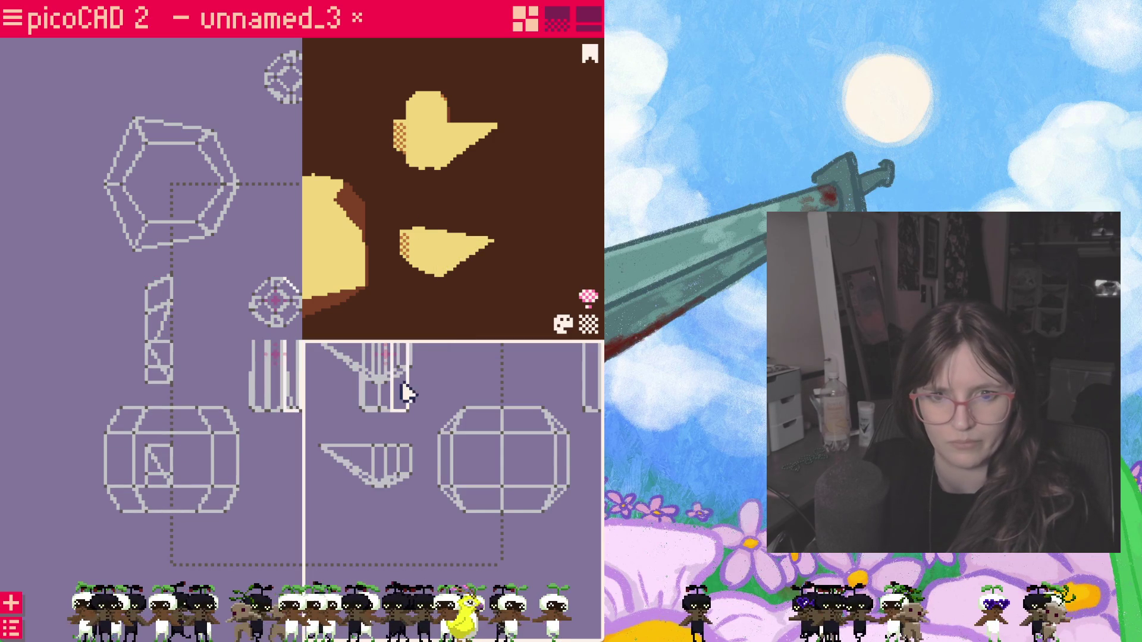
{"action": "scroll", "coordinate": [410, 402], "scroll_direction": "down", "scroll_amount": 2}
{"action": "left_click_drag", "start_coordinate": [335, 402], "coordinate": [437, 382]}
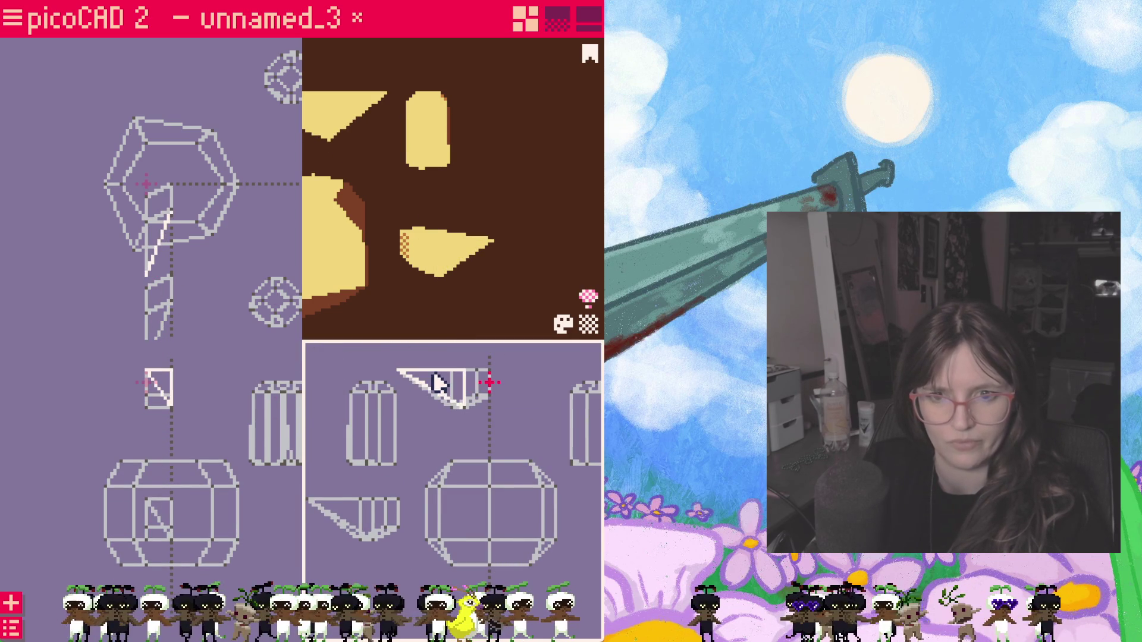
{"action": "right_click", "coordinate": [437, 382]}
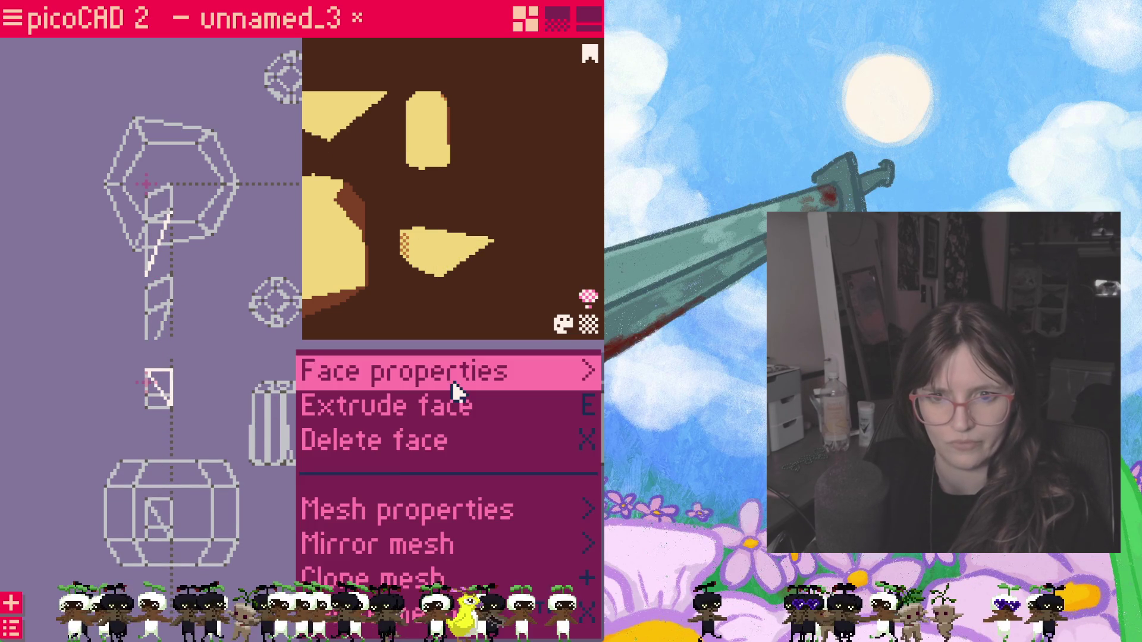
{"action": "left_click", "coordinate": [465, 546]}
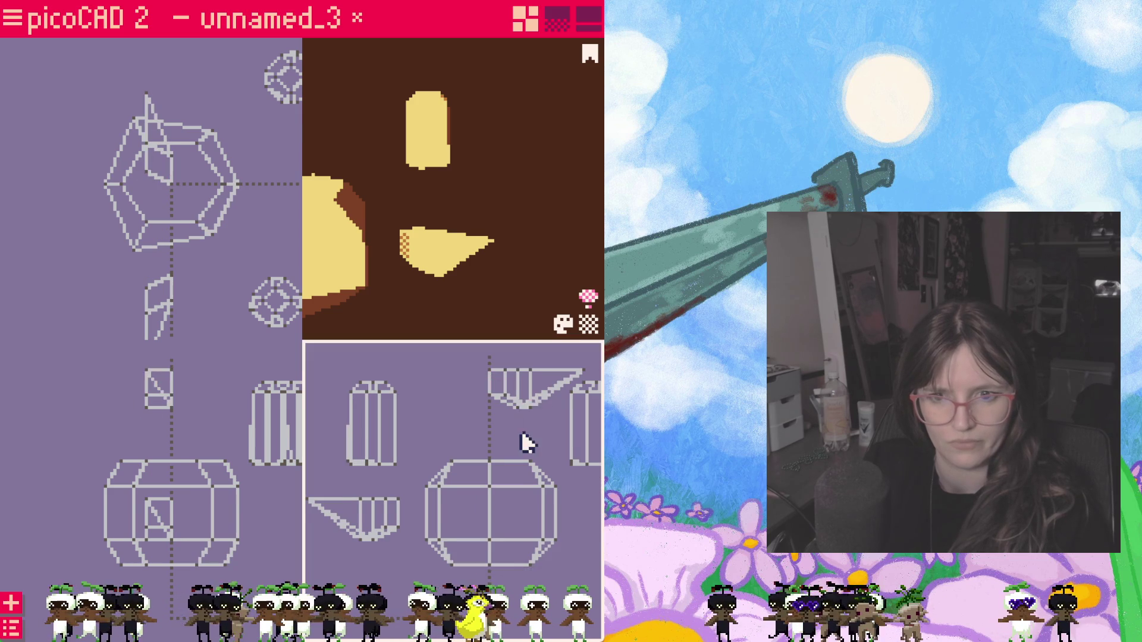
Step: Move the flipped wing copy down and set it against the body's right side
{"action": "left_click_drag", "start_coordinate": [522, 431], "coordinate": [465, 410]}
{"action": "left_click", "coordinate": [466, 366]}
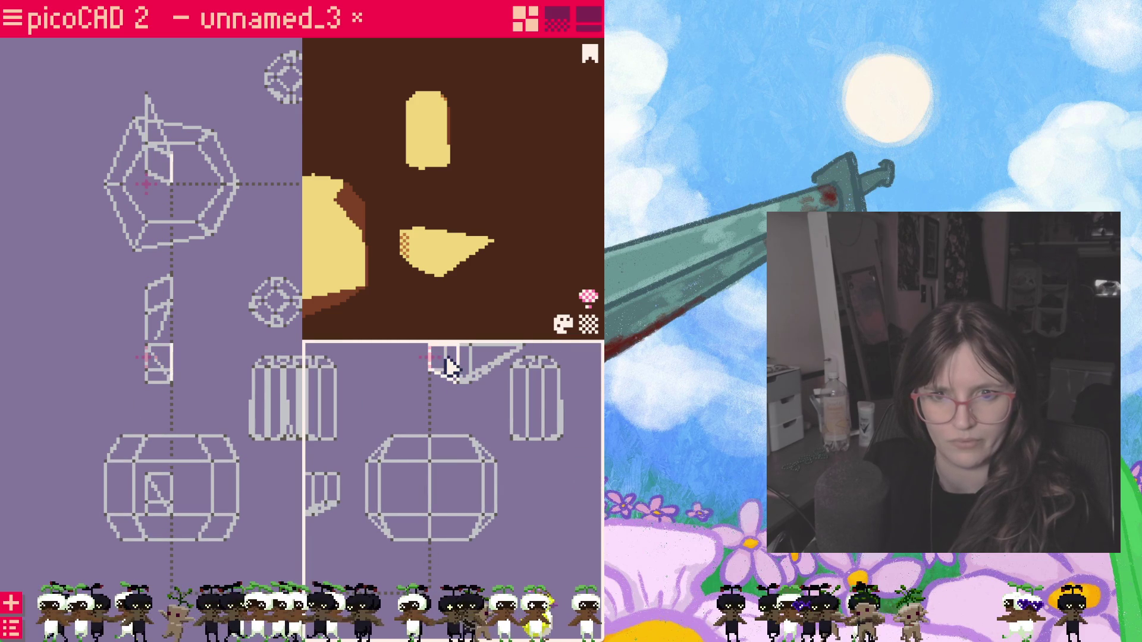
{"action": "left_click_drag", "start_coordinate": [468, 368], "coordinate": [543, 506]}
{"action": "left_click_drag", "start_coordinate": [382, 496], "coordinate": [521, 494]}
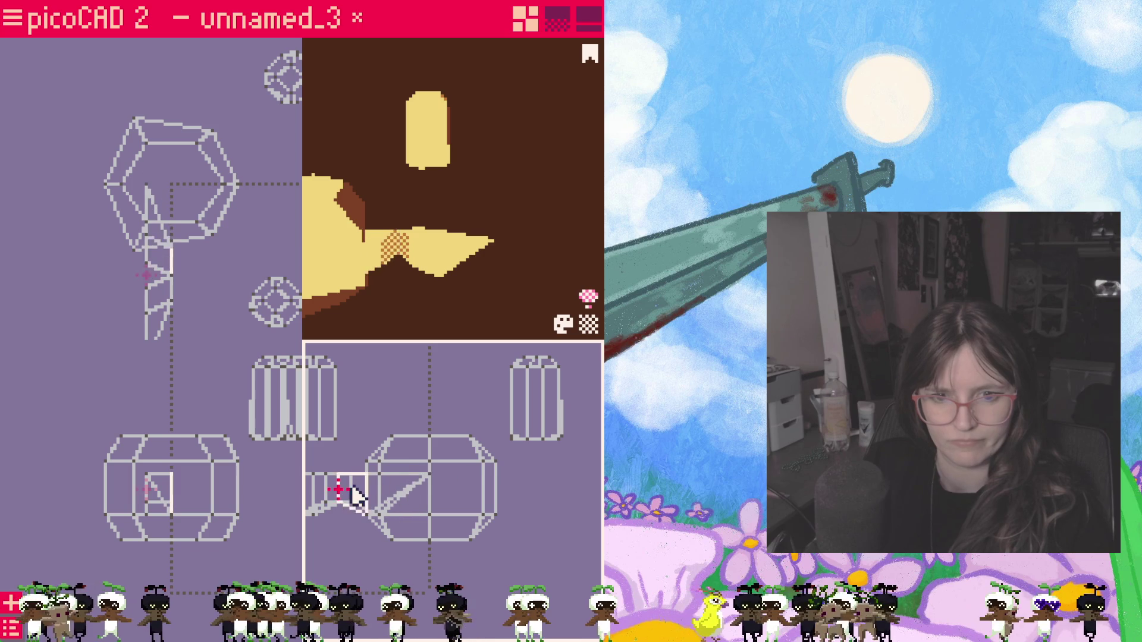
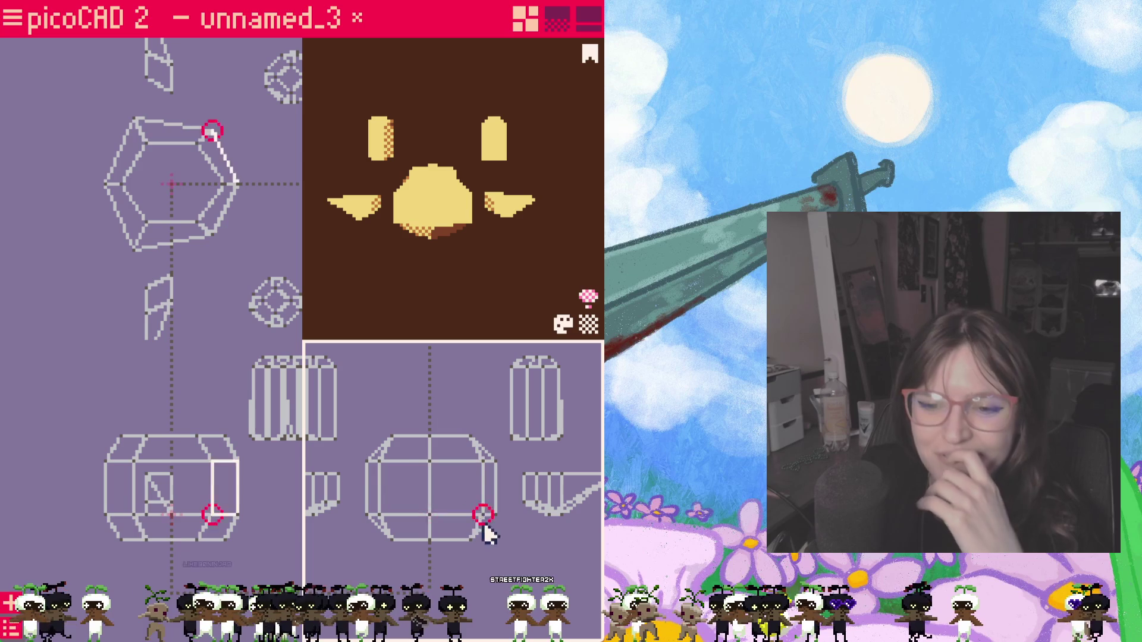
{"action": "scroll", "coordinate": [500, 518], "scroll_direction": "up", "scroll_amount": 3}
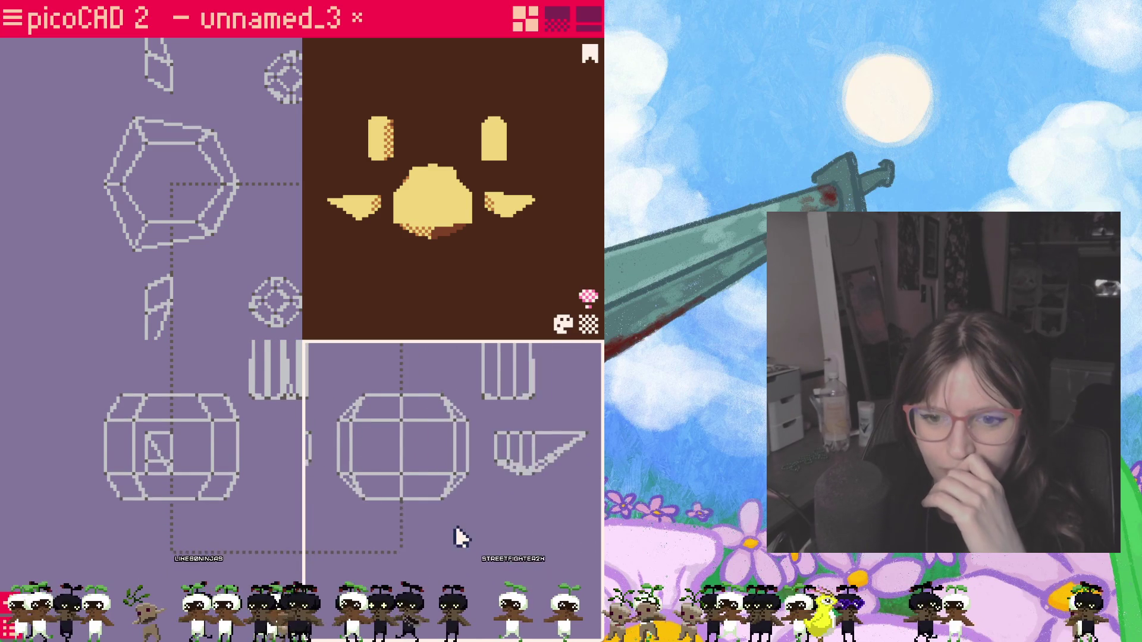
Step: Frame the right wing in the side view and pull its tip vertex outward to lengthen the cone
{"action": "left_click_drag", "start_coordinate": [551, 543], "coordinate": [428, 542]}
{"action": "left_click", "coordinate": [556, 446]}
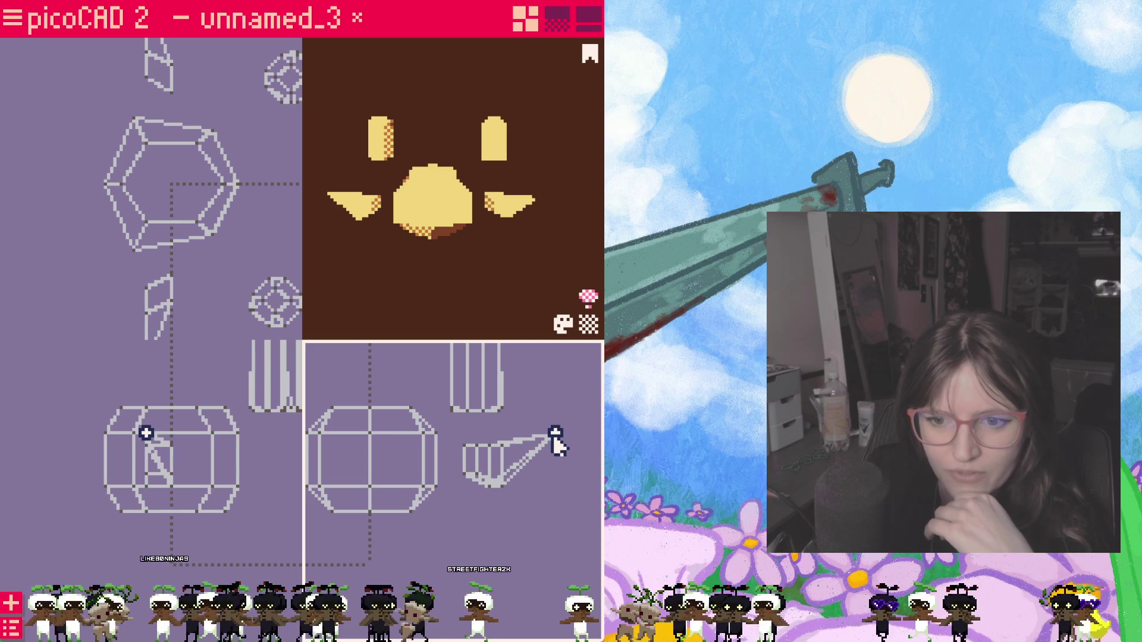
{"action": "key", "text": "Tab"}
{"action": "left_click", "coordinate": [337, 439]}
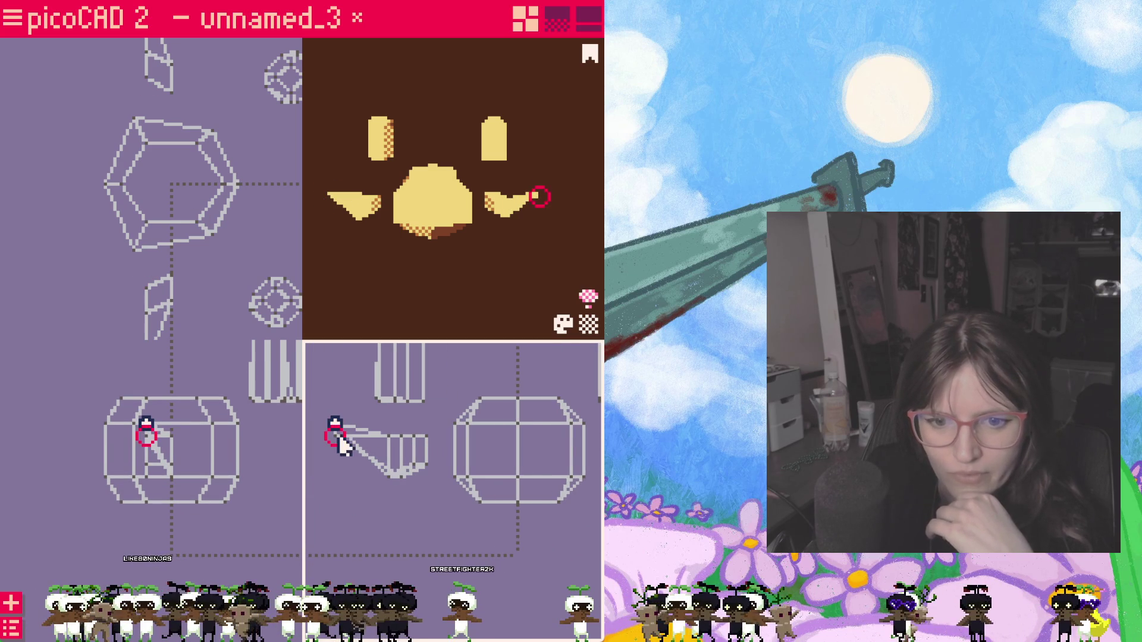
{"action": "left_click", "coordinate": [422, 529]}
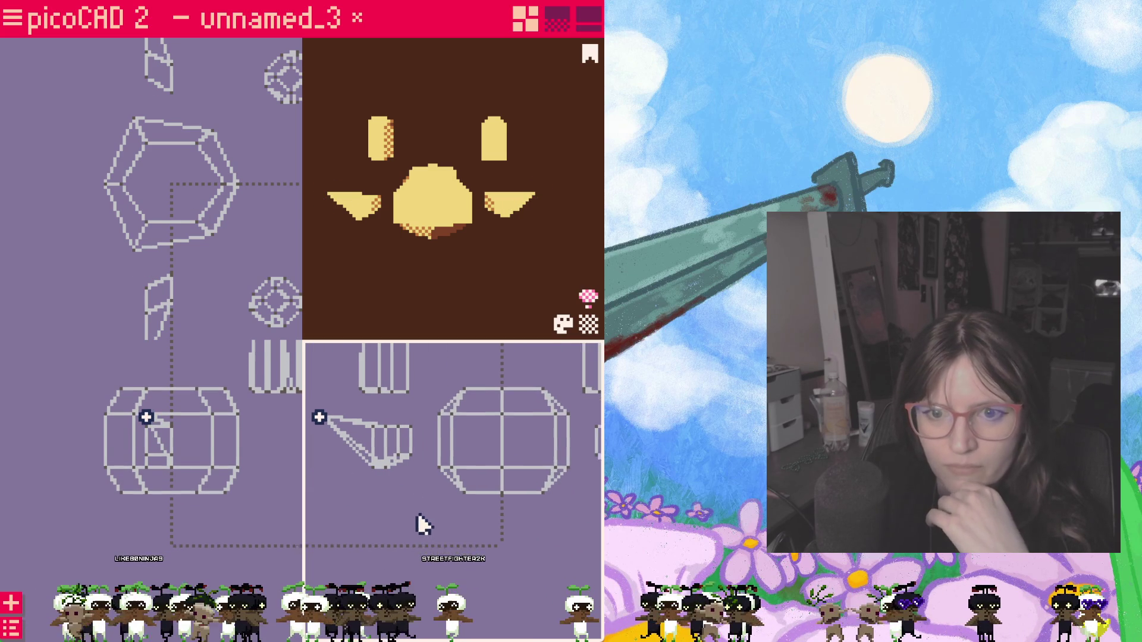
{"action": "scroll", "coordinate": [520, 520], "scroll_direction": "down", "scroll_amount": 1}
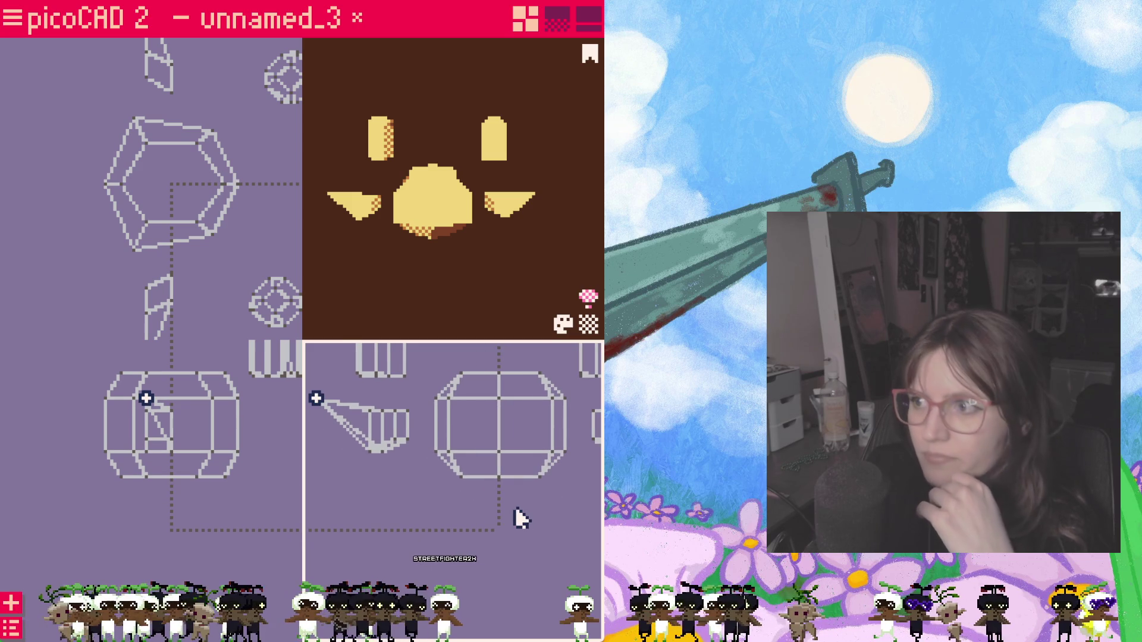
{"action": "left_click_drag", "start_coordinate": [314, 399], "coordinate": [369, 401]}
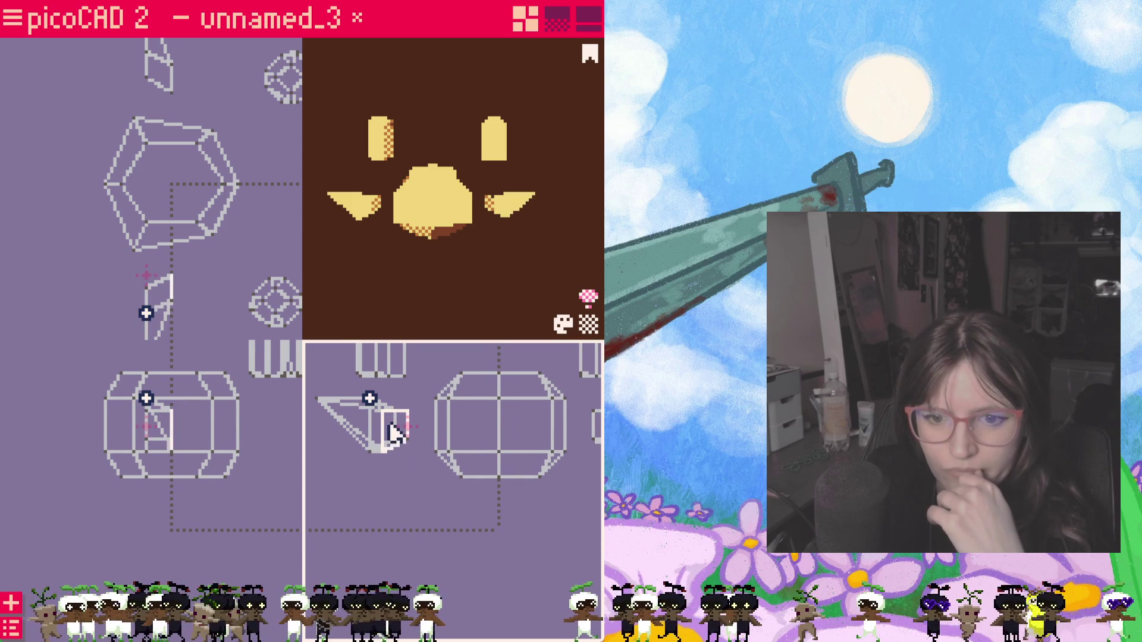
Step: Nudge two vertices near the wing's base upward to sharpen the cone's taper
{"action": "left_click", "coordinate": [373, 407]}
{"action": "key", "text": "Up"}
{"action": "left_click", "coordinate": [382, 403]}
{"action": "key", "text": "Up"}
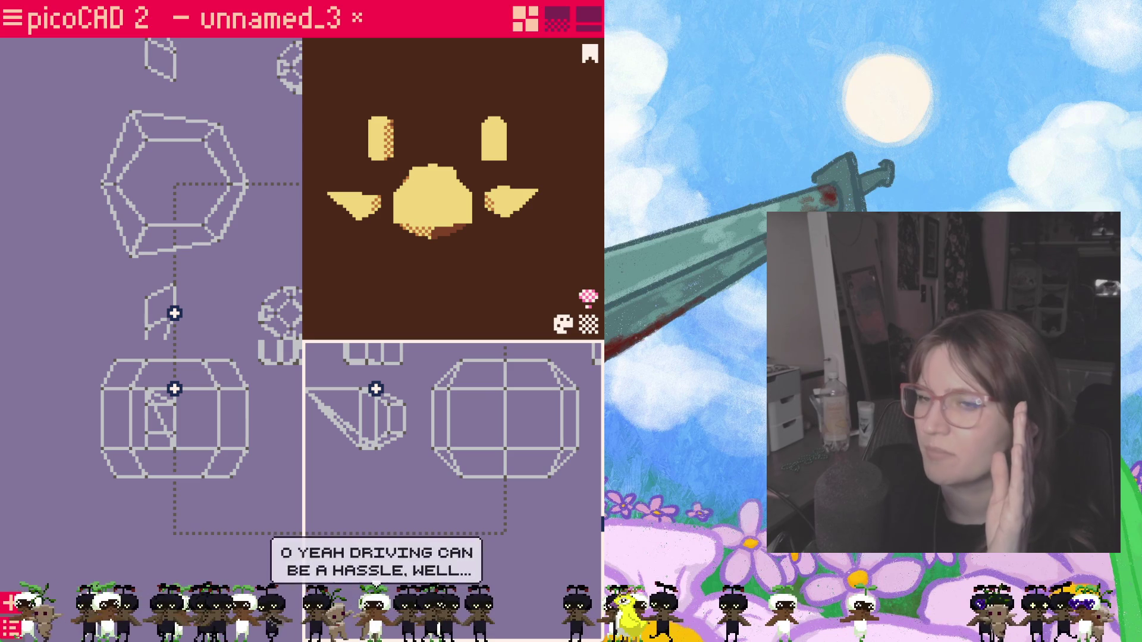
{"action": "left_click", "coordinate": [390, 432]}
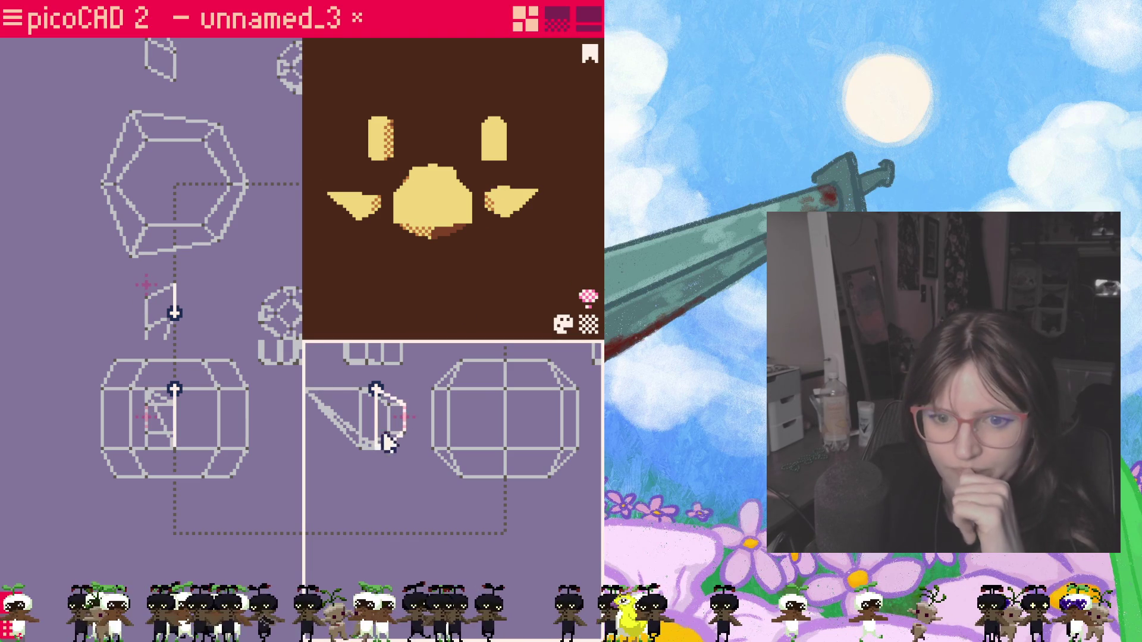
{"action": "left_click", "coordinate": [409, 459]}
Step: Move the wing's apex up and left and adjust the base vertices to finish the point
{"action": "mouse_move", "coordinate": [449, 470]}
{"action": "left_mouse_down"}
{"action": "mouse_move", "coordinate": [417, 464]}
{"action": "mouse_move", "coordinate": [446, 463]}
{"action": "left_mouse_up"}
{"action": "left_click_drag", "start_coordinate": [354, 389], "coordinate": [337, 385]}
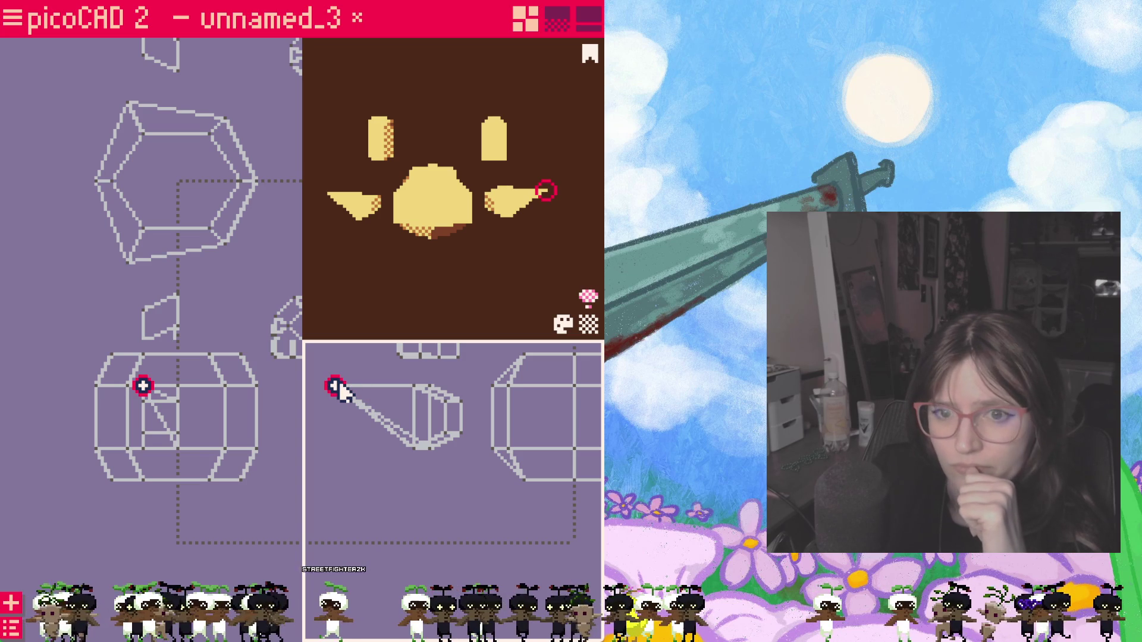
{"action": "left_click", "coordinate": [430, 449]}
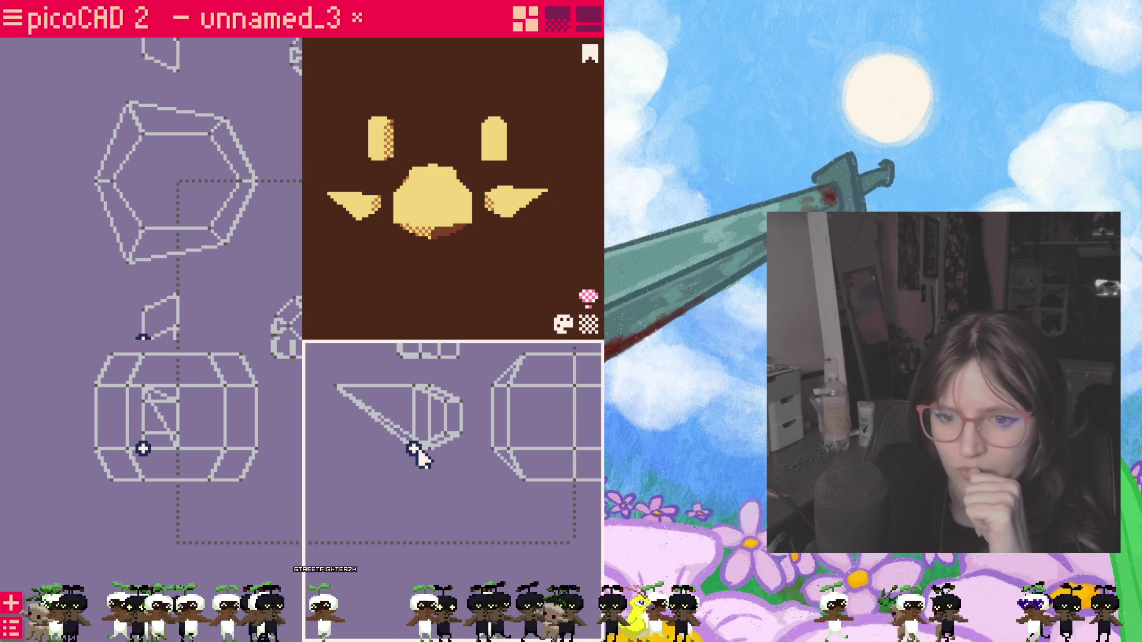
{"action": "left_click_drag", "start_coordinate": [474, 476], "coordinate": [435, 448]}
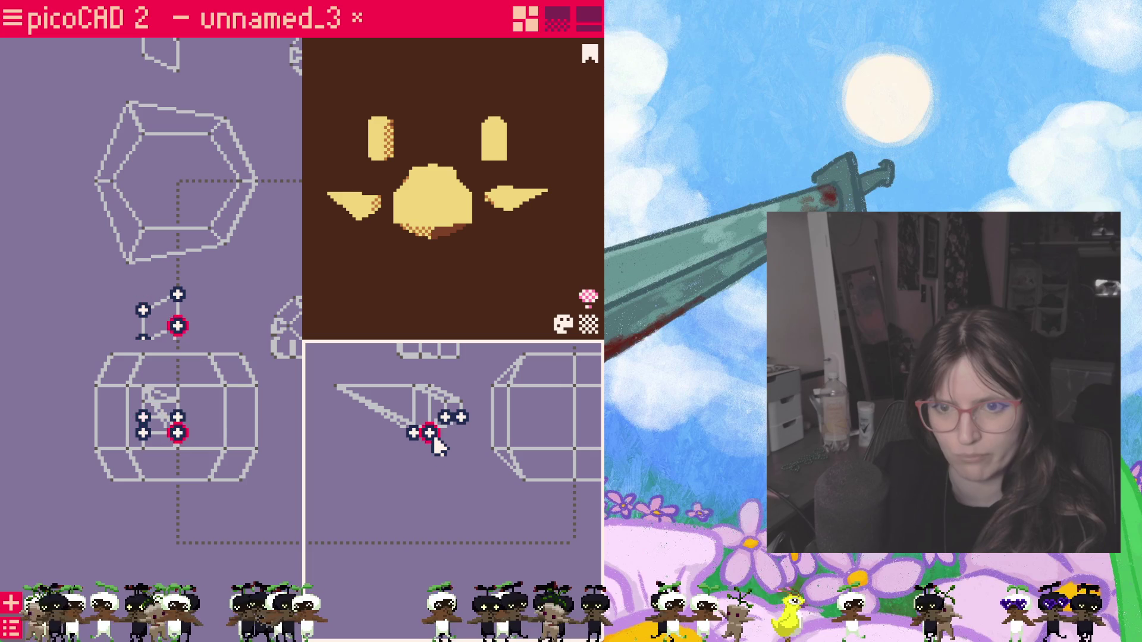
{"action": "left_click", "coordinate": [457, 482]}
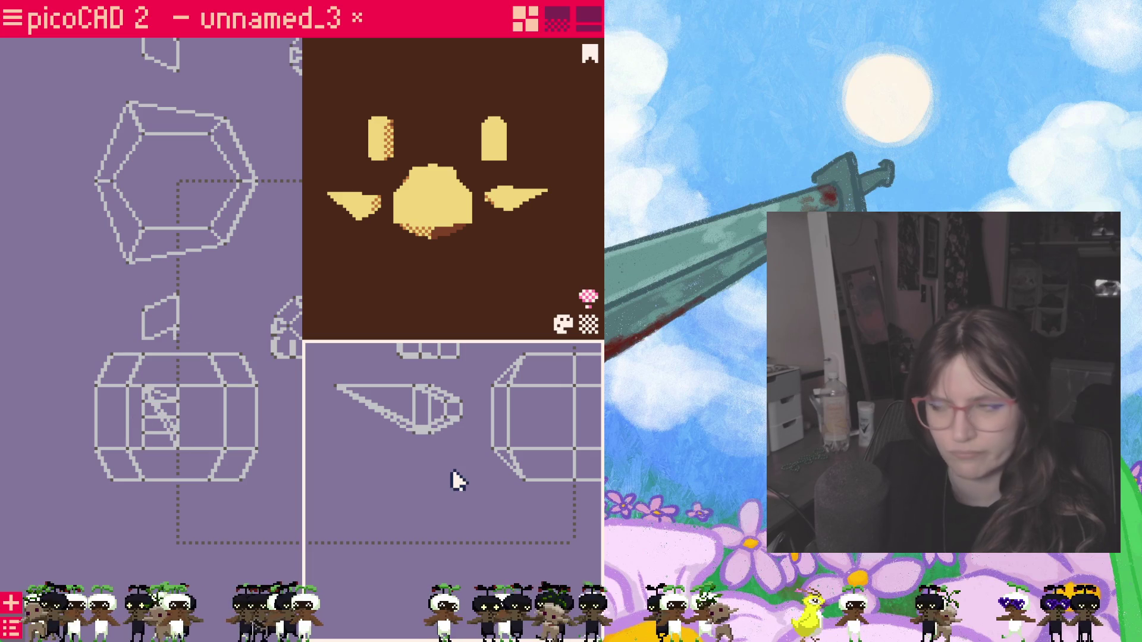
{"action": "scroll", "coordinate": [437, 411], "scroll_direction": "down", "scroll_amount": 4}
Step: Delete the old left wing face and maximize the front view
{"action": "left_click", "coordinate": [429, 446]}
{"action": "scroll", "coordinate": [499, 406], "scroll_direction": "up", "scroll_amount": 3}
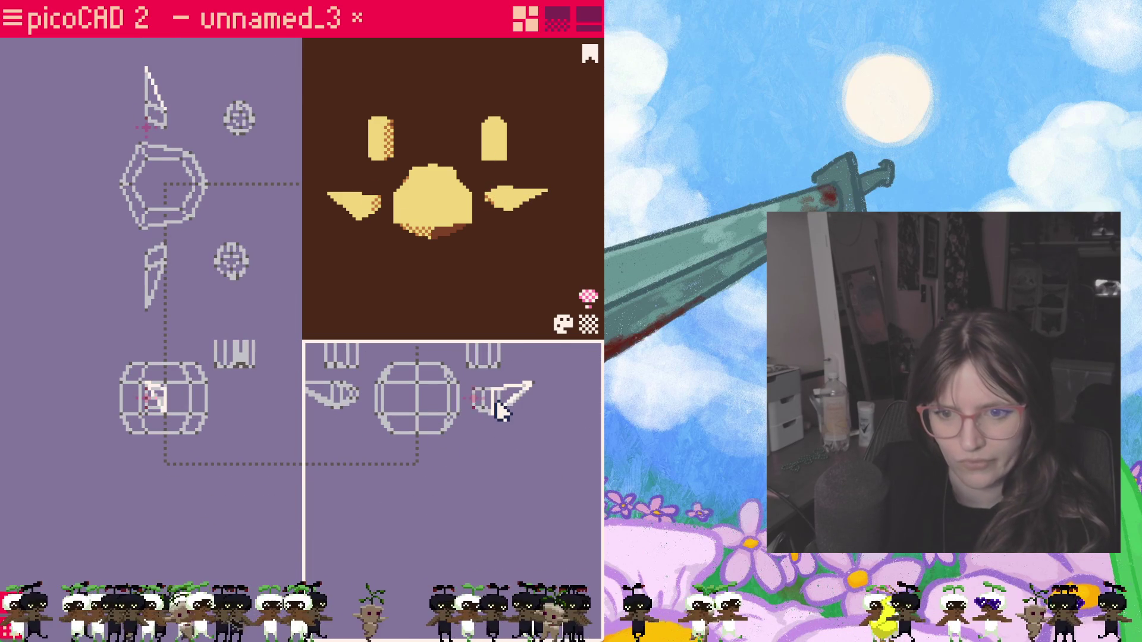
{"action": "right_click", "coordinate": [500, 406]}
{"action": "left_click", "coordinate": [393, 439]}
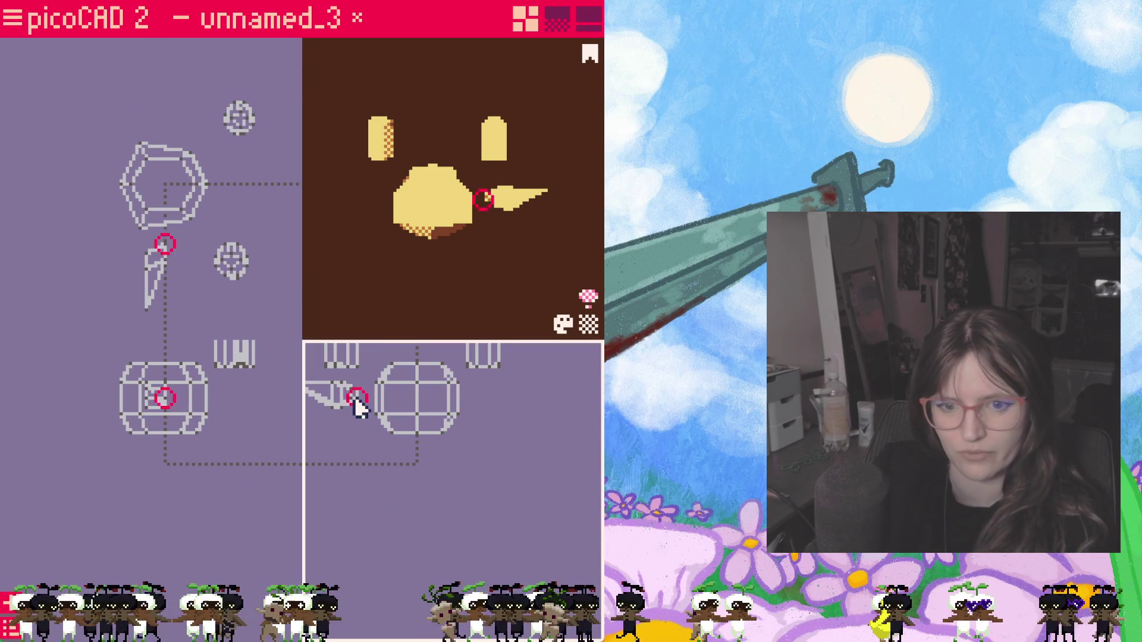
{"action": "scroll", "coordinate": [453, 534], "scroll_direction": "up", "scroll_amount": 2}
{"action": "double_click", "coordinate": [411, 468]}
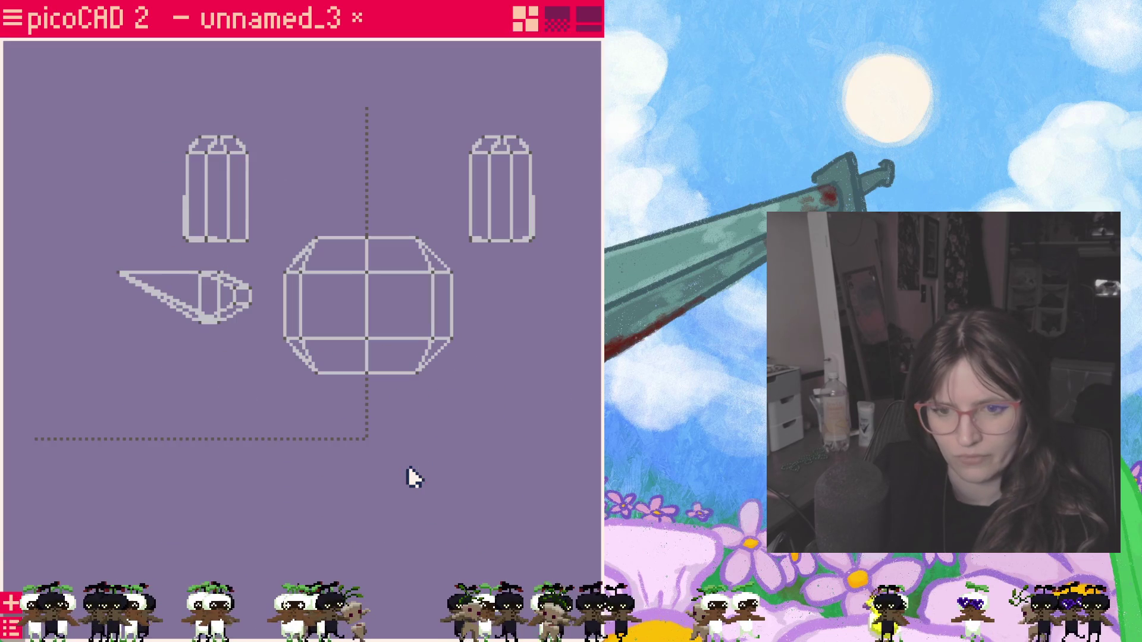
{"action": "scroll", "coordinate": [288, 279], "scroll_direction": "up", "scroll_amount": 2}
Step: Clone the pointed wing mesh, move the copy above the body and mirror it vertically
{"action": "left_click", "coordinate": [176, 373]}
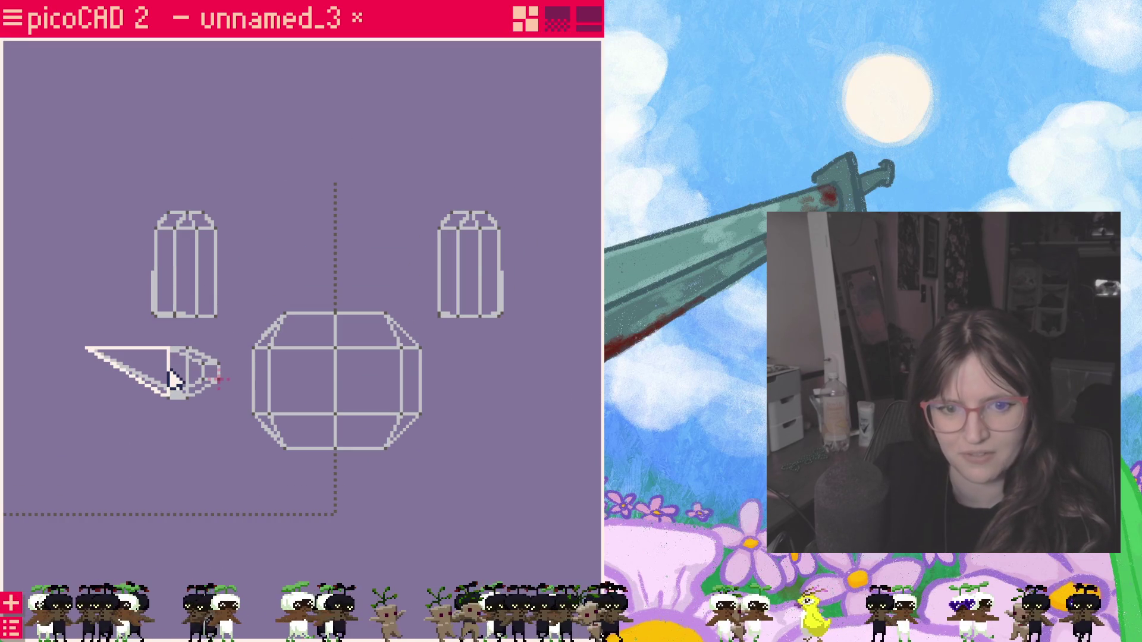
{"action": "right_click", "coordinate": [176, 352]}
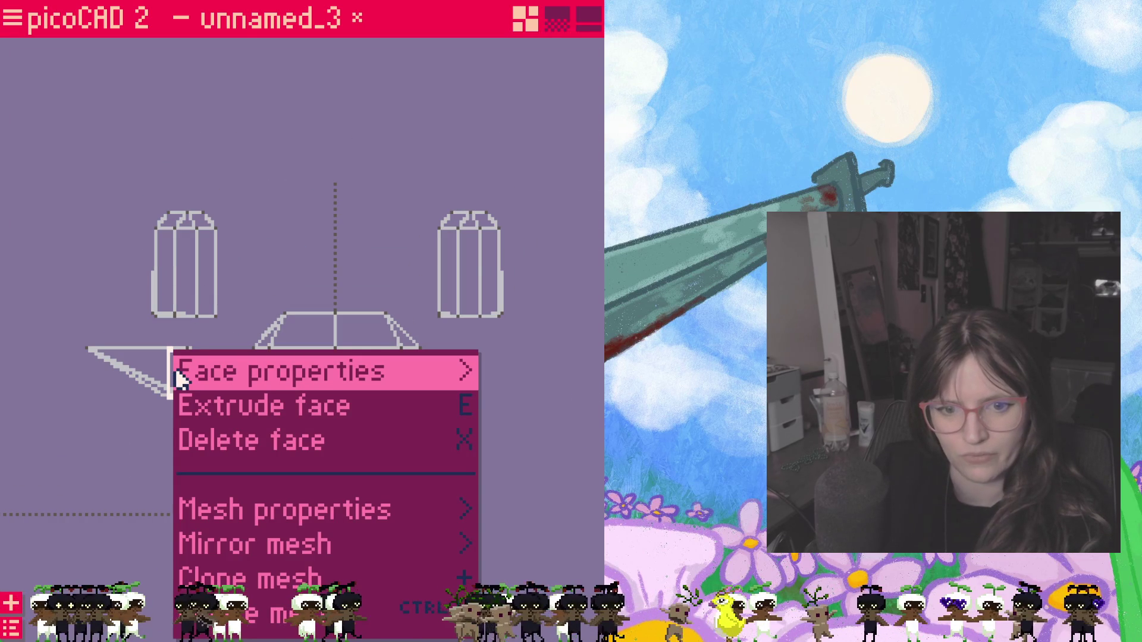
{"action": "left_click", "coordinate": [263, 580]}
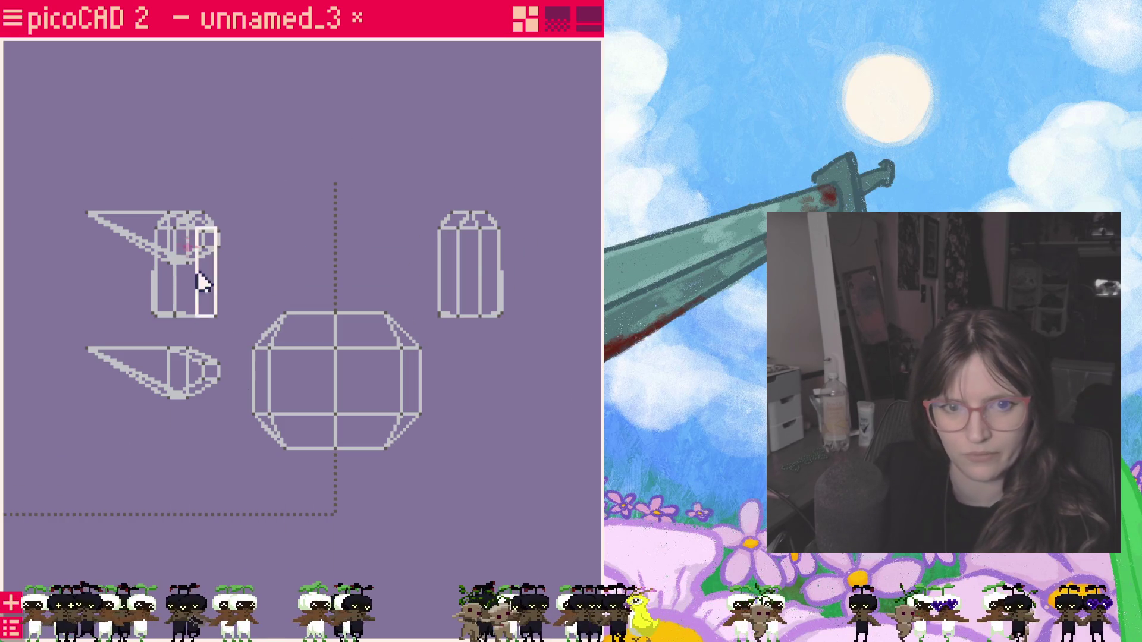
{"action": "left_click_drag", "start_coordinate": [147, 236], "coordinate": [184, 145]}
{"action": "right_click", "coordinate": [195, 134]}
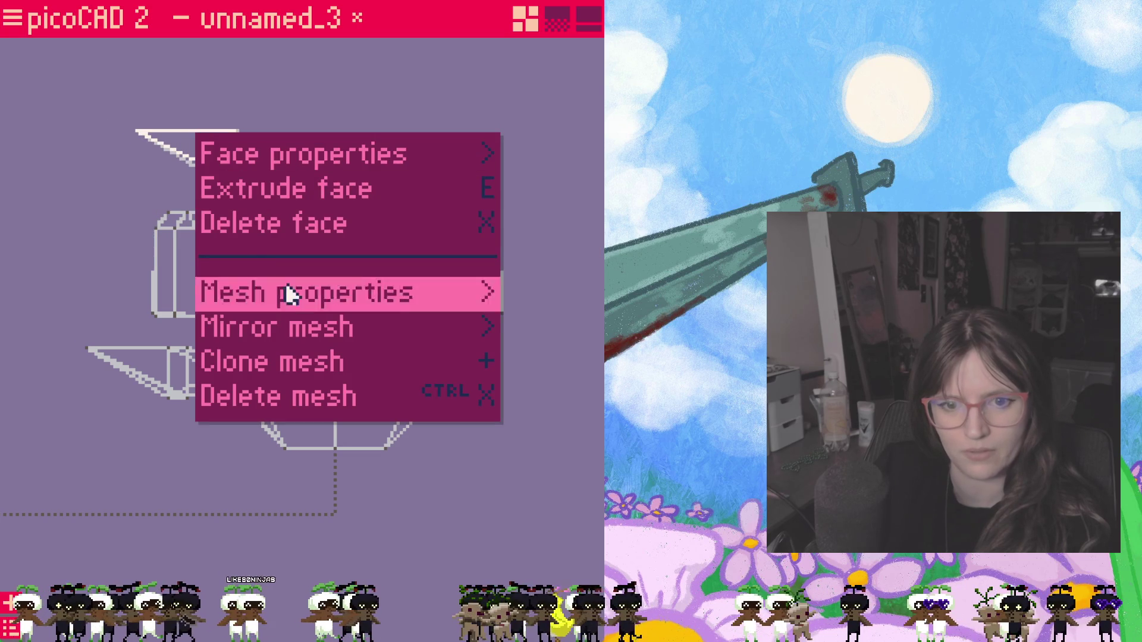
{"action": "left_click", "coordinate": [442, 335]}
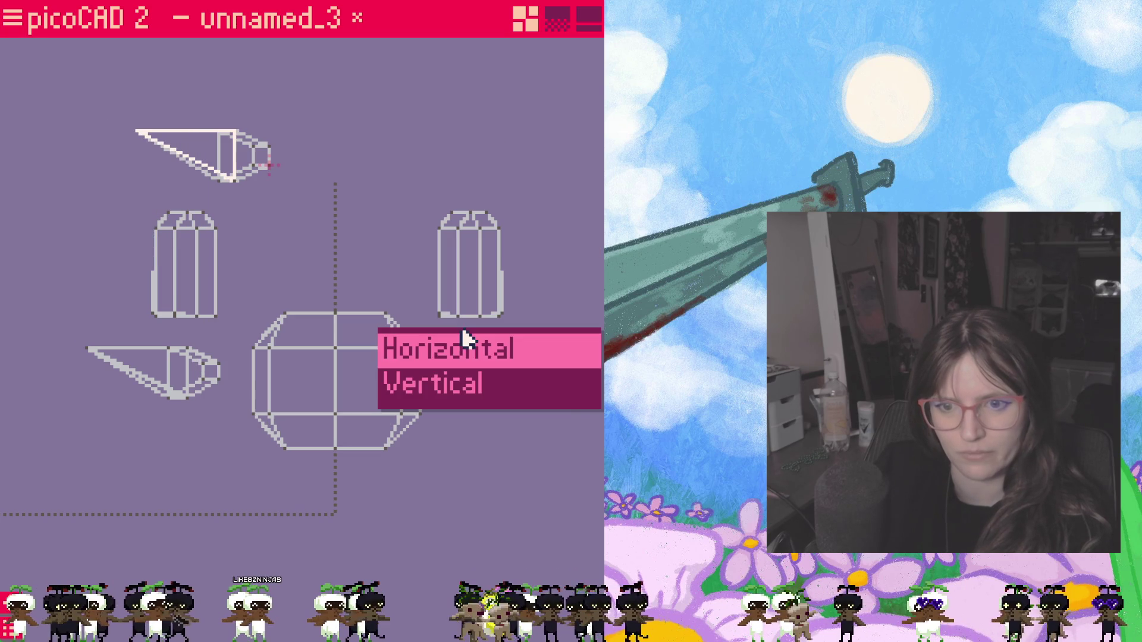
{"action": "left_click", "coordinate": [466, 390]}
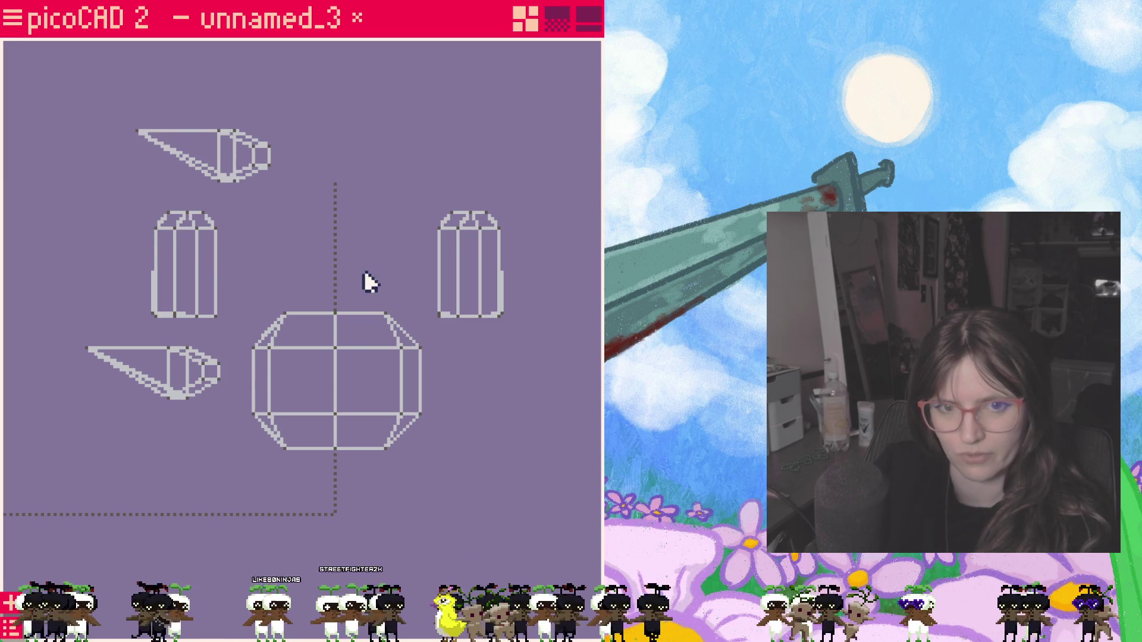
Step: Mirror the wing copy horizontally and place it on the right side of the body
{"action": "right_click", "coordinate": [215, 156]}
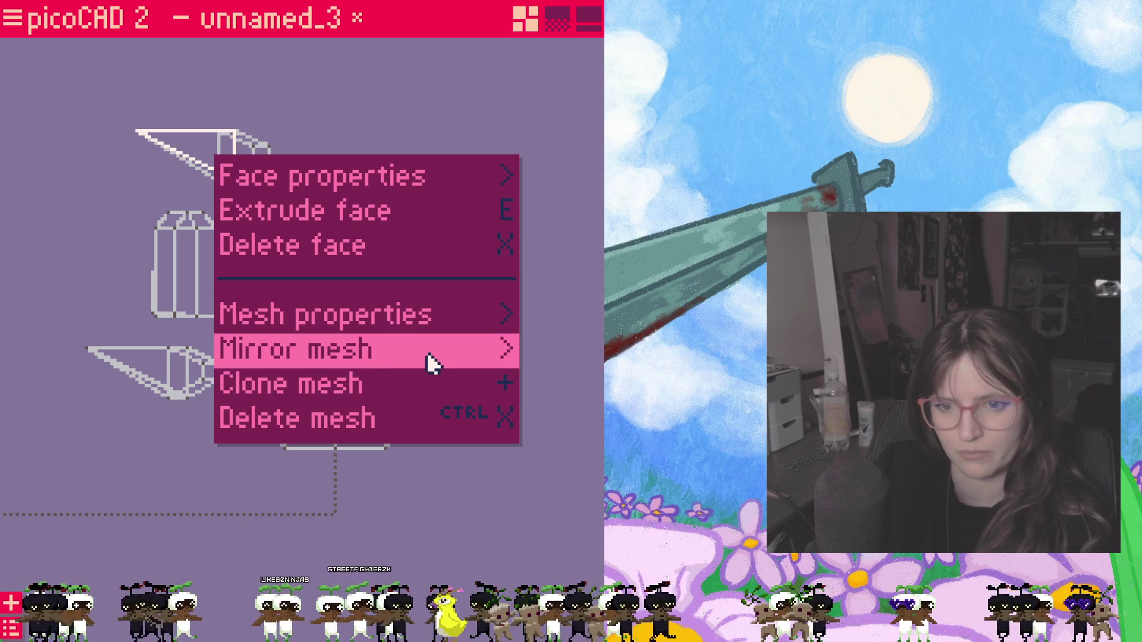
{"action": "left_click", "coordinate": [421, 349]}
{"action": "left_click", "coordinate": [438, 369]}
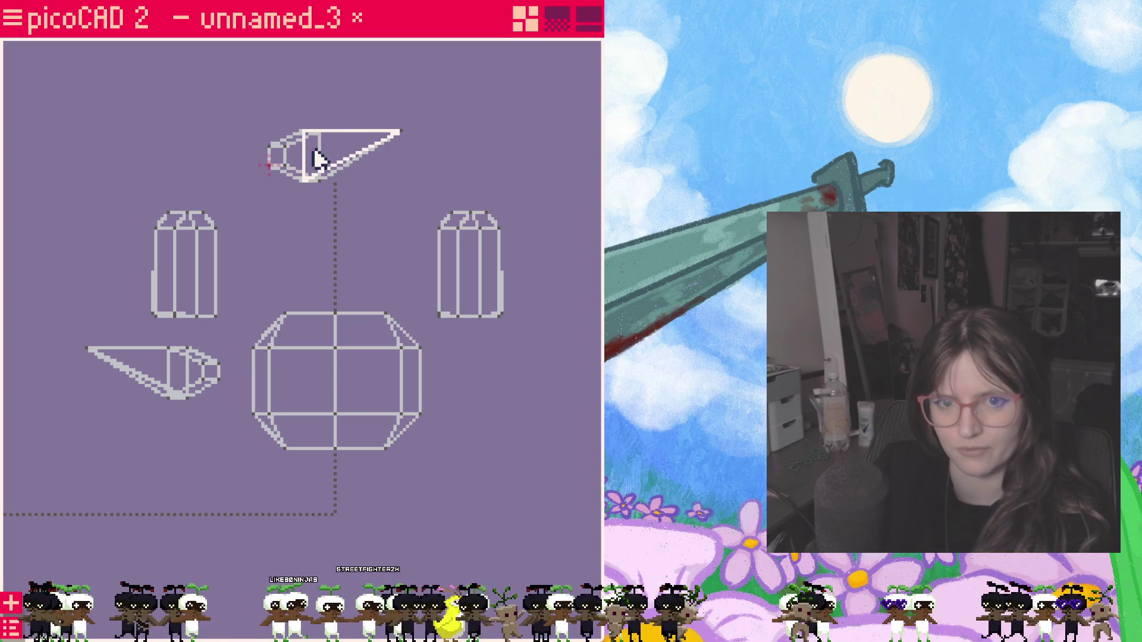
{"action": "mouse_move", "coordinate": [316, 159]}
{"action": "left_mouse_down"}
{"action": "mouse_move", "coordinate": [497, 381]}
{"action": "mouse_move", "coordinate": [290, 382]}
{"action": "mouse_move", "coordinate": [518, 380]}
{"action": "left_mouse_up"}
{"action": "left_click", "coordinate": [464, 250]}
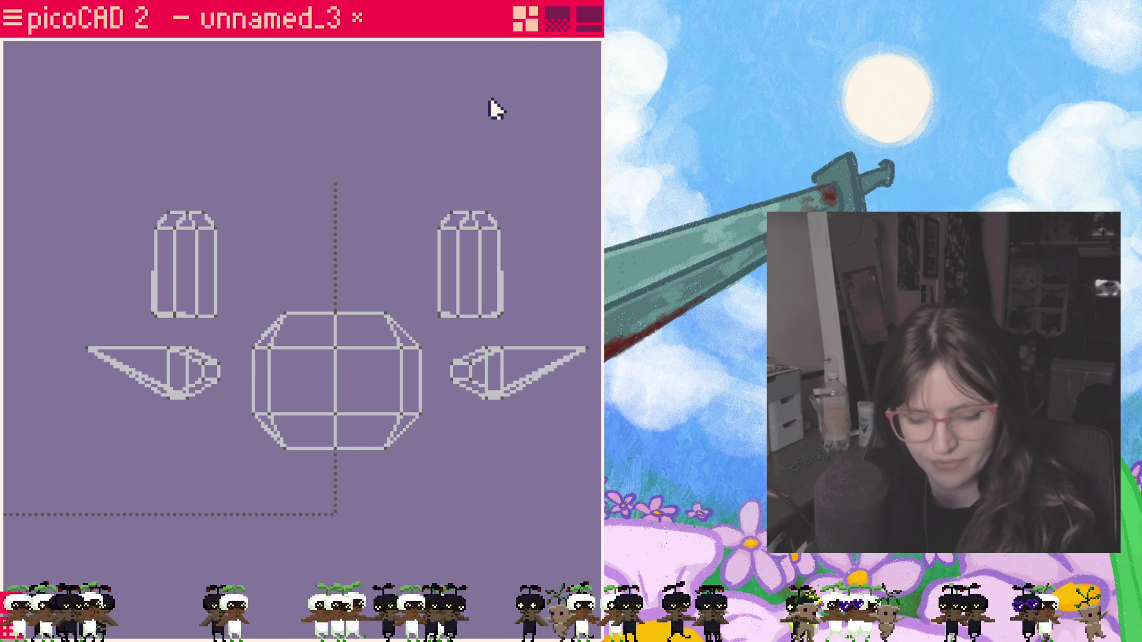
Step: Restore the four-viewport layout and orbit the preview to check both pointed wings
{"action": "key", "text": "Tab"}
{"action": "mouse_move", "coordinate": [455, 231]}
{"action": "left_mouse_down"}
{"action": "mouse_move", "coordinate": [514, 277]}
{"action": "mouse_move", "coordinate": [428, 223]}
{"action": "mouse_move", "coordinate": [446, 242]}
{"action": "mouse_move", "coordinate": [470, 241]}
{"action": "mouse_move", "coordinate": [473, 215]}
{"action": "left_mouse_up"}
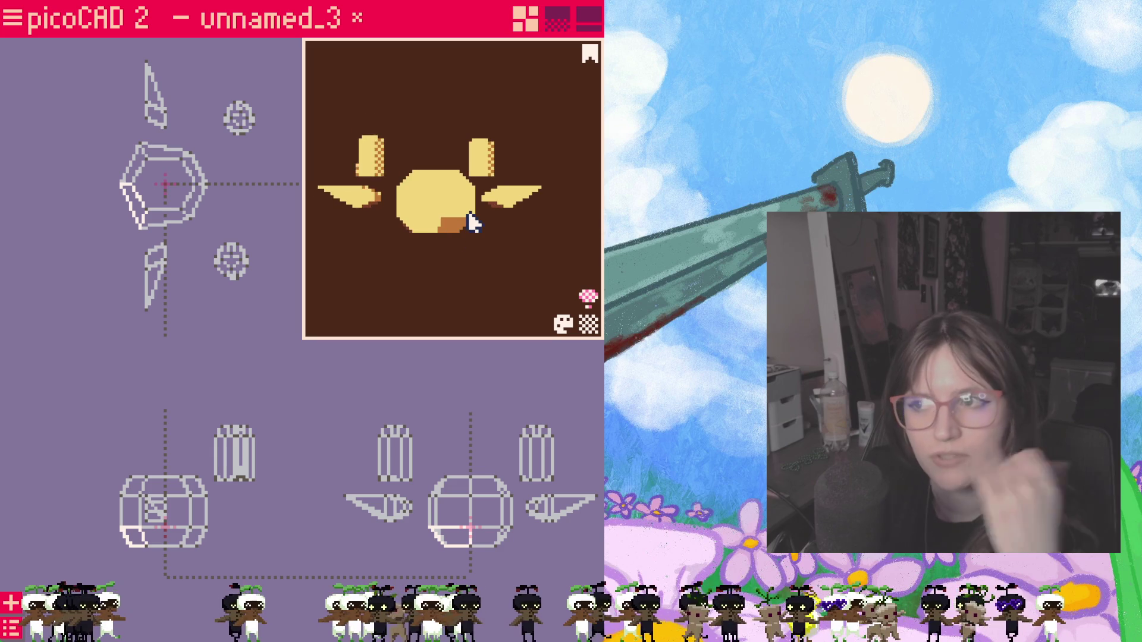
{"action": "left_click", "coordinate": [439, 234]}
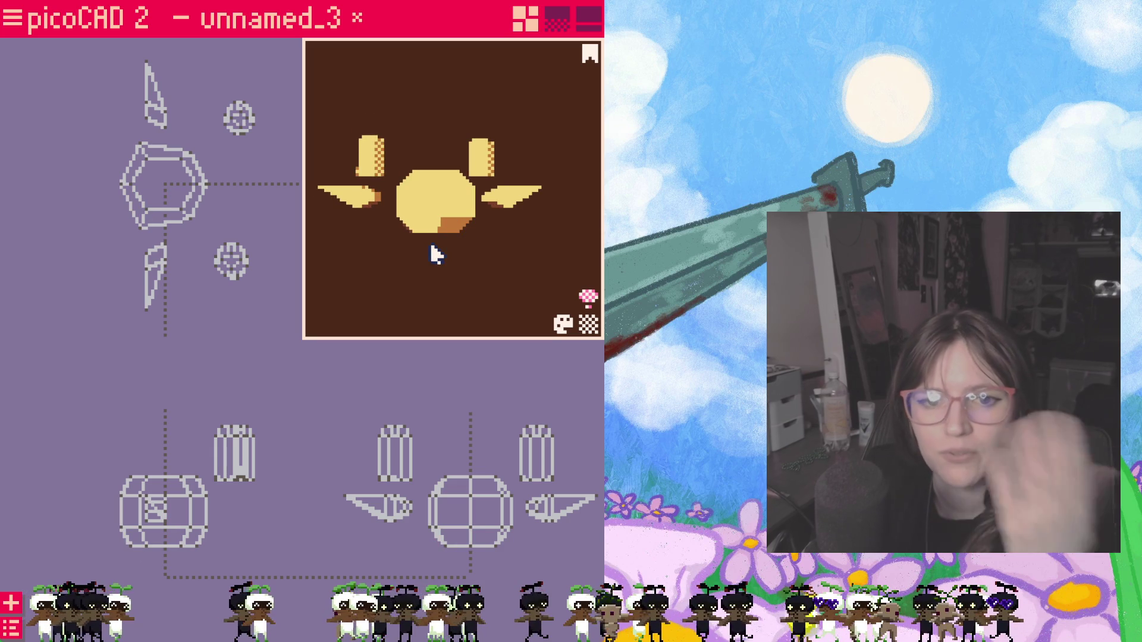
{"action": "key", "text": "Escape"}
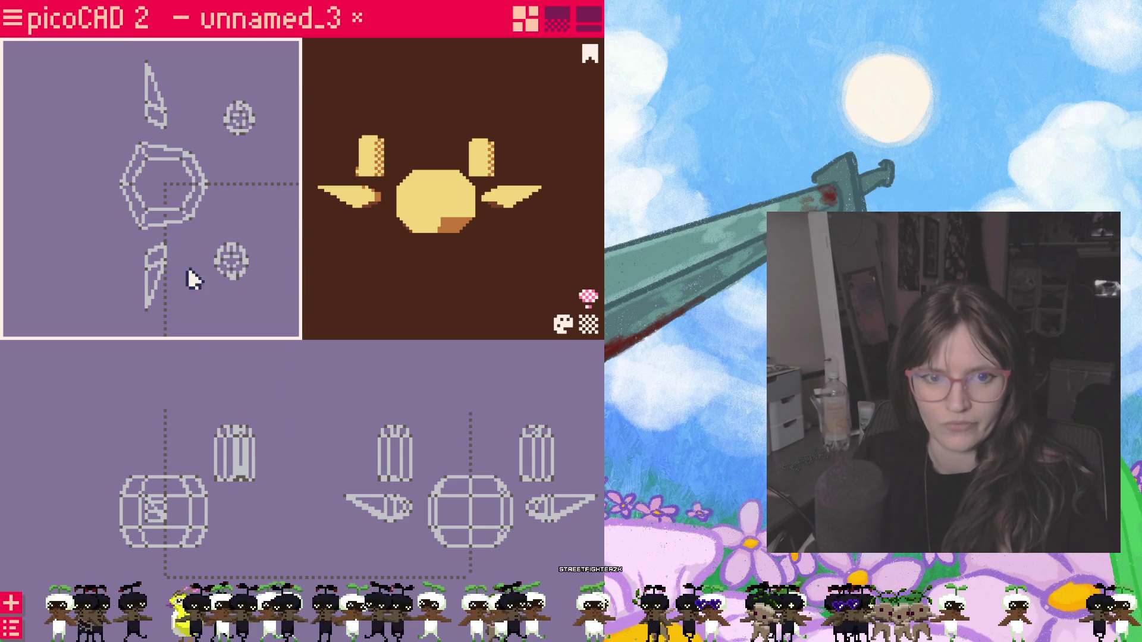
{"action": "left_click_drag", "start_coordinate": [187, 302], "coordinate": [204, 186]}
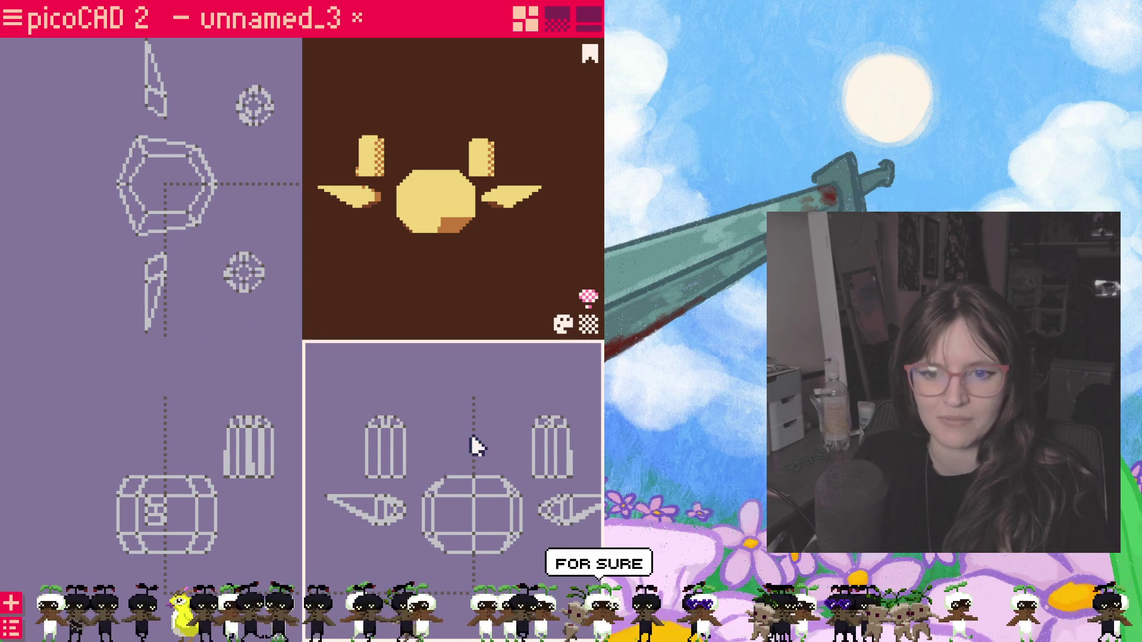
{"action": "left_click_drag", "start_coordinate": [469, 439], "coordinate": [482, 428]}
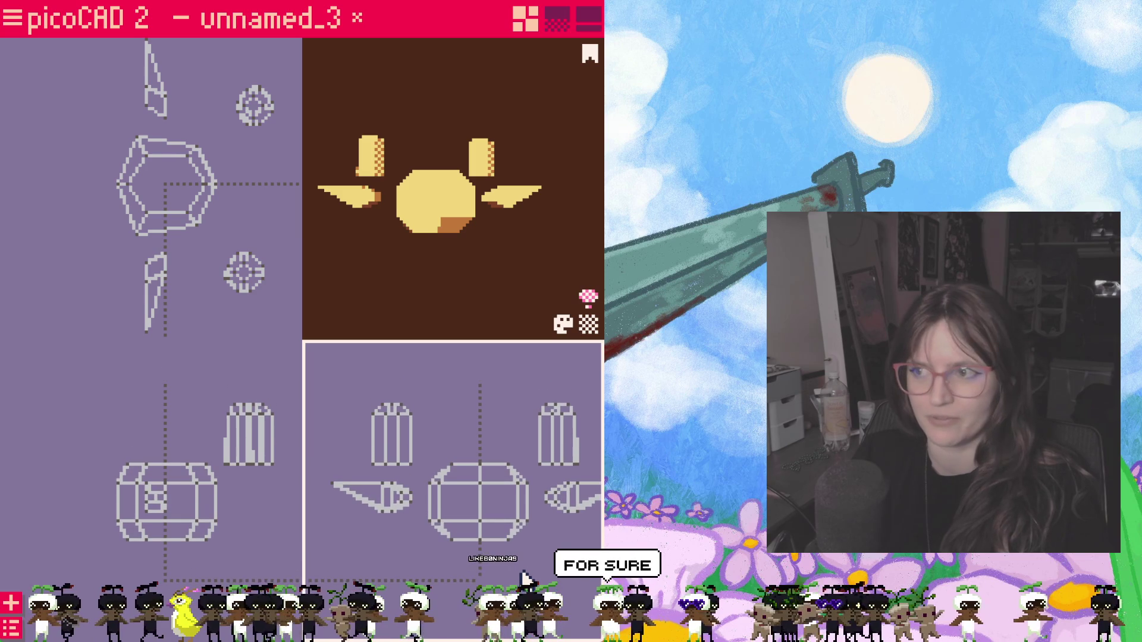
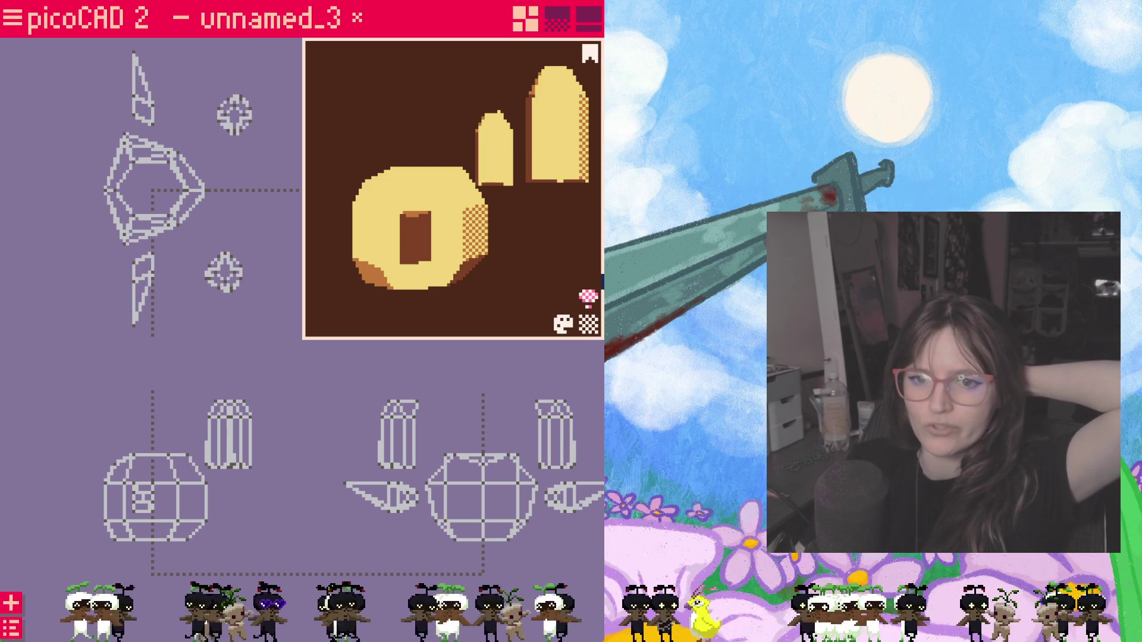
Step: Drag several side and upper-right head vertices inward to refine the head's outline
{"action": "left_click", "coordinate": [177, 227]}
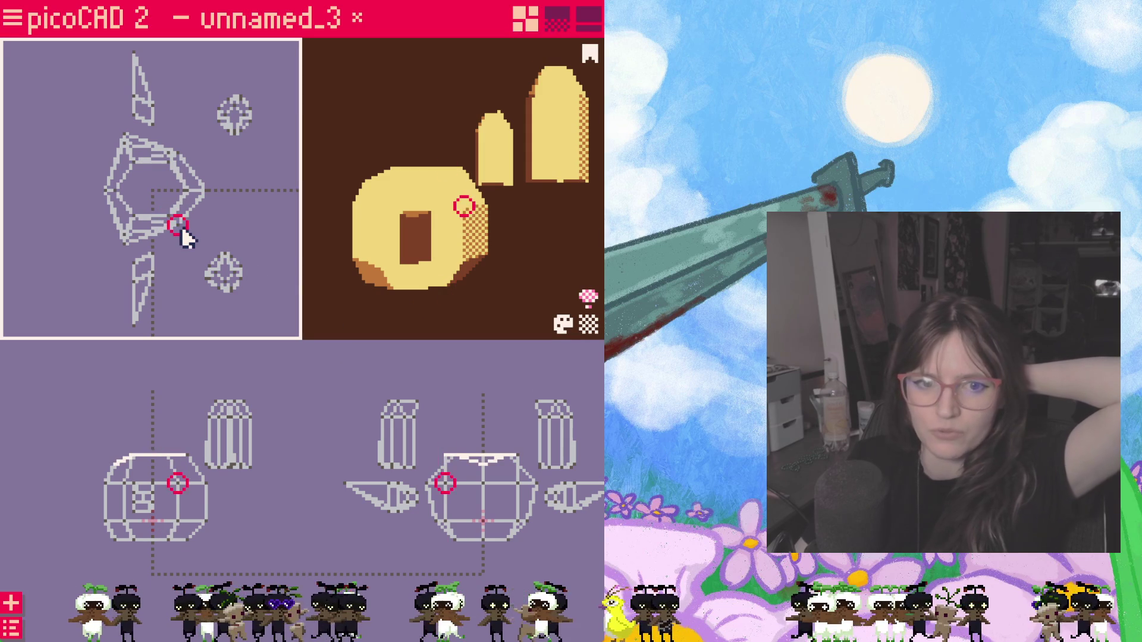
{"action": "left_click_drag", "start_coordinate": [177, 227], "coordinate": [168, 225]}
{"action": "left_click", "coordinate": [175, 230]}
{"action": "left_click_drag", "start_coordinate": [175, 230], "coordinate": [170, 239]}
{"action": "left_click", "coordinate": [179, 241]}
{"action": "left_click", "coordinate": [168, 154]}
{"action": "left_click_drag", "start_coordinate": [168, 154], "coordinate": [172, 157]}
{"action": "left_click", "coordinate": [183, 192]}
{"action": "left_click", "coordinate": [170, 179]}
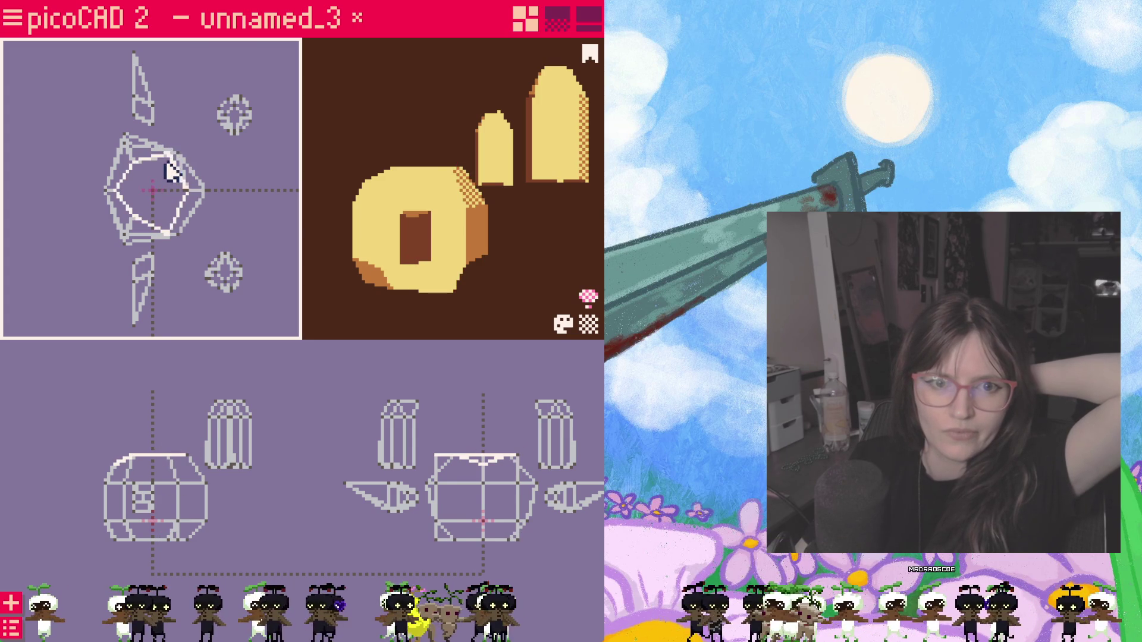
{"action": "left_click", "coordinate": [185, 192]}
{"action": "left_click", "coordinate": [196, 194]}
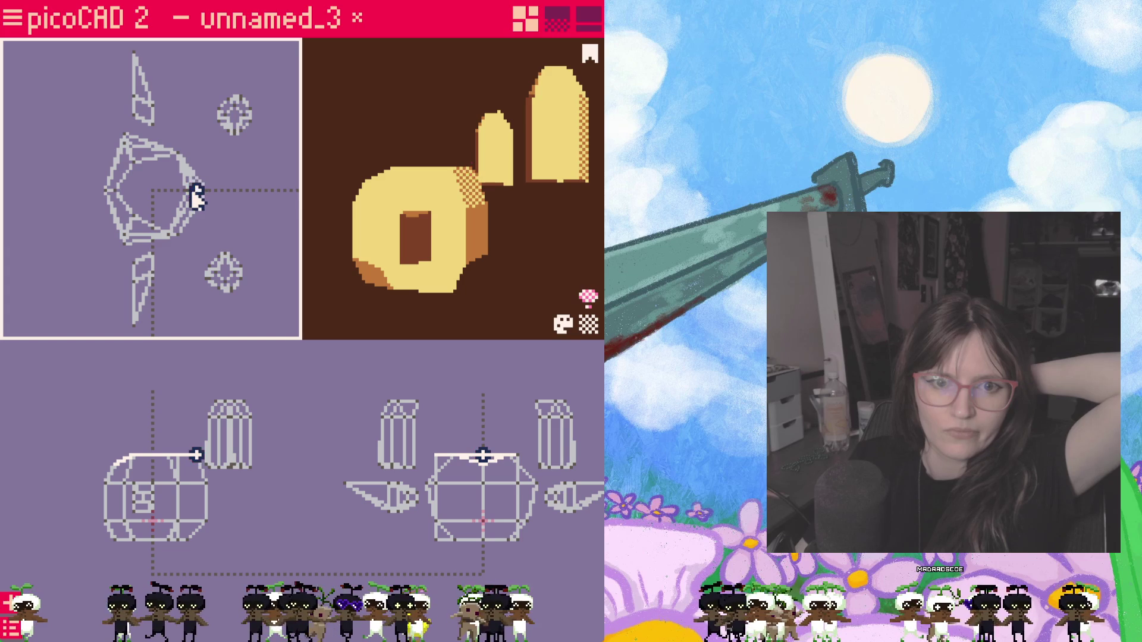
Step: Adjust the vertices on top of the head in the front view, checking from new angles
{"action": "mouse_move", "coordinate": [509, 304]}
{"action": "left_mouse_down"}
{"action": "mouse_move", "coordinate": [363, 280]}
{"action": "mouse_move", "coordinate": [415, 298]}
{"action": "mouse_move", "coordinate": [564, 302]}
{"action": "mouse_move", "coordinate": [482, 295]}
{"action": "mouse_move", "coordinate": [458, 313]}
{"action": "mouse_move", "coordinate": [517, 326]}
{"action": "mouse_move", "coordinate": [524, 308]}
{"action": "mouse_move", "coordinate": [514, 313]}
{"action": "left_mouse_up"}
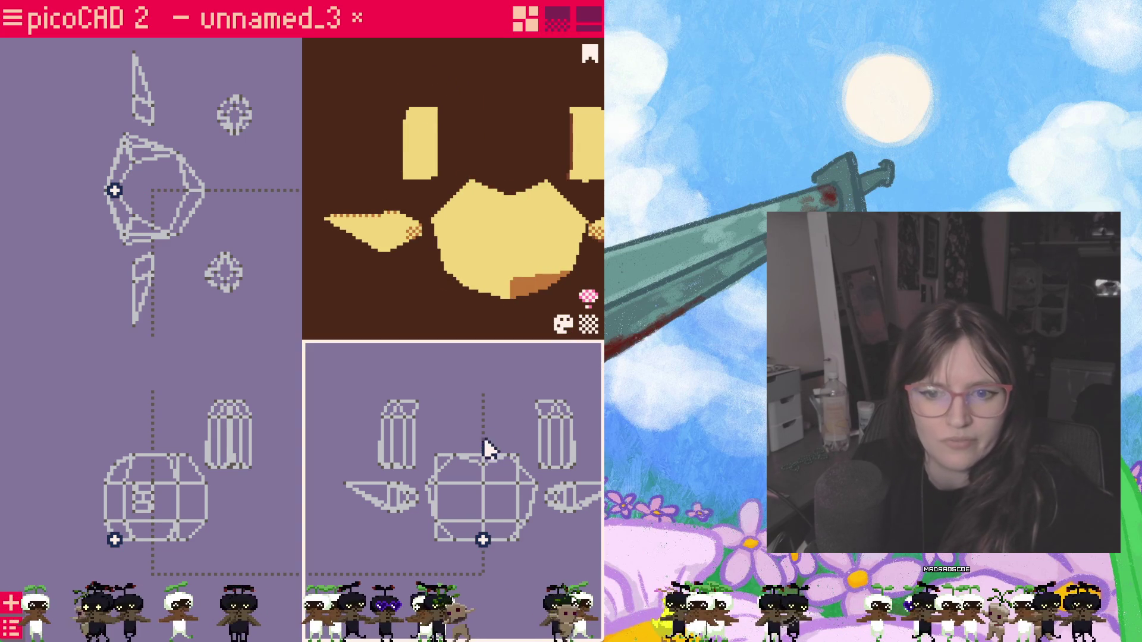
{"action": "left_click", "coordinate": [507, 456]}
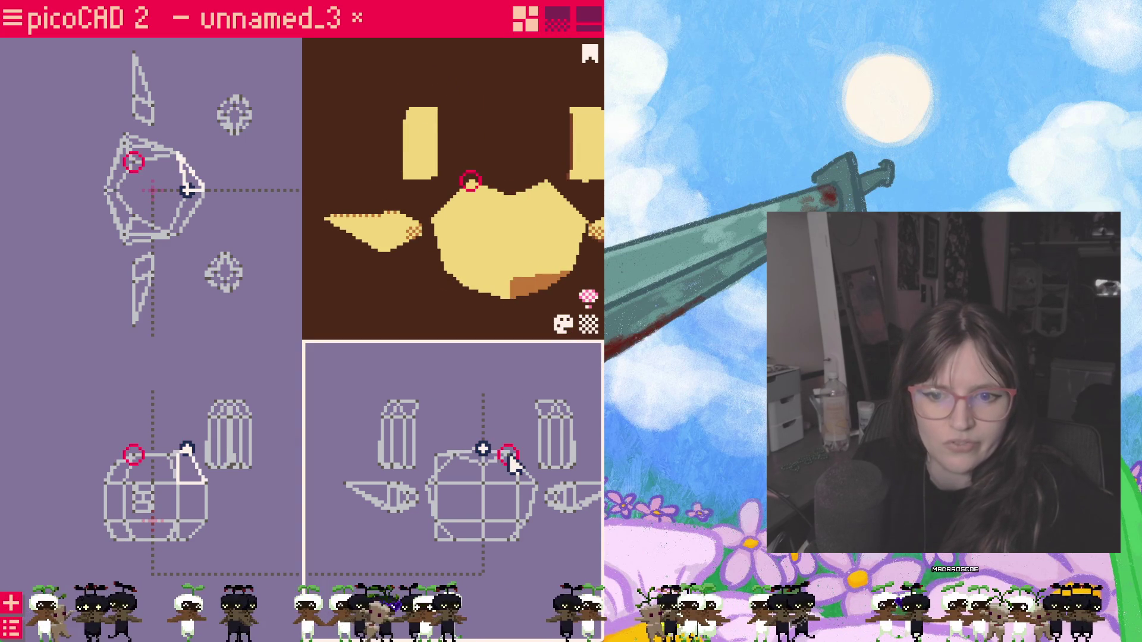
{"action": "mouse_move", "coordinate": [513, 313]}
{"action": "left_mouse_down"}
{"action": "mouse_move", "coordinate": [500, 331]}
{"action": "mouse_move", "coordinate": [465, 328]}
{"action": "mouse_move", "coordinate": [464, 239]}
{"action": "mouse_move", "coordinate": [397, 312]}
{"action": "mouse_move", "coordinate": [444, 337]}
{"action": "left_mouse_up"}
{"action": "left_click", "coordinate": [447, 455]}
{"action": "left_click", "coordinate": [482, 450]}
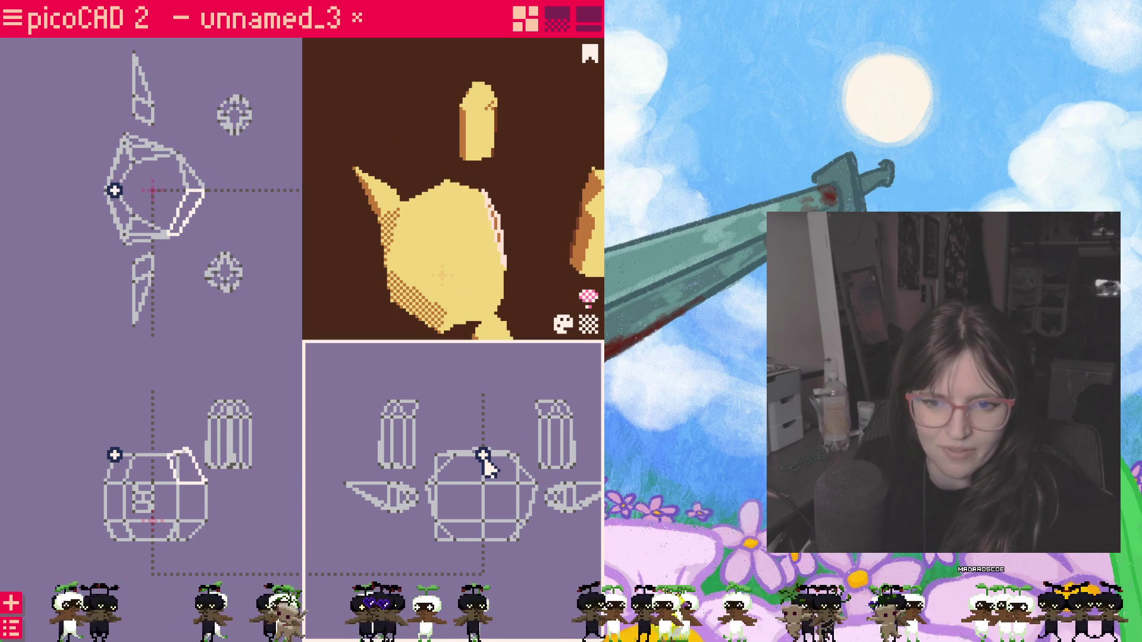
{"action": "mouse_move", "coordinate": [428, 269]}
{"action": "left_mouse_down"}
{"action": "mouse_move", "coordinate": [483, 205]}
{"action": "mouse_move", "coordinate": [487, 236]}
{"action": "mouse_move", "coordinate": [563, 223]}
{"action": "mouse_move", "coordinate": [411, 234]}
{"action": "mouse_move", "coordinate": [424, 246]}
{"action": "mouse_move", "coordinate": [429, 233]}
{"action": "left_mouse_up"}
{"action": "left_click", "coordinate": [494, 377]}
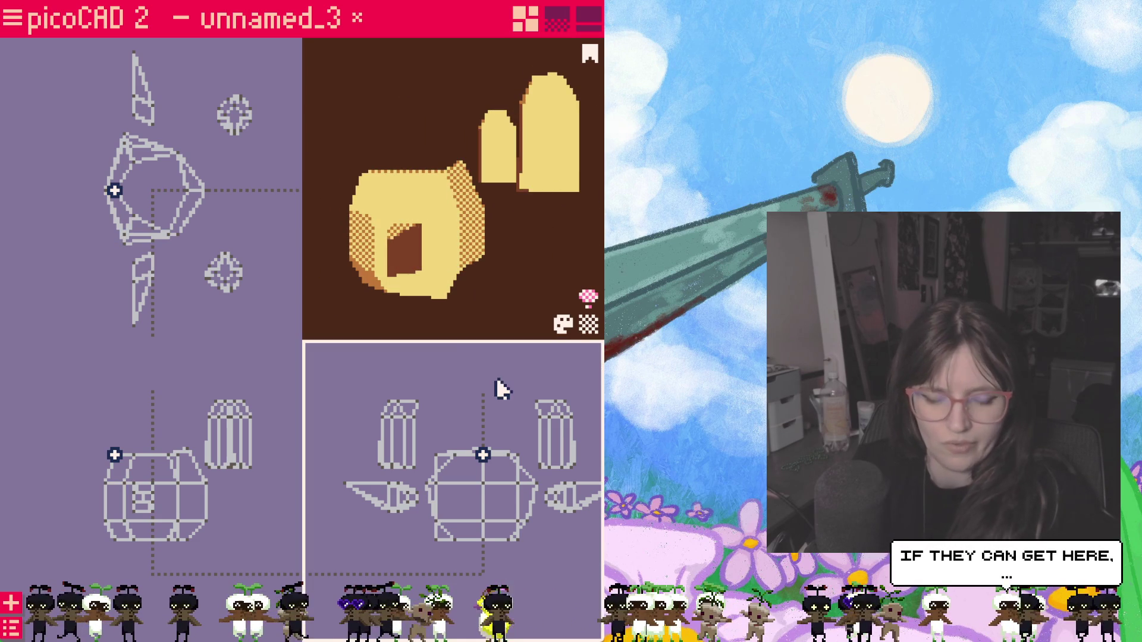
{"action": "left_click", "coordinate": [500, 391]}
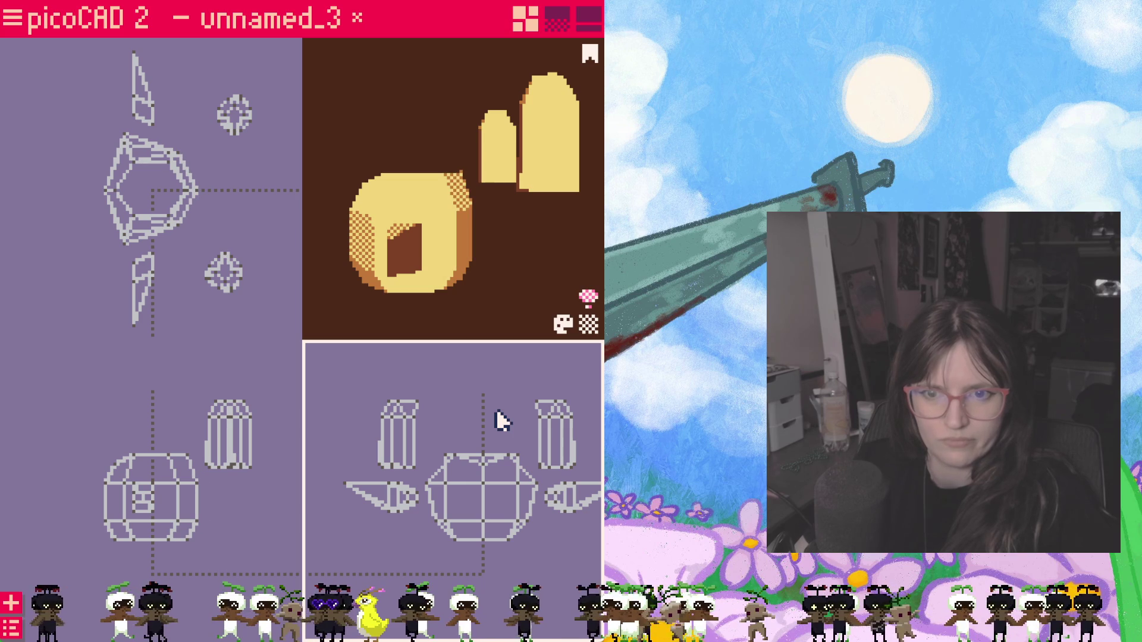
Step: Orbit the preview around the head and turn it to face the character's front
{"action": "left_click_drag", "start_coordinate": [527, 295], "coordinate": [554, 304]}
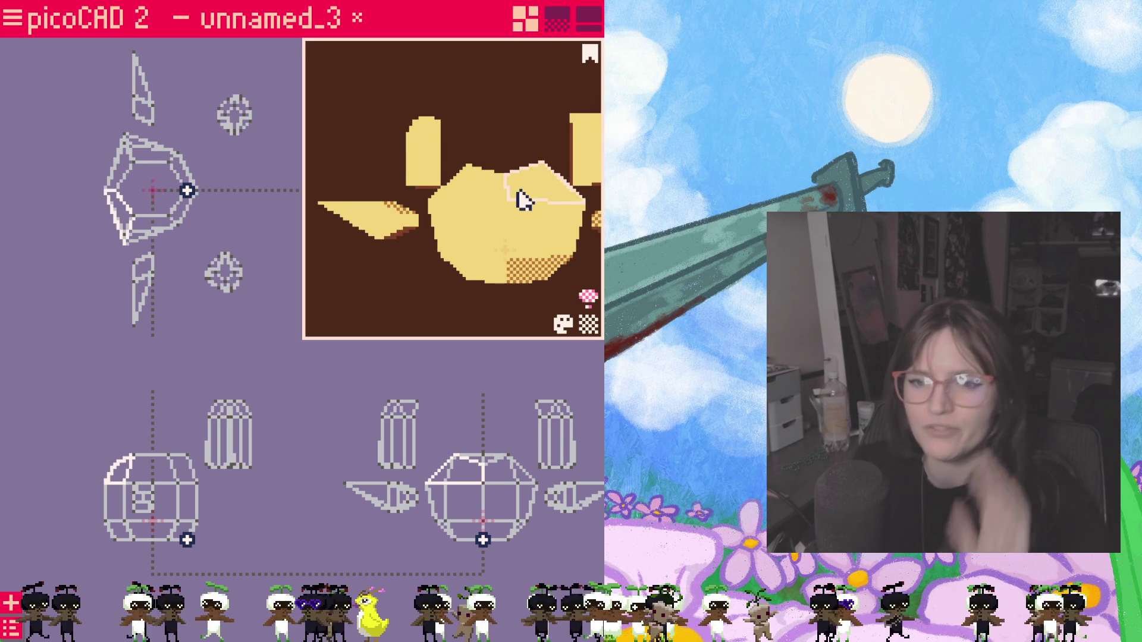
{"action": "right_click_drag", "start_coordinate": [499, 192], "coordinate": [520, 207]}
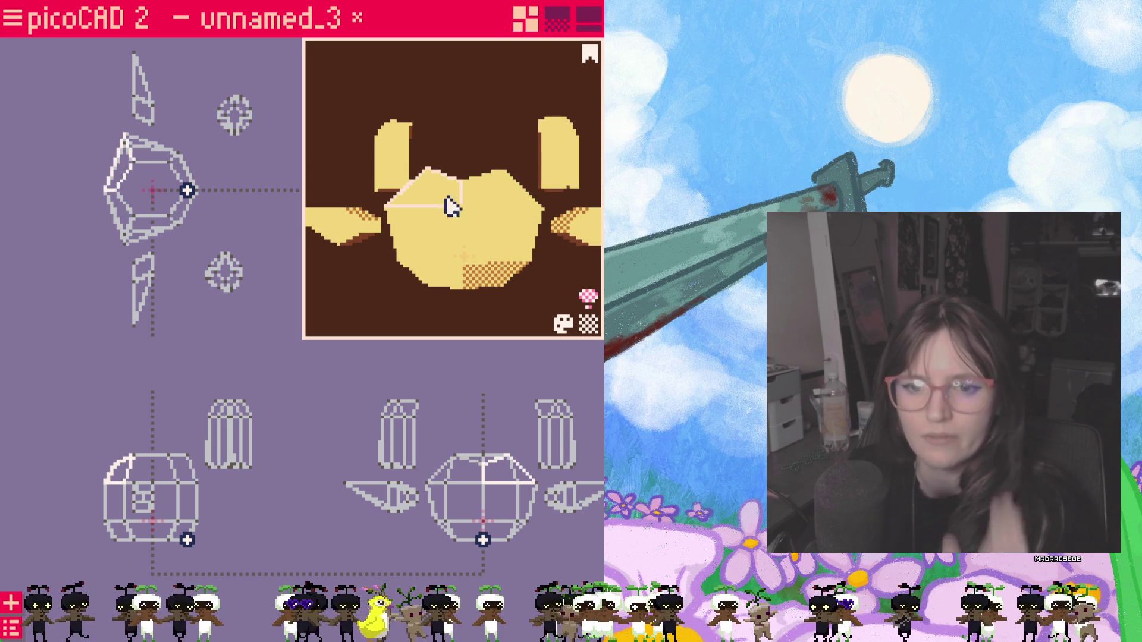
{"action": "left_click", "coordinate": [455, 437]}
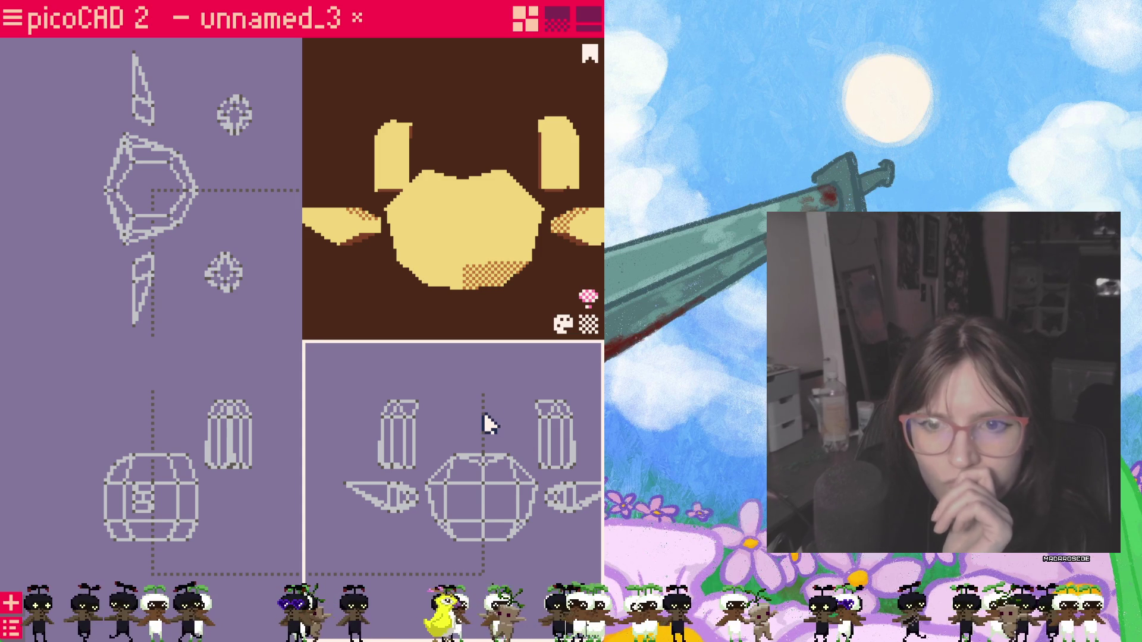
{"action": "mouse_move", "coordinate": [447, 321]}
{"action": "right_mouse_down"}
{"action": "mouse_move", "coordinate": [375, 392]}
{"action": "mouse_move", "coordinate": [466, 393]}
{"action": "mouse_move", "coordinate": [490, 295]}
{"action": "mouse_move", "coordinate": [451, 326]}
{"action": "mouse_move", "coordinate": [406, 308]}
{"action": "right_mouse_up"}
{"action": "left_click", "coordinate": [472, 426]}
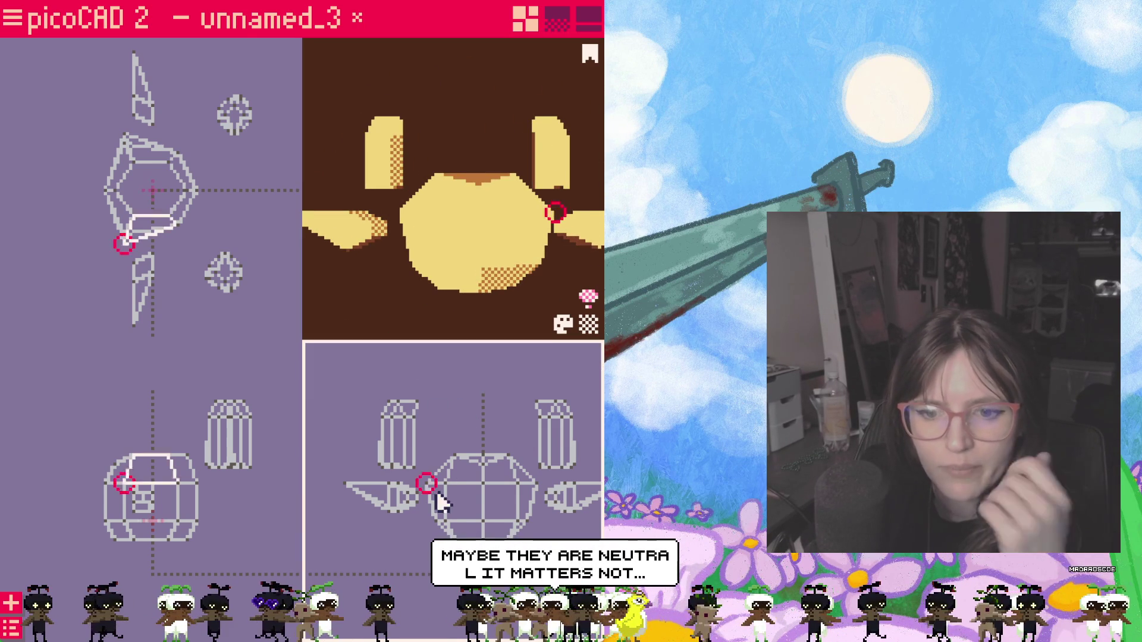
Step: Add a new prism to the model from the shapes list
{"action": "right_click", "coordinate": [476, 414]}
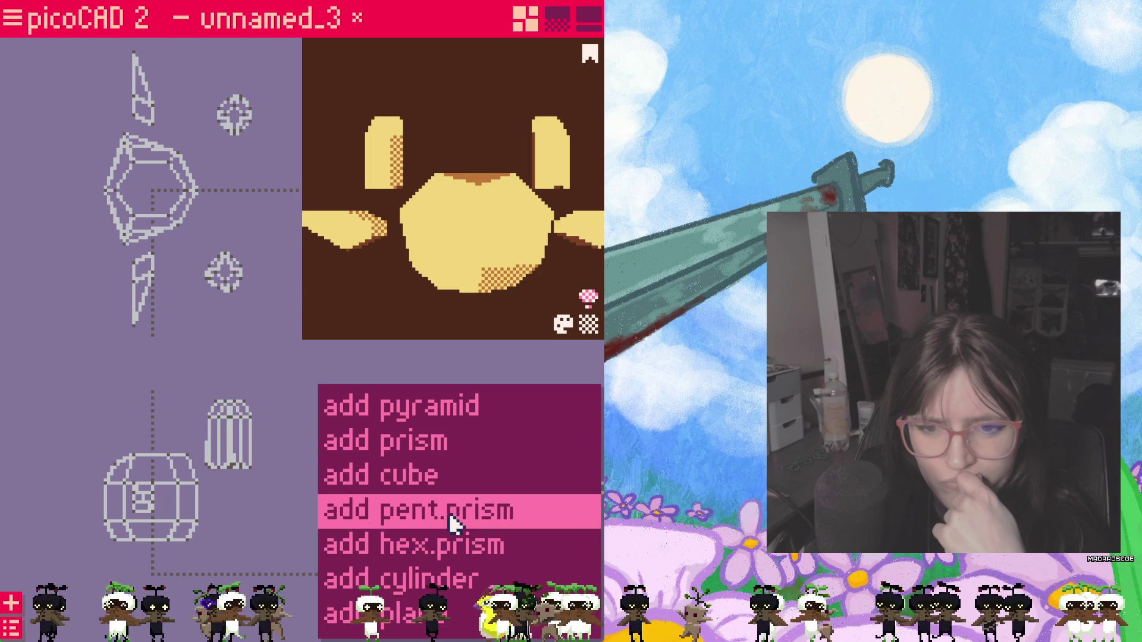
{"action": "left_click", "coordinate": [432, 454]}
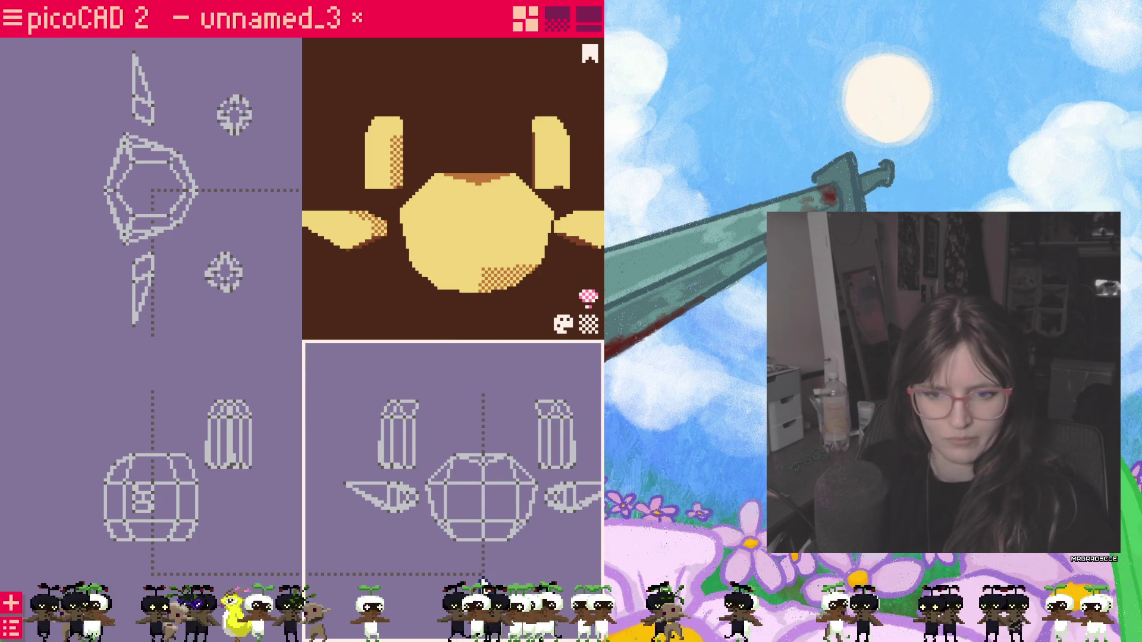
{"action": "right_click", "coordinate": [218, 554]}
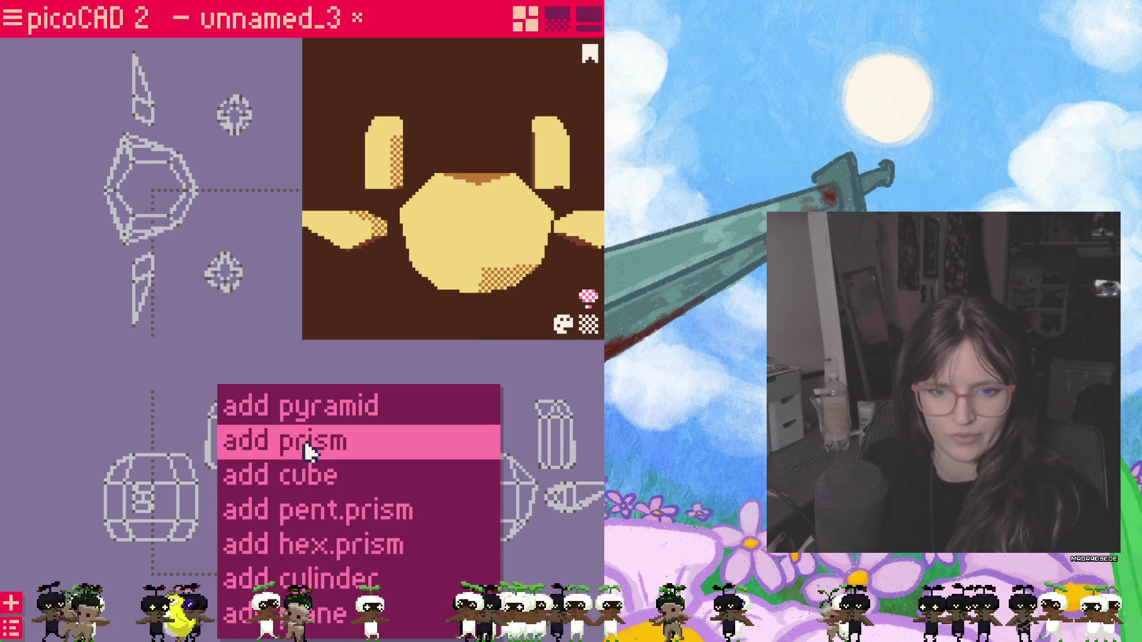
{"action": "left_click", "coordinate": [310, 448]}
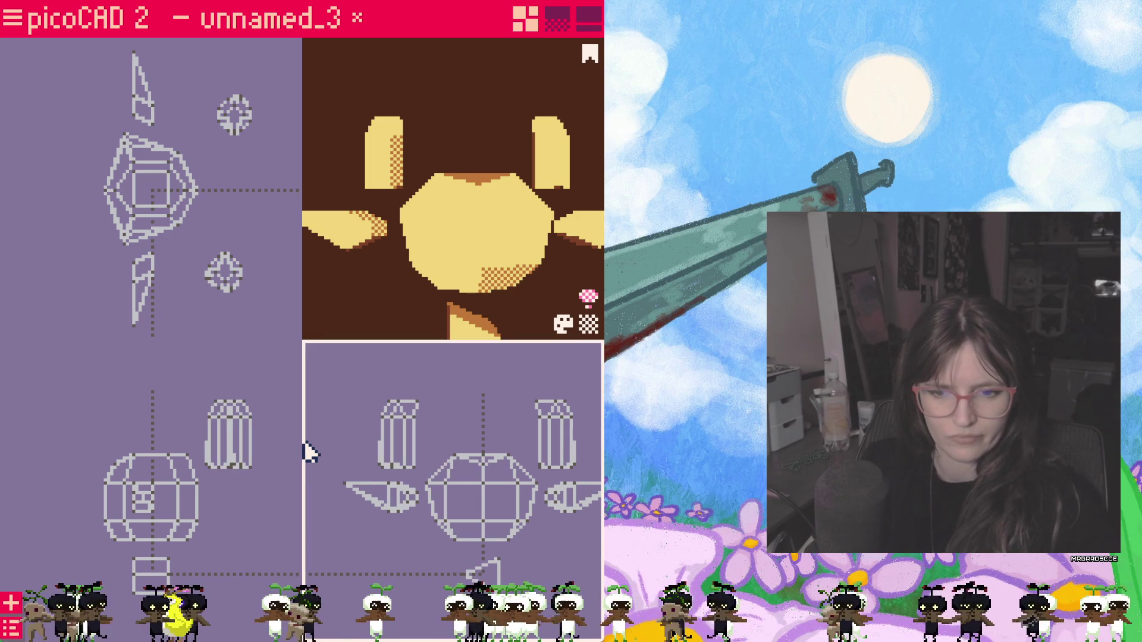
Step: Move the new prism up above the head and tilt it slightly
{"action": "mouse_move", "coordinate": [486, 576]}
{"action": "left_mouse_down"}
{"action": "mouse_move", "coordinate": [466, 438]}
{"action": "mouse_move", "coordinate": [442, 375]}
{"action": "left_mouse_up"}
{"action": "left_click", "coordinate": [450, 368]}
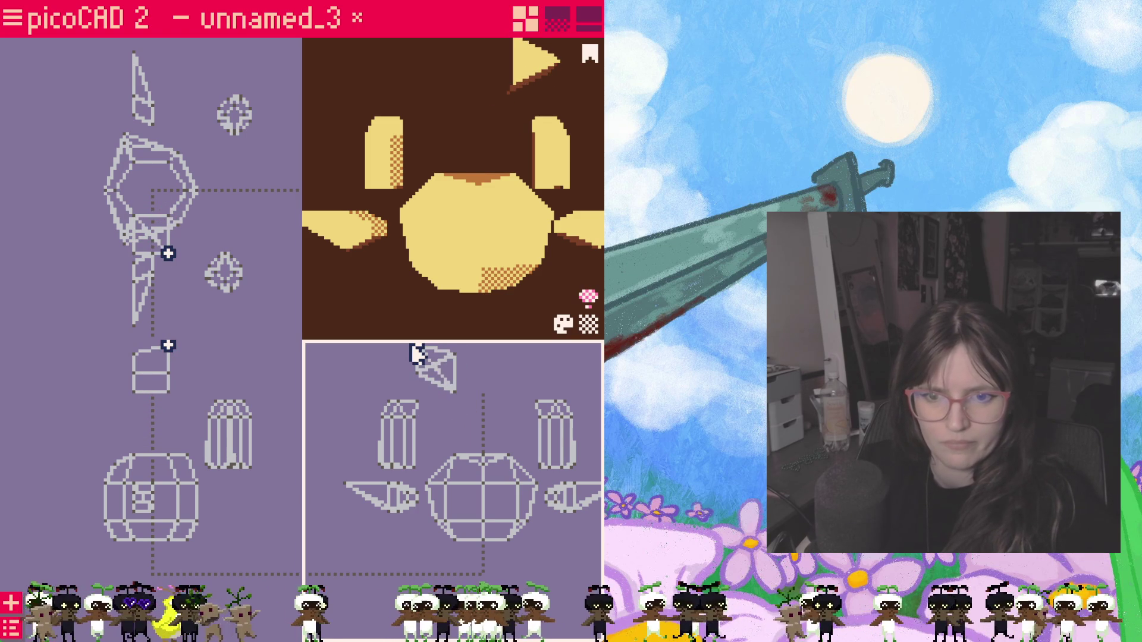
{"action": "mouse_move", "coordinate": [457, 361]}
{"action": "left_mouse_down"}
{"action": "mouse_move", "coordinate": [429, 361]}
{"action": "mouse_move", "coordinate": [457, 368]}
{"action": "mouse_move", "coordinate": [420, 375]}
{"action": "mouse_move", "coordinate": [434, 397]}
{"action": "left_mouse_up"}
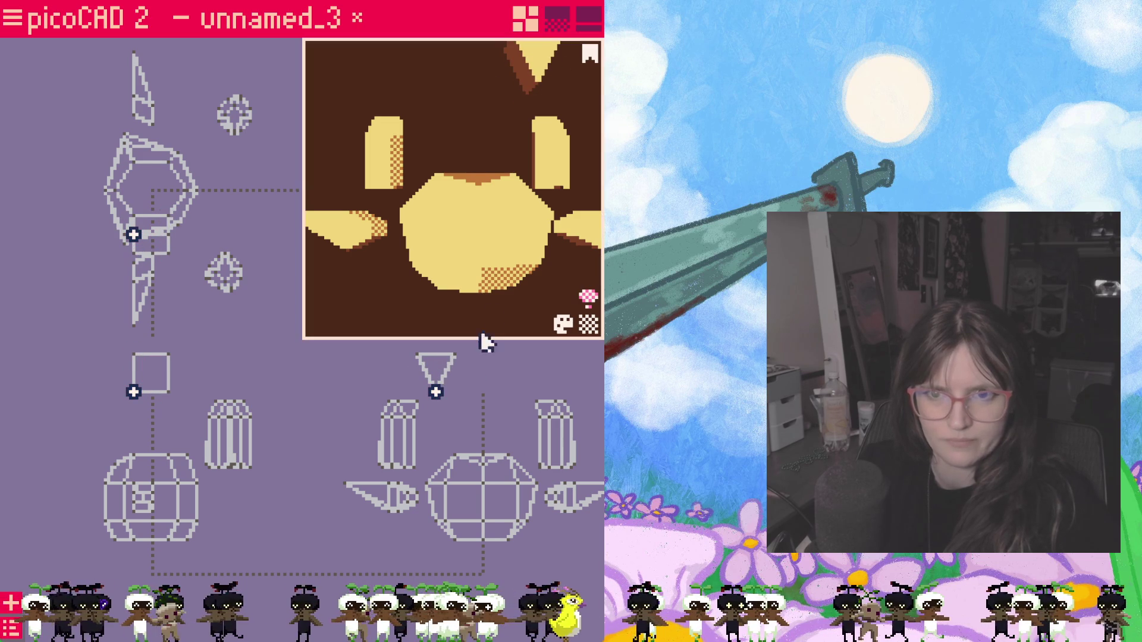
{"action": "mouse_move", "coordinate": [509, 232]}
{"action": "left_mouse_down"}
{"action": "mouse_move", "coordinate": [493, 159]}
{"action": "mouse_move", "coordinate": [482, 192]}
{"action": "mouse_move", "coordinate": [486, 169]}
{"action": "left_mouse_up"}
{"action": "left_click", "coordinate": [434, 392]}
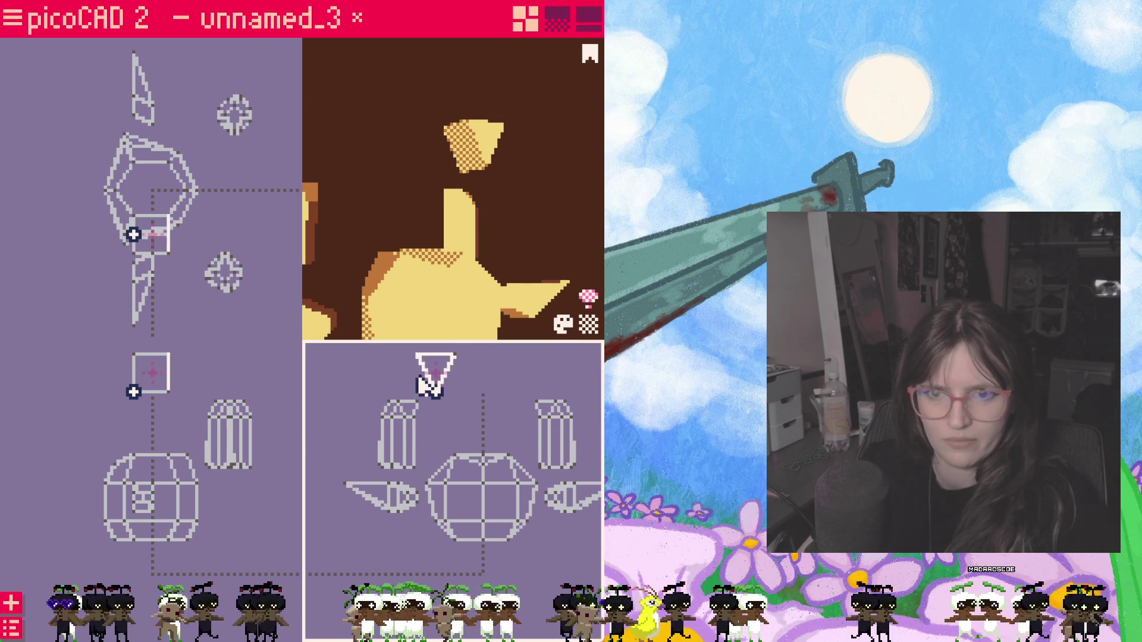
Step: Shift the small prism and its vertex in the side view to narrow and reposition it
{"action": "left_click", "coordinate": [195, 425]}
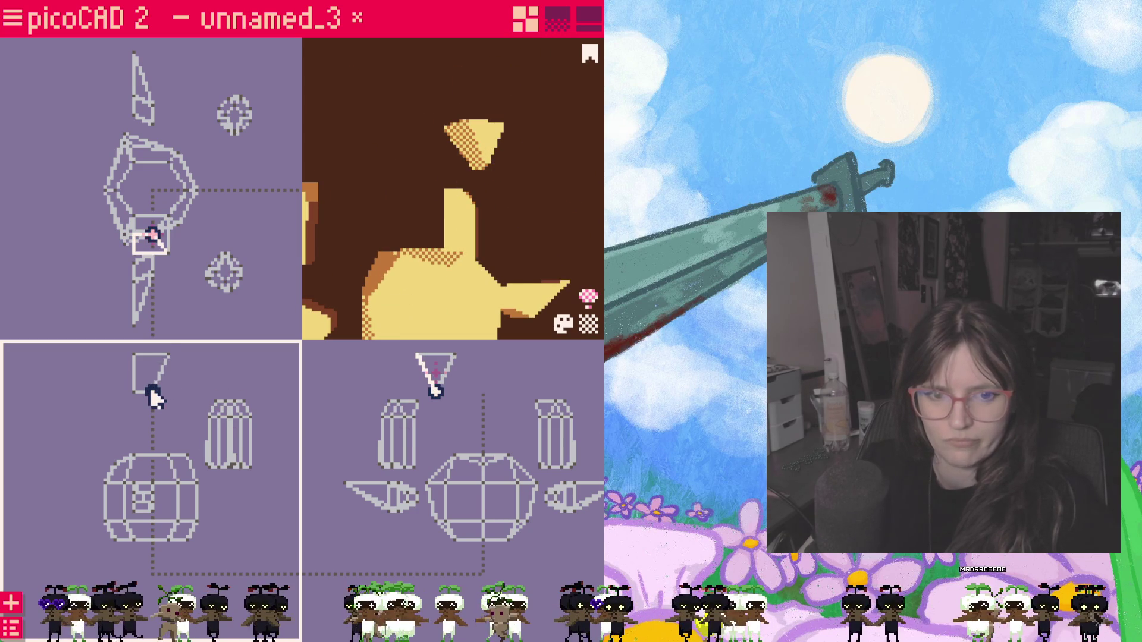
{"action": "left_click_drag", "start_coordinate": [150, 386], "coordinate": [170, 361]}
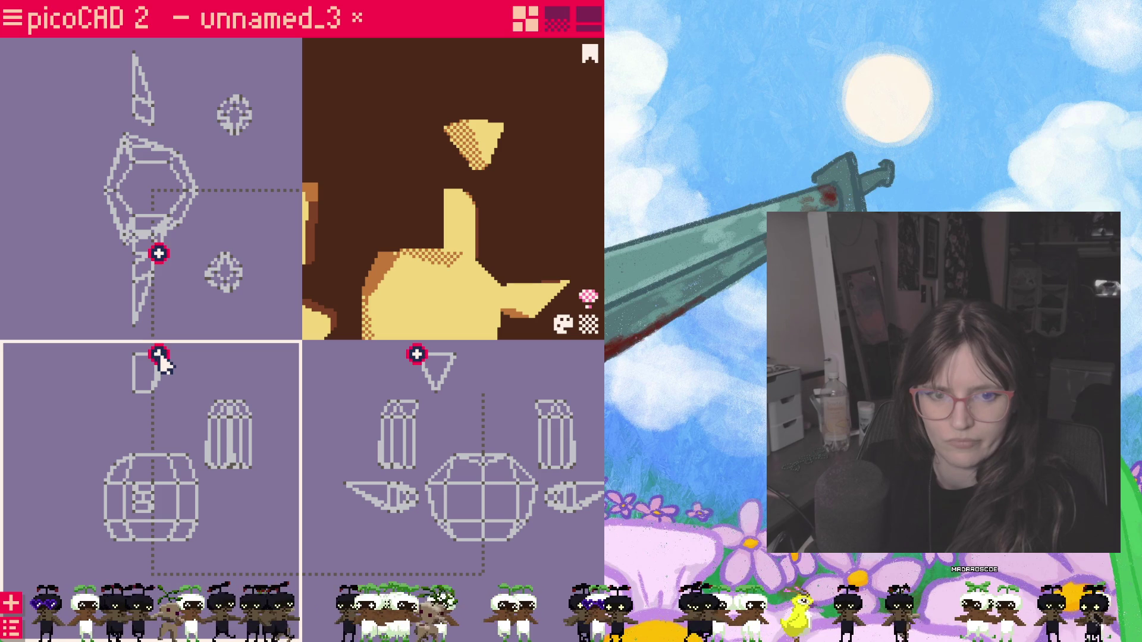
{"action": "left_click", "coordinate": [163, 358]}
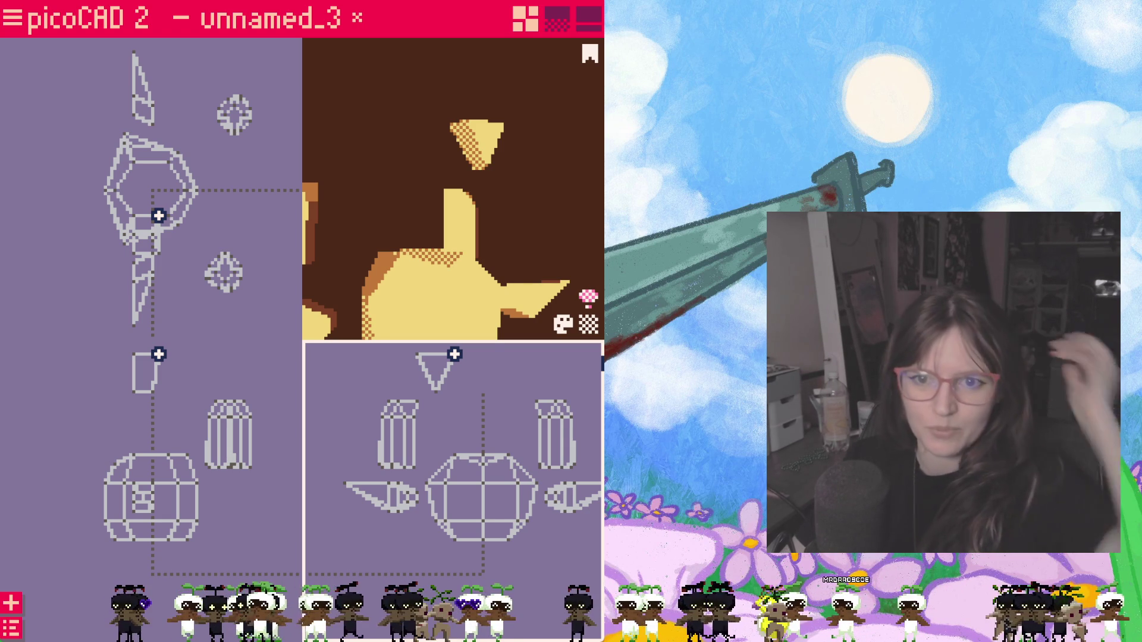
{"action": "left_click", "coordinate": [487, 141]}
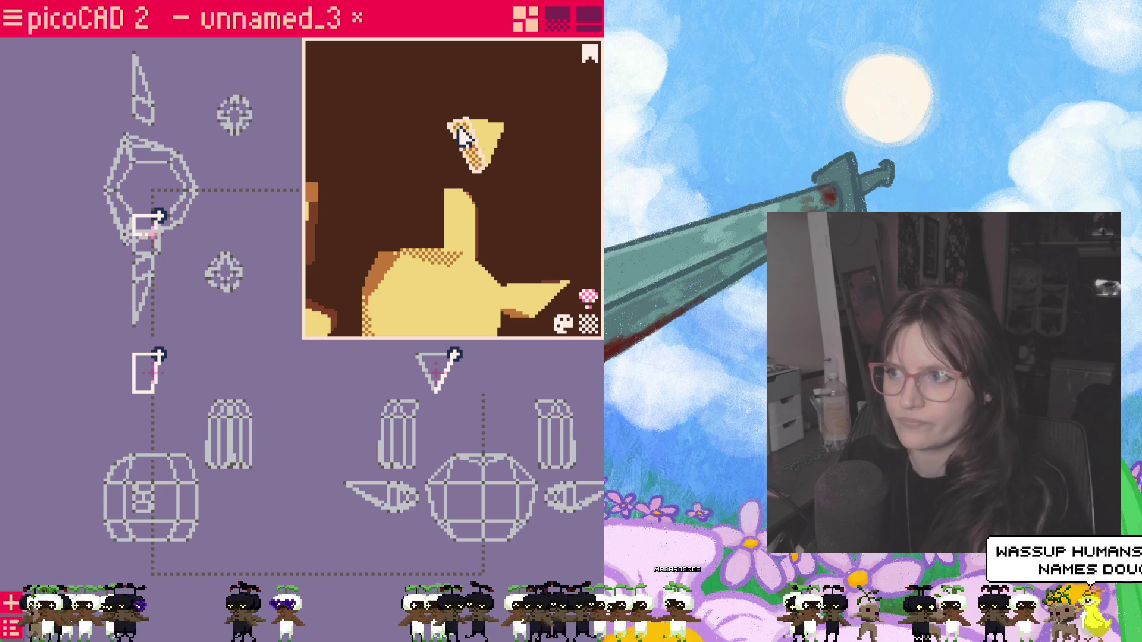
{"action": "left_click", "coordinate": [522, 125]}
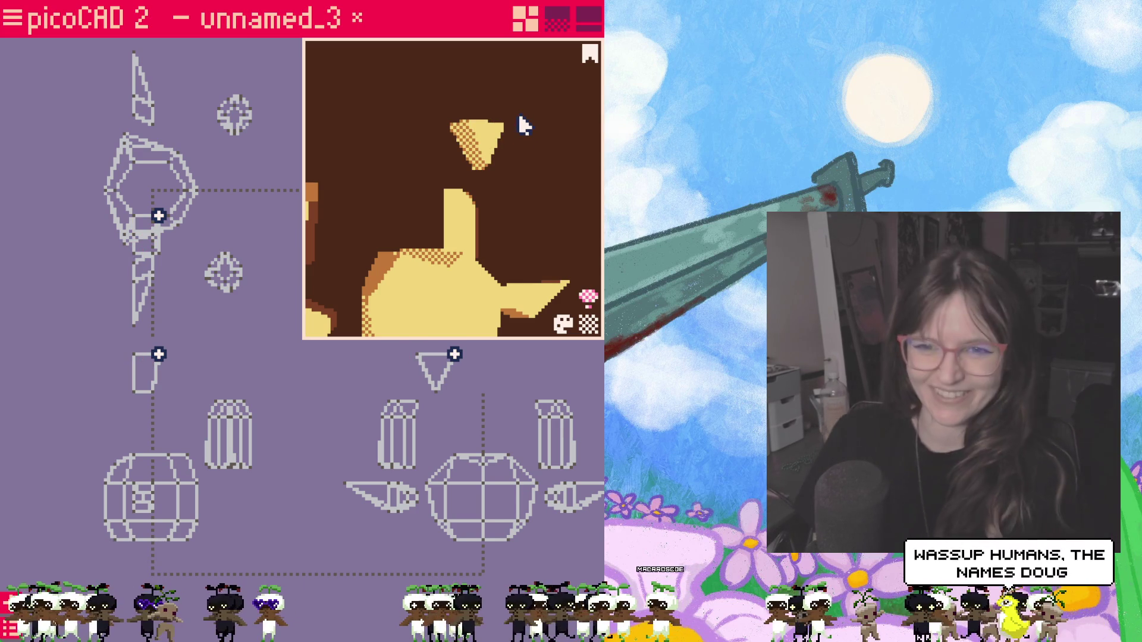
{"action": "left_click", "coordinate": [420, 317]}
{"action": "left_click", "coordinate": [211, 377]}
{"action": "left_click", "coordinate": [382, 383]}
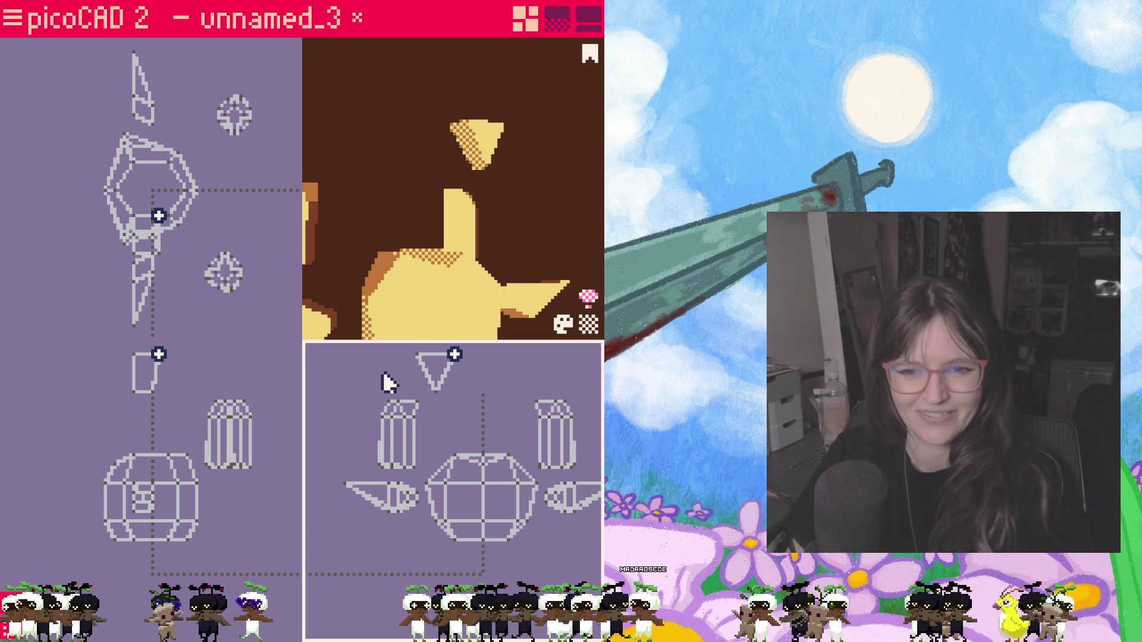
Step: Add a new cube and move it up above the head
{"action": "right_click", "coordinate": [480, 406]}
{"action": "left_click", "coordinate": [444, 479]}
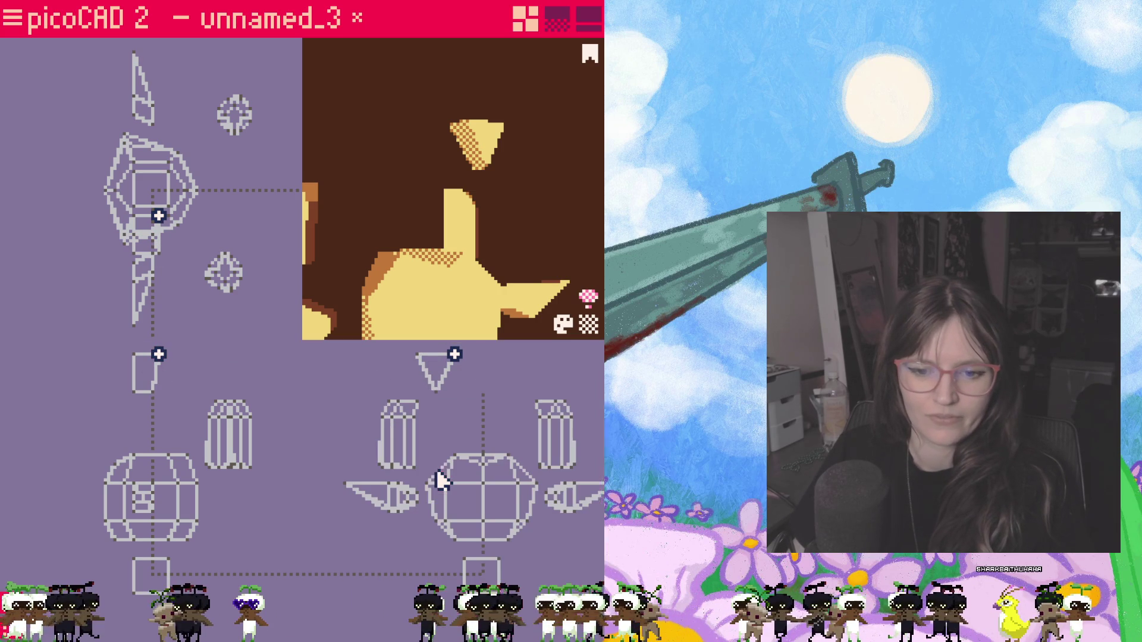
{"action": "left_click_drag", "start_coordinate": [492, 509], "coordinate": [482, 376]}
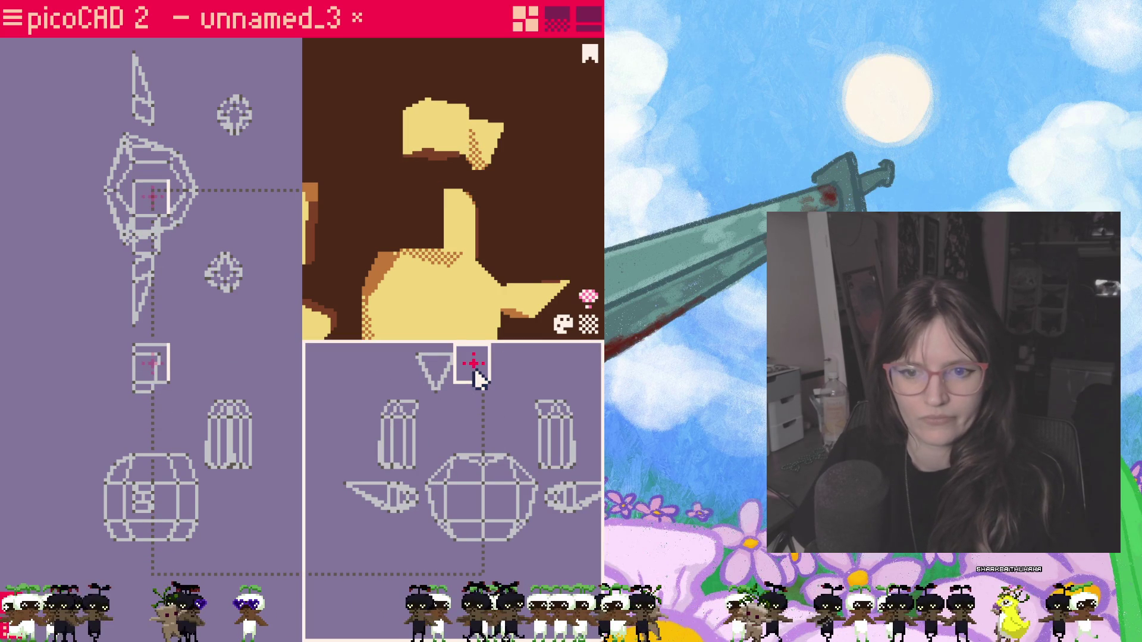
{"action": "left_click", "coordinate": [413, 393]}
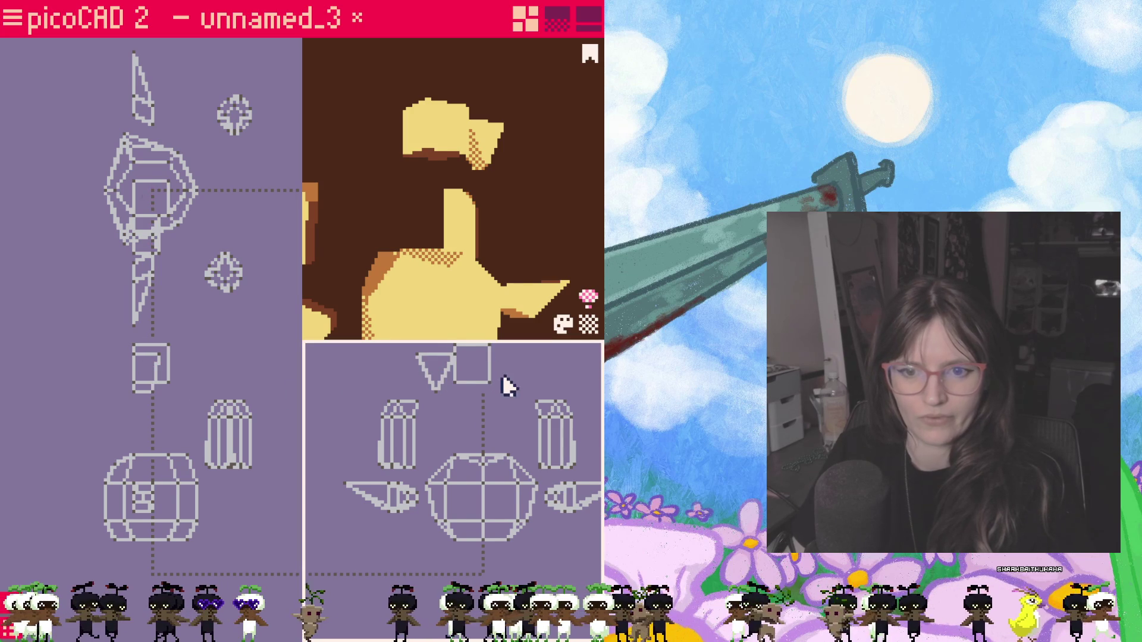
{"action": "scroll", "coordinate": [471, 397], "scroll_direction": "up", "scroll_amount": 2}
Step: Reshape the cube into a trapezoid and lower it onto the head
{"action": "left_click", "coordinate": [443, 393]}
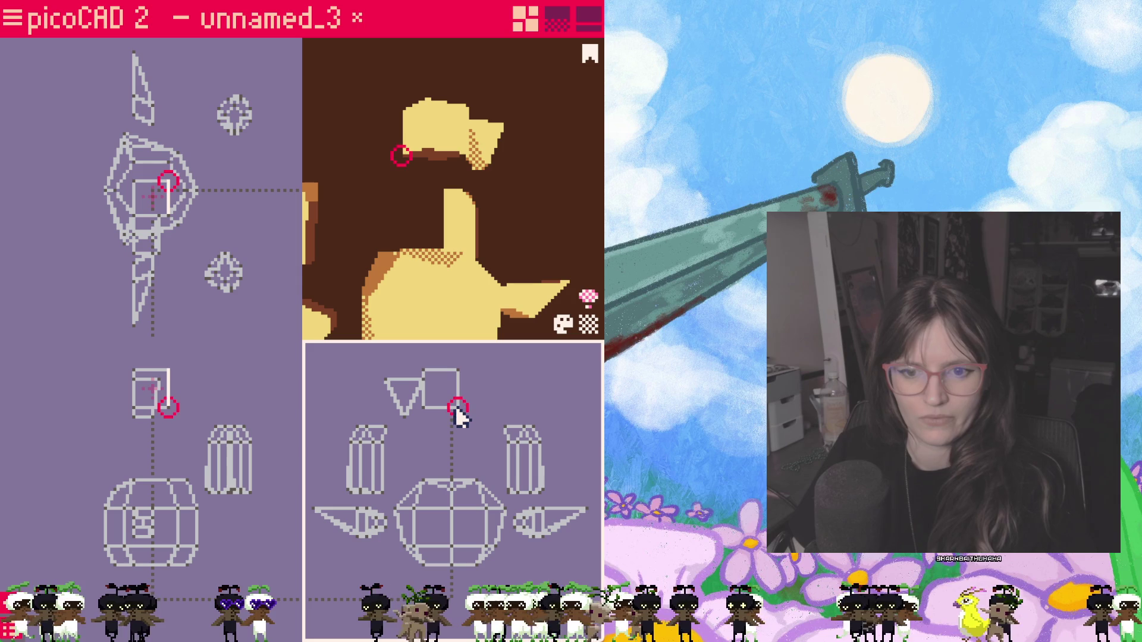
{"action": "left_click", "coordinate": [464, 405]}
{"action": "left_click", "coordinate": [458, 377]}
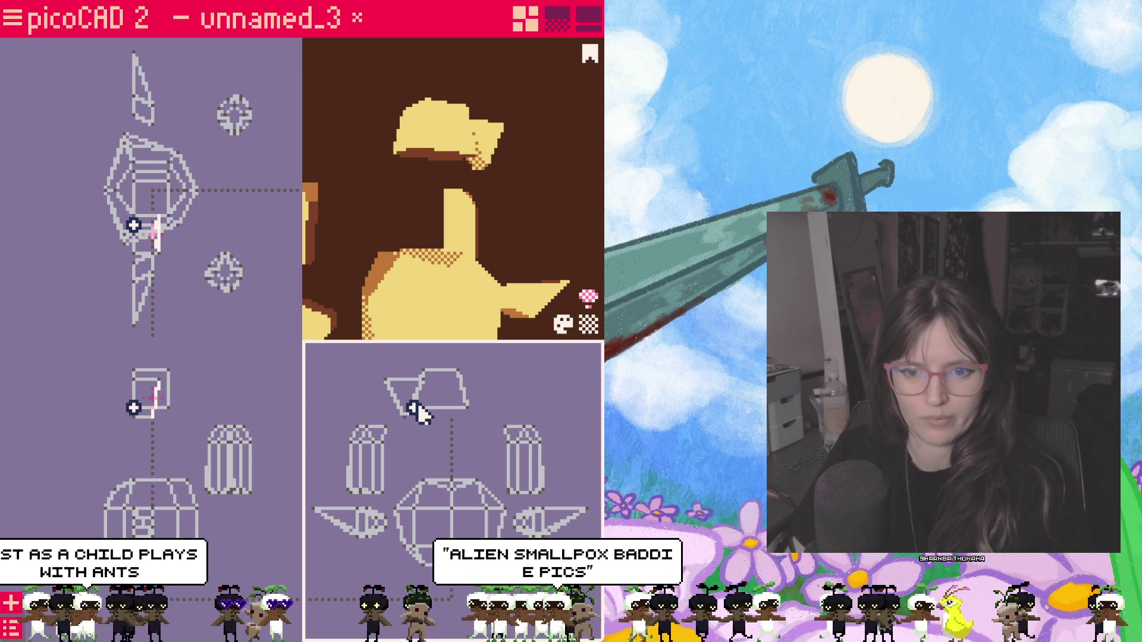
{"action": "left_click", "coordinate": [450, 406]}
{"action": "mouse_move", "coordinate": [452, 410]}
{"action": "left_mouse_down"}
{"action": "mouse_move", "coordinate": [455, 502]}
{"action": "mouse_move", "coordinate": [434, 433]}
{"action": "left_mouse_up"}
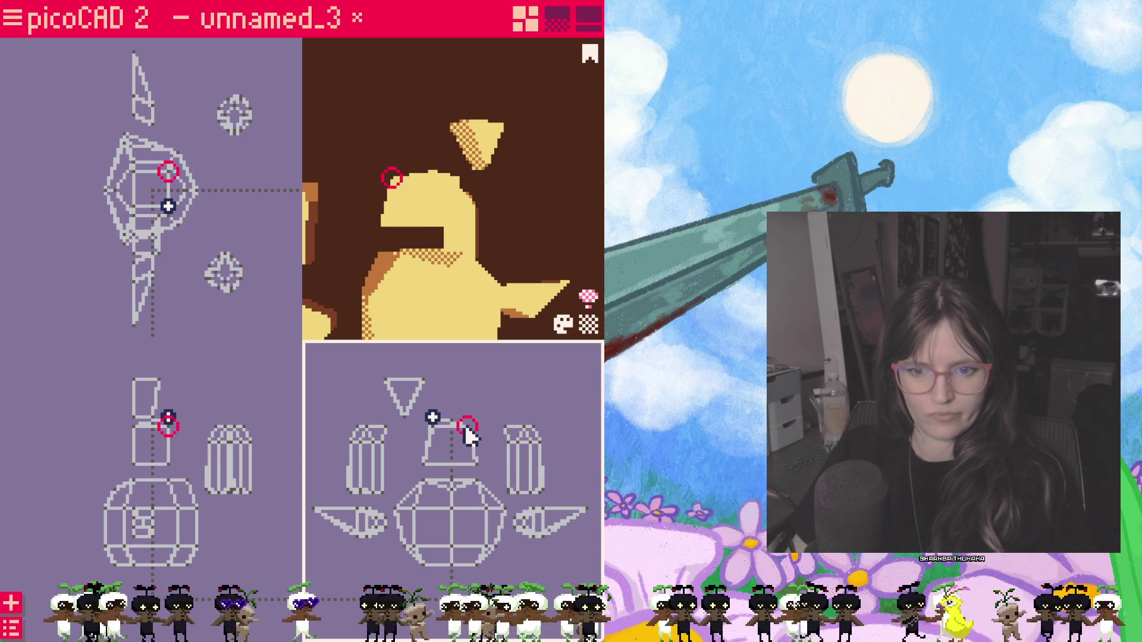
{"action": "key", "text": "Escape"}
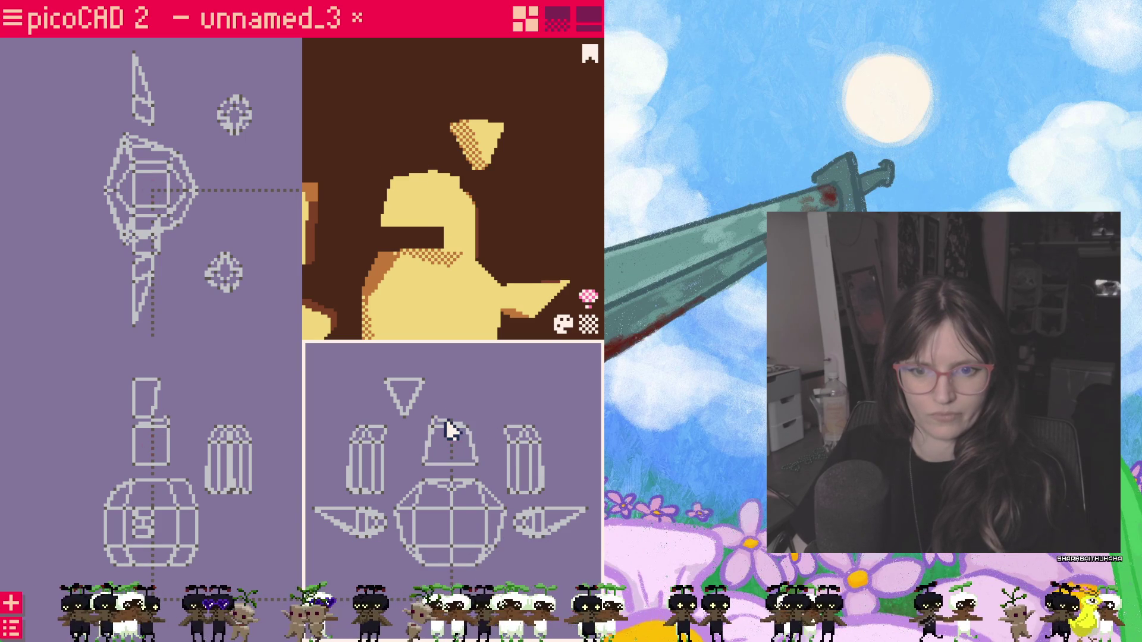
Step: Drag the trapezoid's corner points outward to widen its base
{"action": "left_click", "coordinate": [433, 422]}
{"action": "key", "text": "Escape"}
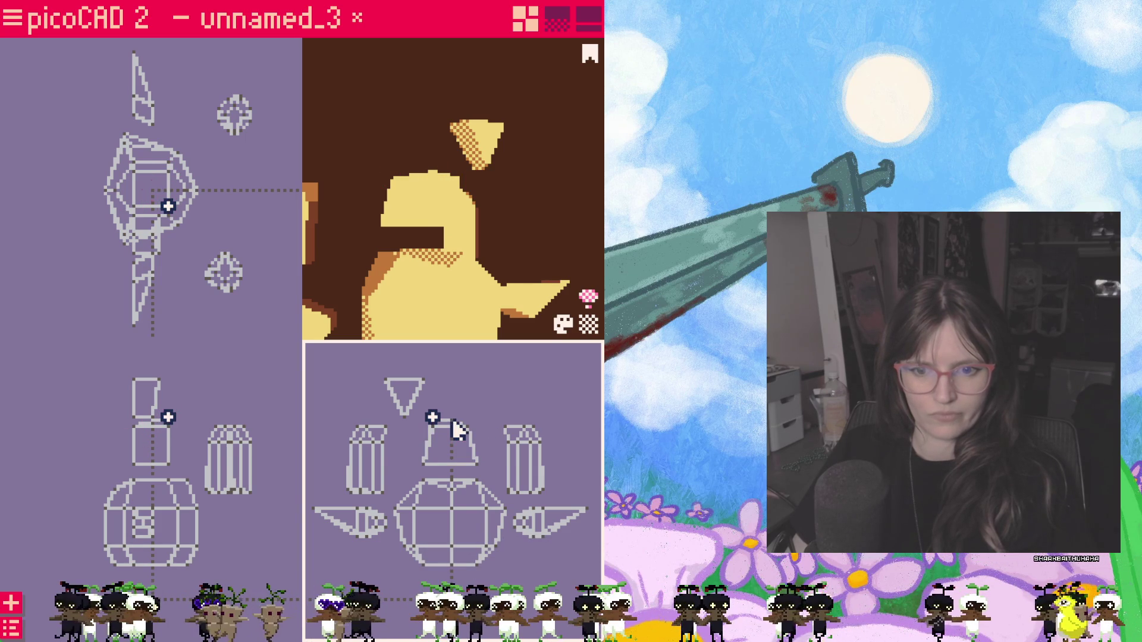
{"action": "scroll", "coordinate": [451, 431], "scroll_direction": "up", "scroll_amount": 2}
{"action": "mouse_move", "coordinate": [471, 404]}
{"action": "left_mouse_down"}
{"action": "mouse_move", "coordinate": [463, 411]}
{"action": "mouse_move", "coordinate": [462, 398]}
{"action": "left_mouse_up"}
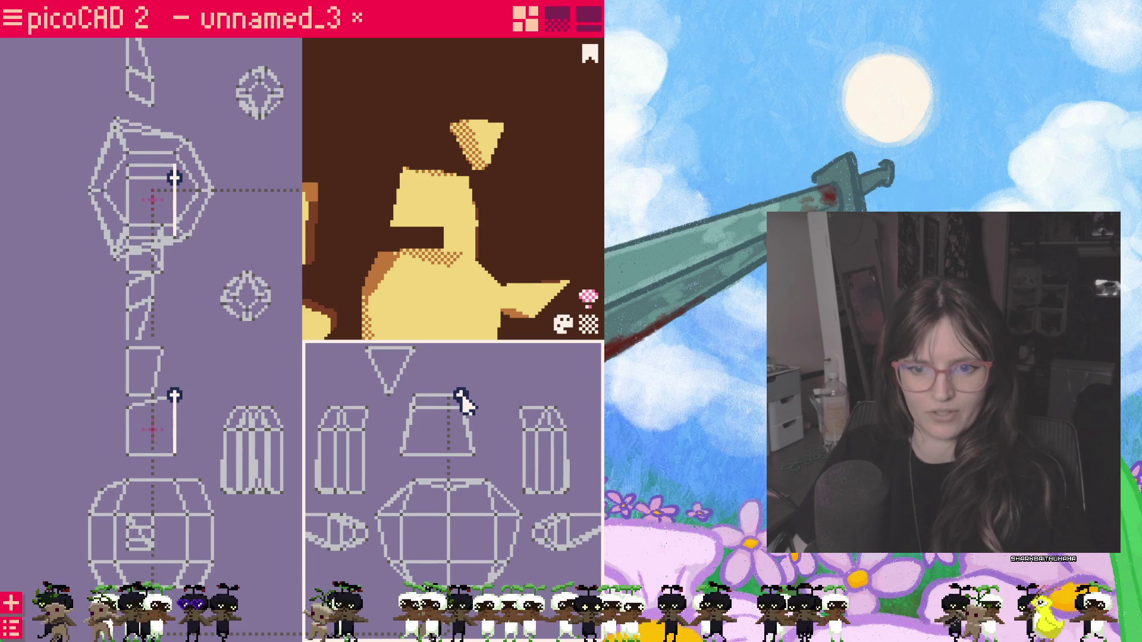
{"action": "left_click", "coordinate": [500, 268]}
{"action": "left_click_drag", "start_coordinate": [527, 250], "coordinate": [473, 242]}
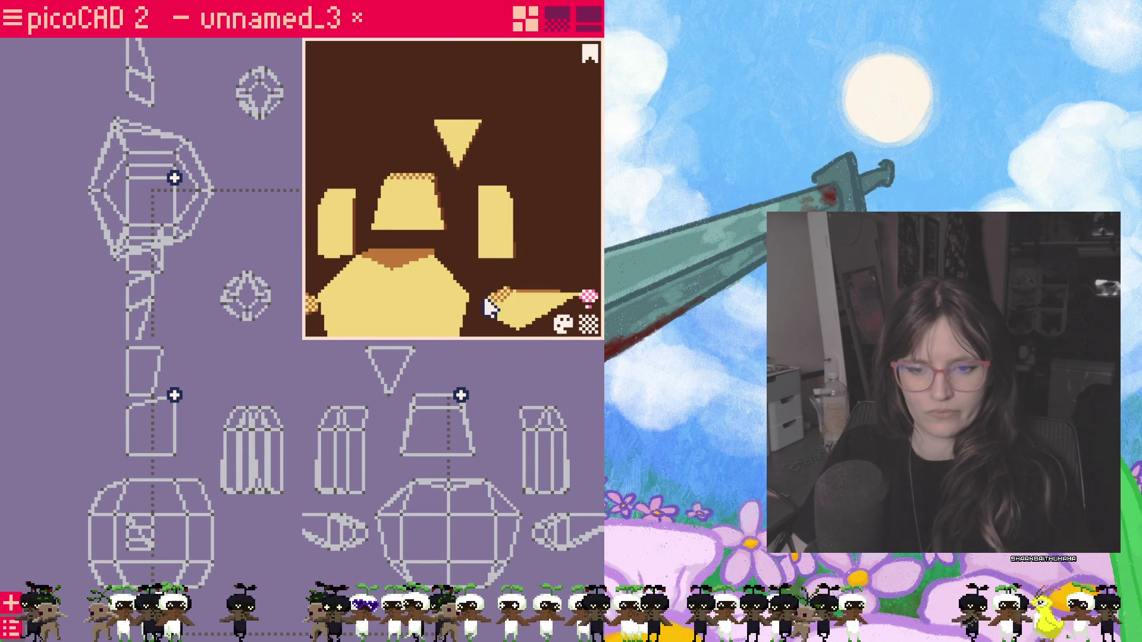
{"action": "left_click", "coordinate": [402, 453]}
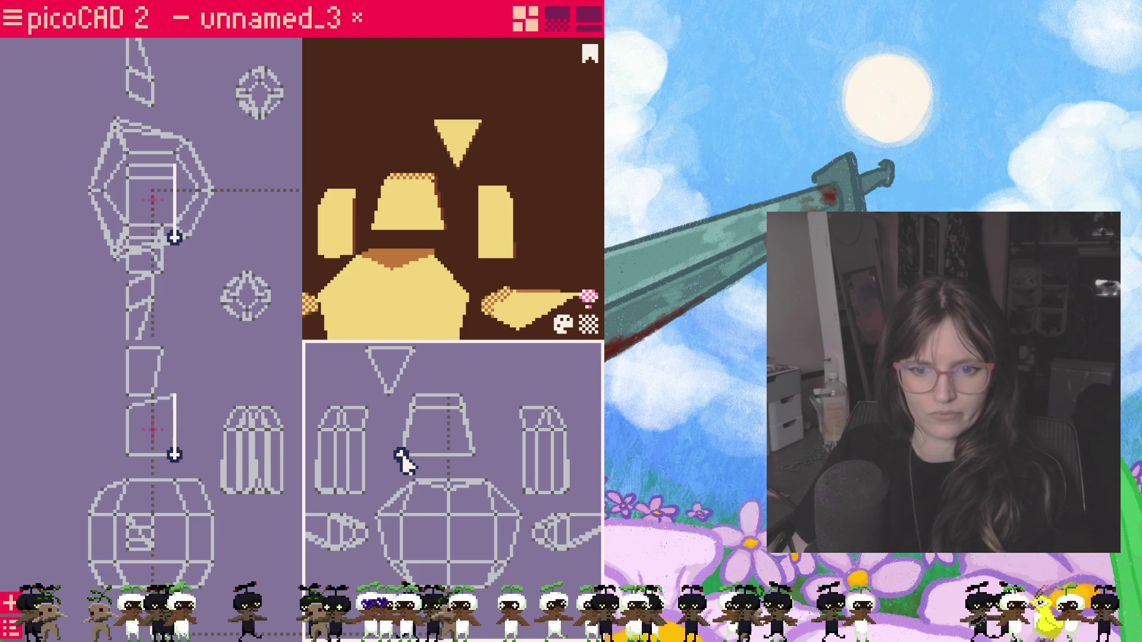
{"action": "left_click_drag", "start_coordinate": [402, 455], "coordinate": [390, 456]}
{"action": "left_click", "coordinate": [404, 458]}
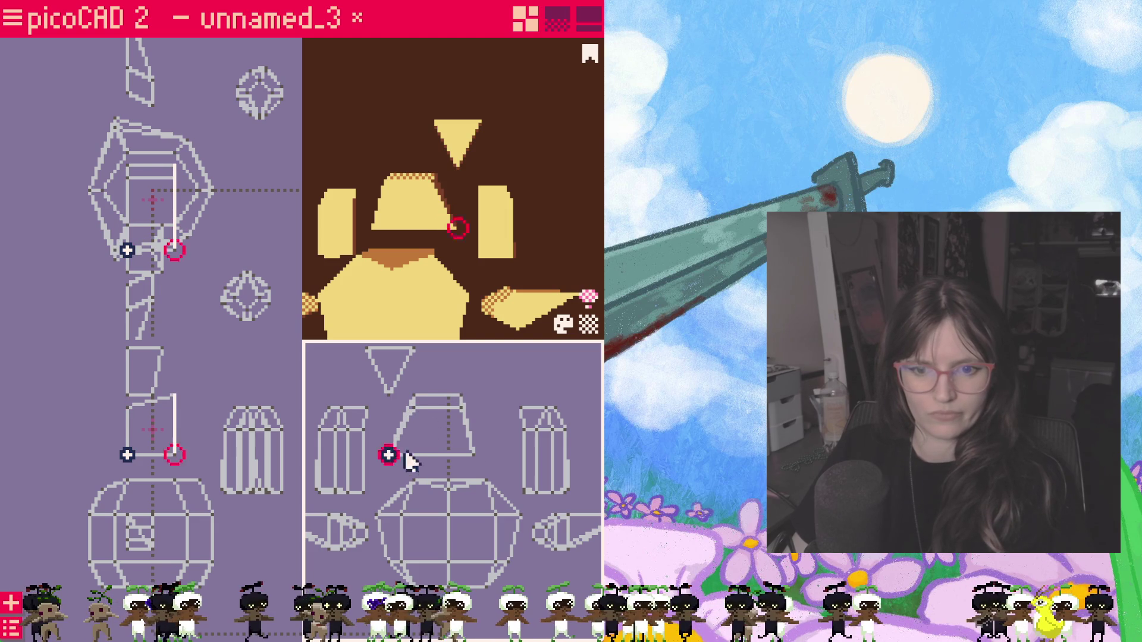
{"action": "left_click", "coordinate": [478, 458]}
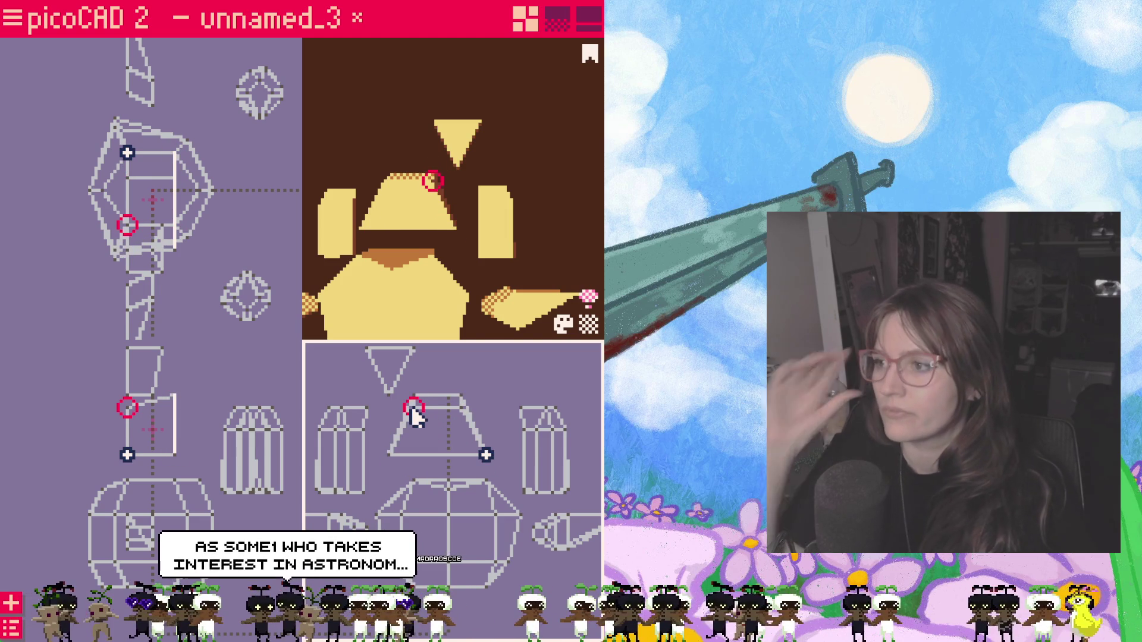
{"action": "key", "text": "Escape"}
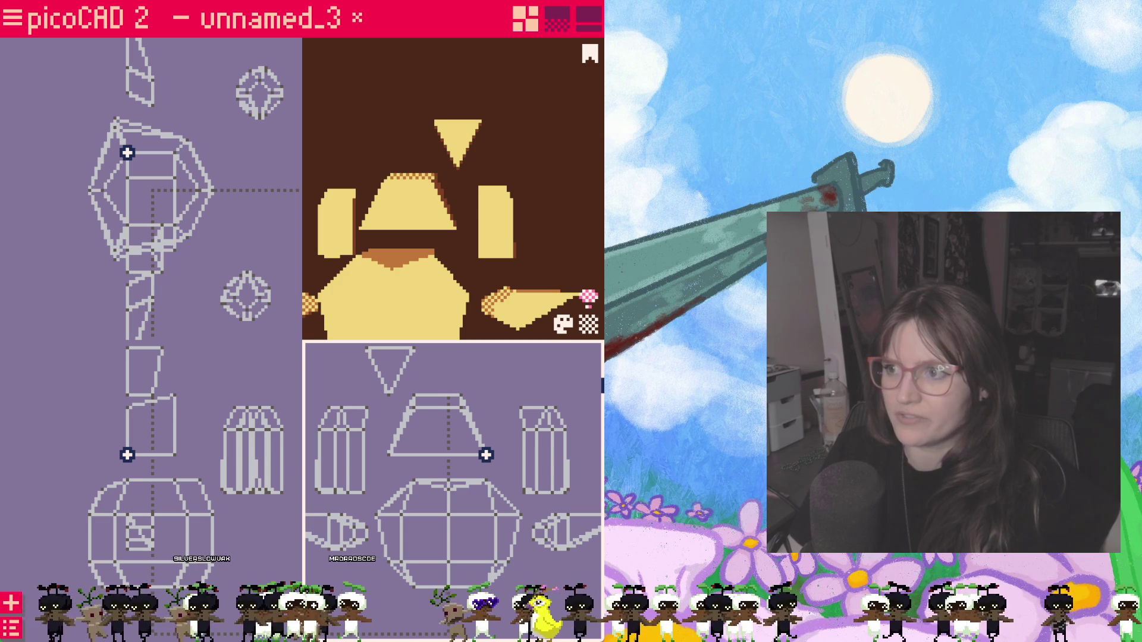
Step: Pull the trapezoid's top face out to the head's left and reposition its corners
{"action": "right_click_drag", "start_coordinate": [561, 251], "coordinate": [482, 223]}
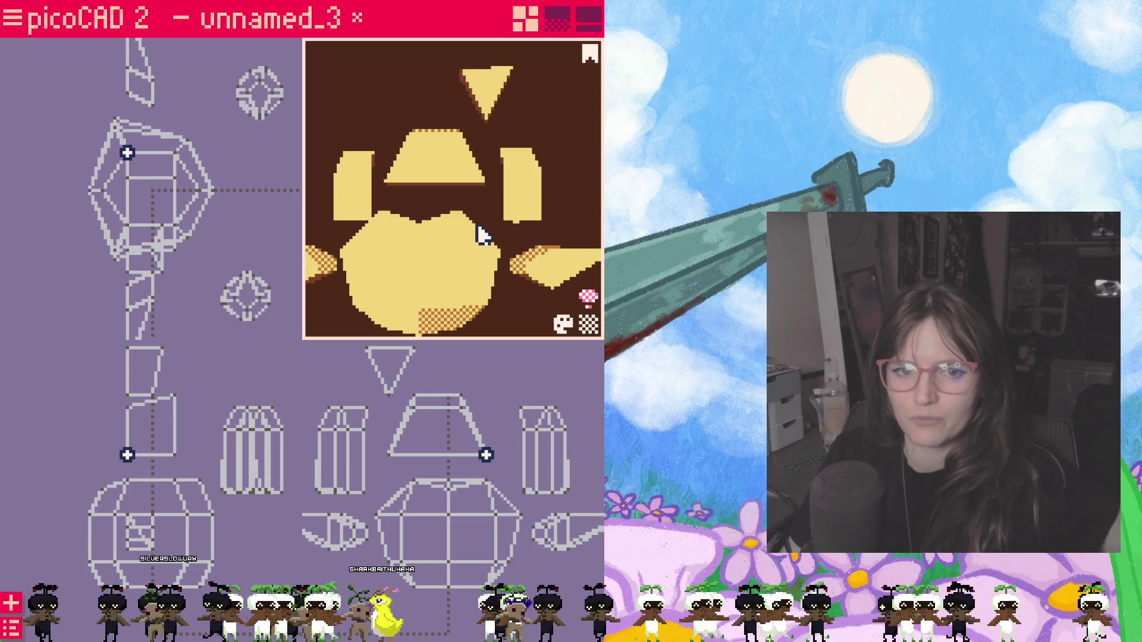
{"action": "left_click", "coordinate": [444, 293]}
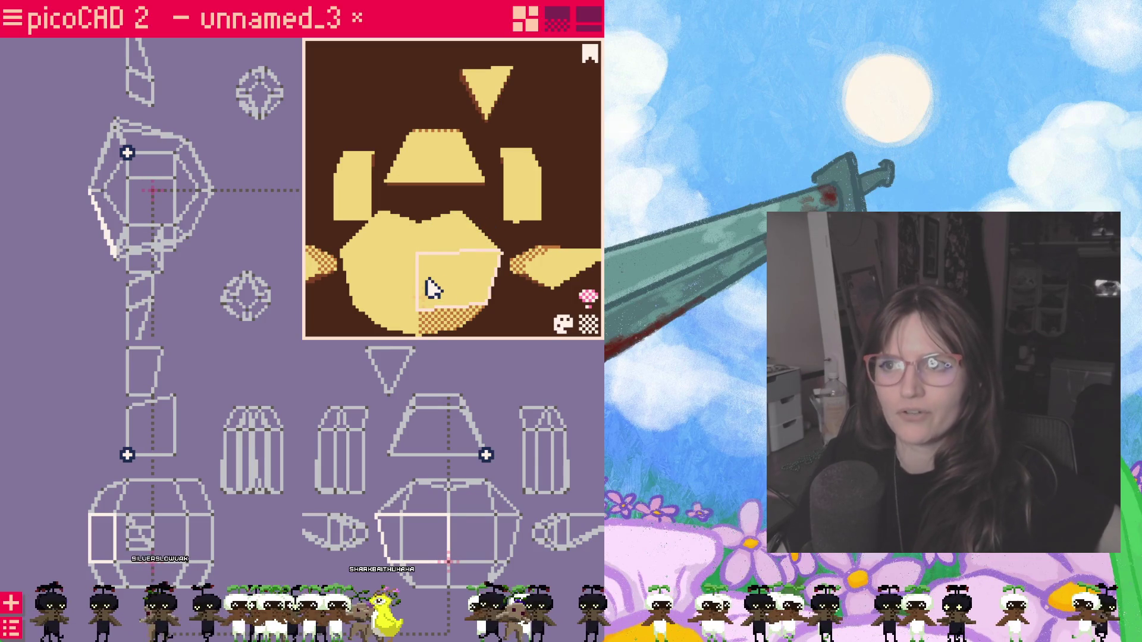
{"action": "key", "text": "Escape"}
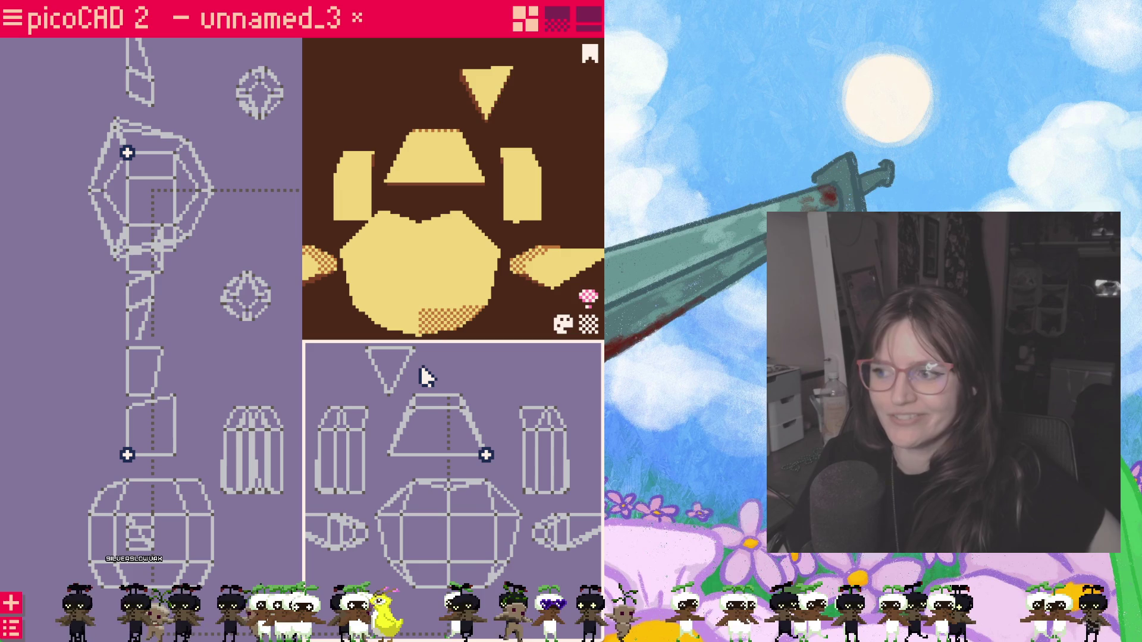
{"action": "scroll", "coordinate": [420, 377], "scroll_direction": "up", "scroll_amount": 1}
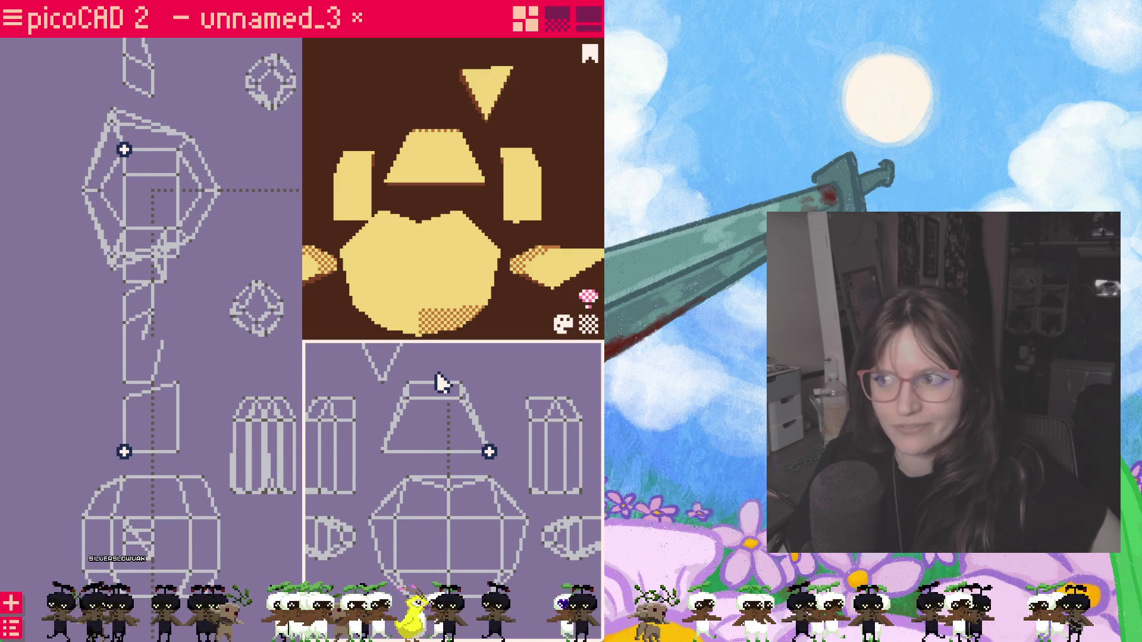
{"action": "scroll", "coordinate": [437, 382], "scroll_direction": "up", "scroll_amount": 1}
{"action": "left_click", "coordinate": [430, 390]}
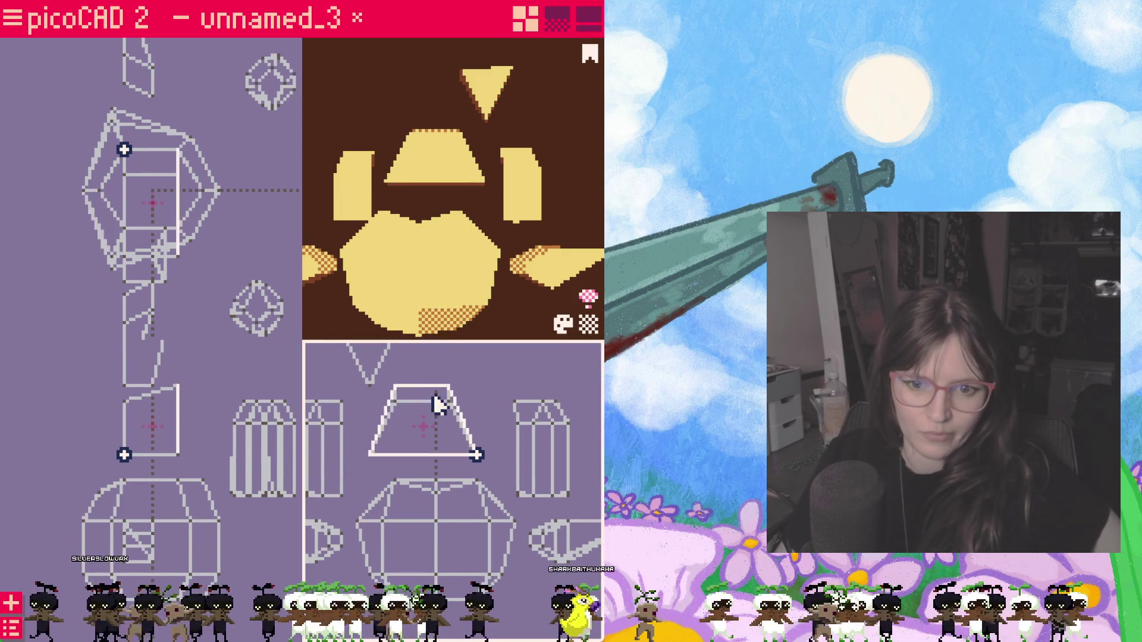
{"action": "left_click_drag", "start_coordinate": [152, 388], "coordinate": [84, 523]}
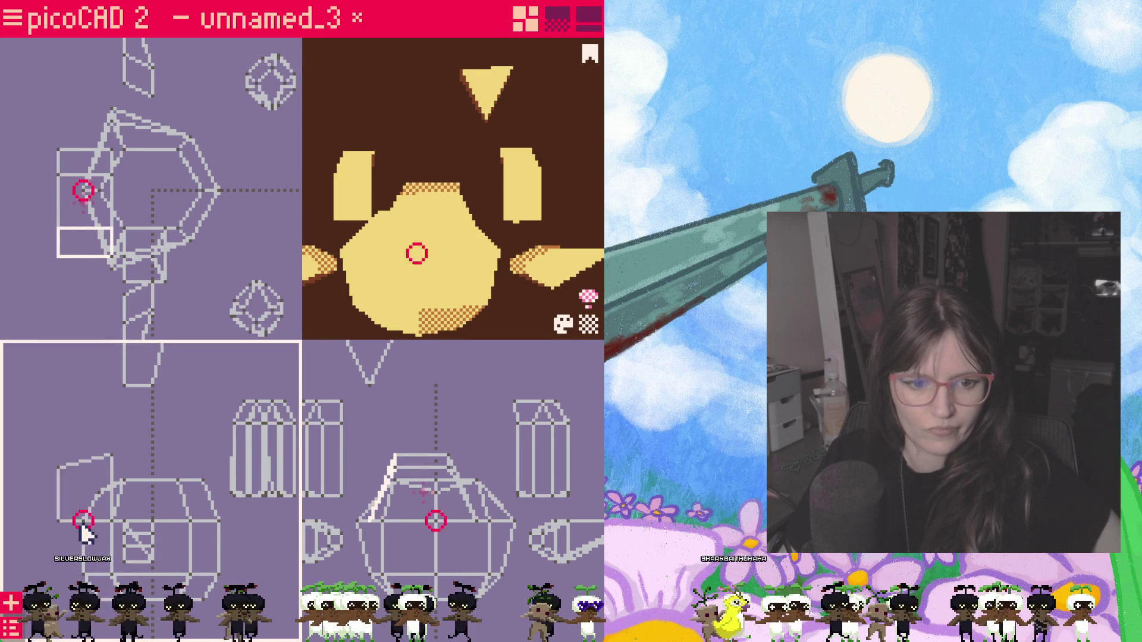
{"action": "left_click", "coordinate": [59, 523]}
{"action": "left_click", "coordinate": [48, 525]}
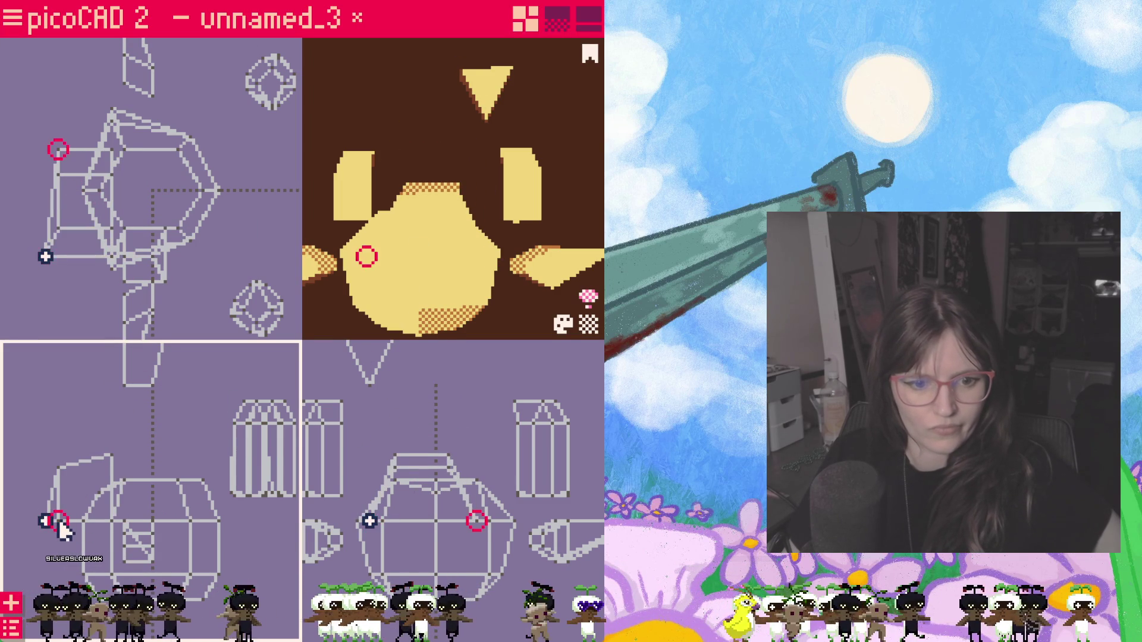
{"action": "left_click_drag", "start_coordinate": [49, 524], "coordinate": [112, 496]}
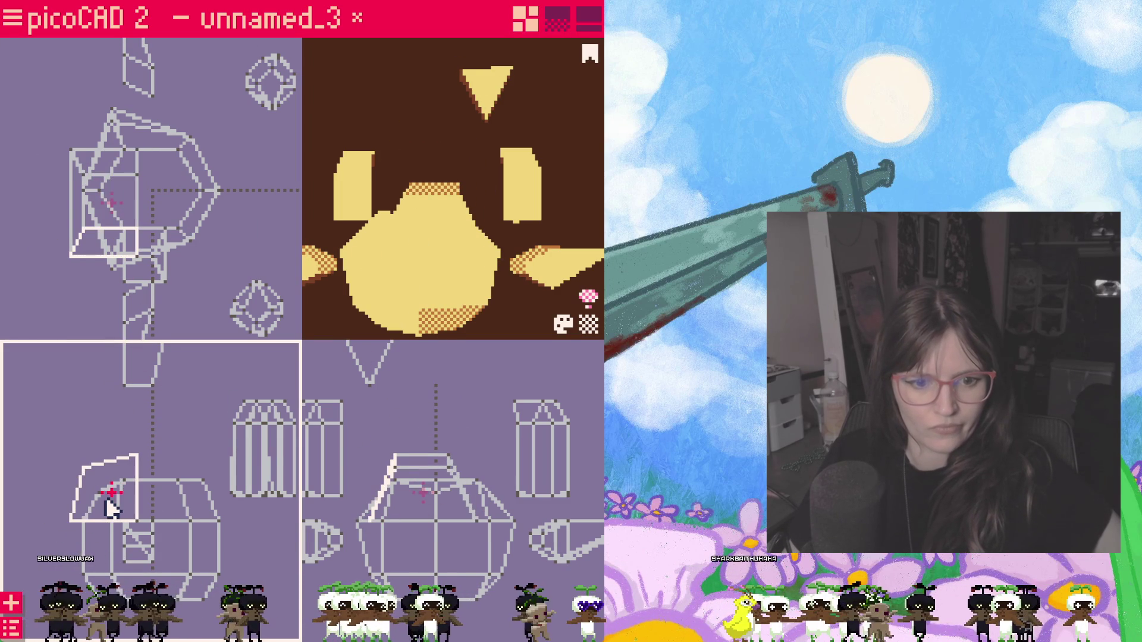
{"action": "left_click", "coordinate": [78, 477]}
Step: Try moving another corner of the new section up-right, undoing the misplaced moves
{"action": "left_click", "coordinate": [97, 465]}
{"action": "left_click_drag", "start_coordinate": [98, 473], "coordinate": [136, 457]}
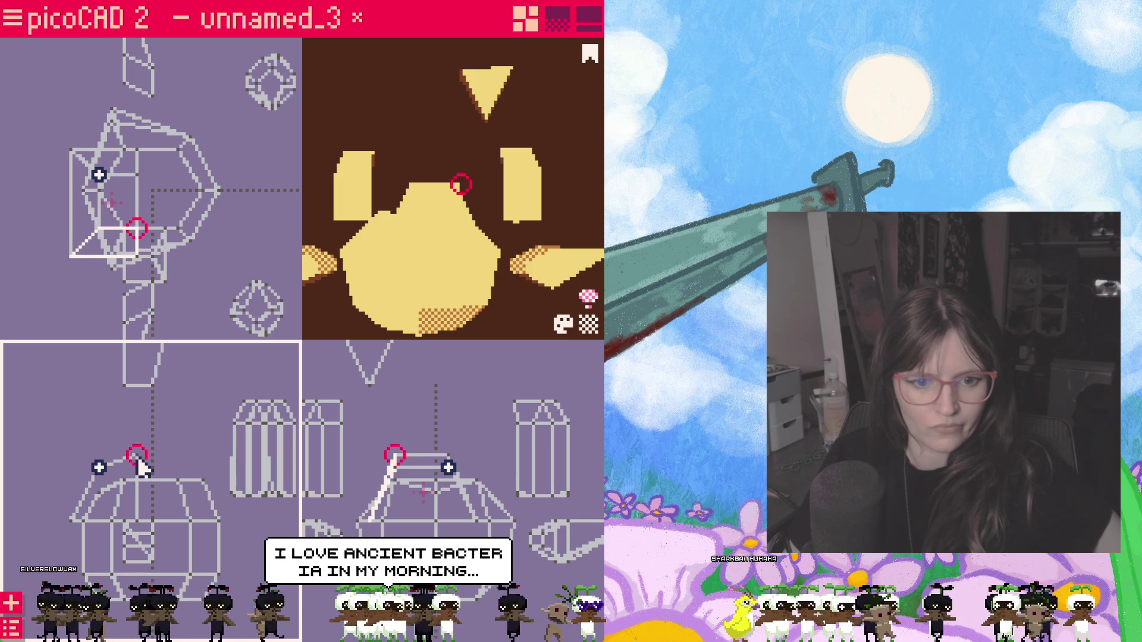
{"action": "key", "text": "ctrl+z"}
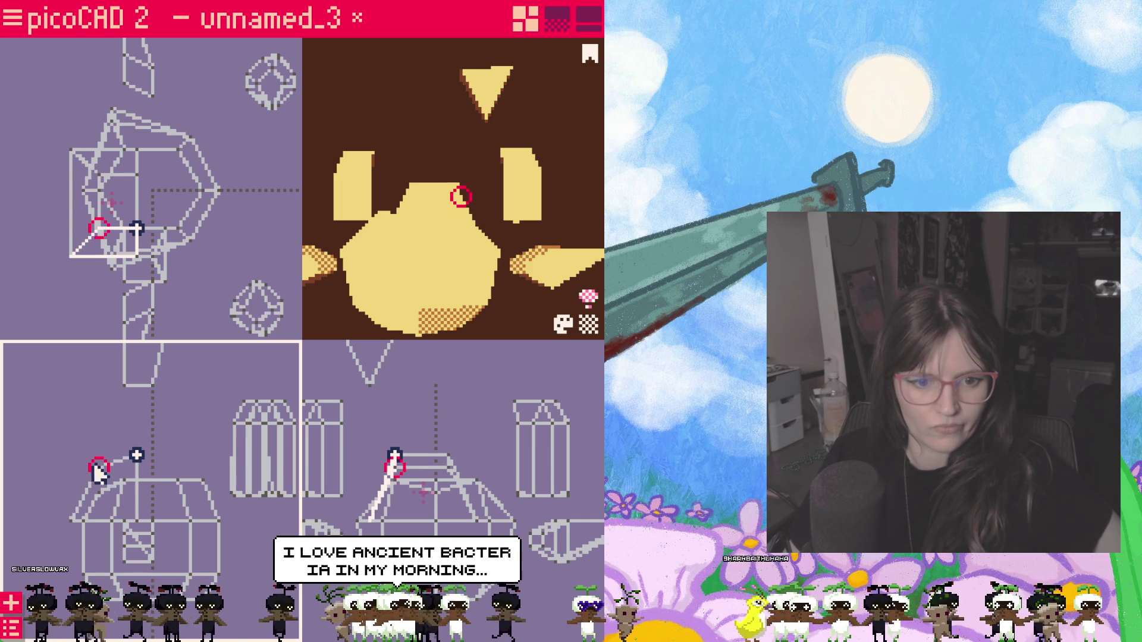
{"action": "left_click_drag", "start_coordinate": [98, 478], "coordinate": [139, 469]}
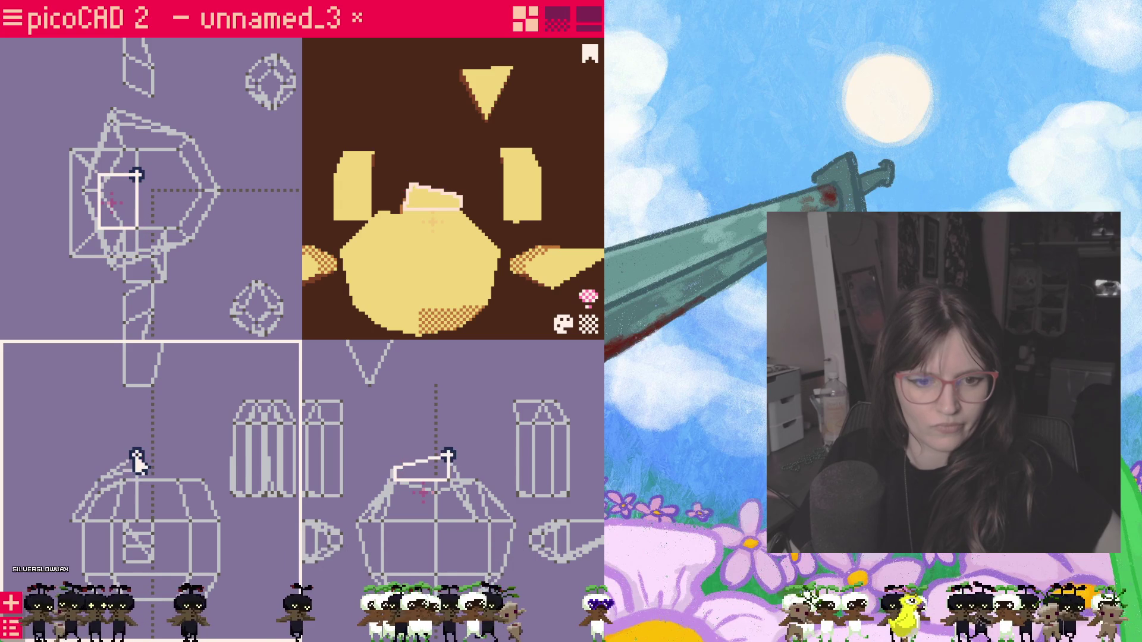
{"action": "key", "text": "ctrl+z"}
{"action": "left_click", "coordinate": [190, 514]}
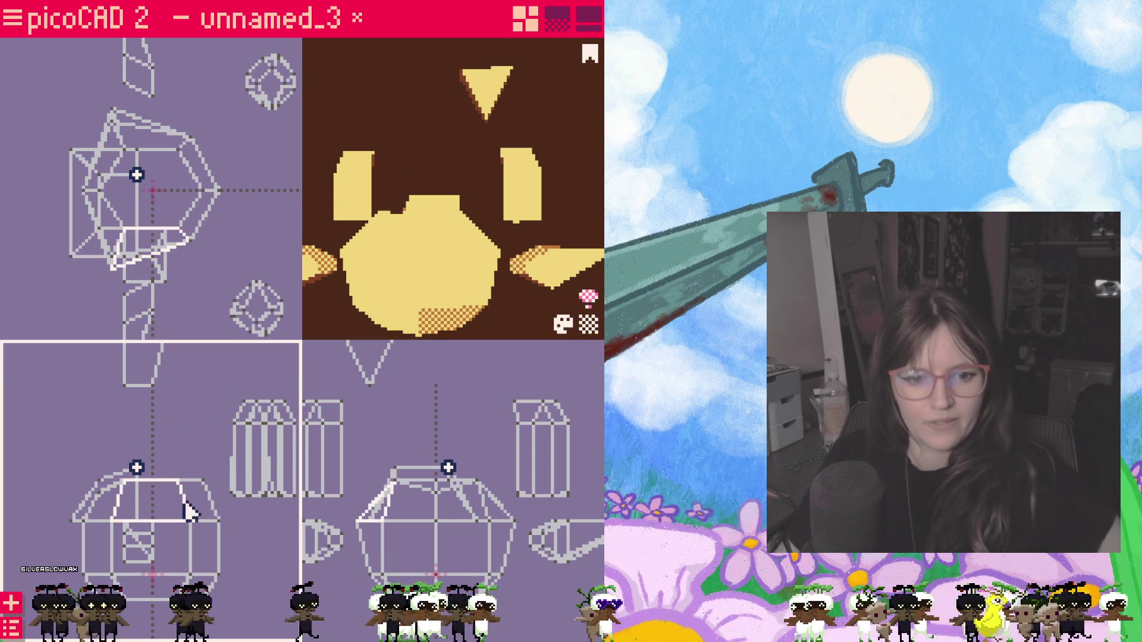
Step: Raise the head's top face, shift its corner right and pull the upper-left wedge face upward
{"action": "left_click", "coordinate": [431, 482]}
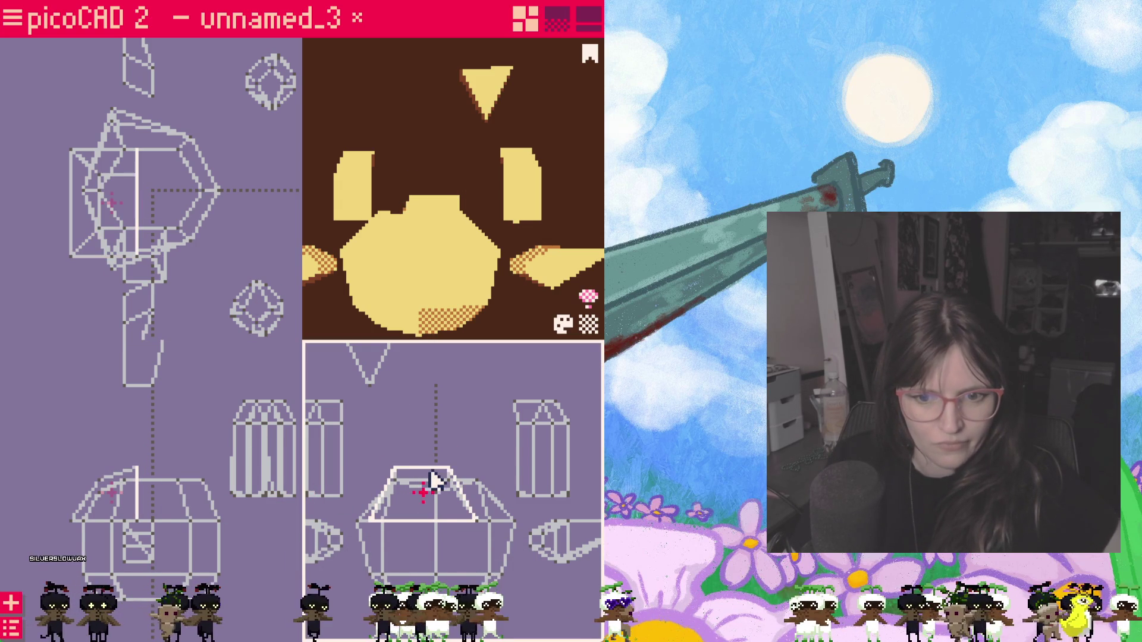
{"action": "left_click_drag", "start_coordinate": [436, 482], "coordinate": [445, 487]}
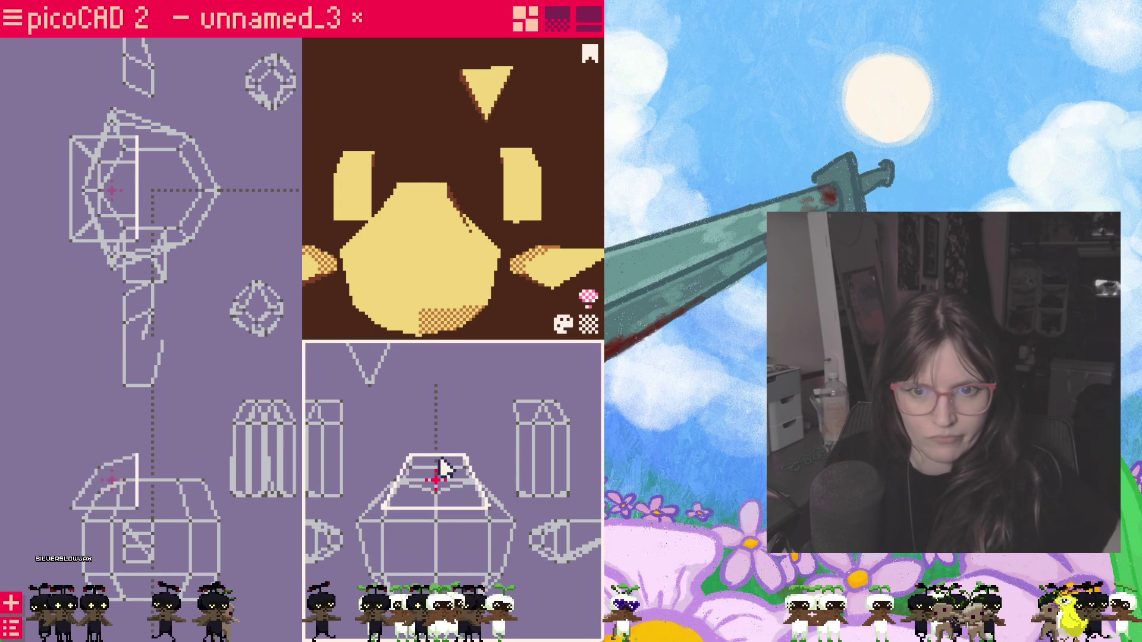
{"action": "left_click", "coordinate": [142, 495]}
{"action": "left_click", "coordinate": [135, 470]}
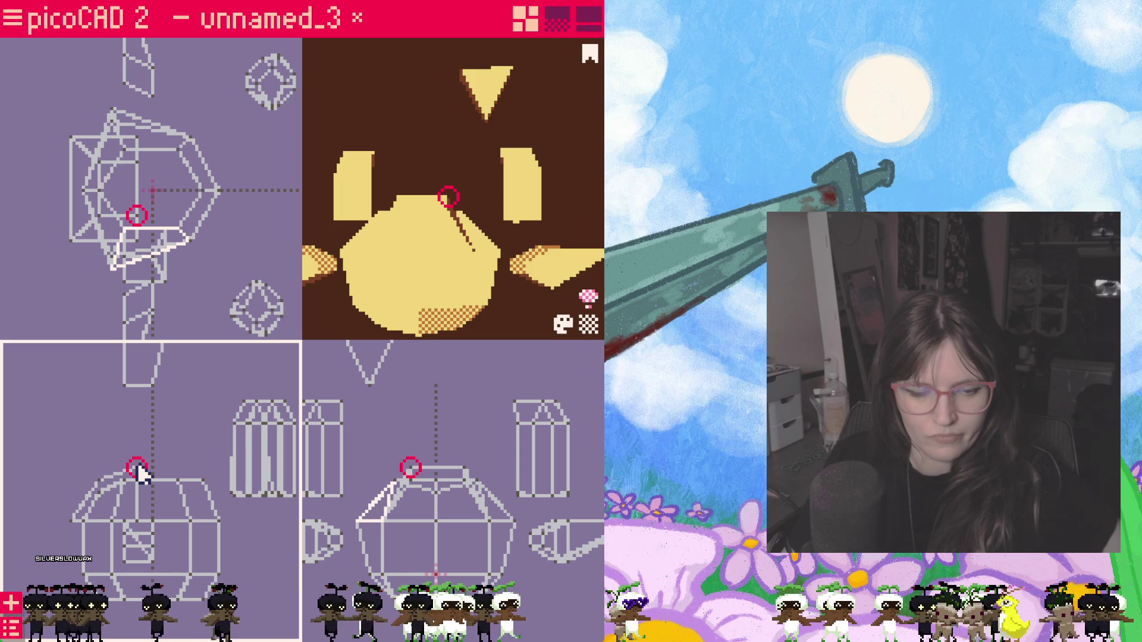
{"action": "left_click_drag", "start_coordinate": [138, 470], "coordinate": [159, 481]}
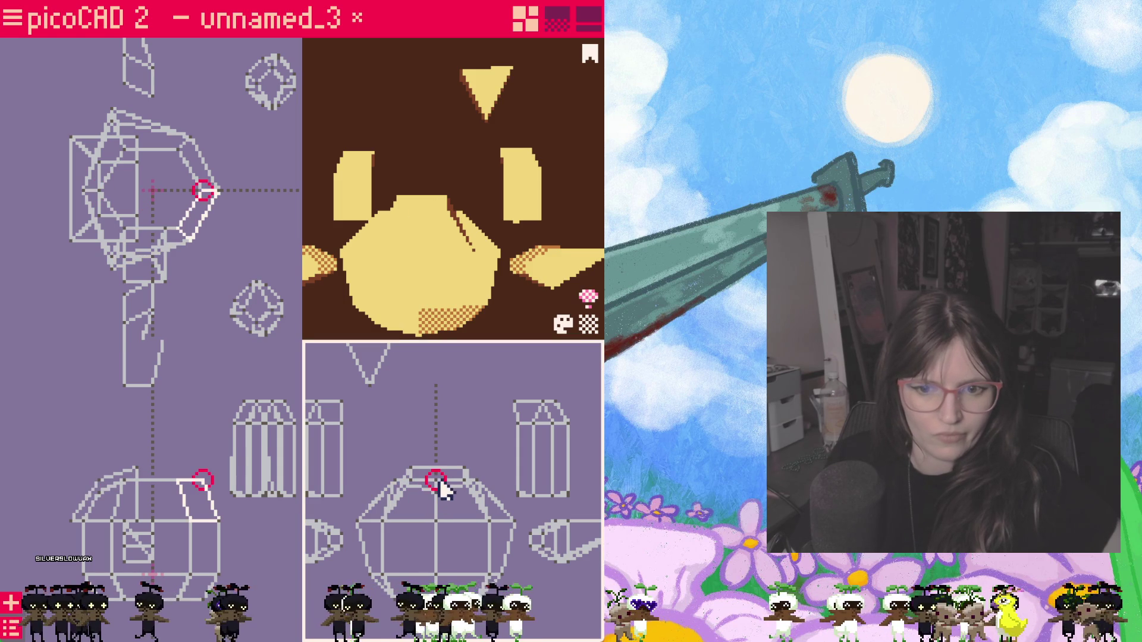
{"action": "left_click", "coordinate": [107, 500]}
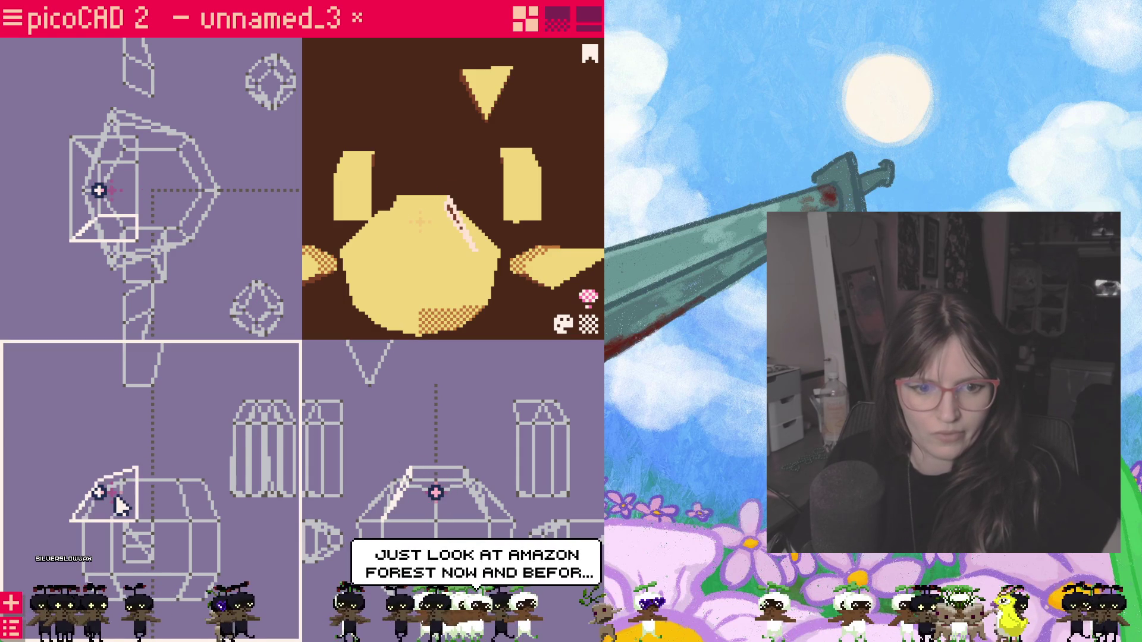
{"action": "left_click_drag", "start_coordinate": [117, 504], "coordinate": [89, 437]}
{"action": "right_click", "coordinate": [83, 352]}
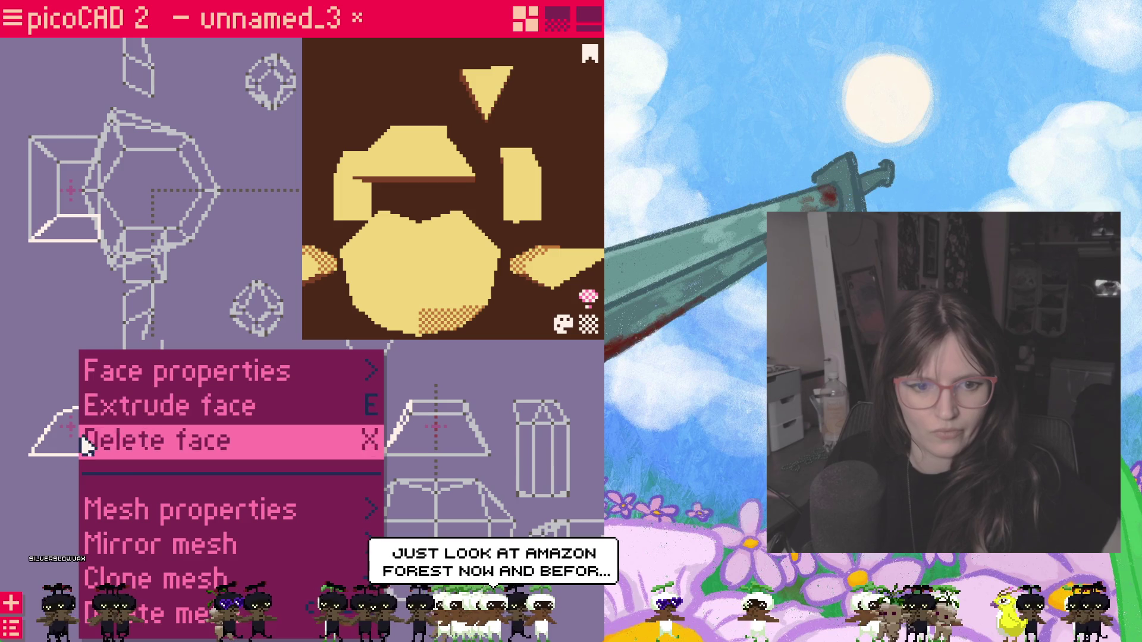
Step: Delete the selected wedge face and reselect the trapezoid mesh
{"action": "left_click", "coordinate": [93, 442]}
{"action": "left_click", "coordinate": [68, 429]}
{"action": "left_click", "coordinate": [437, 447]}
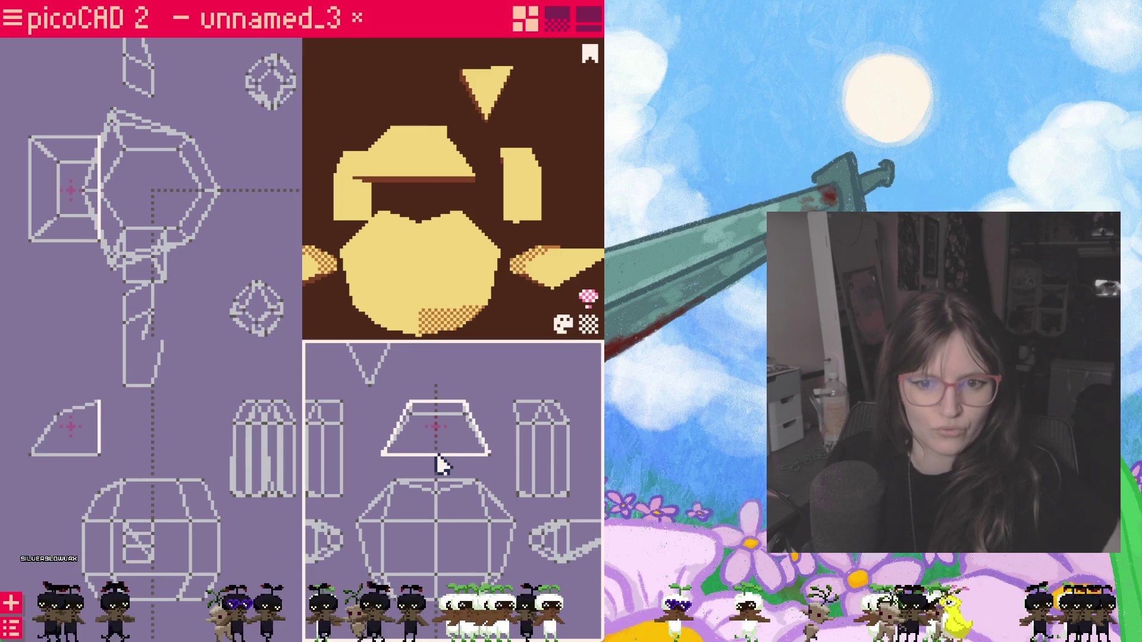
{"action": "left_click", "coordinate": [437, 449]}
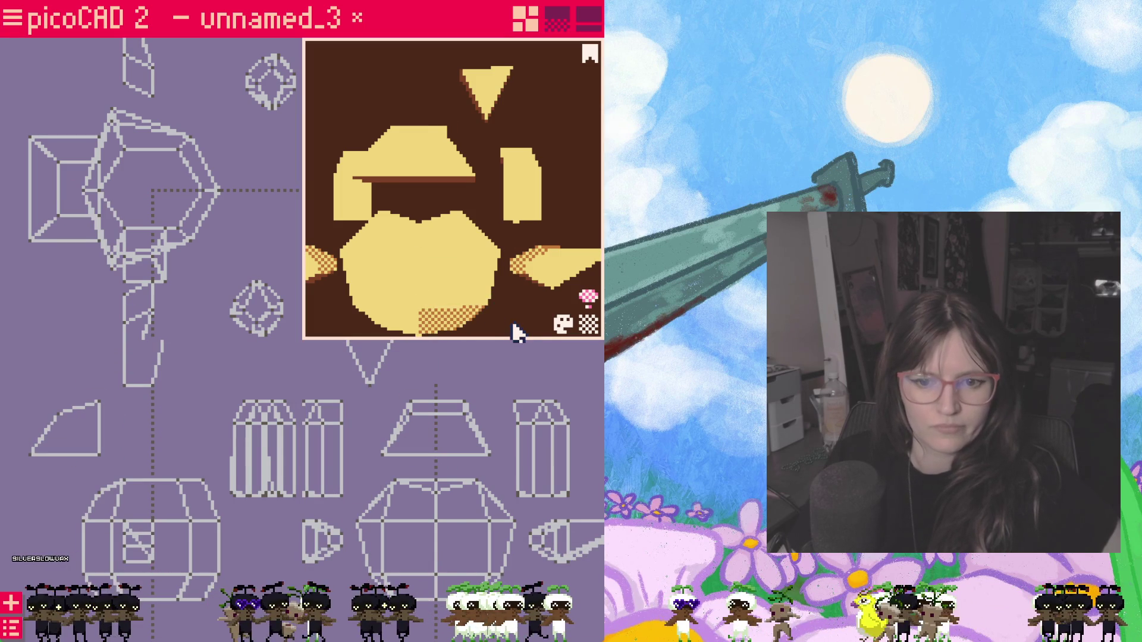
{"action": "left_click_drag", "start_coordinate": [464, 286], "coordinate": [390, 300]}
Step: Extrude a face of the model and pull the new face downward
{"action": "left_click", "coordinate": [397, 183]}
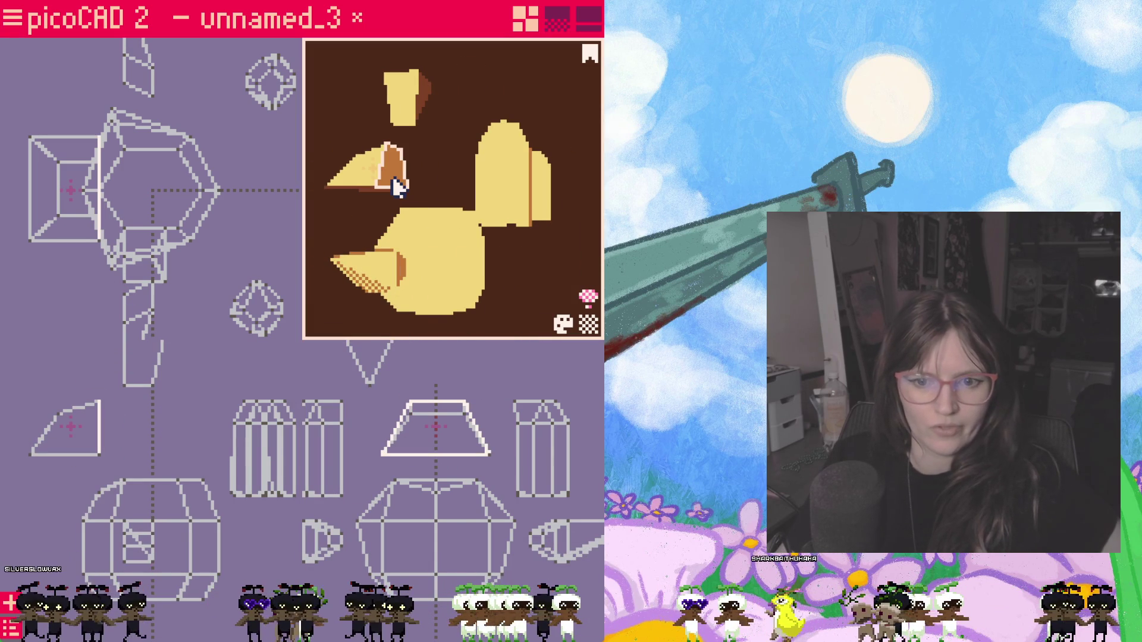
{"action": "right_click", "coordinate": [393, 174]}
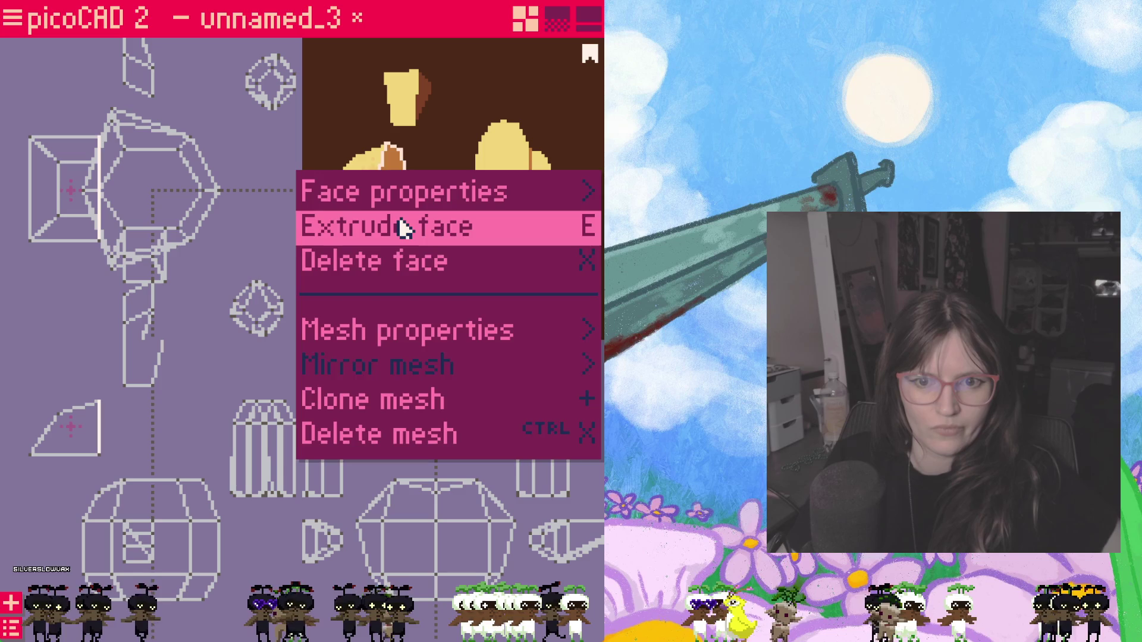
{"action": "left_click", "coordinate": [404, 228]}
{"action": "left_click", "coordinate": [200, 399]}
{"action": "left_click", "coordinate": [122, 419]}
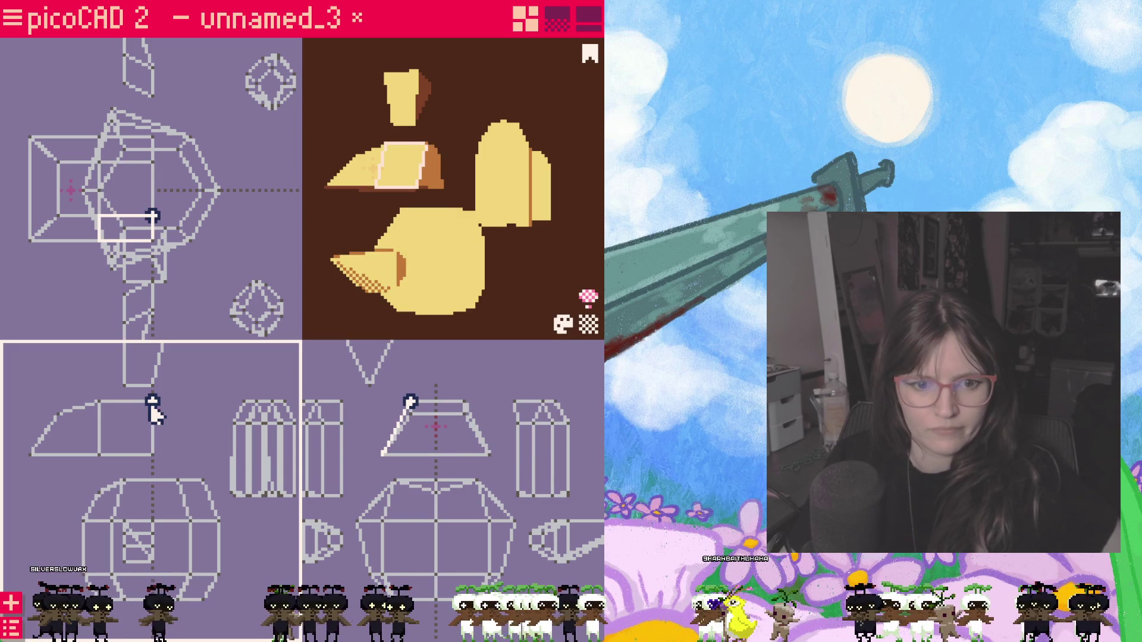
{"action": "mouse_move", "coordinate": [153, 407]}
{"action": "left_mouse_down"}
{"action": "mouse_move", "coordinate": [168, 457]}
{"action": "mouse_move", "coordinate": [159, 513]}
{"action": "left_mouse_up"}
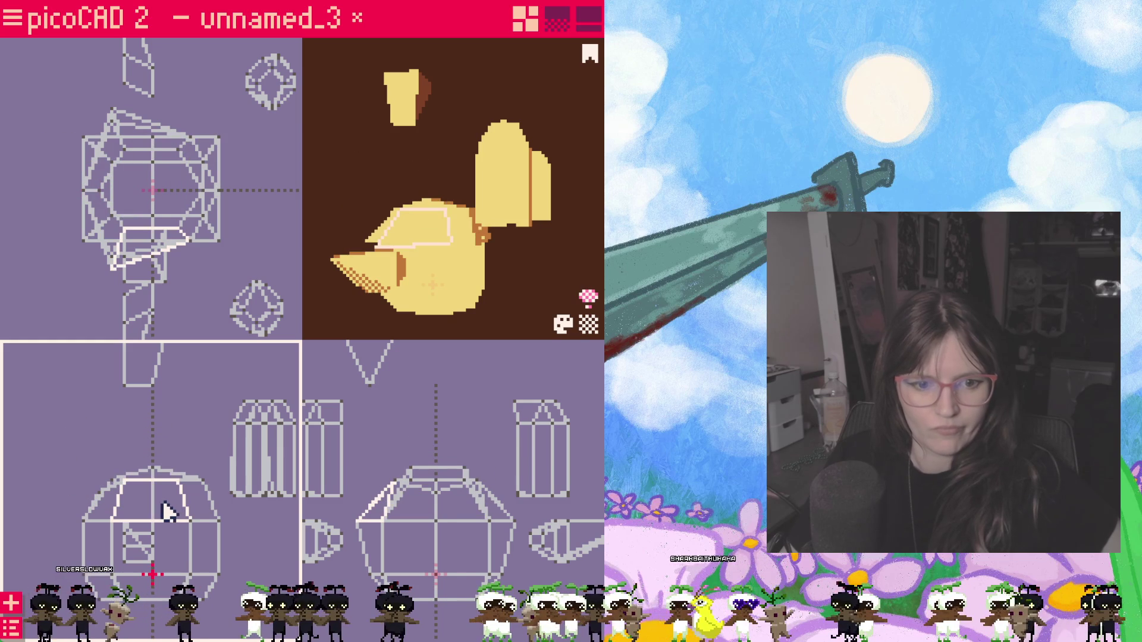
{"action": "key", "text": "Escape"}
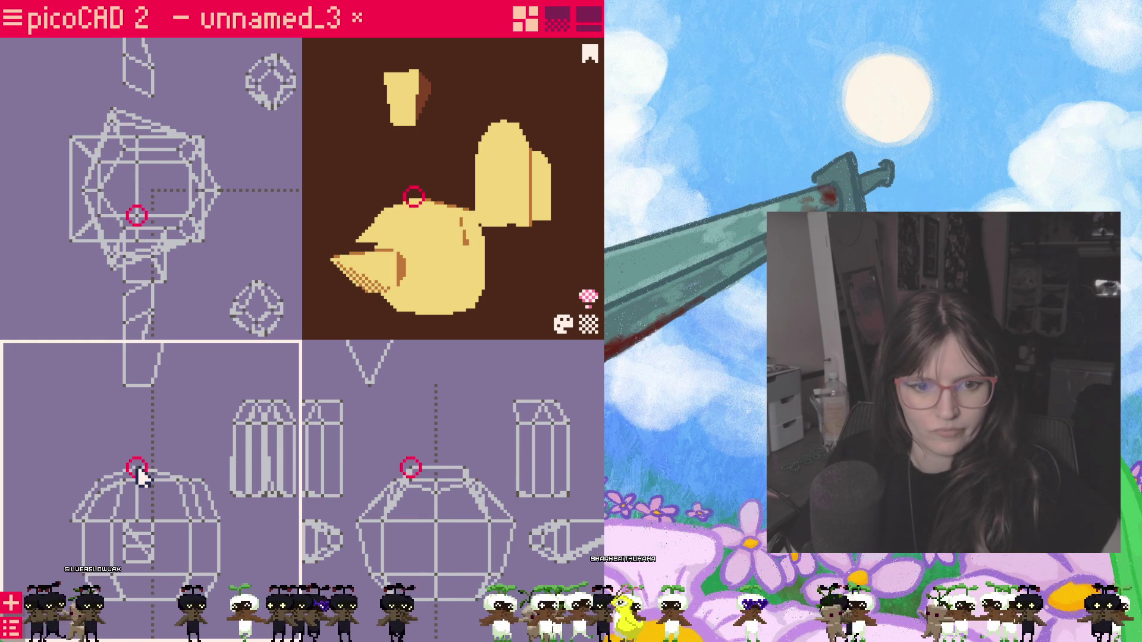
Step: Try raising the head's top face off the body, undoing each attempt
{"action": "left_click_drag", "start_coordinate": [138, 470], "coordinate": [154, 473]}
{"action": "left_click", "coordinate": [148, 499]}
{"action": "left_click_drag", "start_coordinate": [156, 513], "coordinate": [165, 470]}
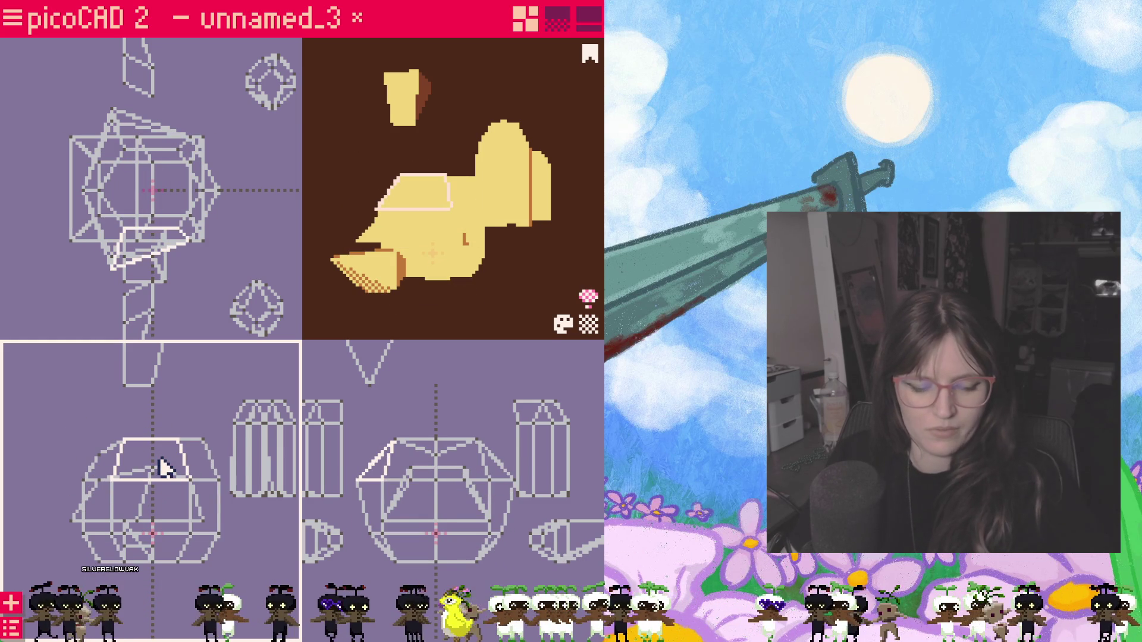
{"action": "key", "text": "ctrl+z"}
{"action": "left_click", "coordinate": [144, 486]}
{"action": "mouse_move", "coordinate": [145, 485]}
{"action": "left_mouse_down"}
{"action": "mouse_move", "coordinate": [150, 468]}
{"action": "mouse_move", "coordinate": [209, 470]}
{"action": "left_mouse_up"}
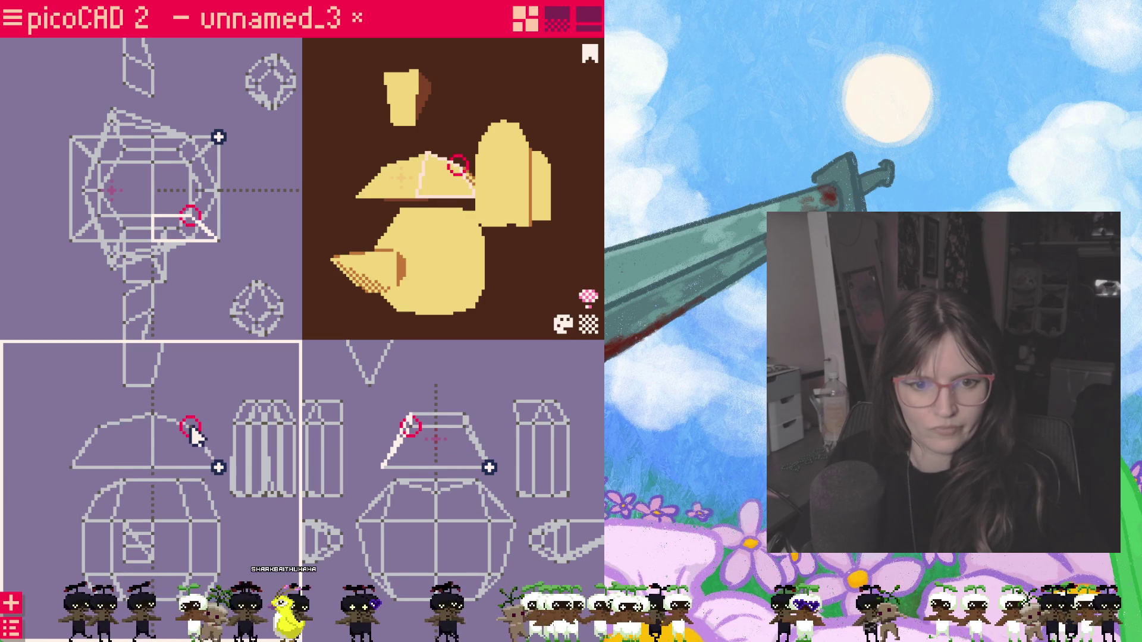
{"action": "key", "text": "ctrl+z"}
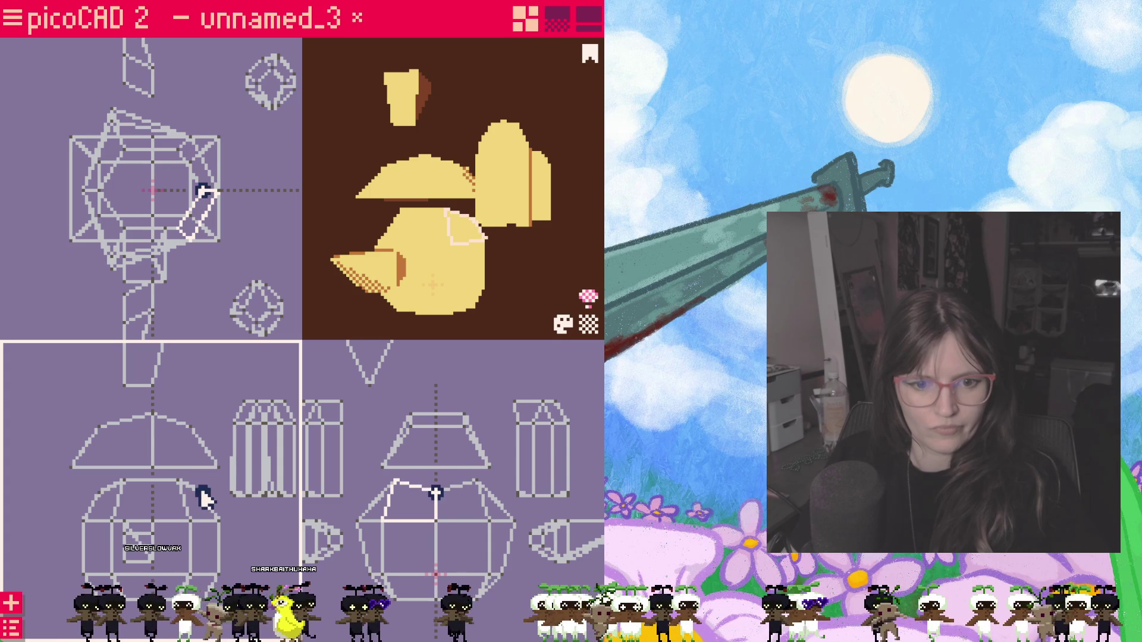
Step: Lower the trapezoid piece down onto the head and check it in the preview
{"action": "left_click", "coordinate": [154, 447]}
{"action": "mouse_move", "coordinate": [138, 453]}
{"action": "left_mouse_down"}
{"action": "mouse_move", "coordinate": [141, 510]}
{"action": "mouse_move", "coordinate": [169, 430]}
{"action": "mouse_move", "coordinate": [179, 427]}
{"action": "mouse_move", "coordinate": [195, 472]}
{"action": "mouse_move", "coordinate": [203, 466]}
{"action": "mouse_move", "coordinate": [170, 513]}
{"action": "left_mouse_up"}
{"action": "left_click", "coordinate": [143, 459]}
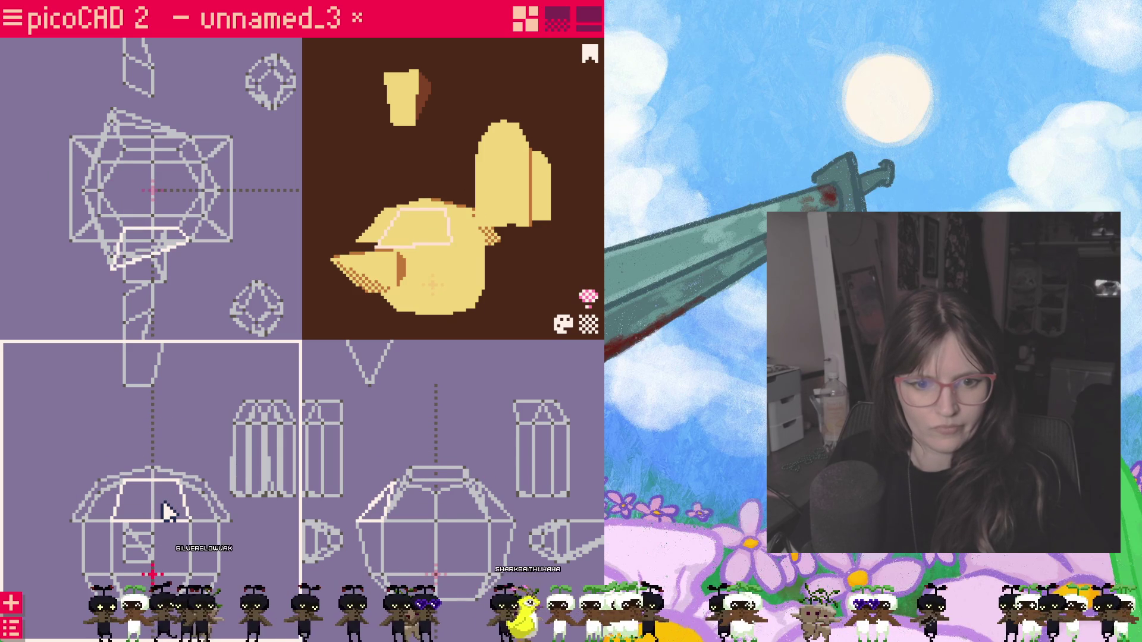
{"action": "left_click", "coordinate": [167, 511]}
{"action": "mouse_move", "coordinate": [496, 308]}
{"action": "left_mouse_down"}
{"action": "mouse_move", "coordinate": [352, 314]}
{"action": "mouse_move", "coordinate": [533, 307]}
{"action": "mouse_move", "coordinate": [554, 317]}
{"action": "mouse_move", "coordinate": [438, 308]}
{"action": "mouse_move", "coordinate": [498, 324]}
{"action": "left_mouse_up"}
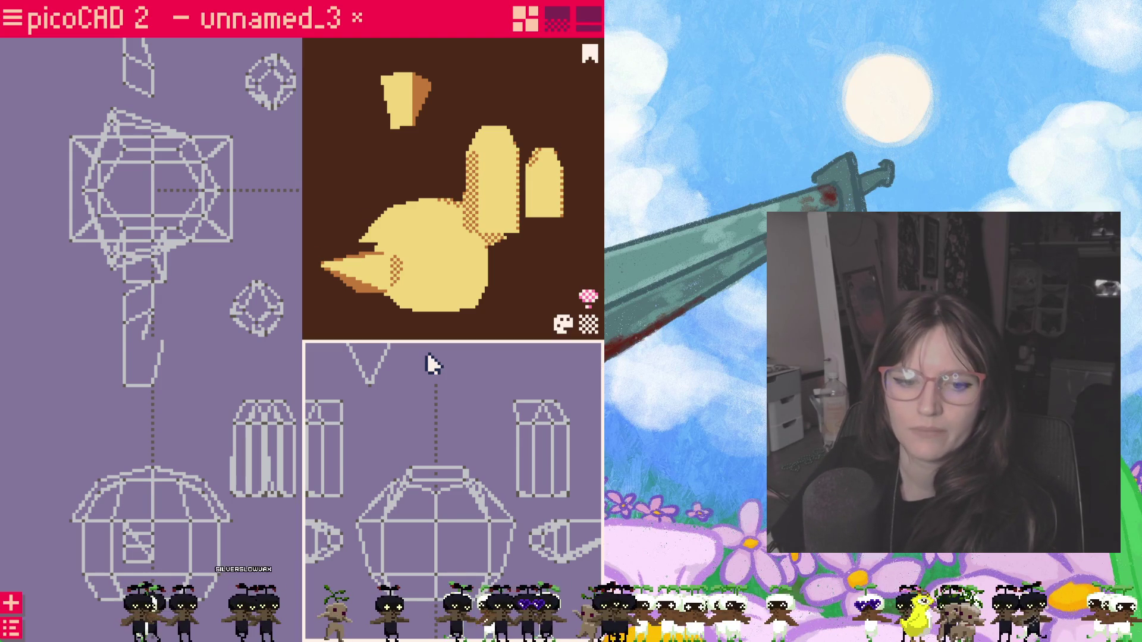
Step: Drag wedge vertices in the side view to move the top piece up and left
{"action": "left_click_drag", "start_coordinate": [188, 476], "coordinate": [157, 485]}
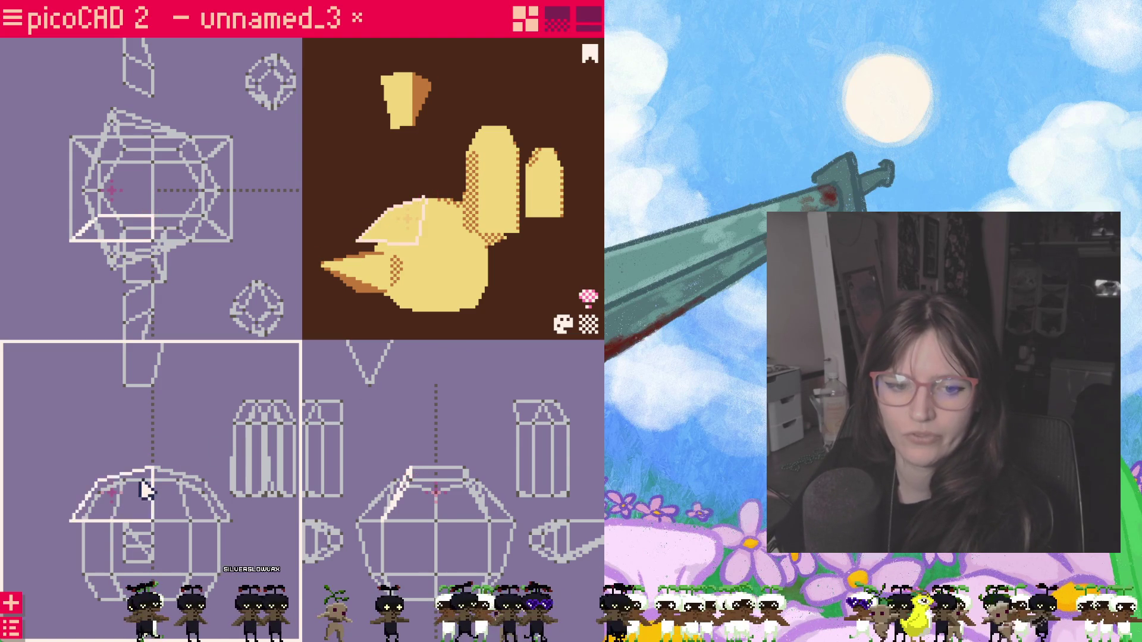
{"action": "left_click", "coordinate": [145, 489]}
{"action": "left_click", "coordinate": [100, 492]}
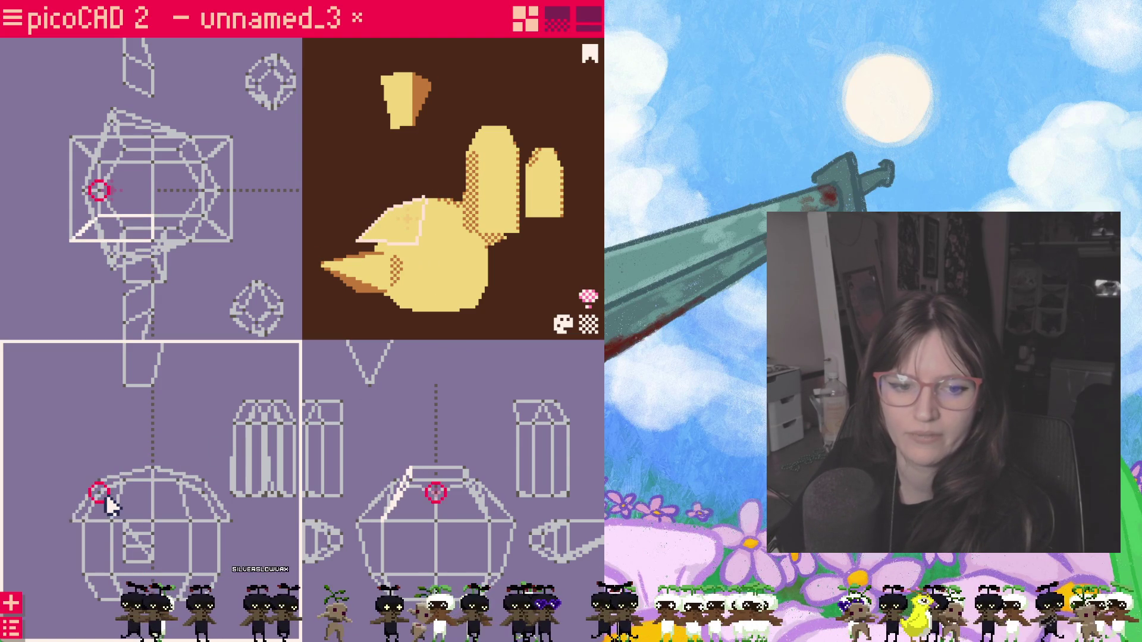
{"action": "mouse_move", "coordinate": [116, 495]}
{"action": "left_mouse_down"}
{"action": "mouse_move", "coordinate": [85, 446]}
{"action": "mouse_move", "coordinate": [100, 449]}
{"action": "left_mouse_up"}
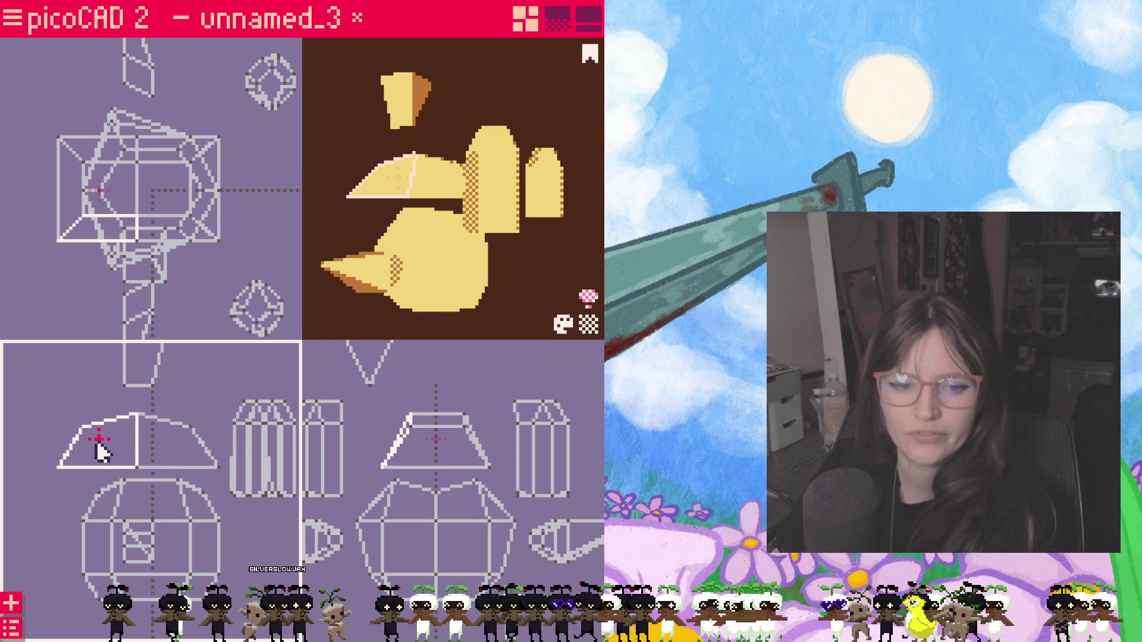
{"action": "left_click", "coordinate": [139, 468]}
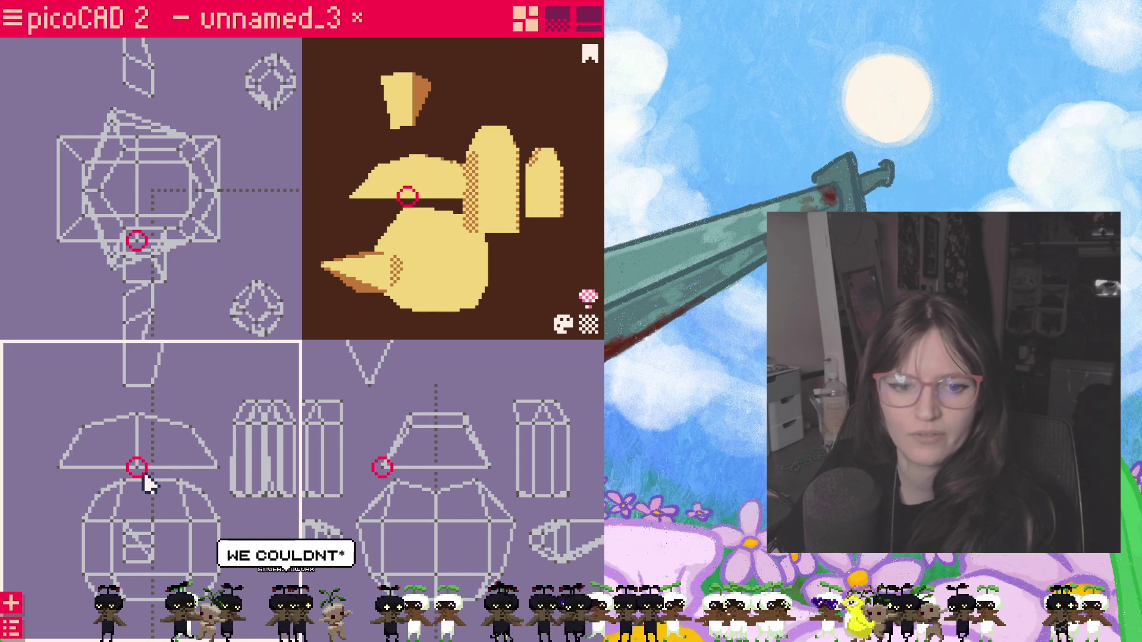
Step: Raise a trapezoid vertex, then move the box piece out to the right
{"action": "left_click", "coordinate": [395, 473]}
{"action": "left_click_drag", "start_coordinate": [386, 471], "coordinate": [393, 437]}
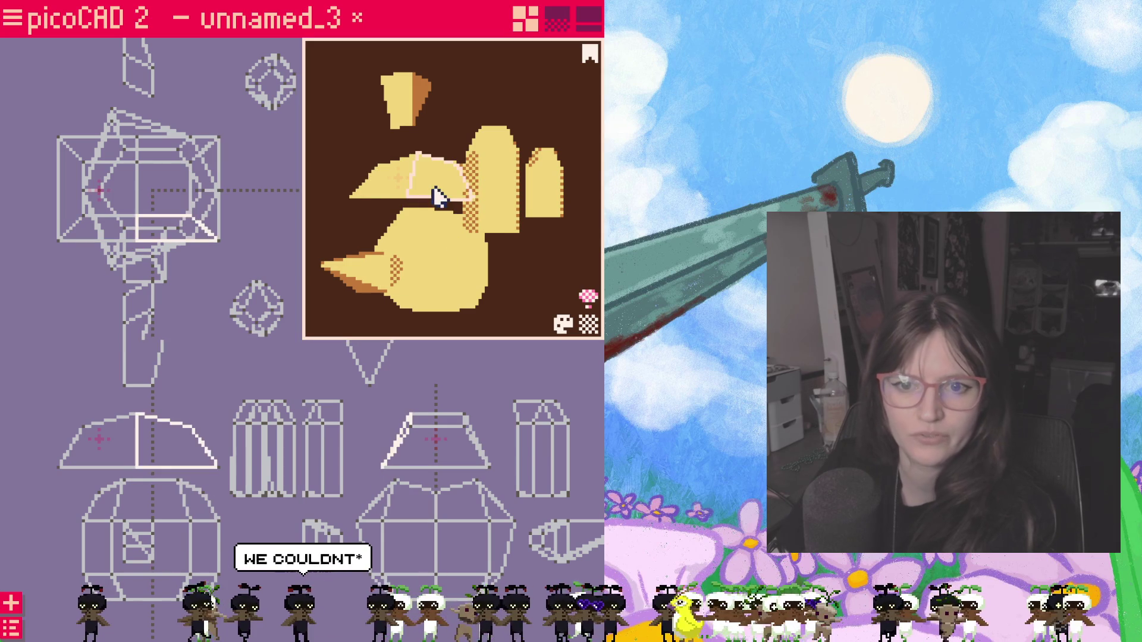
{"action": "left_click", "coordinate": [412, 200]}
{"action": "left_click", "coordinate": [131, 180]}
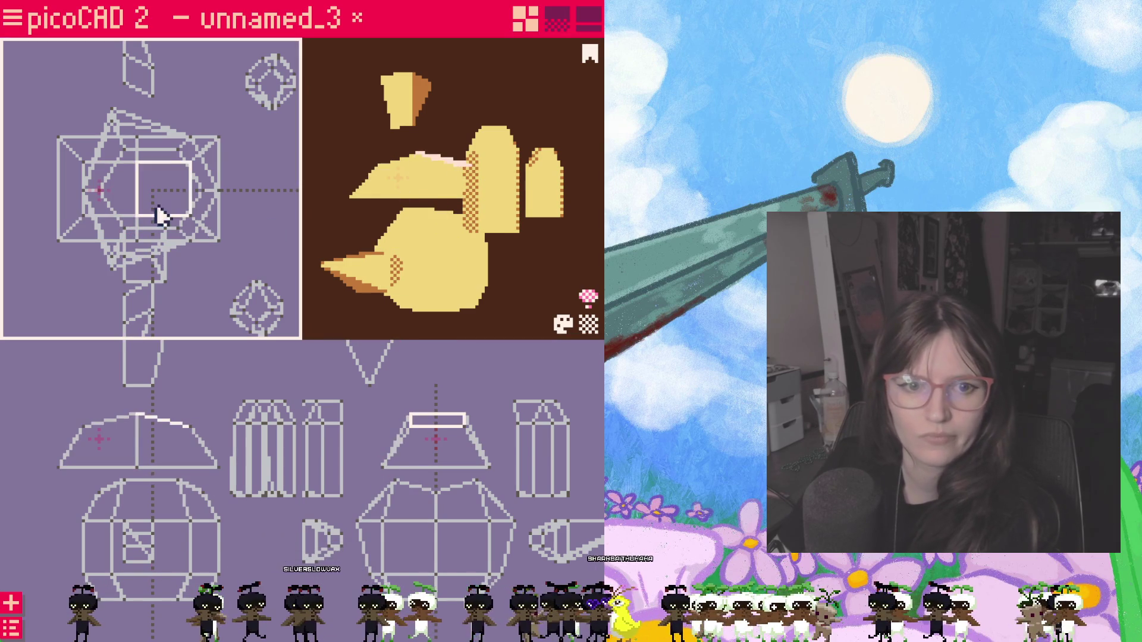
{"action": "left_click_drag", "start_coordinate": [138, 204], "coordinate": [302, 207]}
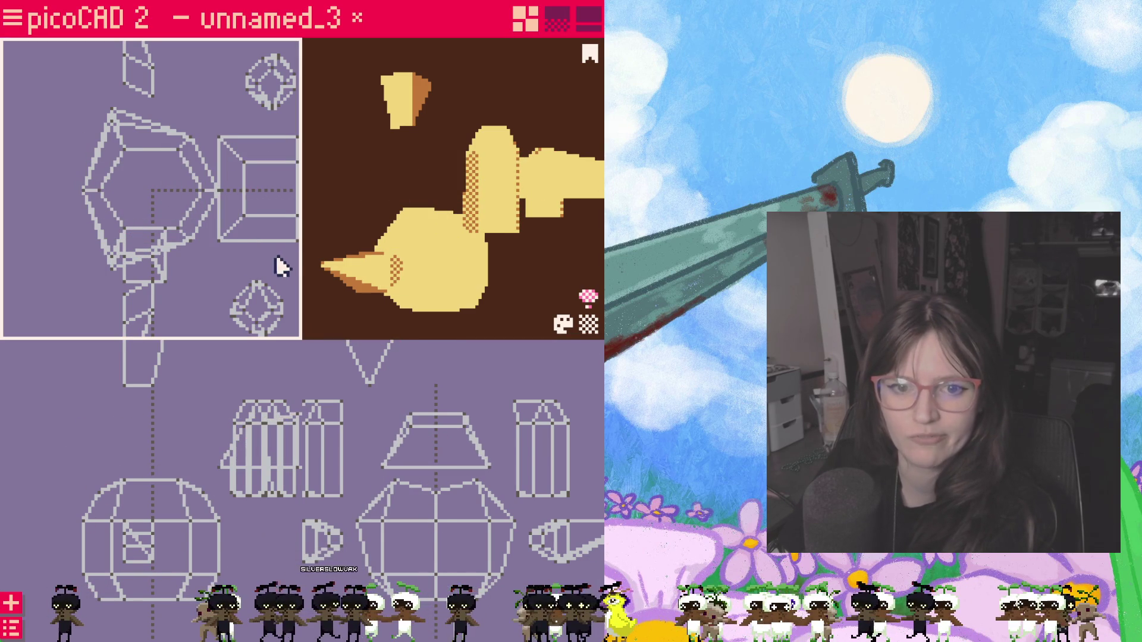
Step: Pull the box's edges and top vertex into a hexagonal pigtail outline
{"action": "mouse_move", "coordinate": [280, 267]}
{"action": "left_mouse_down"}
{"action": "mouse_move", "coordinate": [170, 232]}
{"action": "mouse_move", "coordinate": [222, 248]}
{"action": "left_mouse_up"}
{"action": "left_click", "coordinate": [210, 161]}
{"action": "left_click_drag", "start_coordinate": [222, 109], "coordinate": [223, 85]}
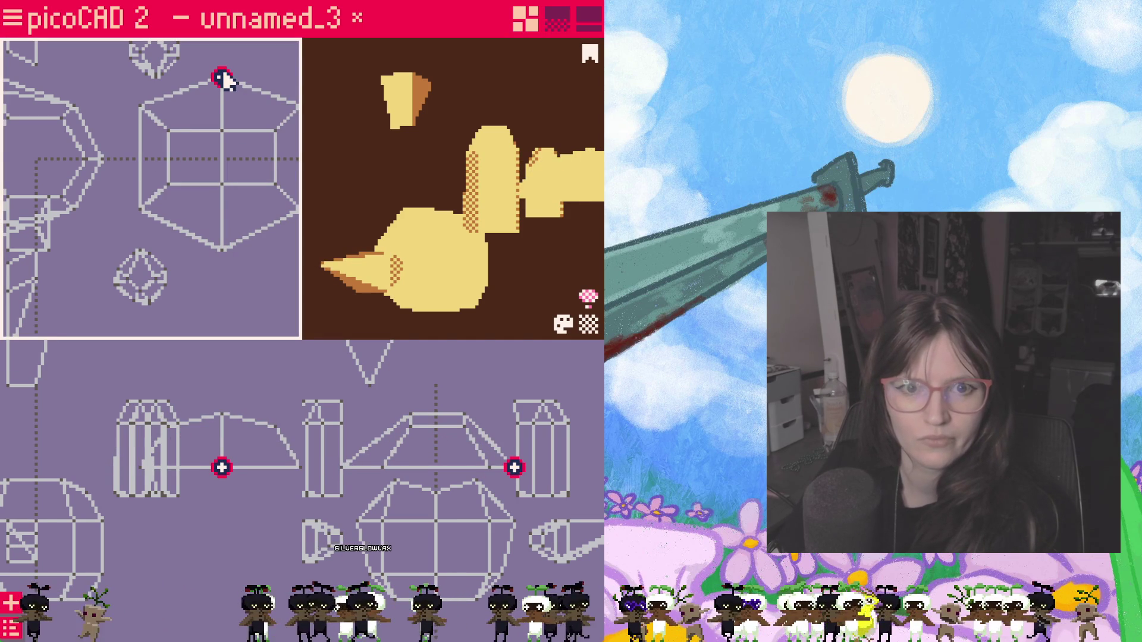
{"action": "left_click_drag", "start_coordinate": [223, 81], "coordinate": [222, 65]}
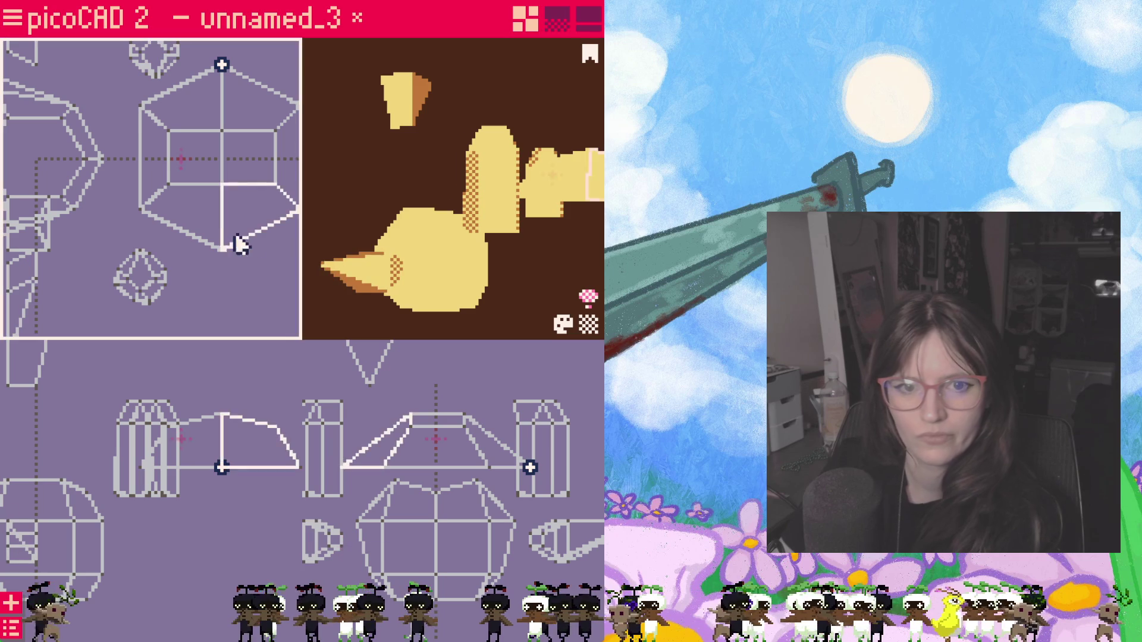
Step: Lower the trapezoid piece and stretch its top upward
{"action": "left_click", "coordinate": [438, 459]}
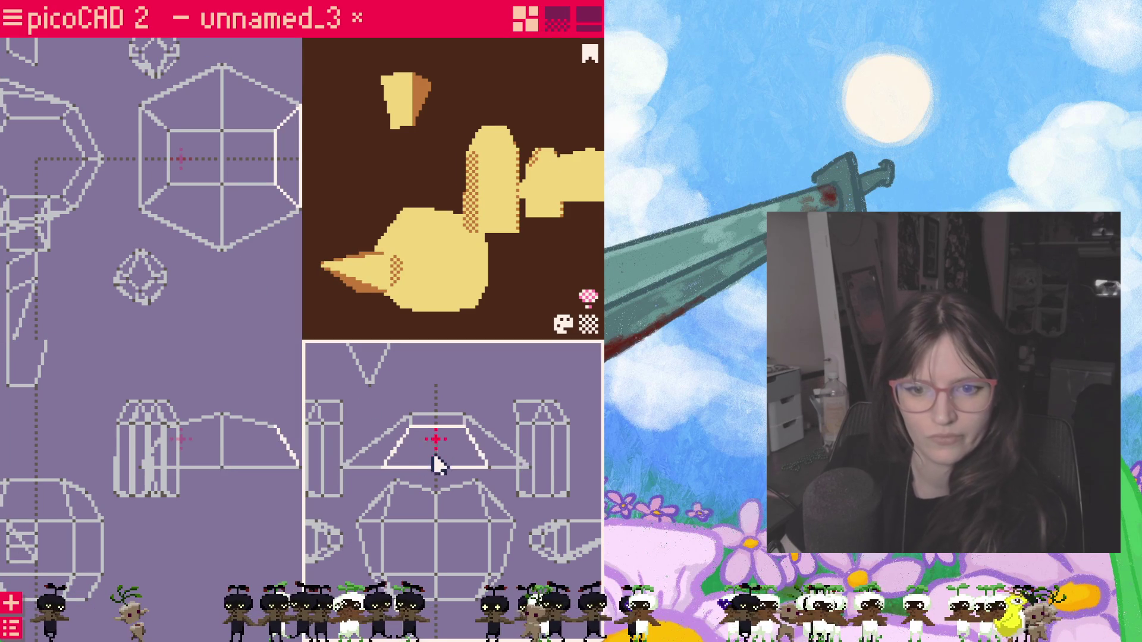
{"action": "left_click_drag", "start_coordinate": [437, 465], "coordinate": [440, 501]}
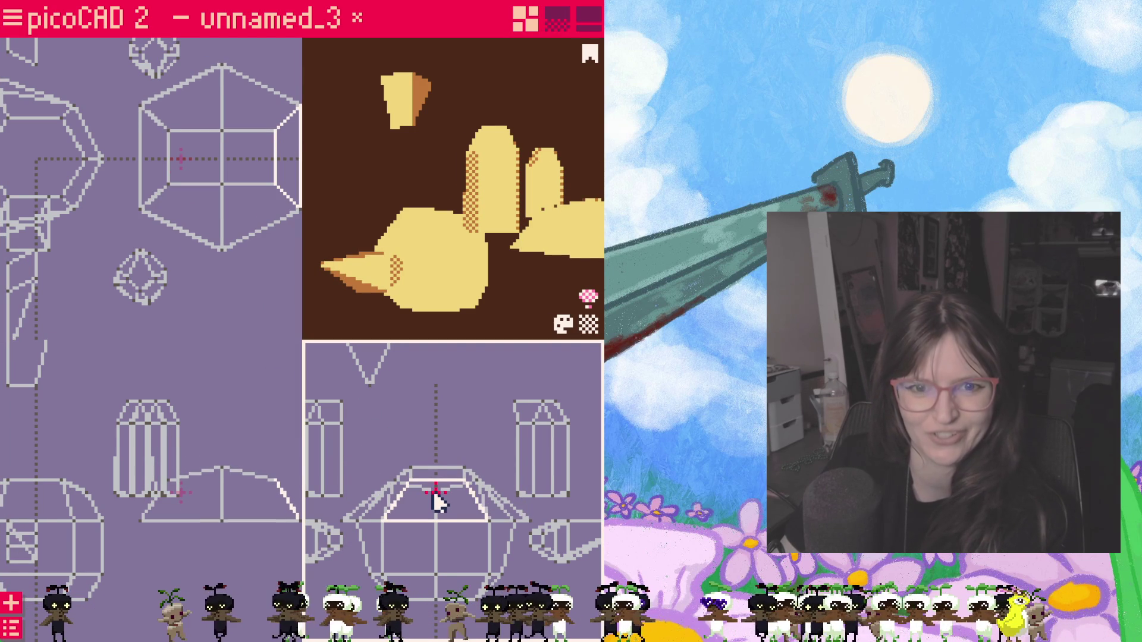
{"action": "left_click_drag", "start_coordinate": [438, 500], "coordinate": [437, 419]}
{"action": "left_click", "coordinate": [240, 204]}
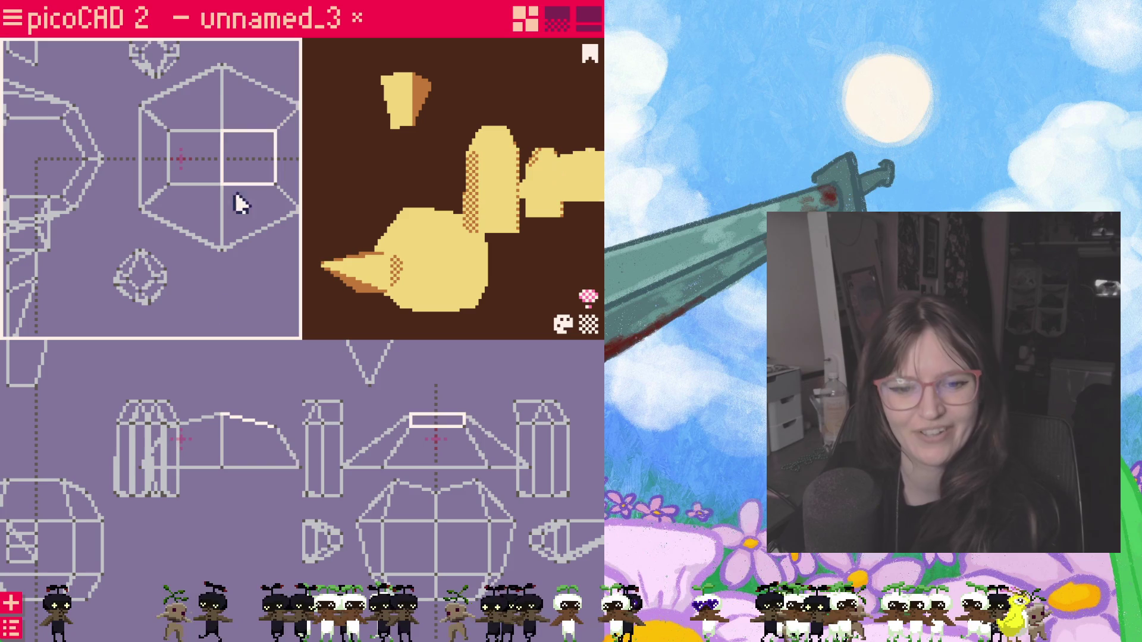
Step: Stretch the thin cylinder piece outward to the right
{"action": "mouse_move", "coordinate": [163, 548]}
{"action": "middle_mouse_down"}
{"action": "mouse_move", "coordinate": [230, 571]}
{"action": "mouse_move", "coordinate": [268, 535]}
{"action": "middle_mouse_up"}
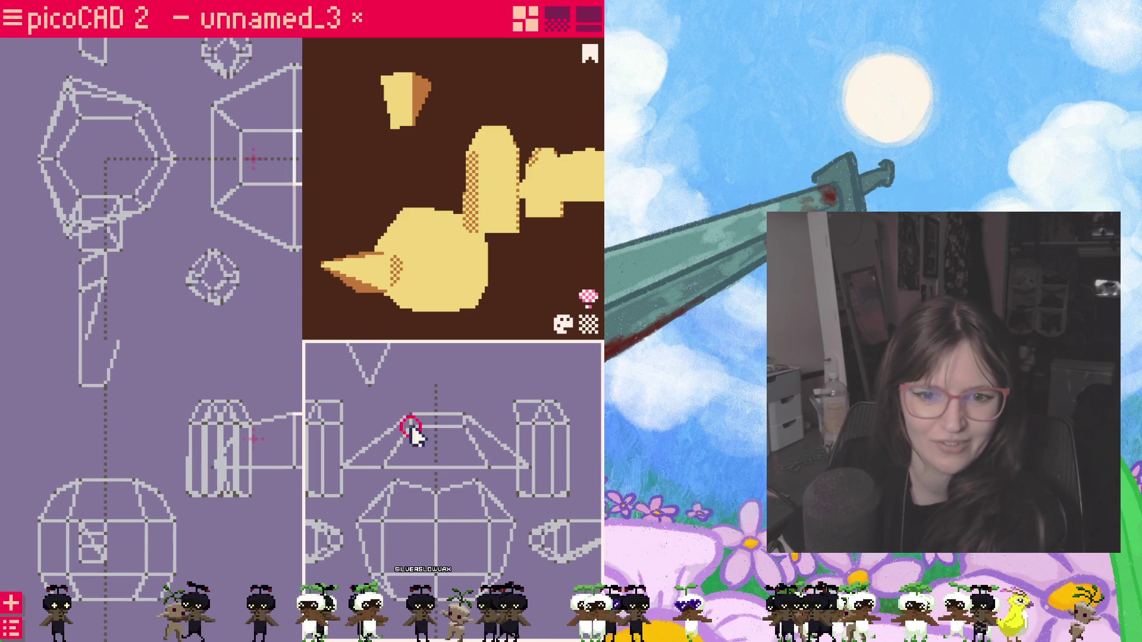
{"action": "scroll", "coordinate": [412, 432], "scroll_direction": "down", "scroll_amount": 3}
{"action": "left_click", "coordinate": [339, 464]}
{"action": "key", "text": "Escape"}
{"action": "left_click_drag", "start_coordinate": [498, 455], "coordinate": [551, 465]}
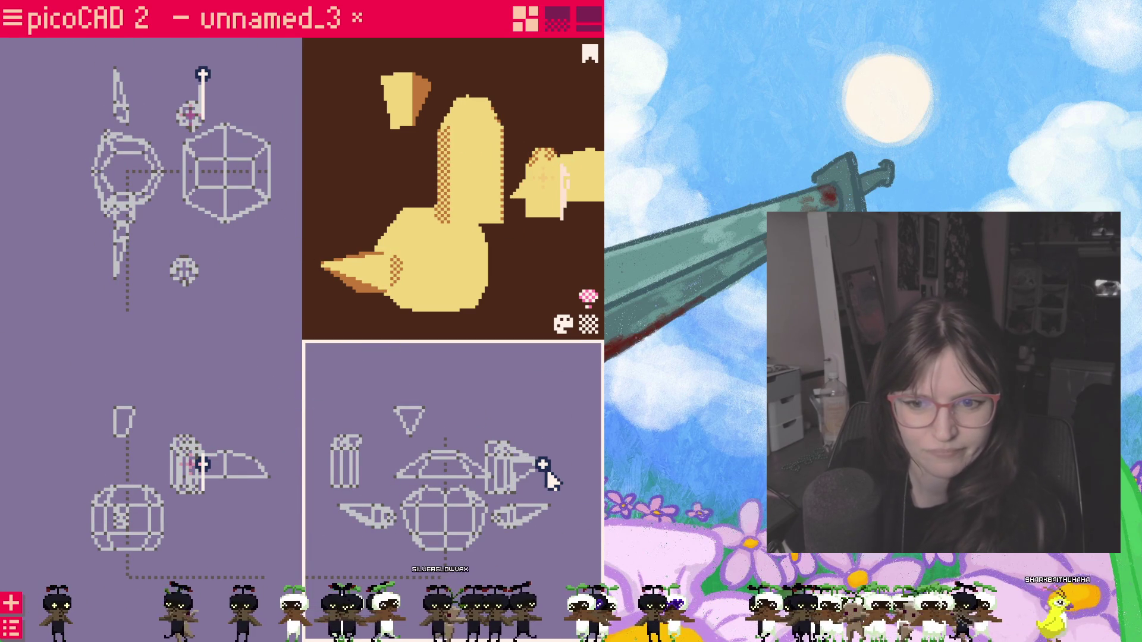
Step: Undo the cylinder stretch, shift the triangular top piece left and lower the trapezoid's top face
{"action": "key", "text": "ctrl+z"}
{"action": "left_click", "coordinate": [536, 464]}
{"action": "left_click_drag", "start_coordinate": [409, 418], "coordinate": [379, 412]}
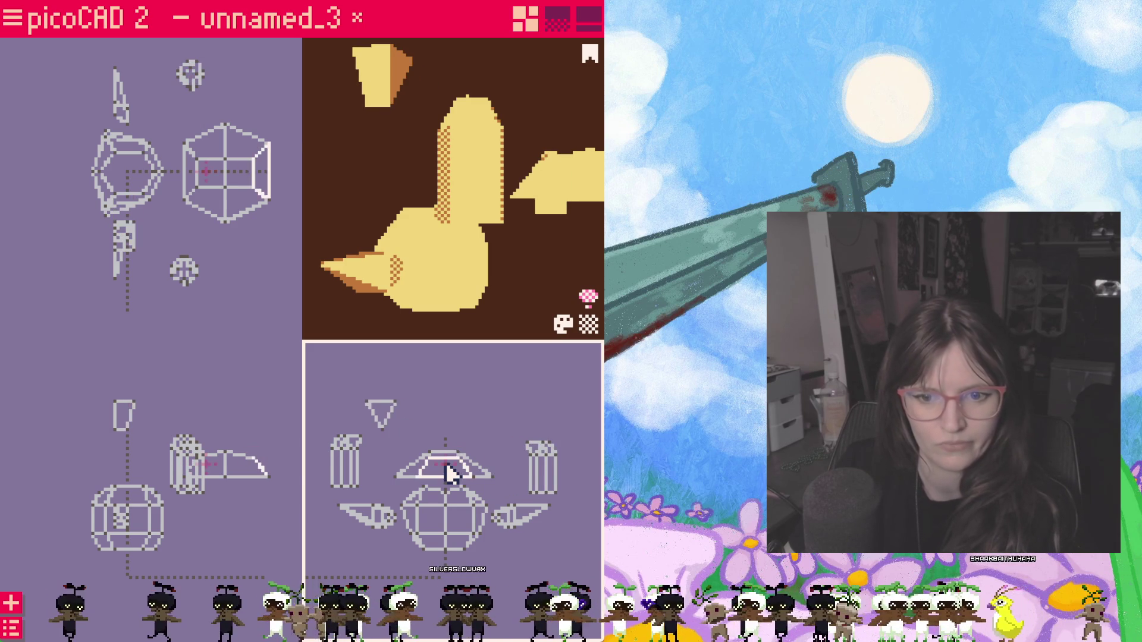
{"action": "scroll", "coordinate": [450, 472], "scroll_direction": "up", "scroll_amount": 3}
{"action": "left_click_drag", "start_coordinate": [437, 468], "coordinate": [448, 500]}
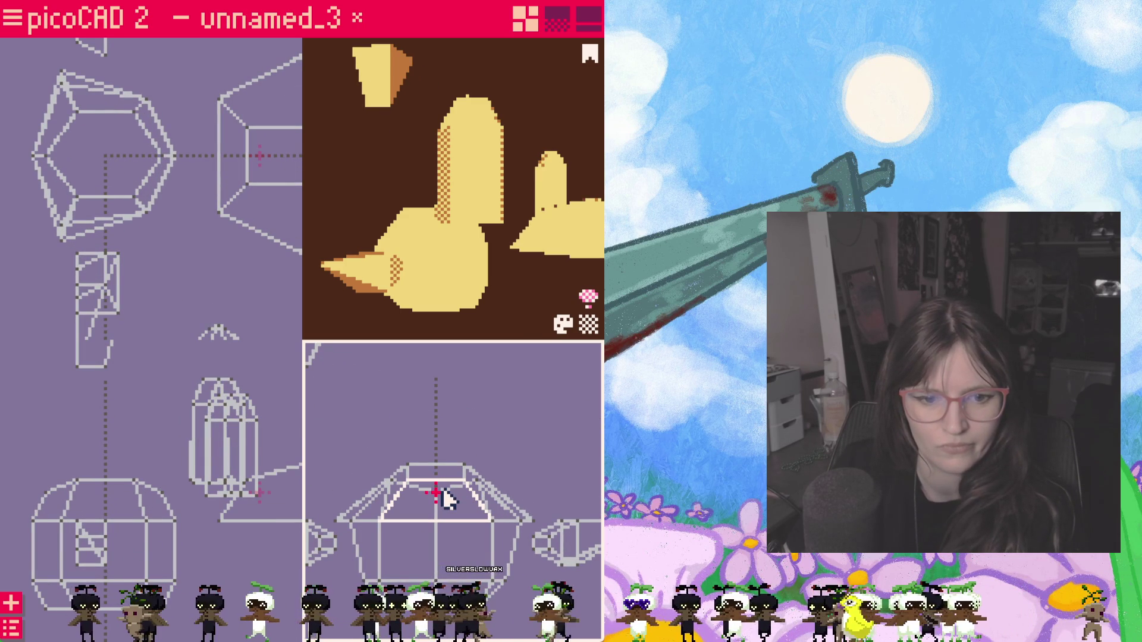
{"action": "scroll", "coordinate": [448, 500], "scroll_direction": "down", "scroll_amount": 3}
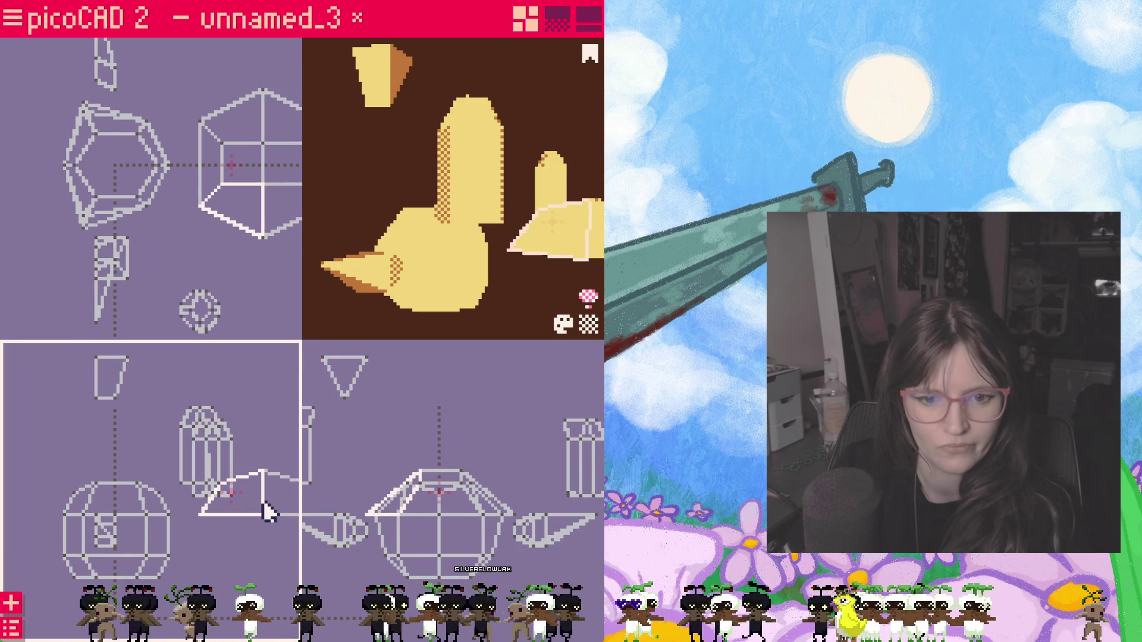
Step: Move the hexagonal piece left onto the head and pull its right vertex inward
{"action": "left_click", "coordinate": [273, 174]}
{"action": "mouse_move", "coordinate": [268, 174]}
{"action": "left_mouse_down"}
{"action": "mouse_move", "coordinate": [123, 173]}
{"action": "mouse_move", "coordinate": [254, 168]}
{"action": "left_mouse_up"}
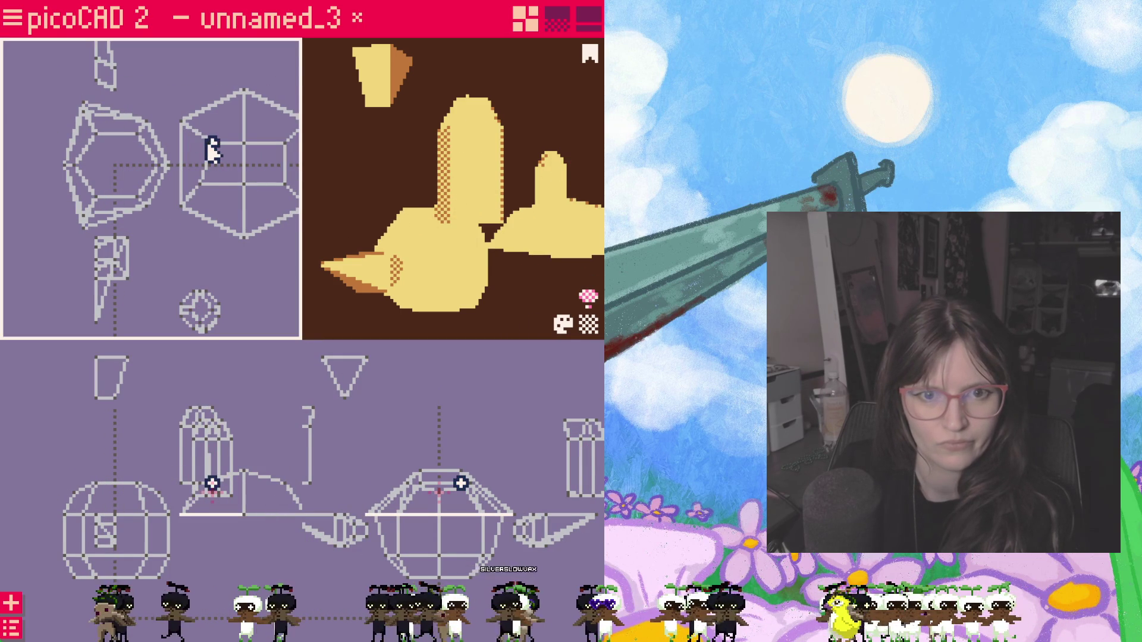
{"action": "left_click", "coordinate": [207, 183]}
{"action": "left_click", "coordinate": [284, 148]}
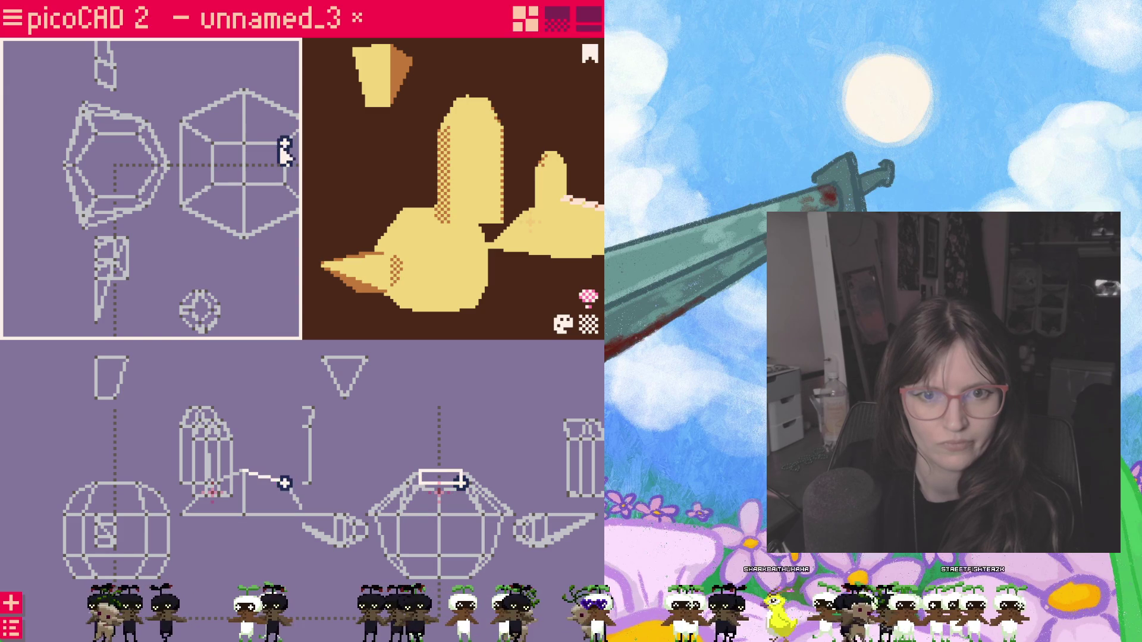
{"action": "mouse_move", "coordinate": [275, 144]}
{"action": "left_mouse_down"}
{"action": "mouse_move", "coordinate": [242, 147]}
{"action": "mouse_move", "coordinate": [252, 178]}
{"action": "left_mouse_up"}
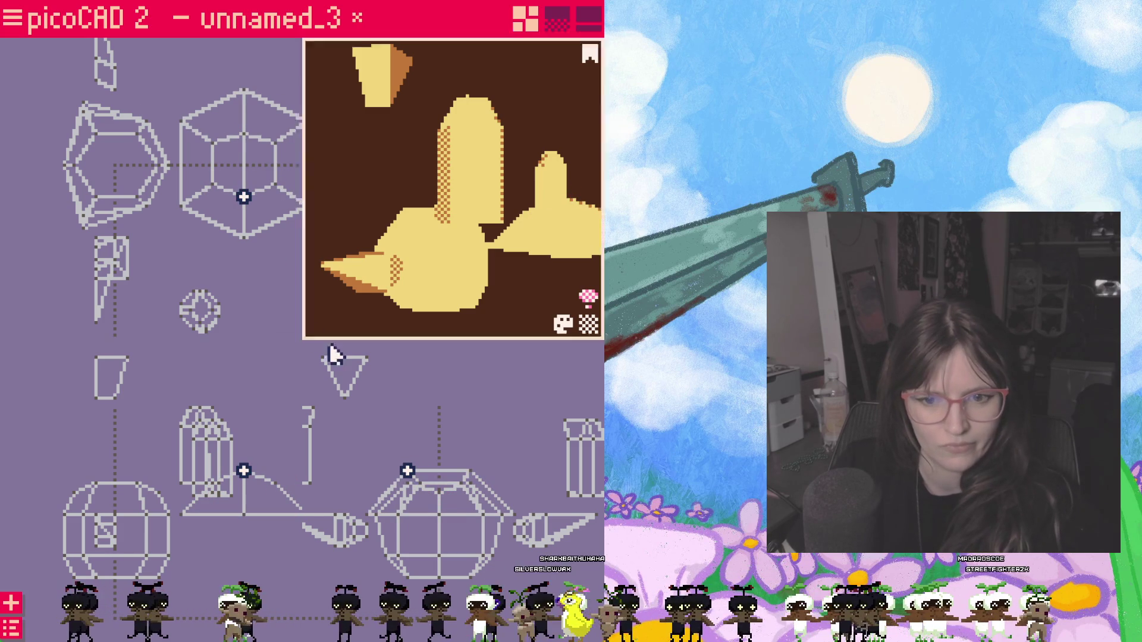
{"action": "left_click_drag", "start_coordinate": [242, 196], "coordinate": [116, 169]}
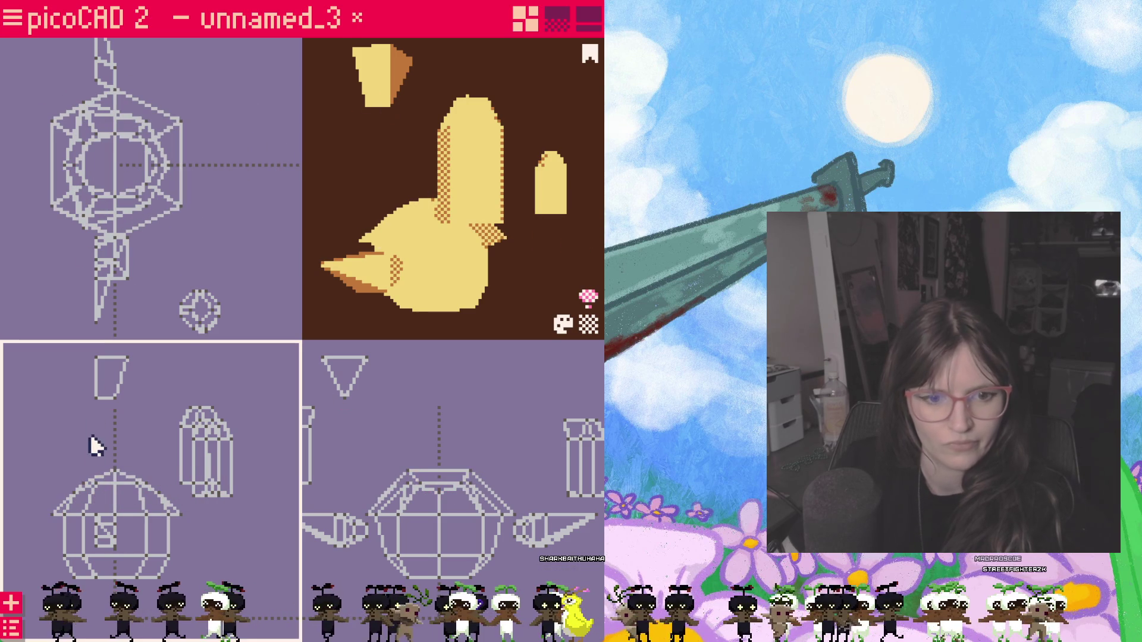
{"action": "left_click_drag", "start_coordinate": [130, 160], "coordinate": [250, 164]}
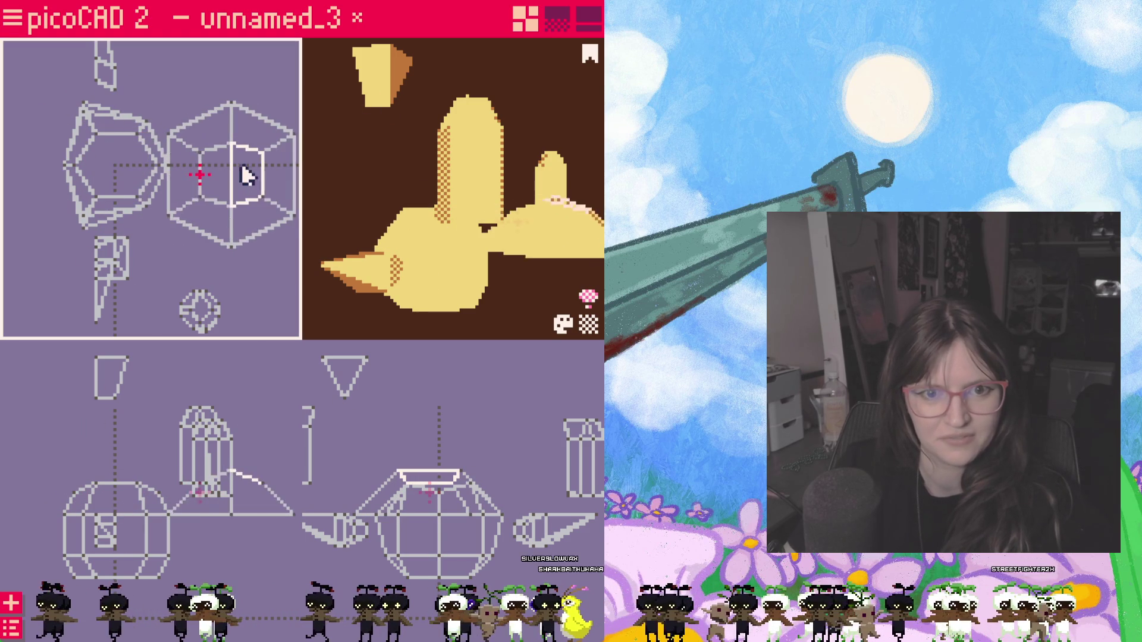
Step: Pick through the hexagon's edges and vertices, revert an inner-face move, and slide the piece left toward the head
{"action": "left_click", "coordinate": [200, 148]}
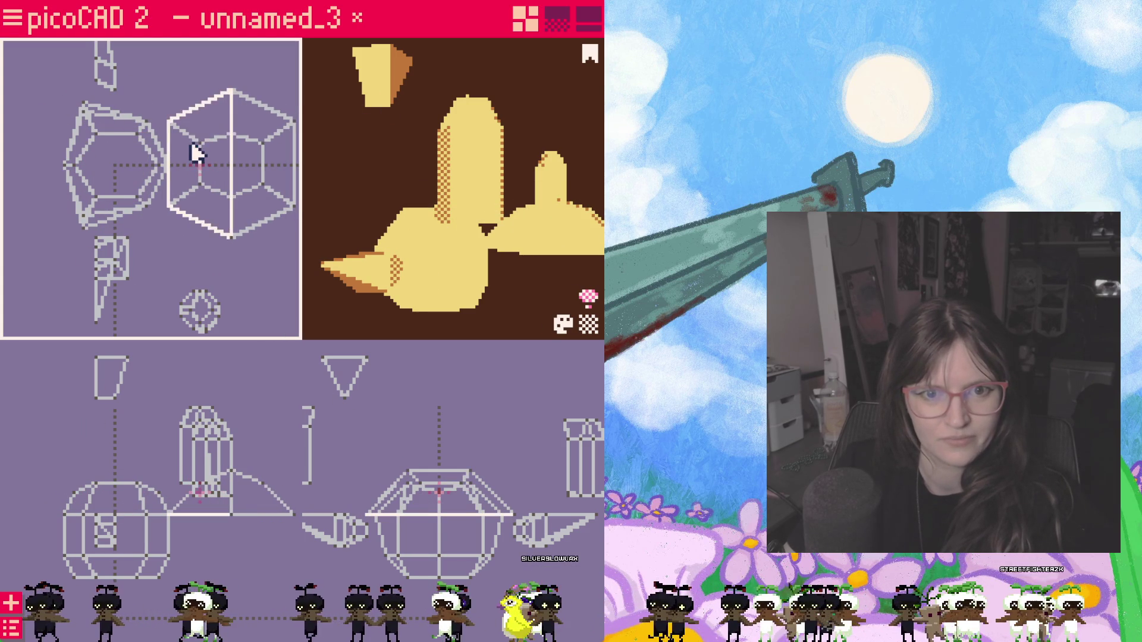
{"action": "left_click", "coordinate": [192, 152]}
{"action": "left_click", "coordinate": [263, 185]}
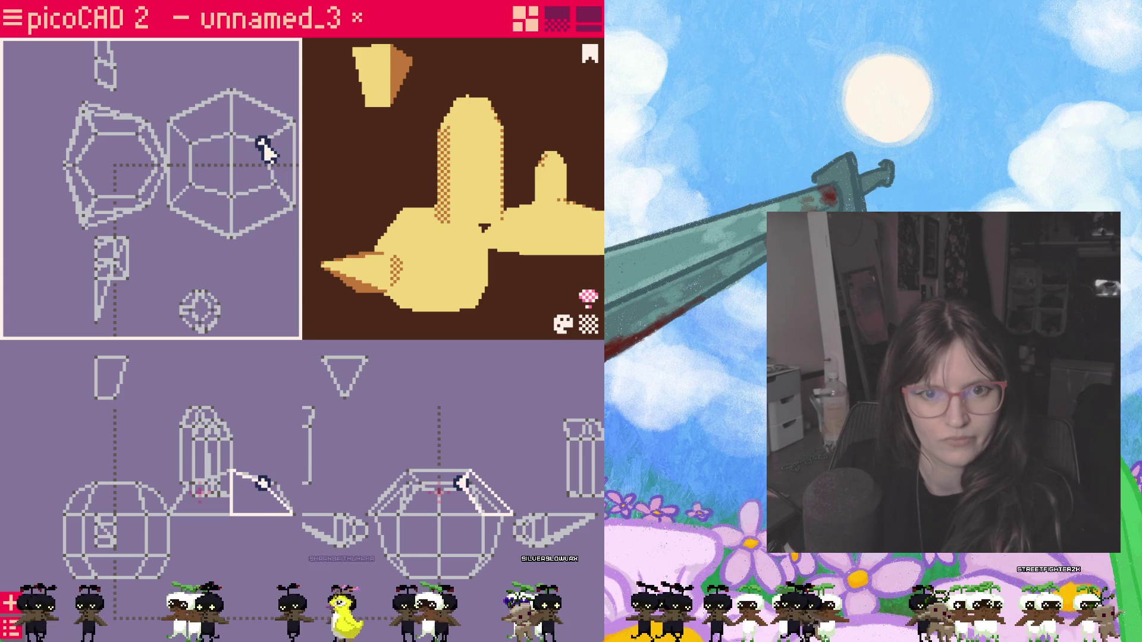
{"action": "left_click", "coordinate": [290, 207]}
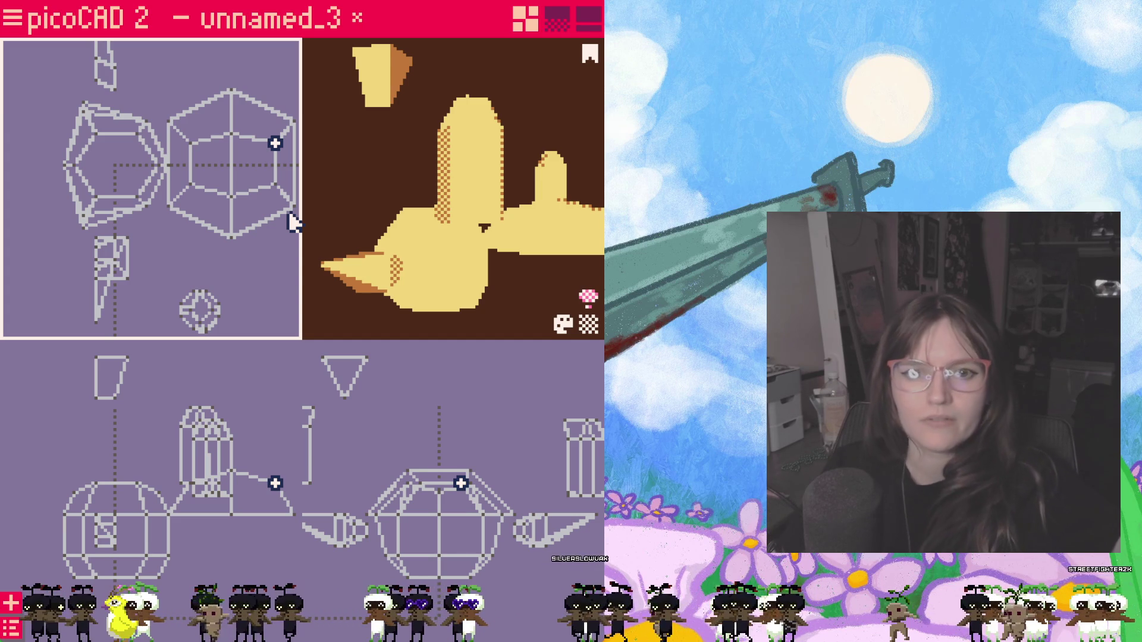
{"action": "left_click", "coordinate": [295, 192]}
{"action": "left_click", "coordinate": [213, 177]}
{"action": "left_click_drag", "start_coordinate": [213, 177], "coordinate": [248, 180]}
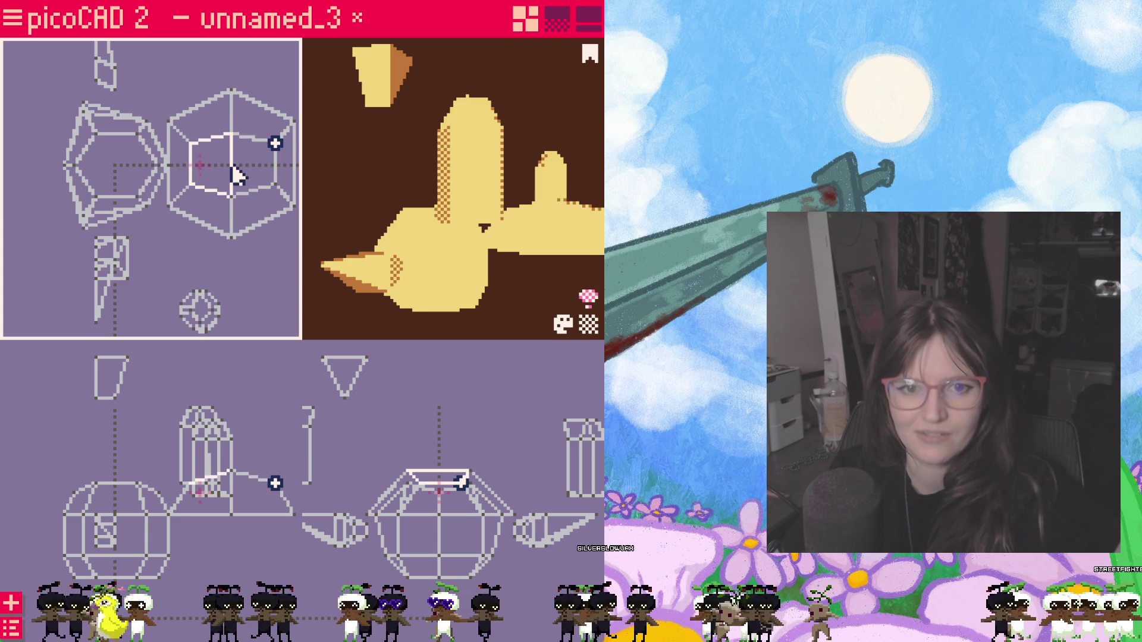
{"action": "key", "text": "ctrl+z"}
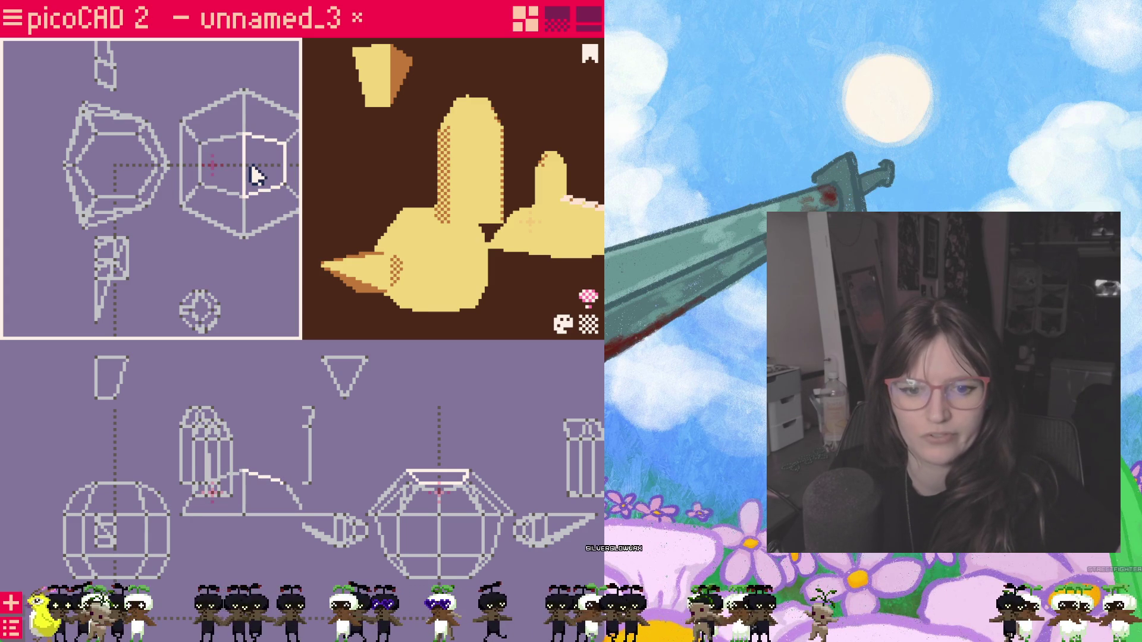
{"action": "left_click_drag", "start_coordinate": [257, 174], "coordinate": [114, 168]}
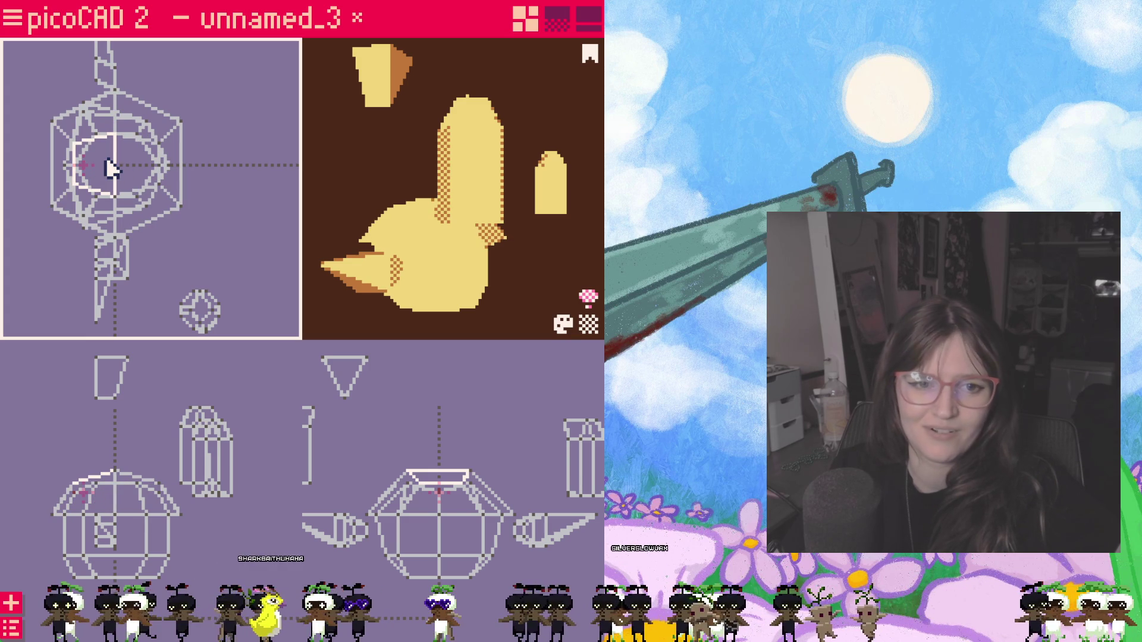
Step: In four-view mode, lift the sphere's top cap off the head and pull it up wider into a hat shape
{"action": "key", "text": "Tab"}
{"action": "left_click", "coordinate": [442, 494]}
{"action": "left_click", "coordinate": [446, 498]}
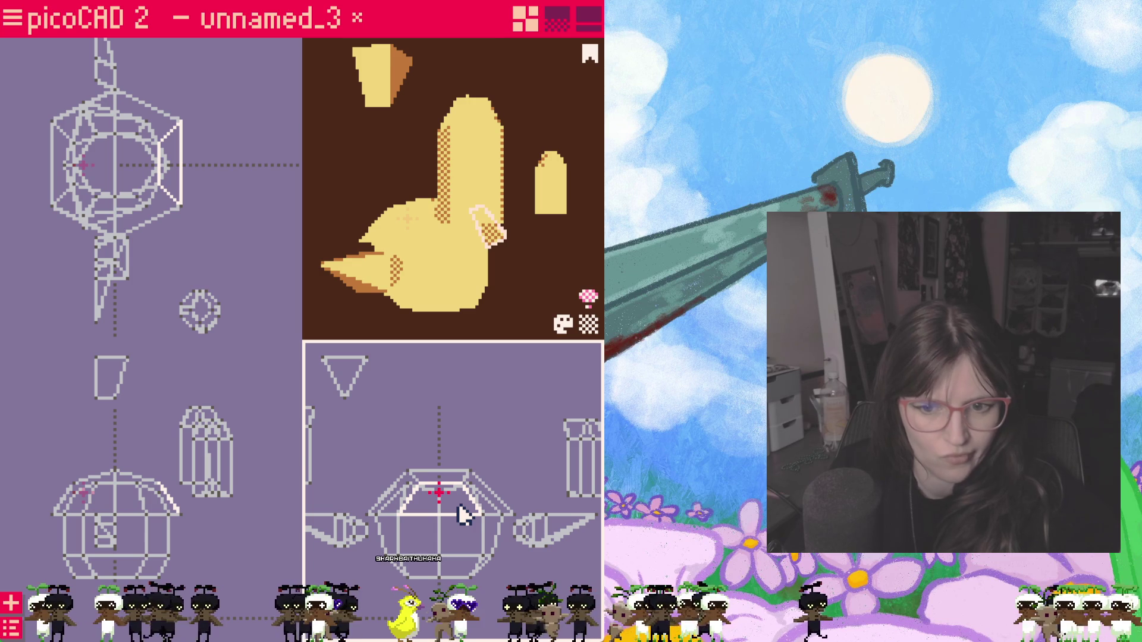
{"action": "left_click_drag", "start_coordinate": [464, 516], "coordinate": [461, 471]}
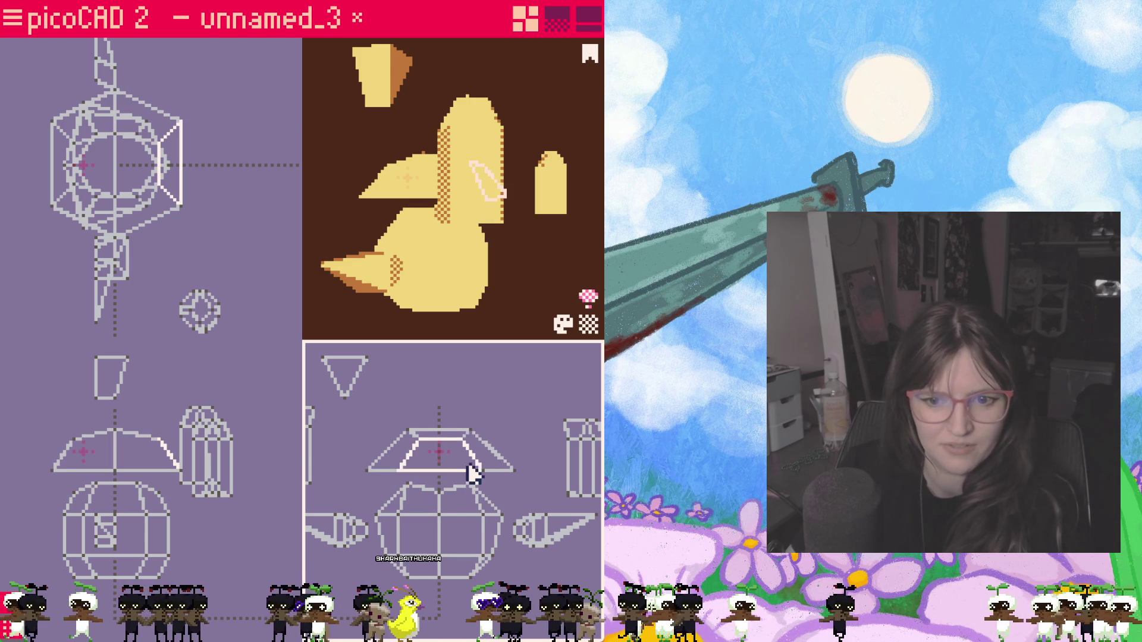
{"action": "left_click_drag", "start_coordinate": [439, 463], "coordinate": [443, 502]}
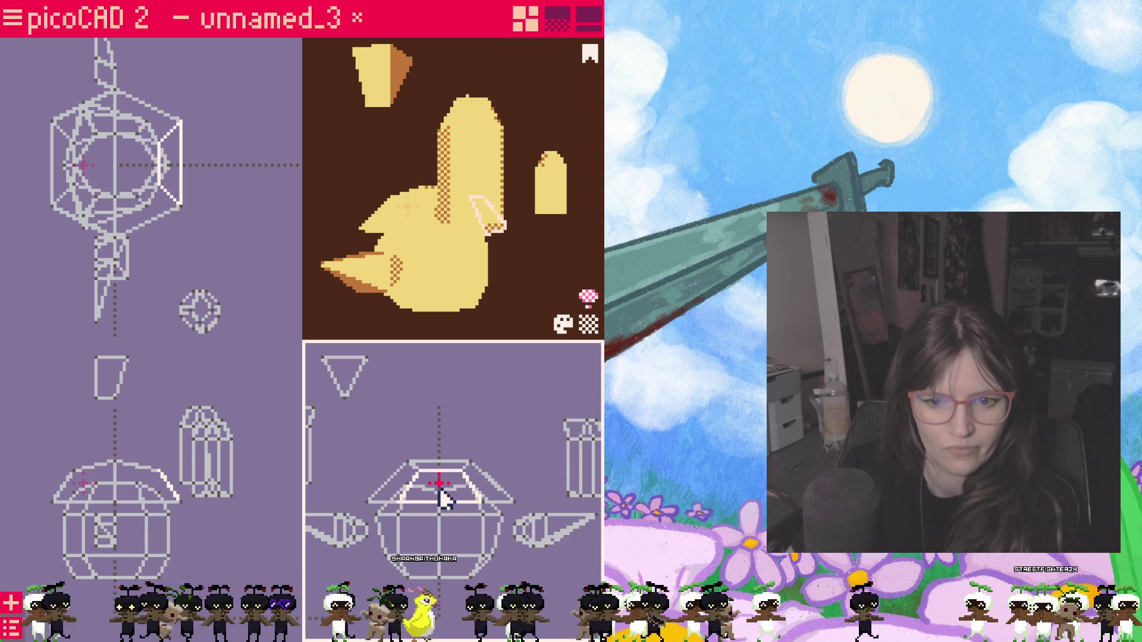
{"action": "mouse_move", "coordinate": [443, 505]}
{"action": "left_mouse_down"}
{"action": "mouse_move", "coordinate": [443, 450]}
{"action": "mouse_move", "coordinate": [516, 463]}
{"action": "left_mouse_up"}
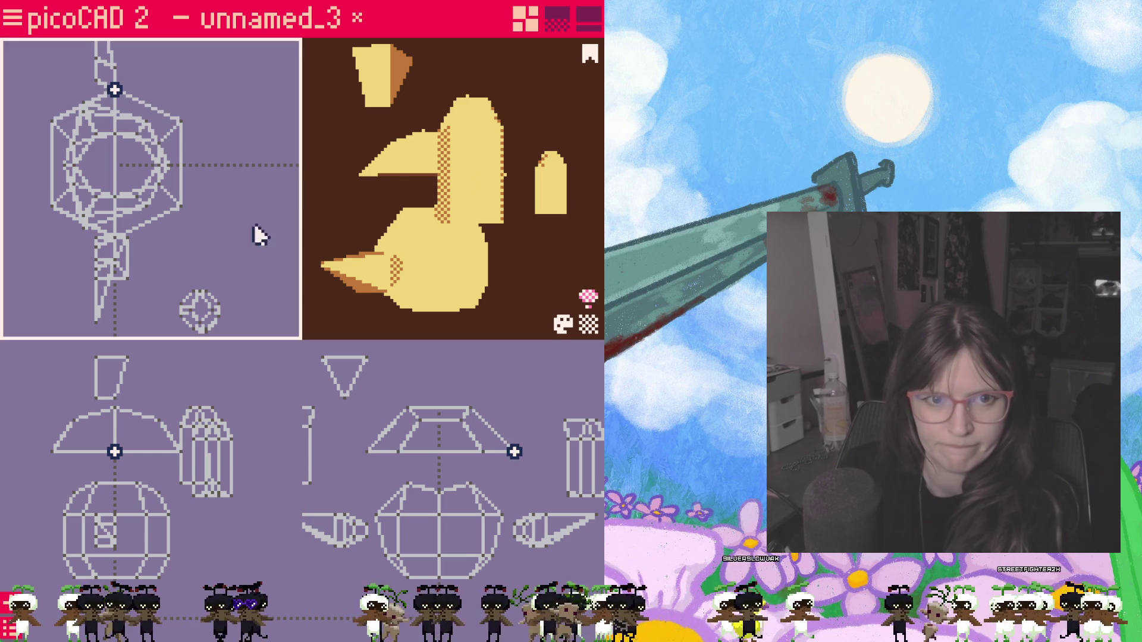
Step: Nudge the hexagonal piece's top point, move the piece left and mirror it horizontally
{"action": "mouse_move", "coordinate": [84, 177]}
{"action": "left_mouse_down"}
{"action": "mouse_move", "coordinate": [183, 174]}
{"action": "mouse_move", "coordinate": [224, 143]}
{"action": "left_mouse_up"}
{"action": "left_click", "coordinate": [220, 92]}
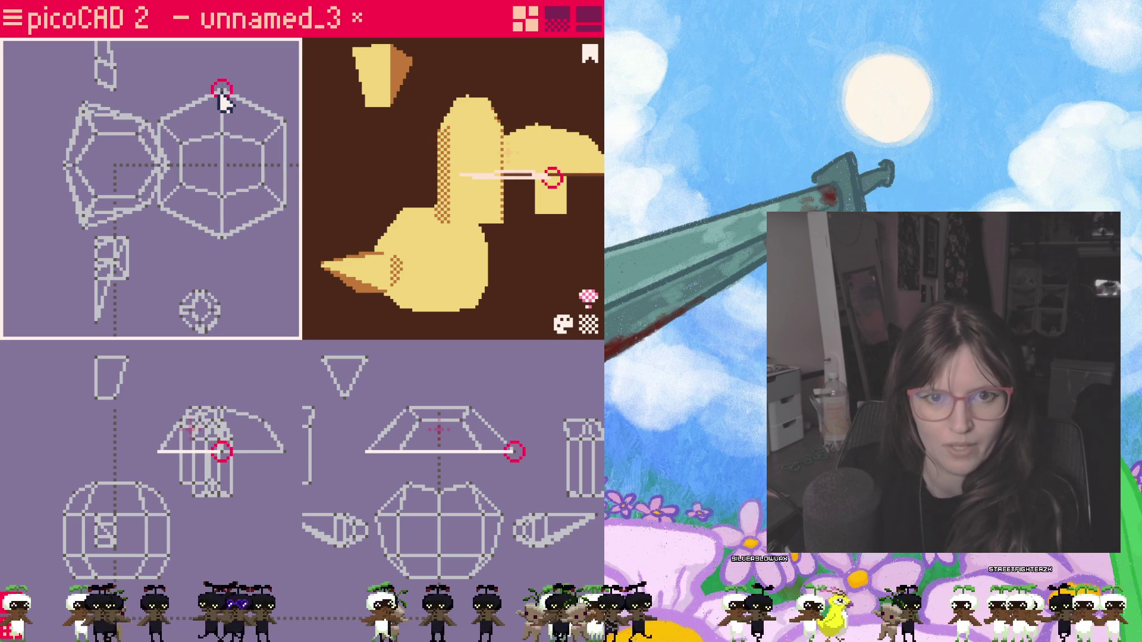
{"action": "left_click", "coordinate": [223, 94]}
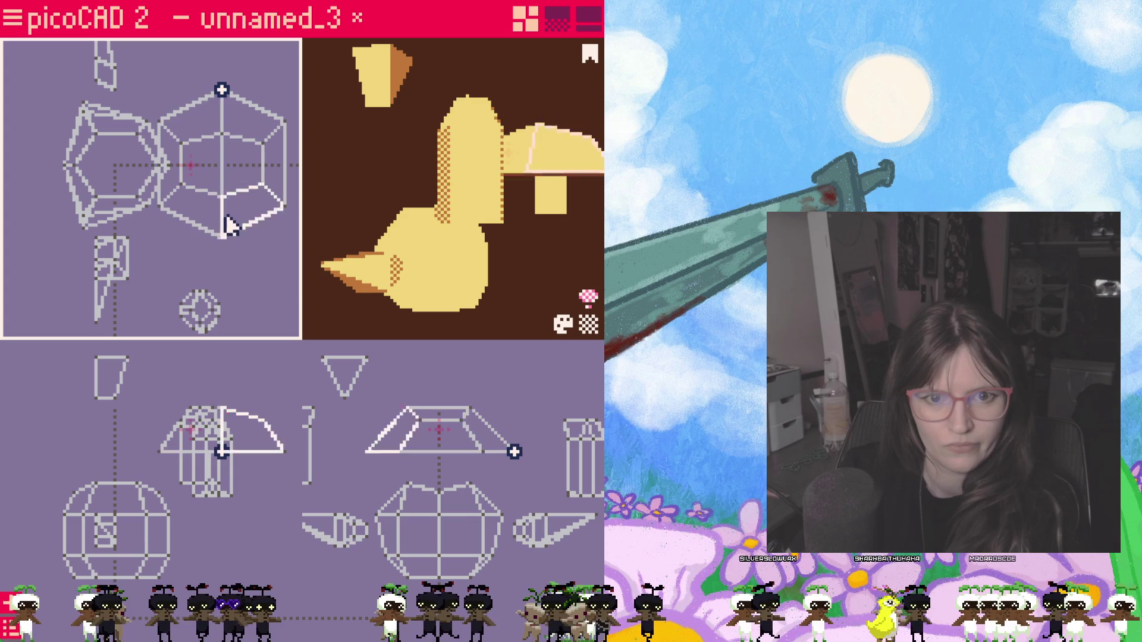
{"action": "left_click_drag", "start_coordinate": [221, 91], "coordinate": [224, 105]}
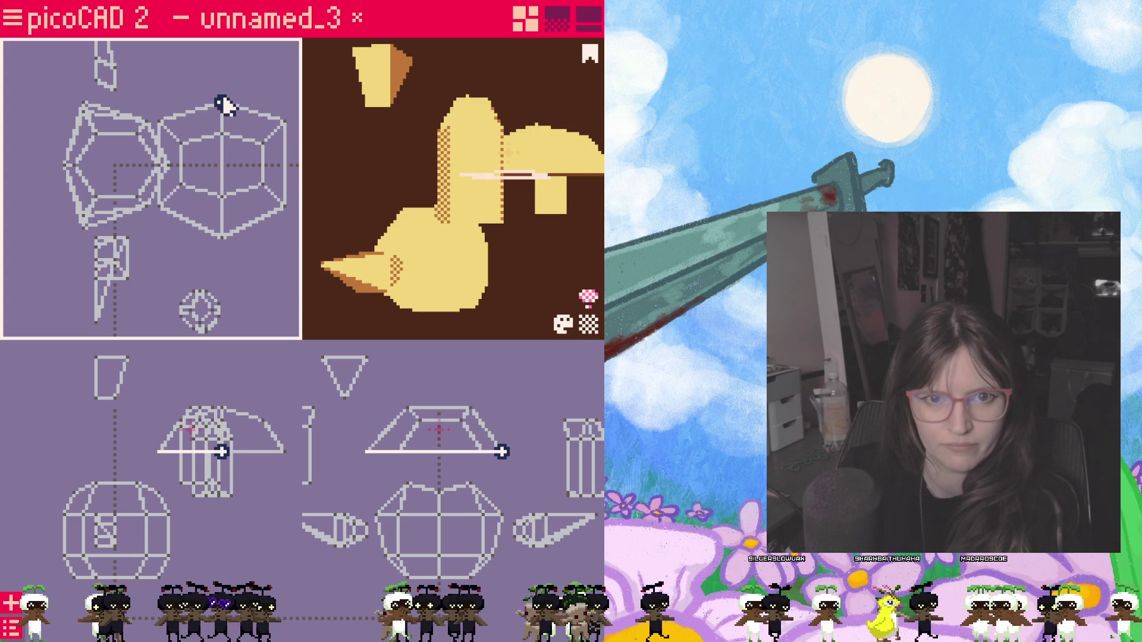
{"action": "left_click", "coordinate": [231, 233]}
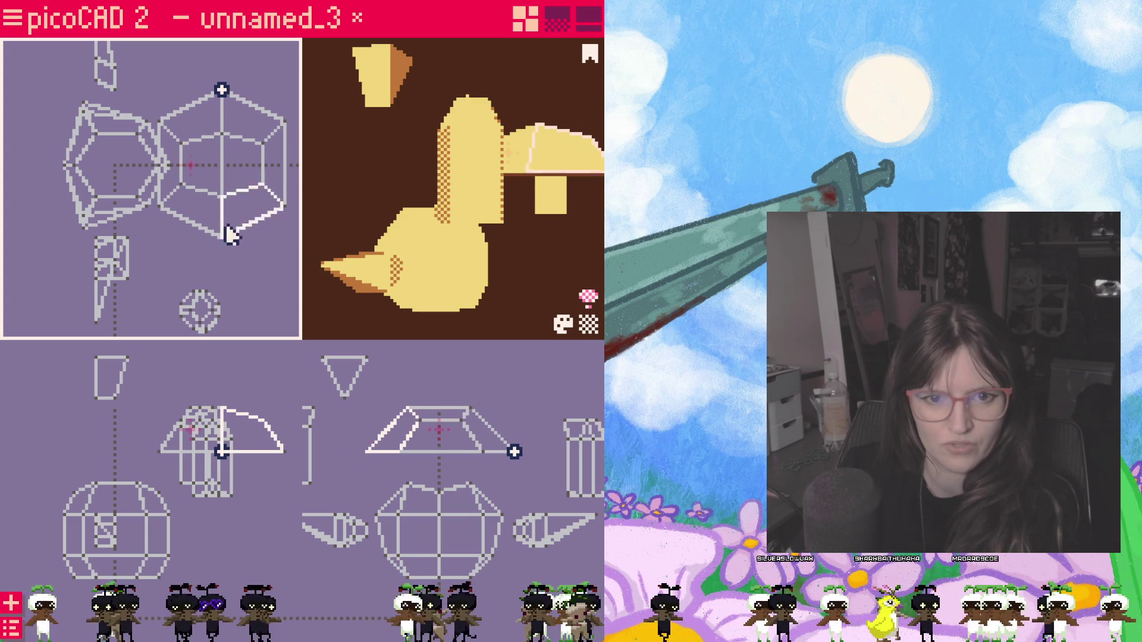
{"action": "left_click", "coordinate": [217, 172]}
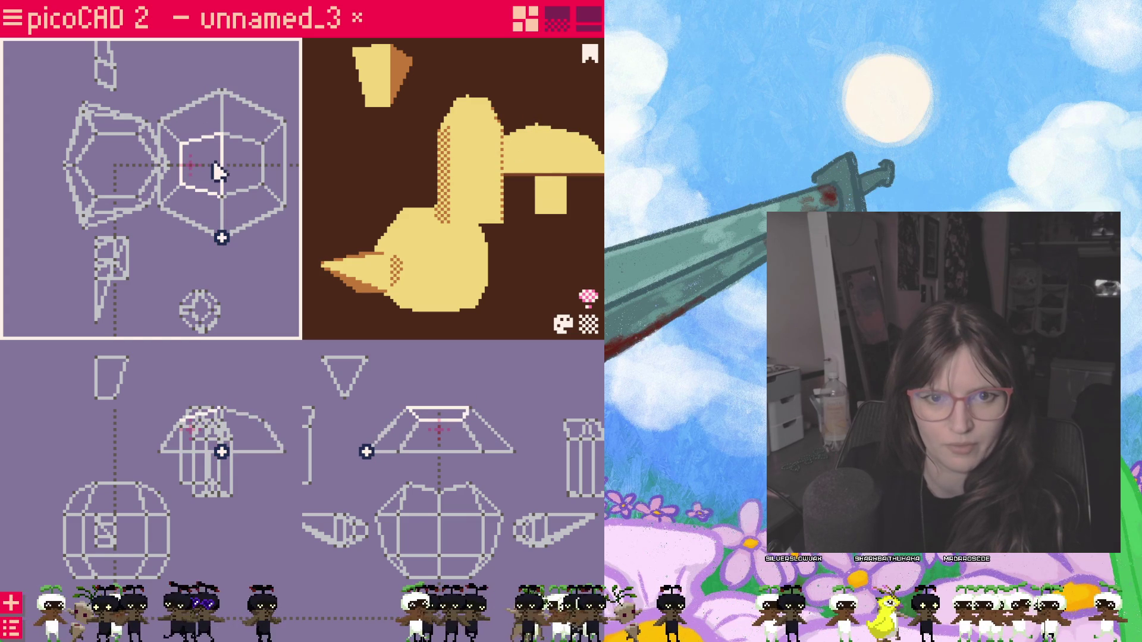
{"action": "left_click_drag", "start_coordinate": [224, 175], "coordinate": [126, 172]}
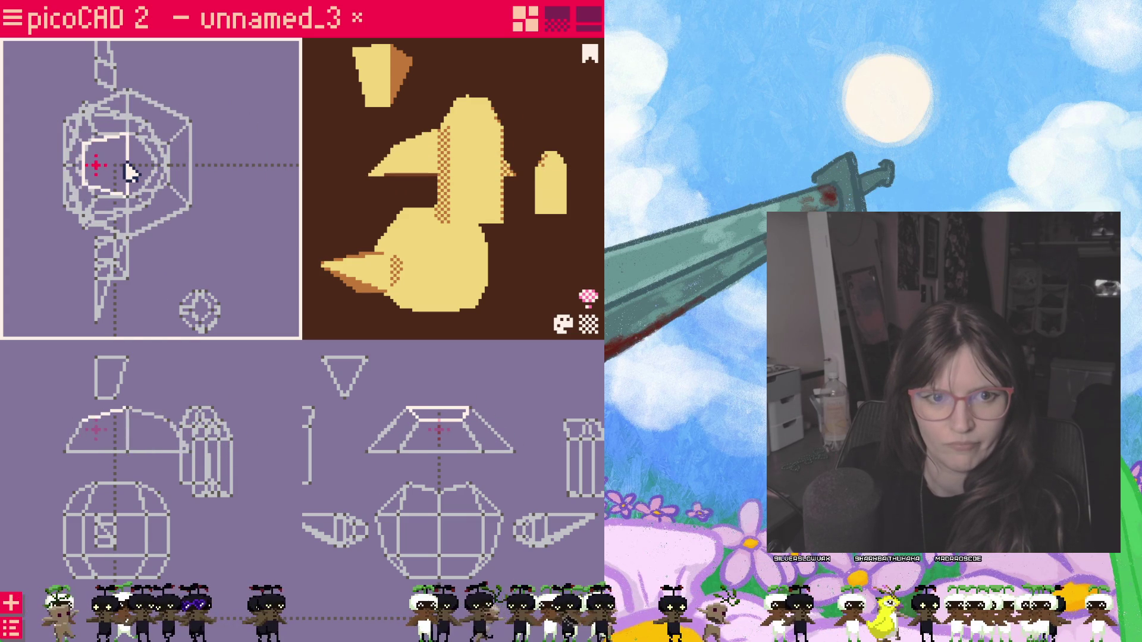
{"action": "key", "text": "m"}
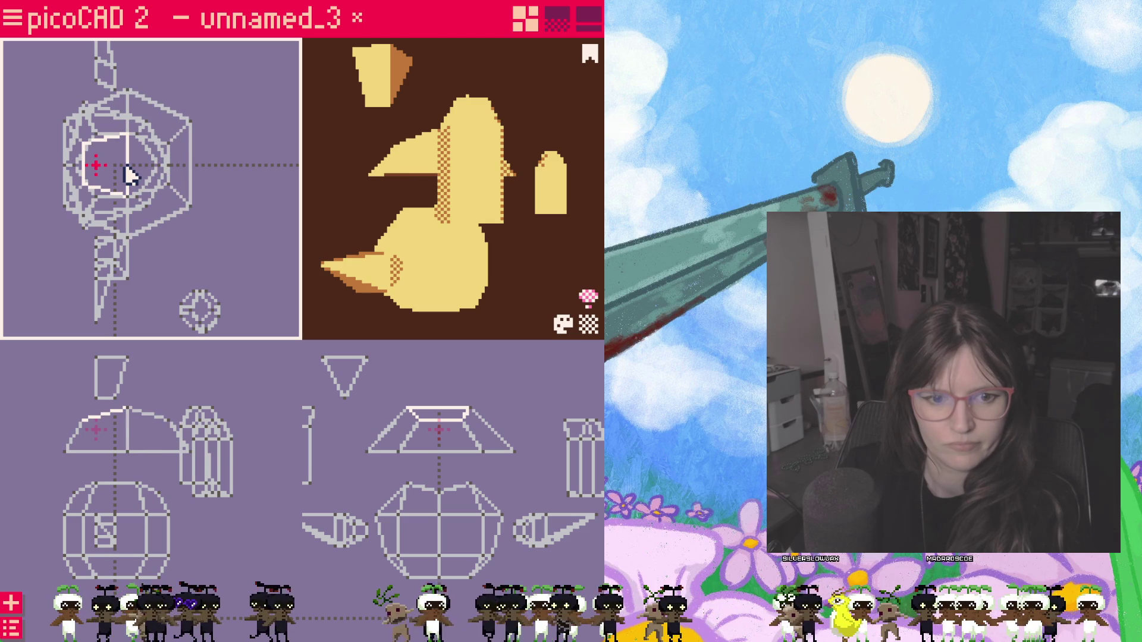
Step: Lower the wide trapezoid top piece back down onto the round head
{"action": "left_click", "coordinate": [125, 446]}
{"action": "left_click_drag", "start_coordinate": [125, 443], "coordinate": [116, 506]}
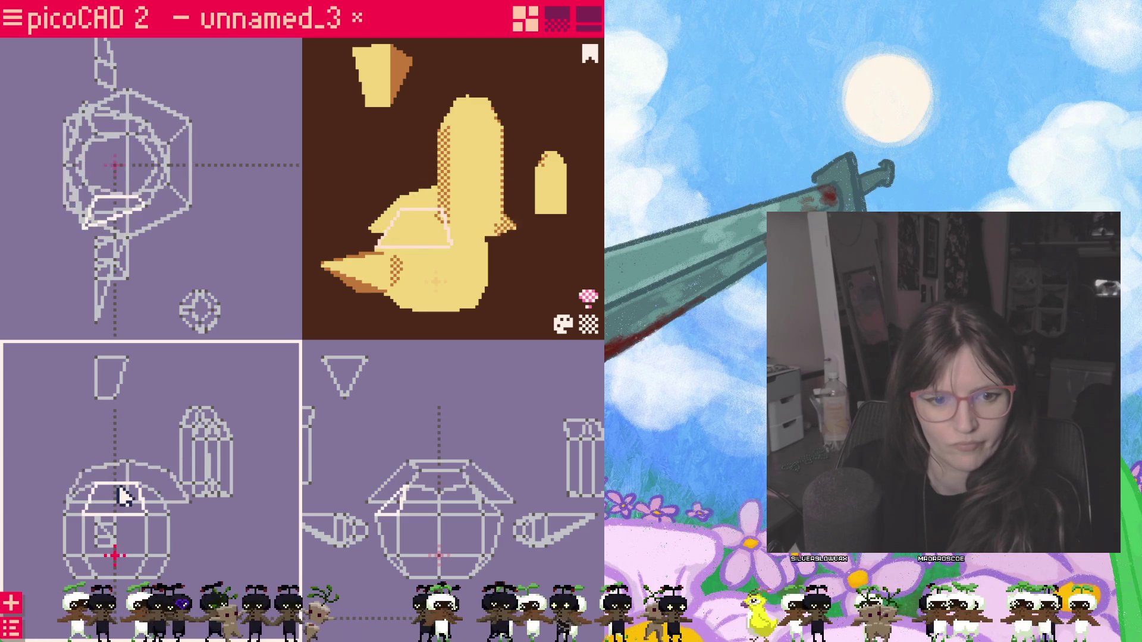
{"action": "left_click", "coordinate": [268, 536]}
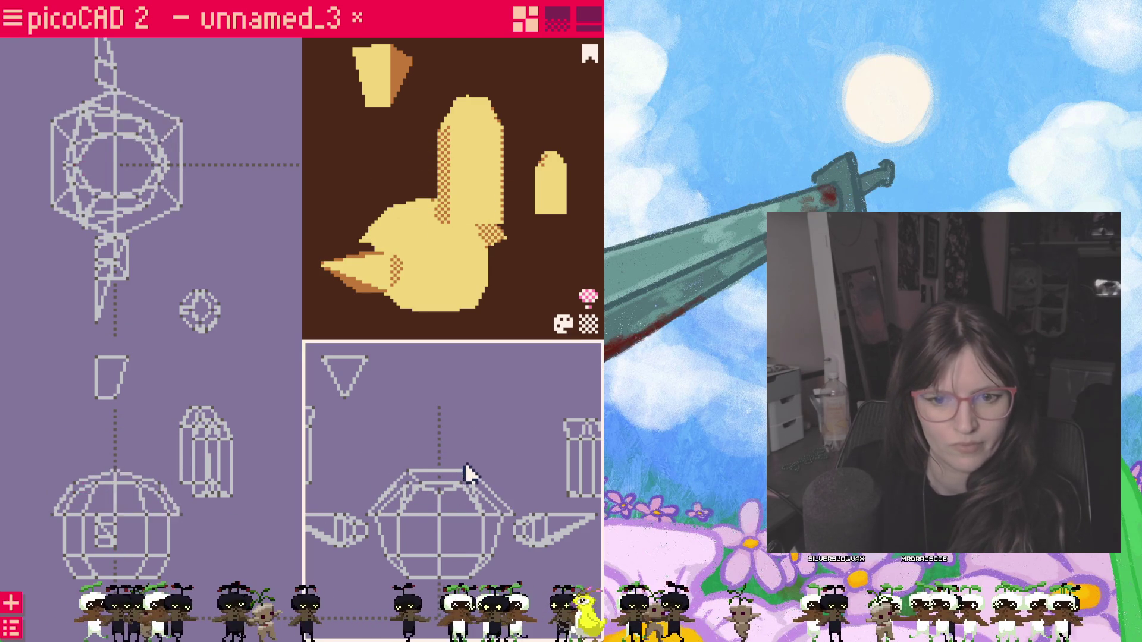
{"action": "scroll", "coordinate": [468, 476], "scroll_direction": "down", "scroll_amount": 3}
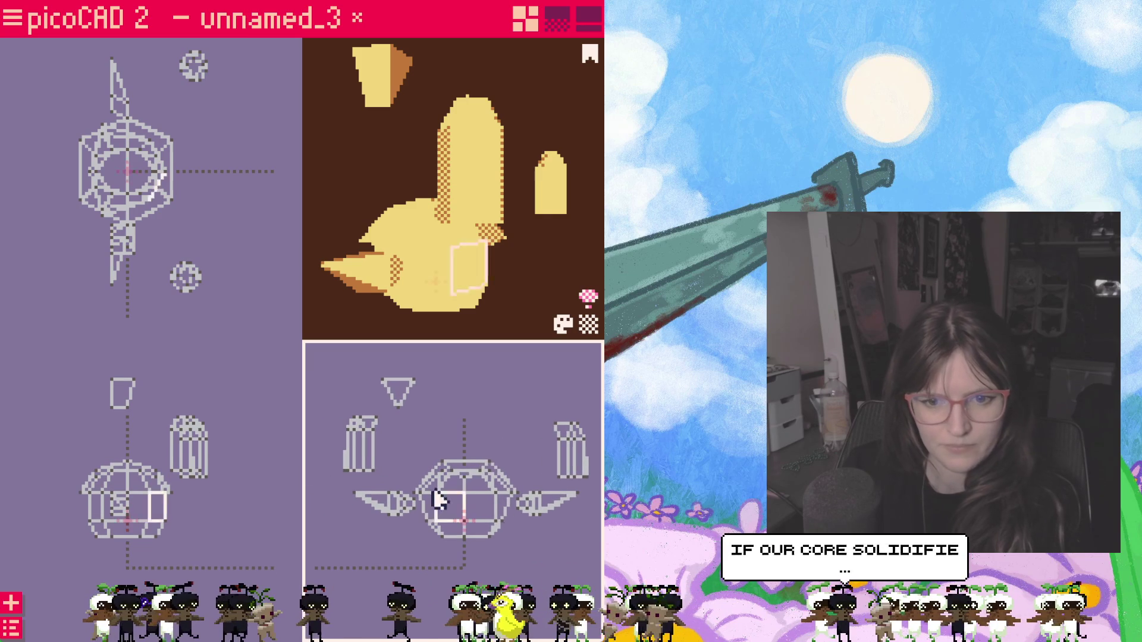
Step: Select the capsule piece and test-lift the sphere's top face off the head
{"action": "left_click", "coordinate": [362, 446]}
{"action": "scroll", "coordinate": [477, 437], "scroll_direction": "up", "scroll_amount": 3}
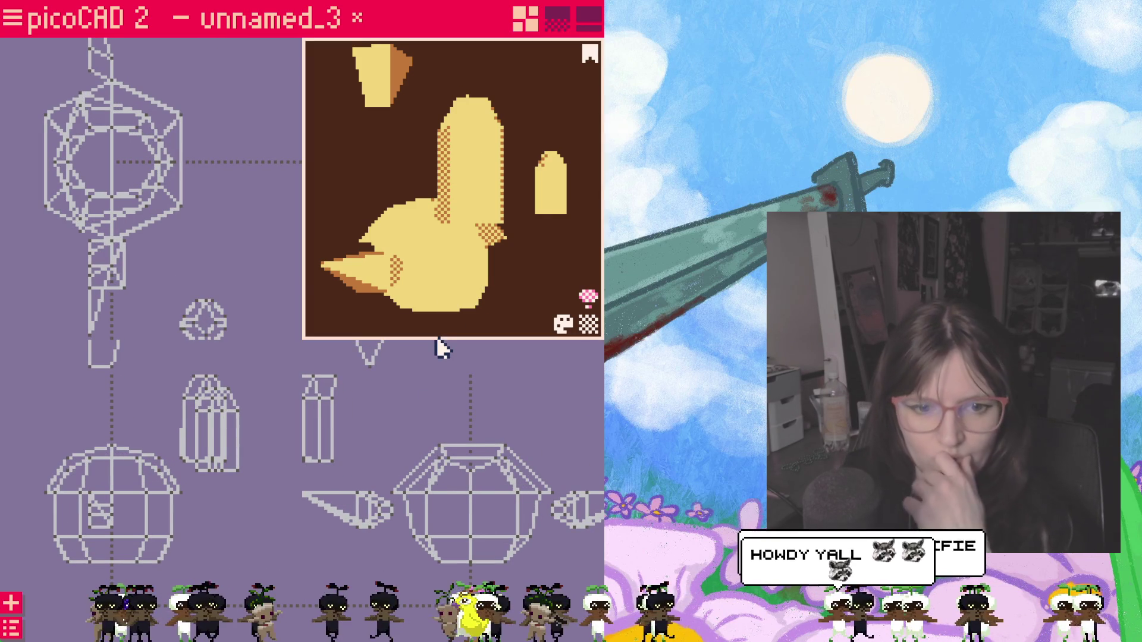
{"action": "left_click_drag", "start_coordinate": [480, 429], "coordinate": [483, 428]}
{"action": "left_click", "coordinate": [466, 467]}
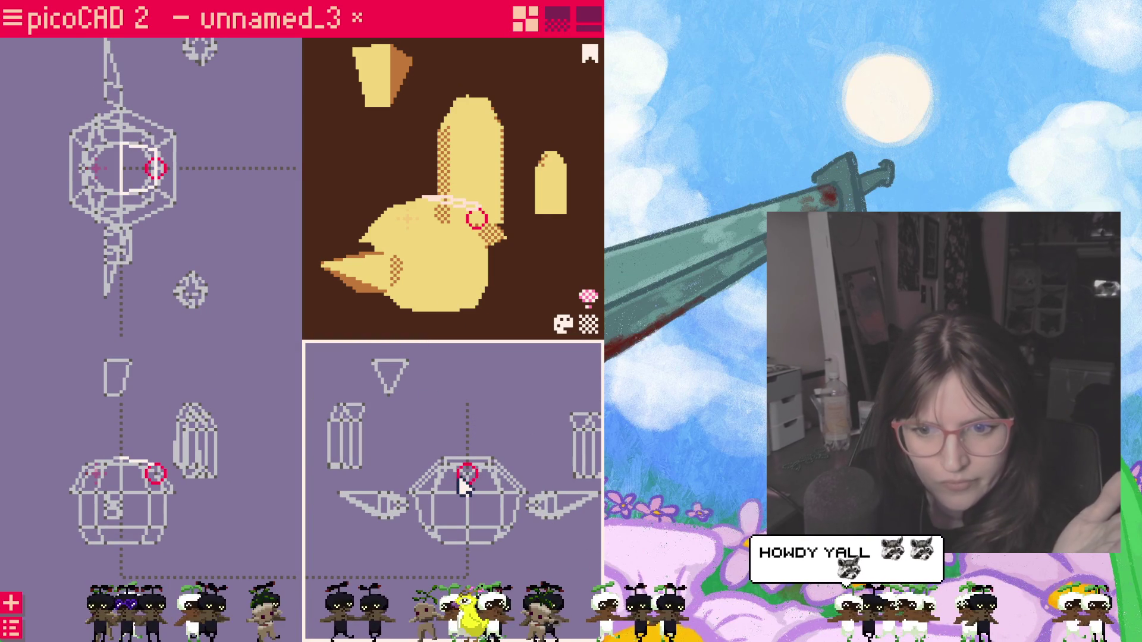
{"action": "left_click_drag", "start_coordinate": [466, 468], "coordinate": [464, 432]}
Step: Set the detached face back onto the sphere and bring up the actions for the top piece's upper face
{"action": "left_click", "coordinate": [452, 406]}
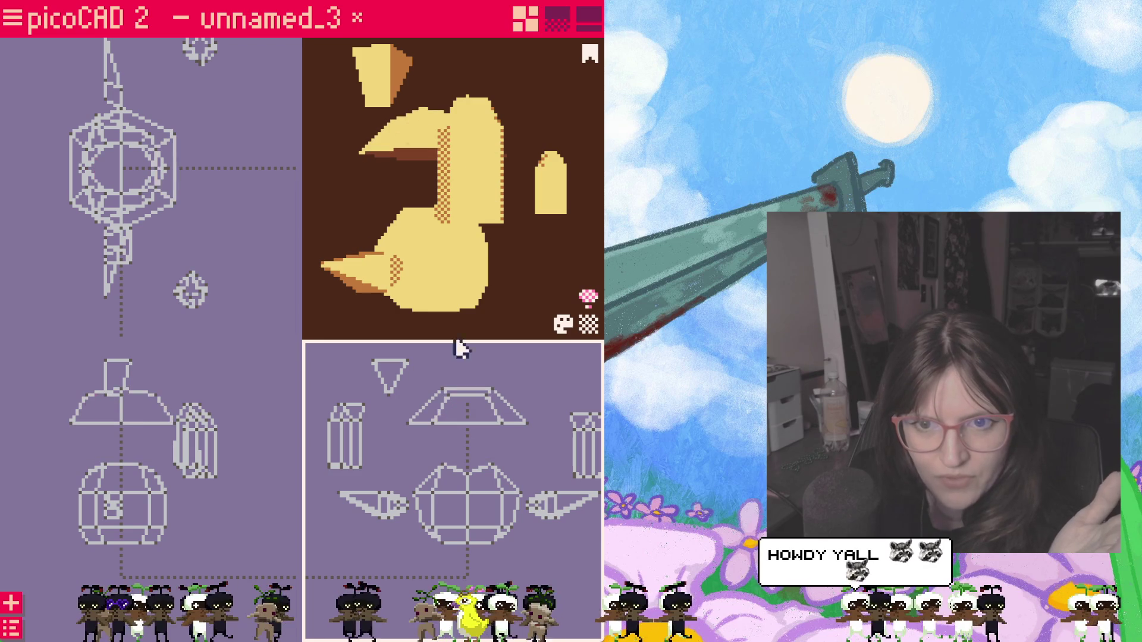
{"action": "mouse_move", "coordinate": [500, 223]}
{"action": "left_mouse_down"}
{"action": "mouse_move", "coordinate": [553, 257]}
{"action": "mouse_move", "coordinate": [473, 117]}
{"action": "left_mouse_up"}
{"action": "left_click", "coordinate": [508, 105]}
{"action": "left_click", "coordinate": [466, 406]}
{"action": "left_click_drag", "start_coordinate": [482, 415], "coordinate": [482, 465]}
{"action": "left_click", "coordinate": [496, 112]}
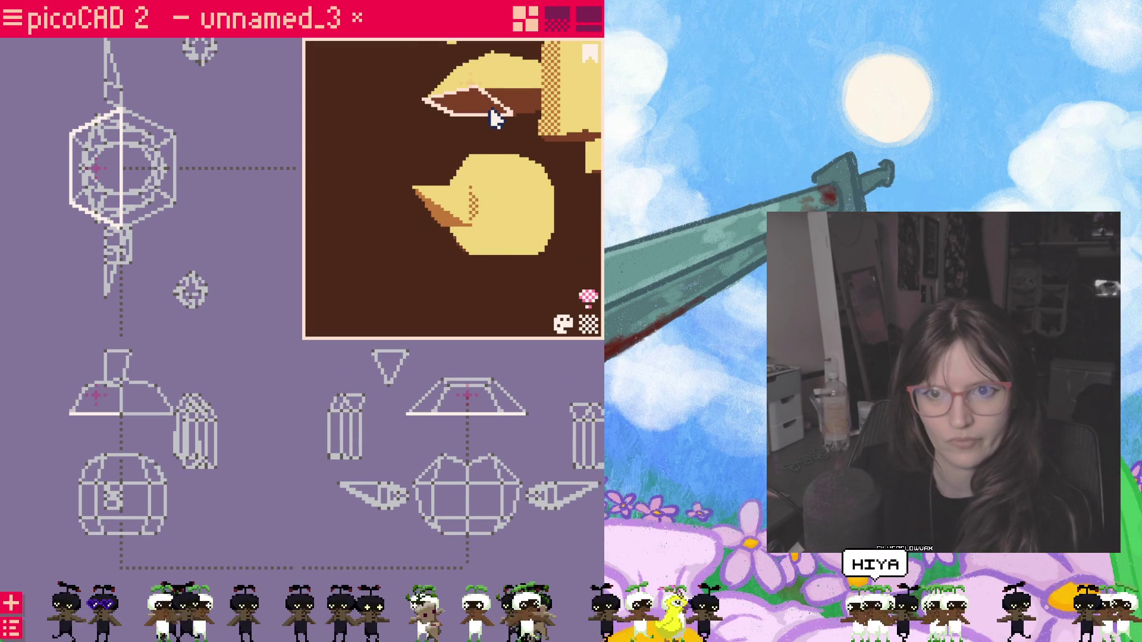
{"action": "right_click", "coordinate": [495, 116]}
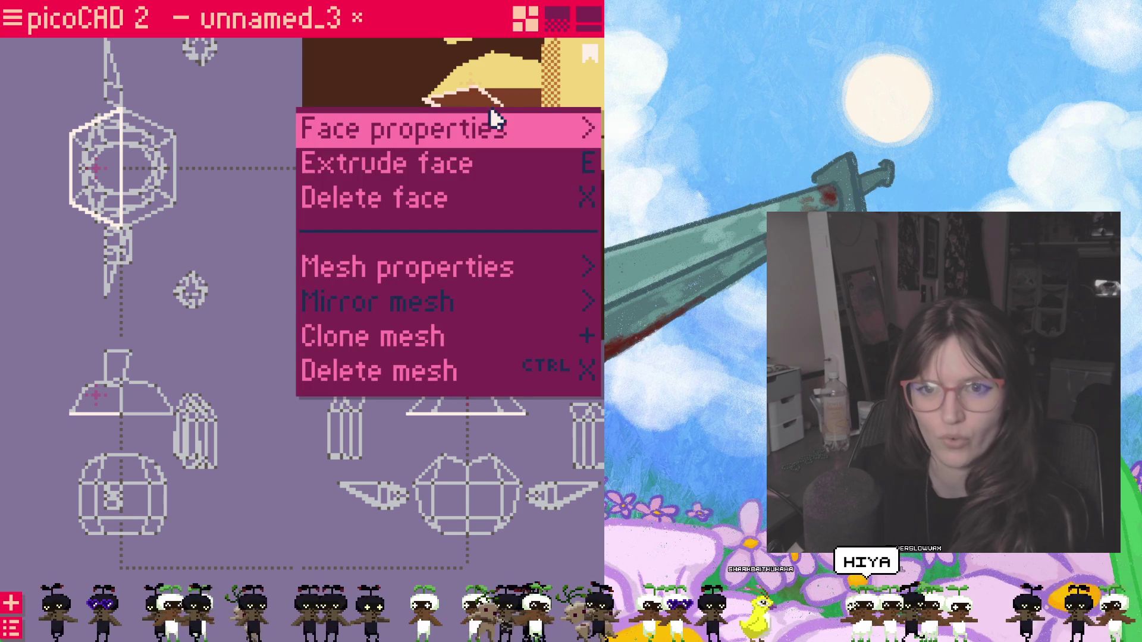
Step: Extrude the top piece's upper face outward and push the extruded face back down in the side view
{"action": "left_click", "coordinate": [486, 158]}
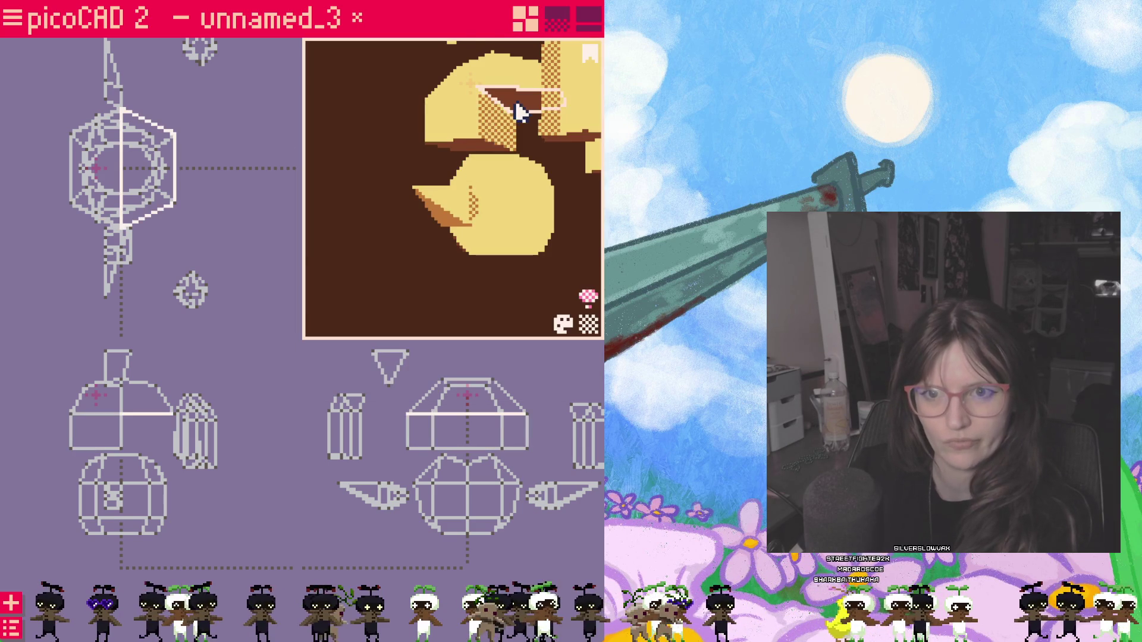
{"action": "right_click", "coordinate": [499, 116]}
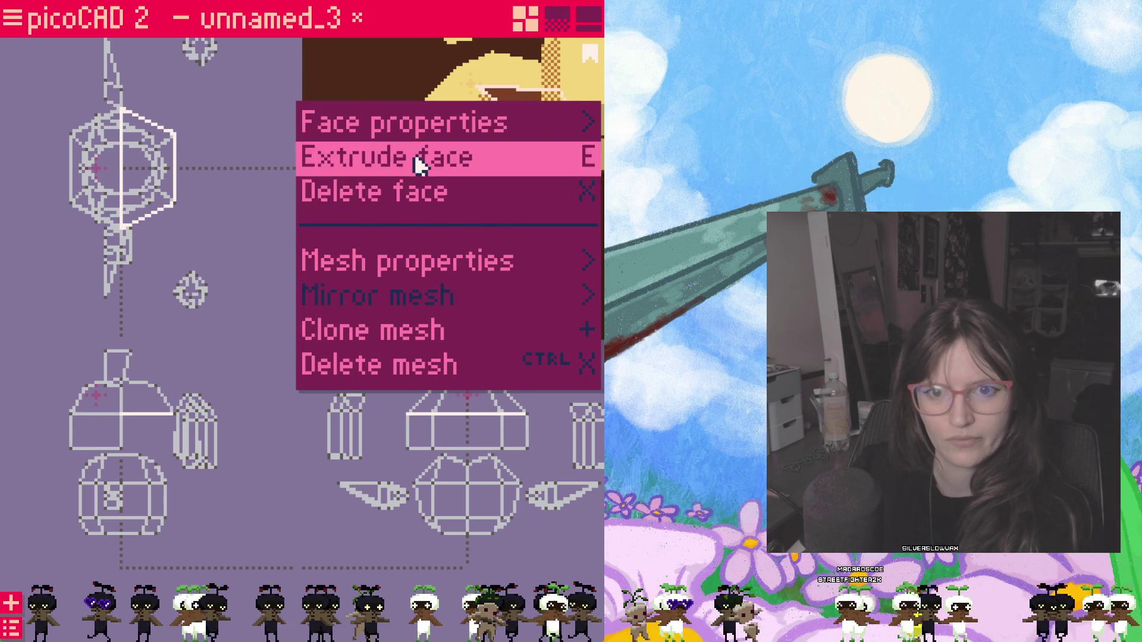
{"action": "left_click", "coordinate": [420, 157]}
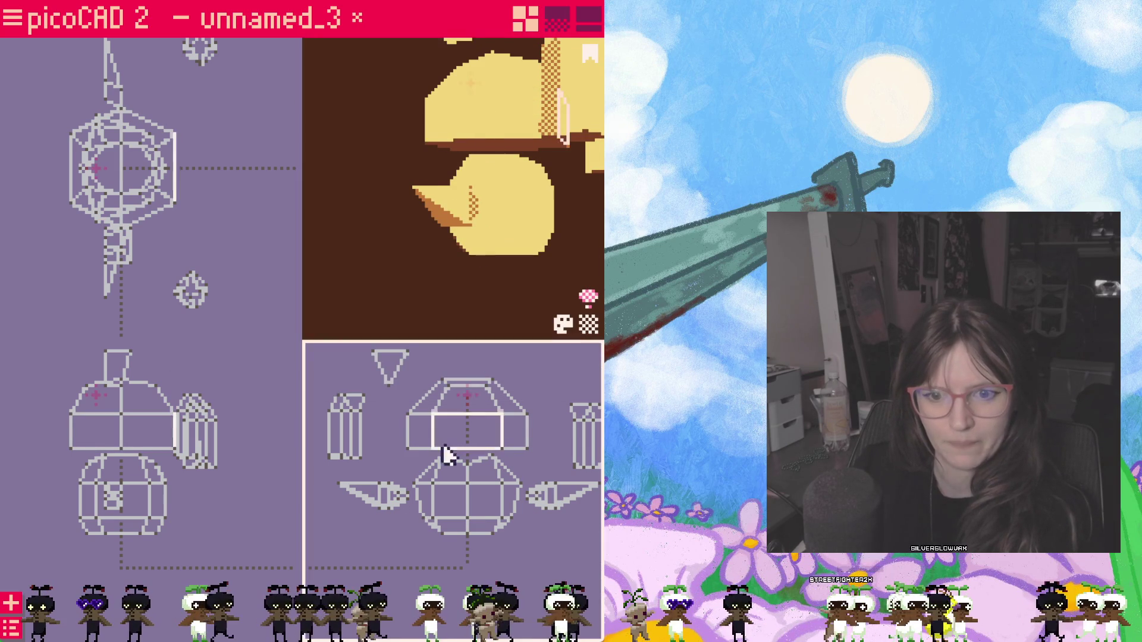
{"action": "left_click", "coordinate": [464, 398]}
{"action": "mouse_move", "coordinate": [470, 406]}
{"action": "left_mouse_down"}
{"action": "mouse_move", "coordinate": [473, 469]}
{"action": "mouse_move", "coordinate": [471, 376]}
{"action": "left_mouse_up"}
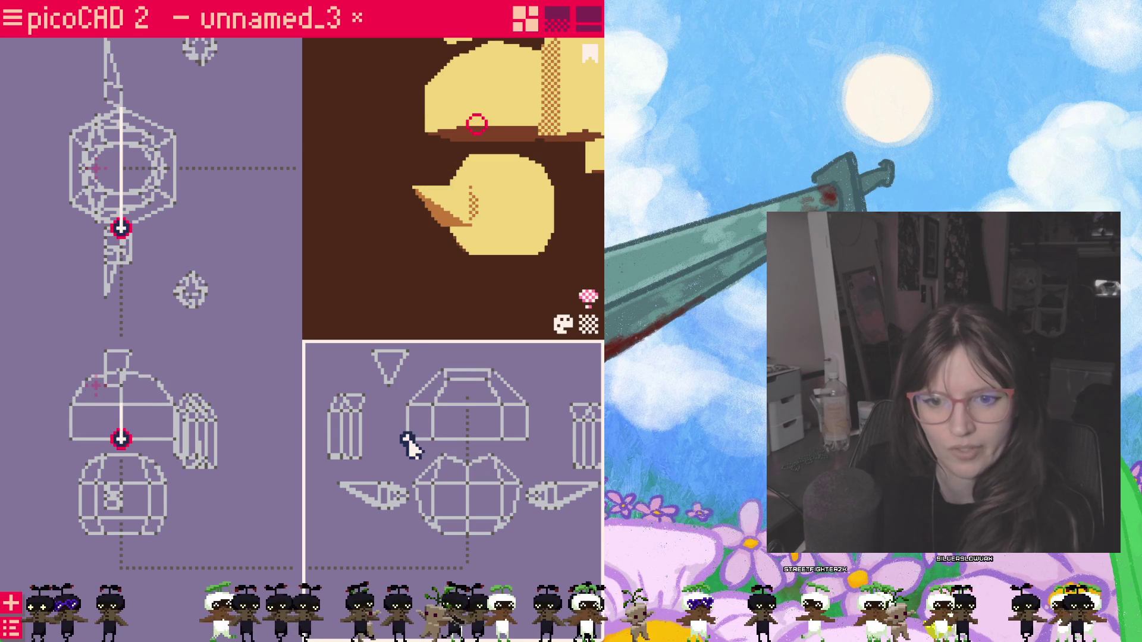
Step: Nudge a point down and move the top cap down onto the body
{"action": "left_click_drag", "start_coordinate": [409, 443], "coordinate": [416, 456]}
{"action": "left_click", "coordinate": [504, 454]}
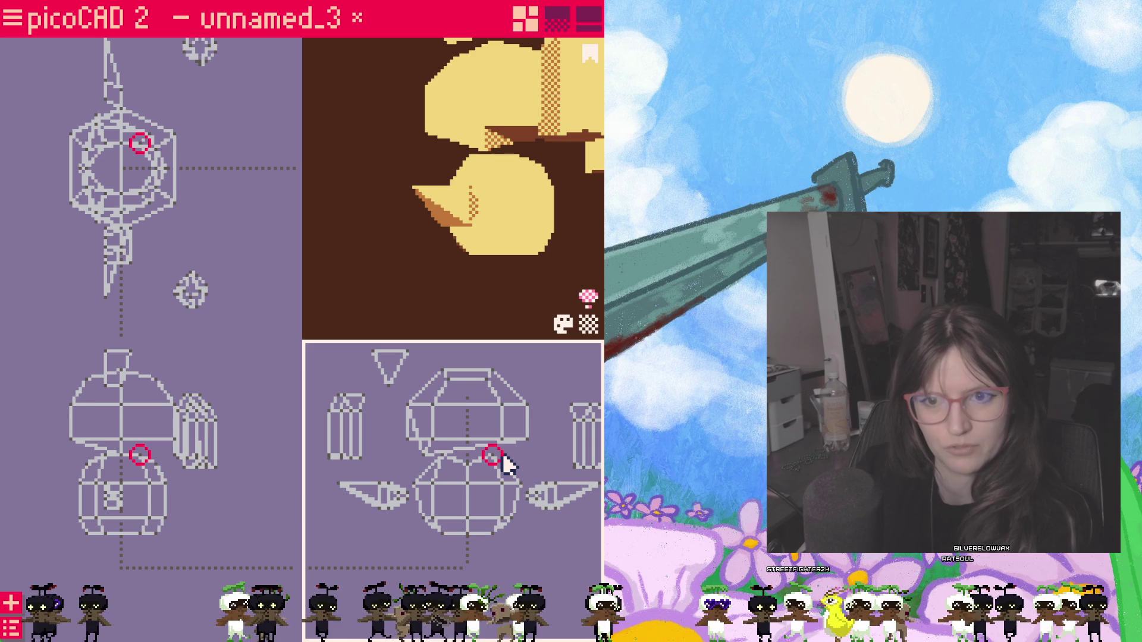
{"action": "left_click", "coordinate": [481, 431]}
{"action": "mouse_move", "coordinate": [469, 420]}
{"action": "left_mouse_down"}
{"action": "mouse_move", "coordinate": [471, 465]}
{"action": "mouse_move", "coordinate": [471, 393]}
{"action": "mouse_move", "coordinate": [474, 472]}
{"action": "mouse_move", "coordinate": [467, 380]}
{"action": "left_mouse_up"}
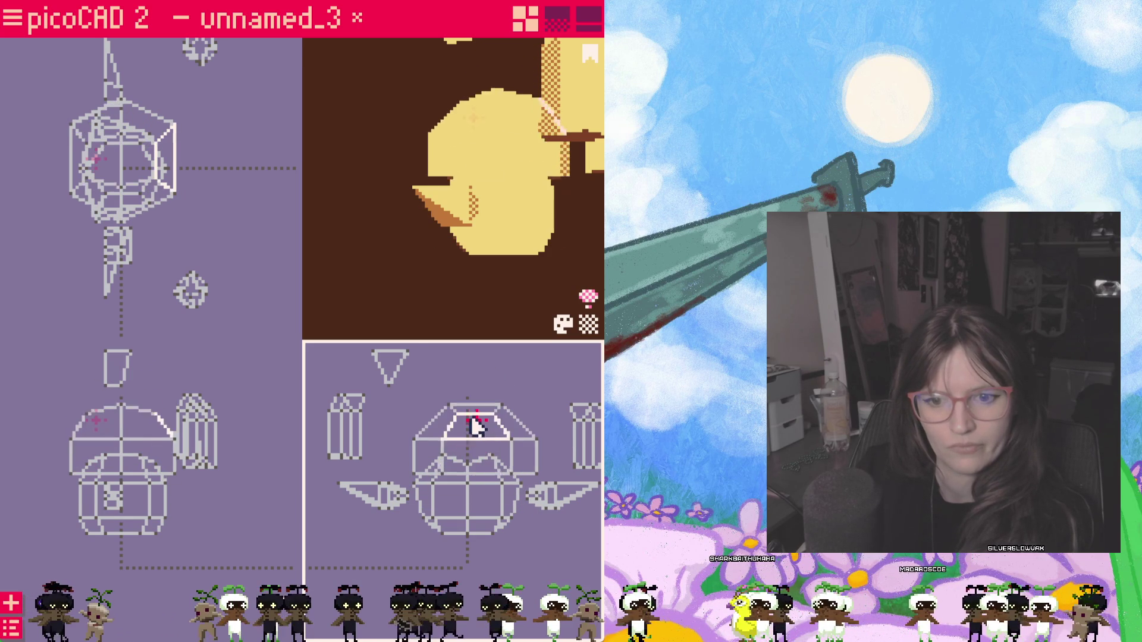
{"action": "left_click", "coordinate": [468, 380]}
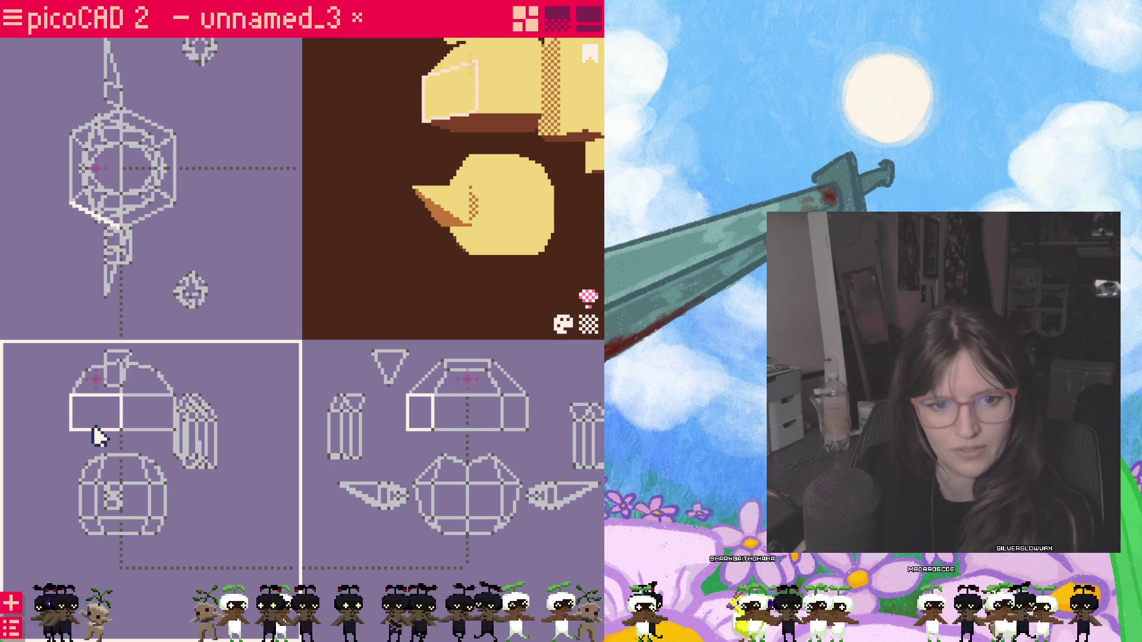
Step: Stretch the cap's corner right and delete its triangular face
{"action": "mouse_move", "coordinate": [74, 434]}
{"action": "left_mouse_down"}
{"action": "mouse_move", "coordinate": [116, 434]}
{"action": "mouse_move", "coordinate": [79, 451]}
{"action": "left_mouse_up"}
{"action": "left_click", "coordinate": [94, 405]}
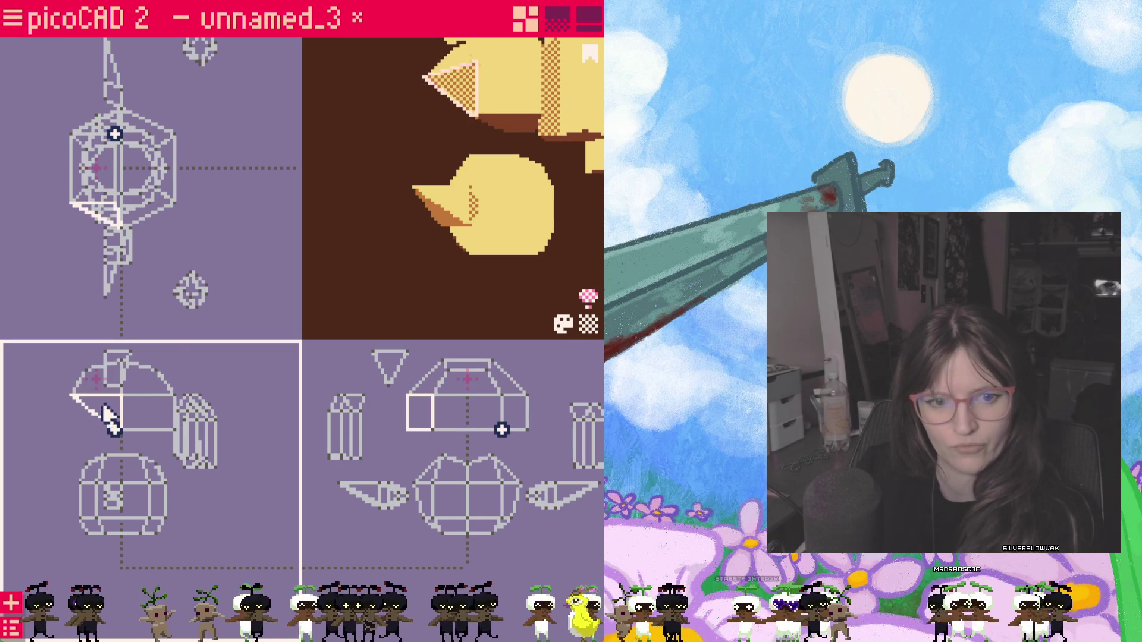
{"action": "left_click", "coordinate": [79, 406]}
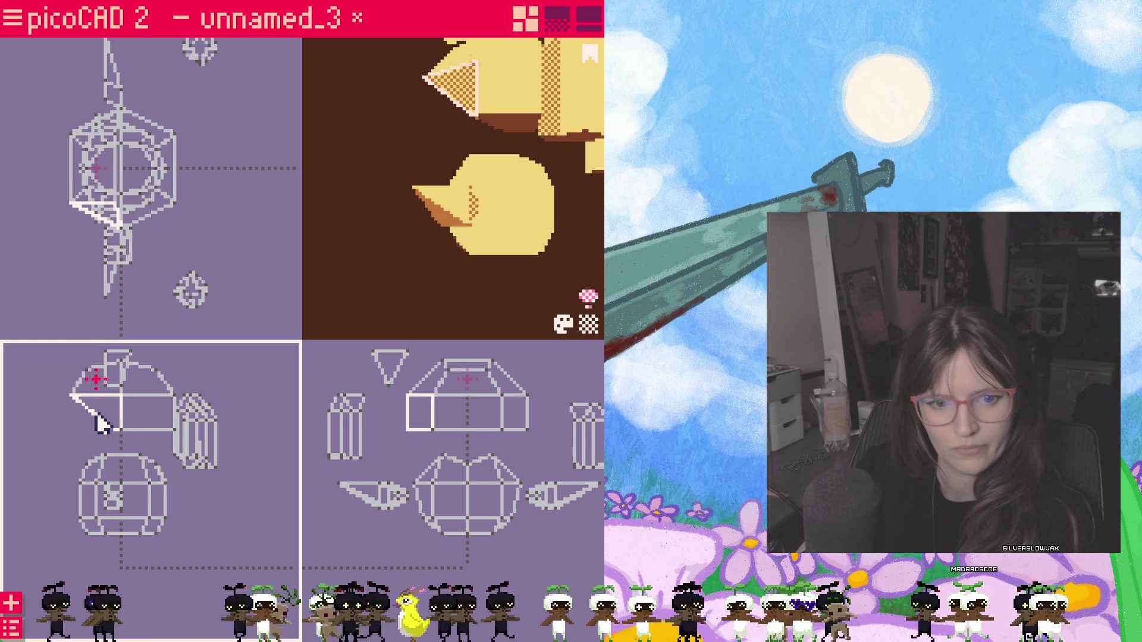
{"action": "right_click", "coordinate": [100, 422]}
{"action": "left_click", "coordinate": [134, 436]}
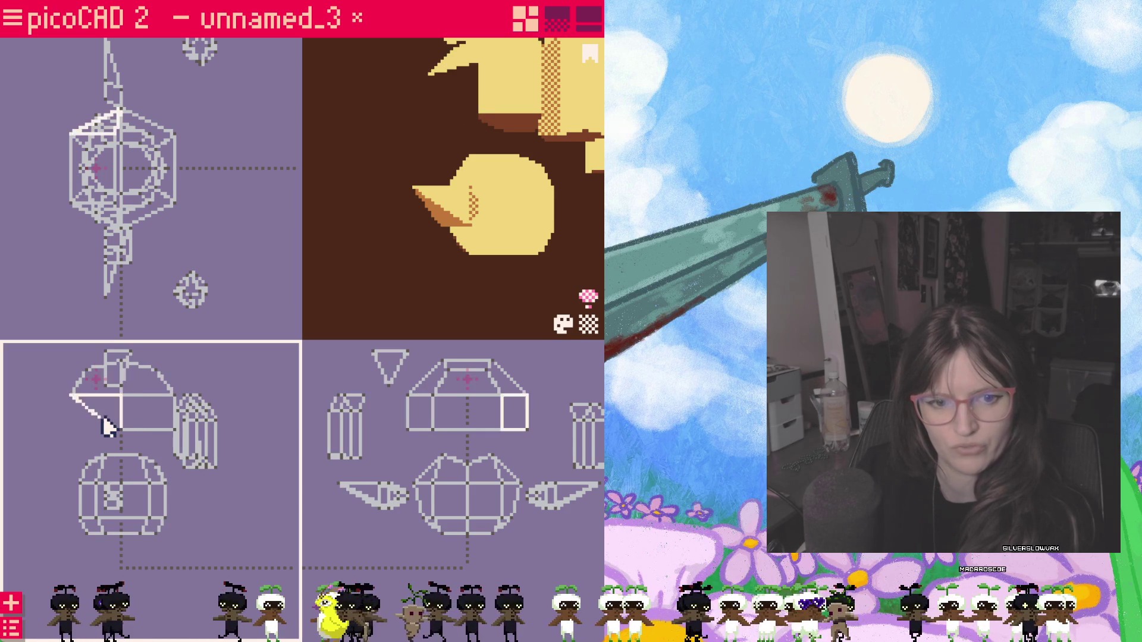
Step: Orbit the preview to look down on the head and select the sunken face on its top
{"action": "left_click", "coordinate": [124, 415]}
{"action": "left_click", "coordinate": [483, 119]}
{"action": "left_click_drag", "start_coordinate": [482, 118], "coordinate": [431, 86]}
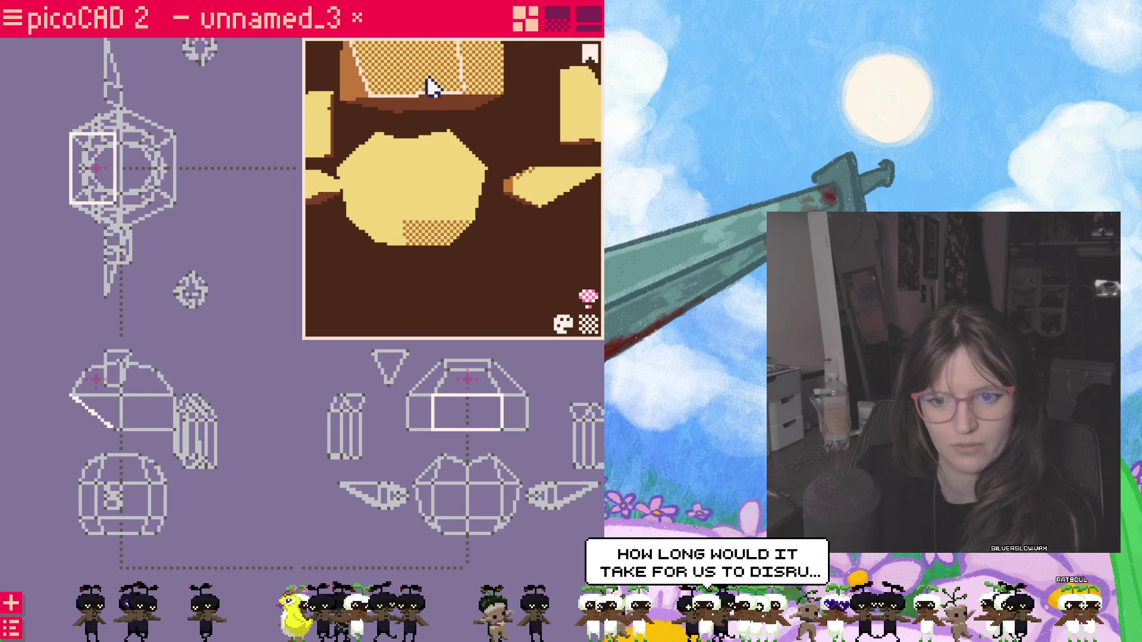
{"action": "left_click", "coordinate": [472, 427]}
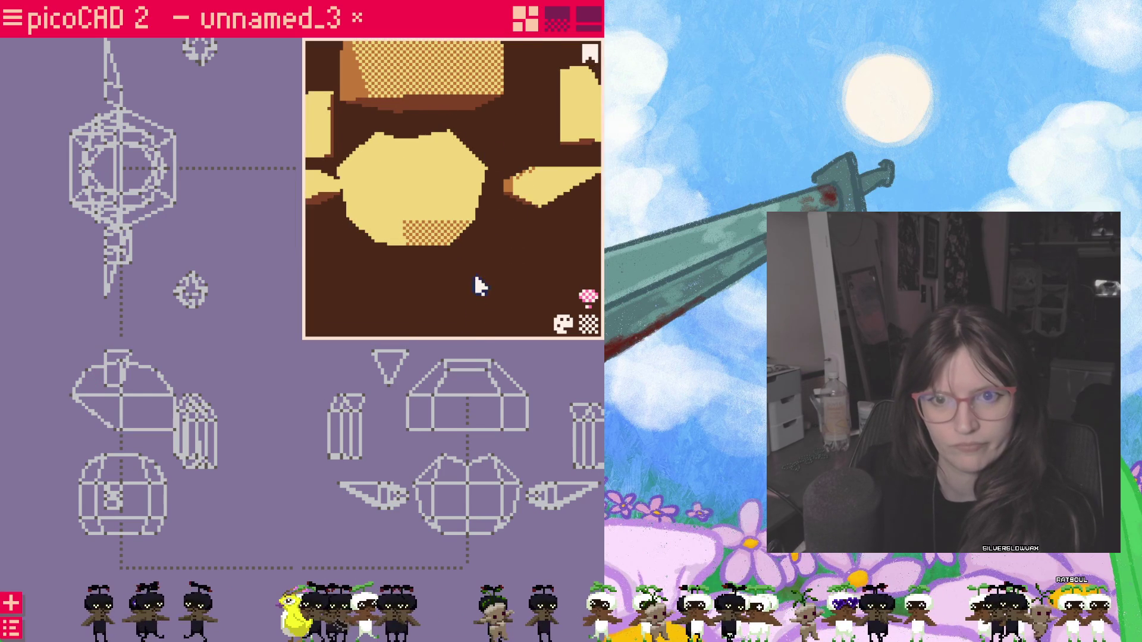
{"action": "left_click_drag", "start_coordinate": [474, 223], "coordinate": [474, 324]}
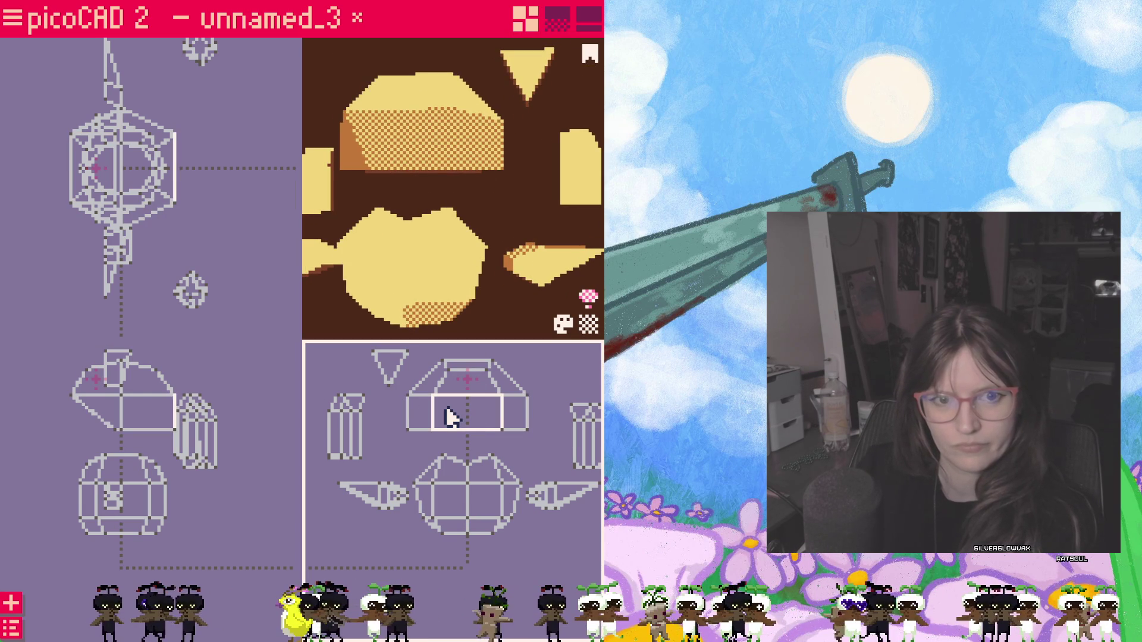
{"action": "left_click_drag", "start_coordinate": [479, 182], "coordinate": [330, 193]}
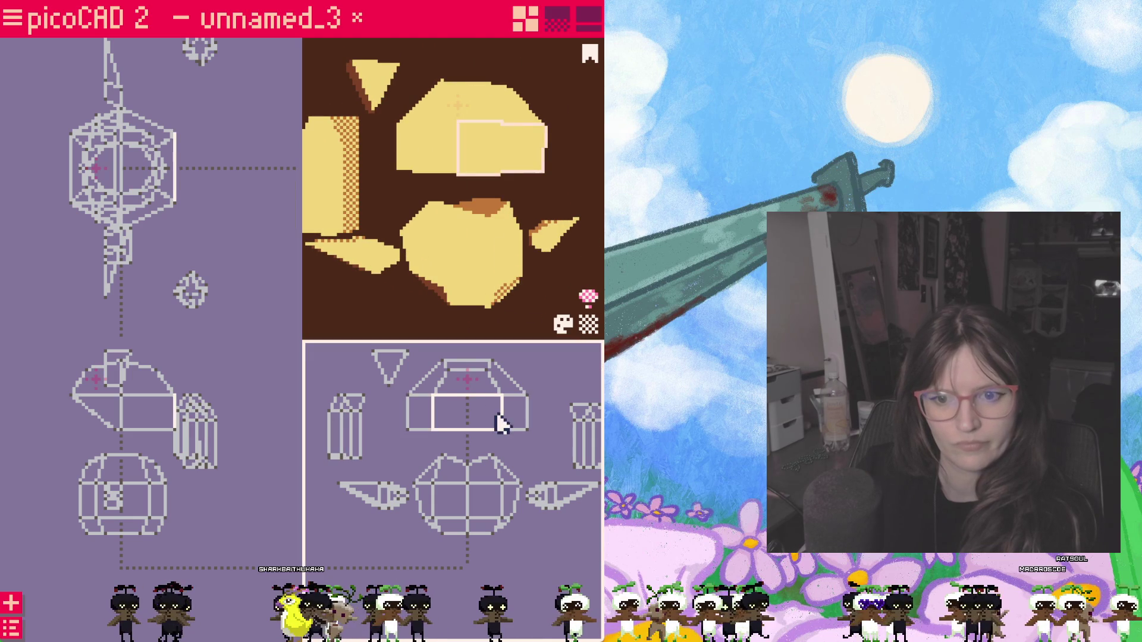
{"action": "left_click", "coordinate": [444, 429]}
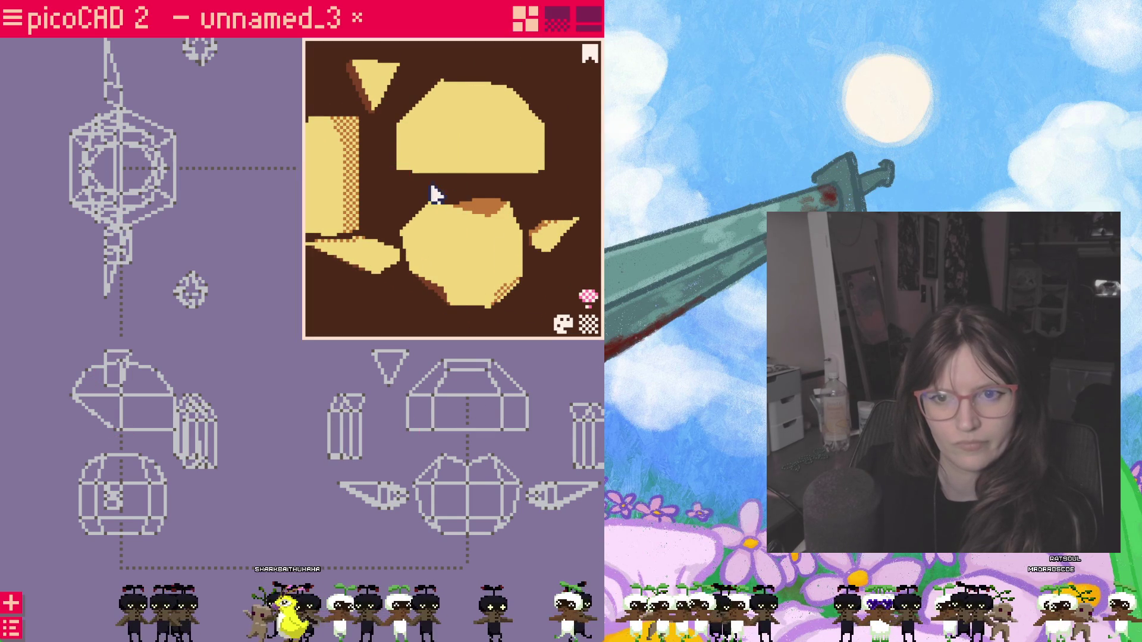
{"action": "left_click_drag", "start_coordinate": [433, 192], "coordinate": [584, 192]}
{"action": "left_click", "coordinate": [428, 134]}
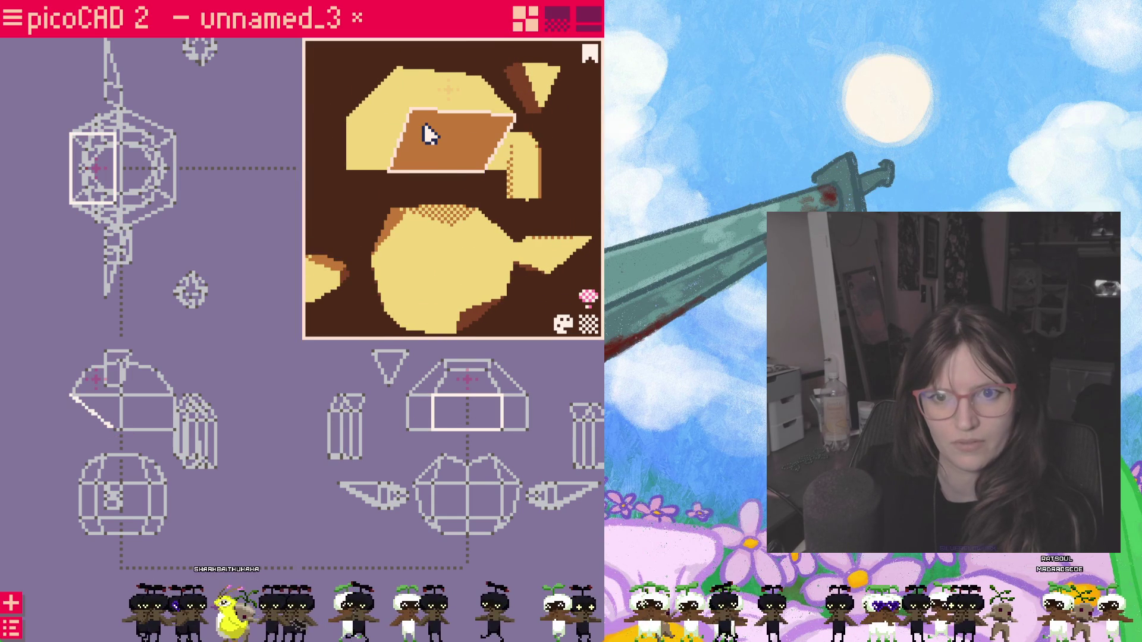
{"action": "left_click", "coordinate": [427, 314]}
{"action": "left_click", "coordinate": [434, 437]}
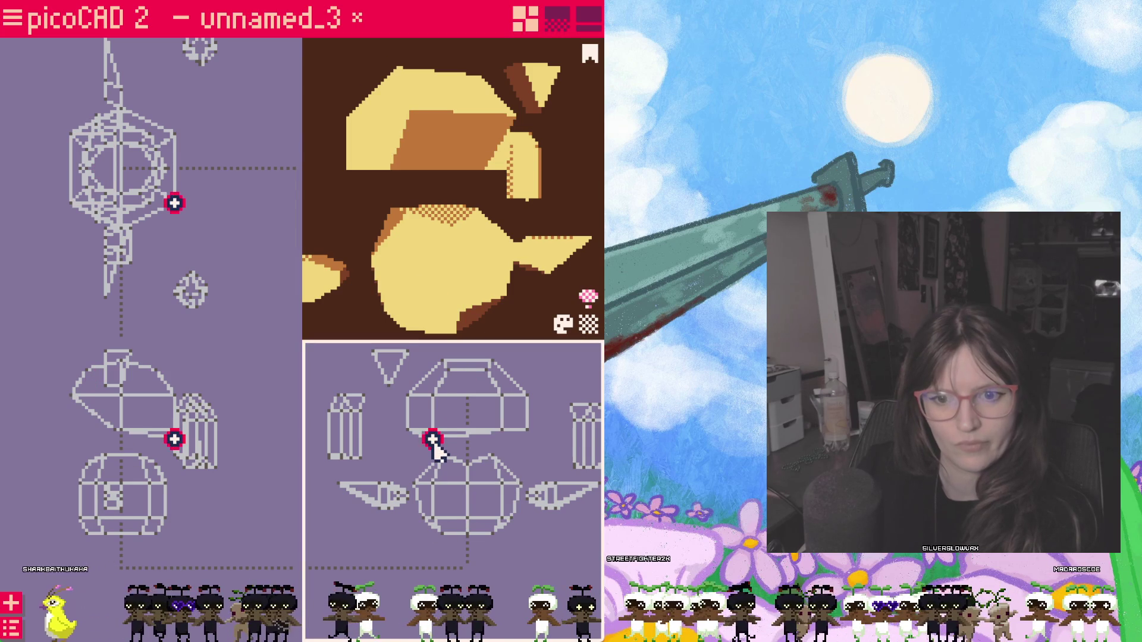
{"action": "mouse_move", "coordinate": [435, 438]}
{"action": "left_mouse_down"}
{"action": "mouse_move", "coordinate": [499, 401]}
{"action": "mouse_move", "coordinate": [432, 442]}
{"action": "mouse_move", "coordinate": [460, 443]}
{"action": "left_mouse_up"}
{"action": "left_click", "coordinate": [433, 432]}
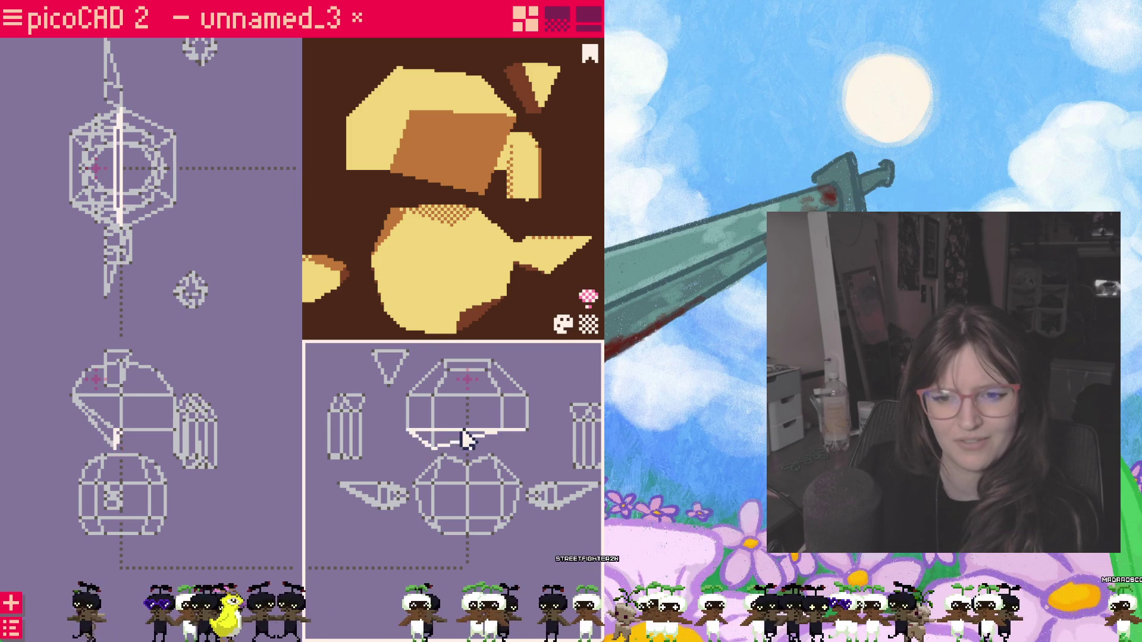
{"action": "left_click", "coordinate": [482, 406]}
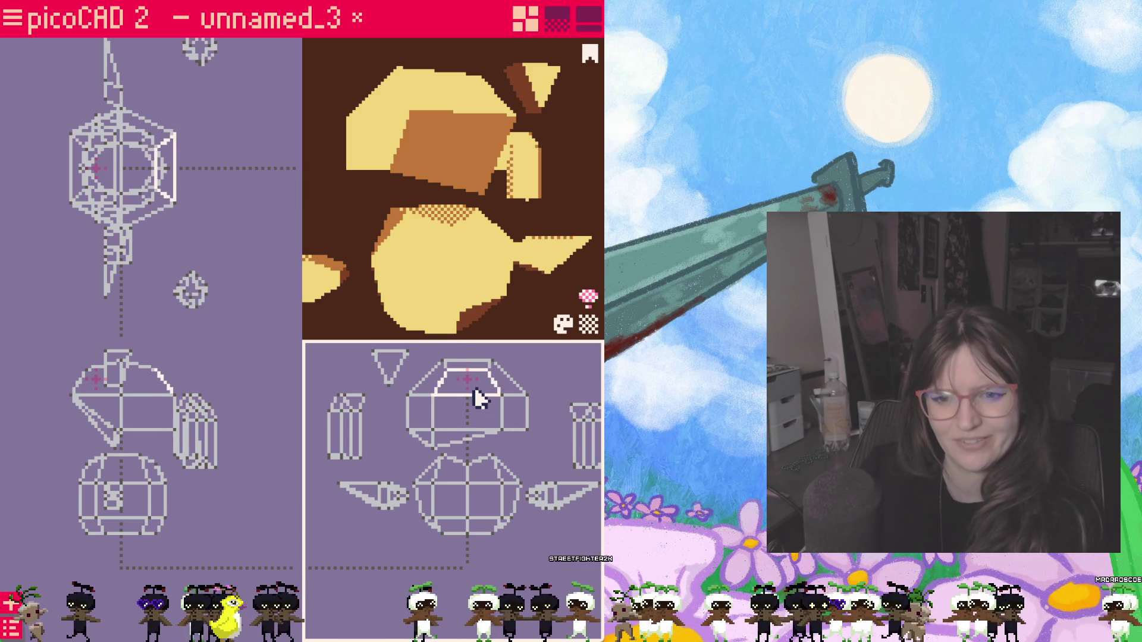
{"action": "right_click", "coordinate": [432, 156]}
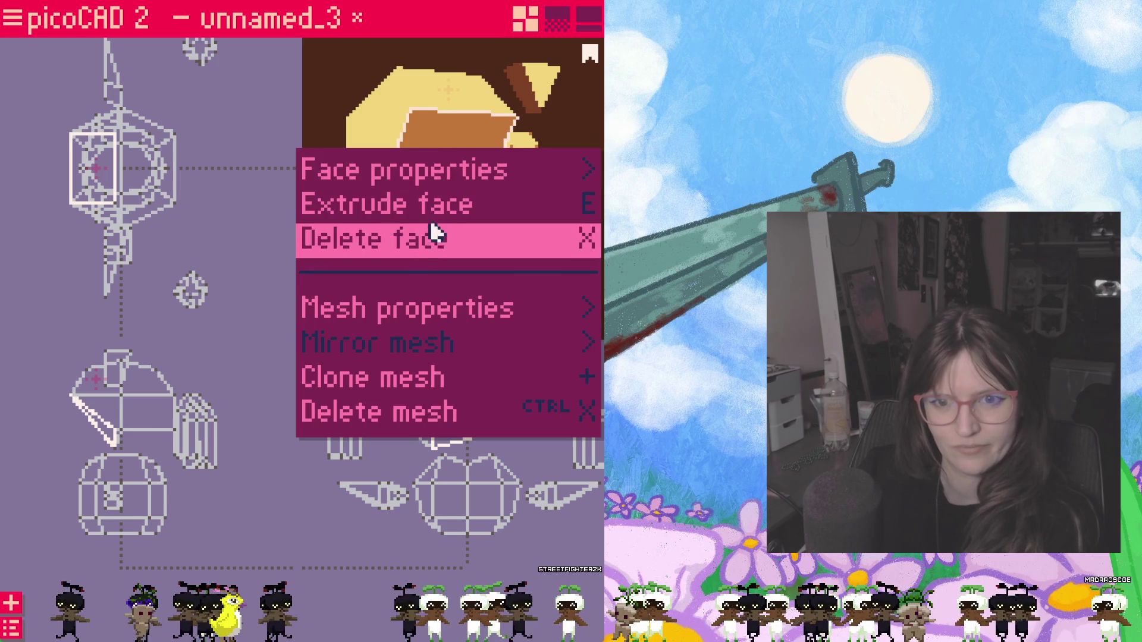
Step: Delete the sunken face, check the opening and flatten the sunken part of the head top
{"action": "left_click", "coordinate": [431, 237]}
{"action": "left_click", "coordinate": [431, 449]}
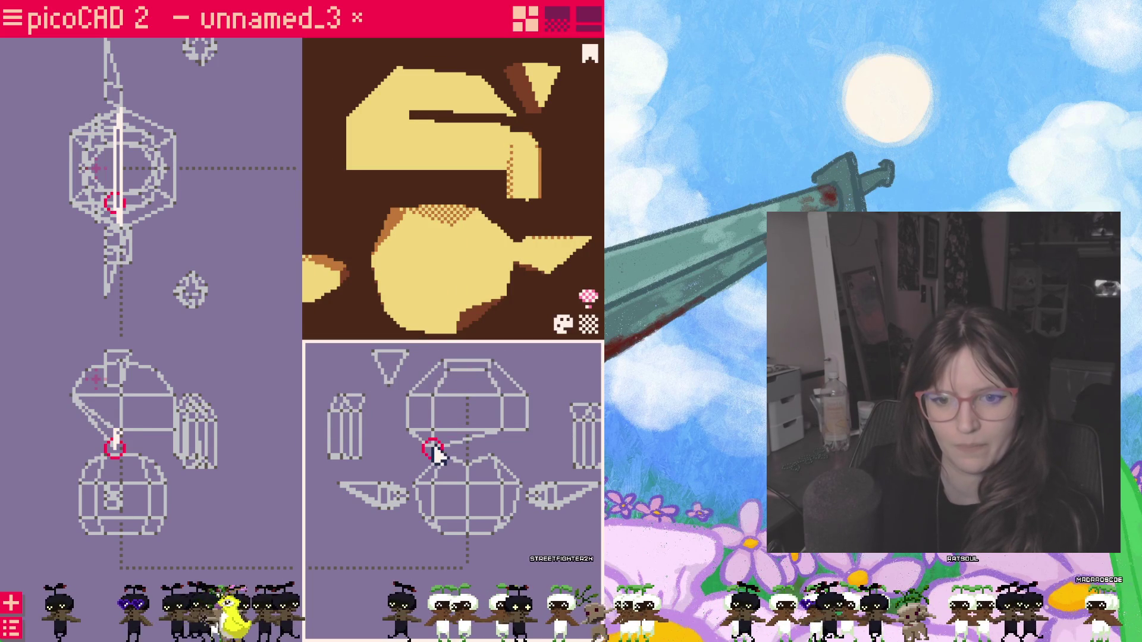
{"action": "left_click", "coordinate": [437, 213]}
{"action": "mouse_move", "coordinate": [438, 212]}
{"action": "right_mouse_down"}
{"action": "mouse_move", "coordinate": [470, 178]}
{"action": "mouse_move", "coordinate": [412, 217]}
{"action": "right_mouse_up"}
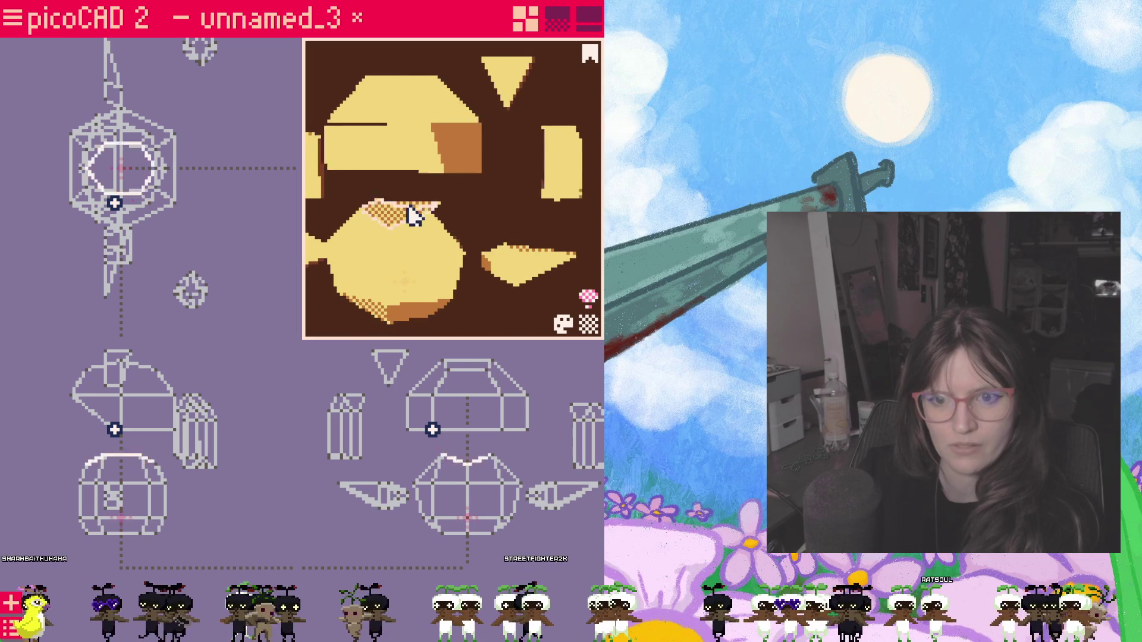
{"action": "left_click", "coordinate": [426, 434]}
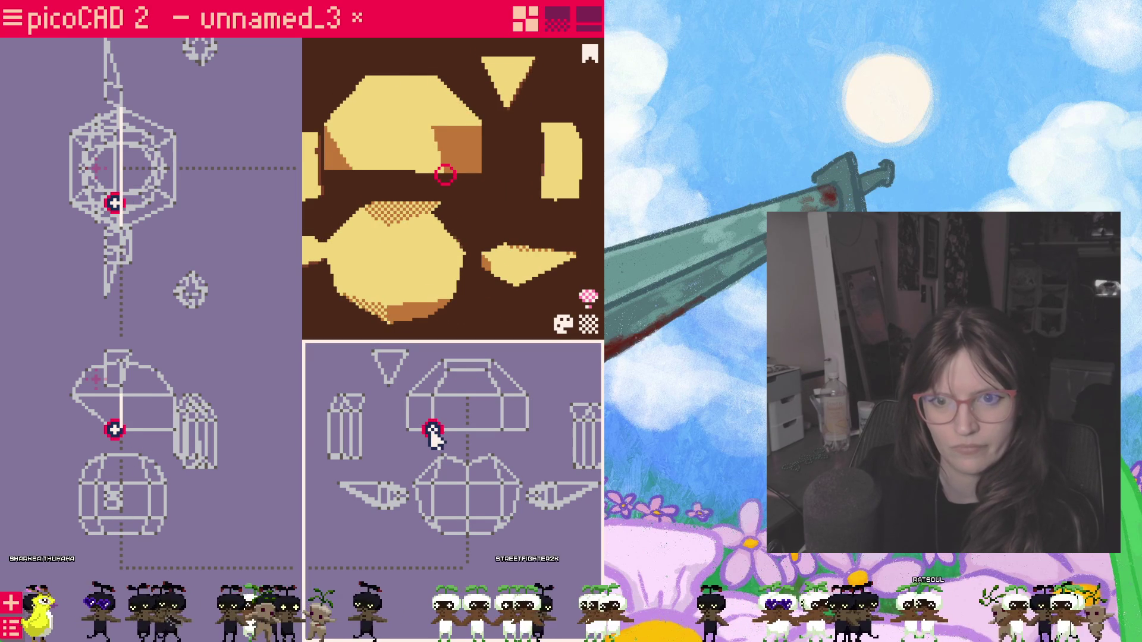
{"action": "key", "text": "ctrl+z"}
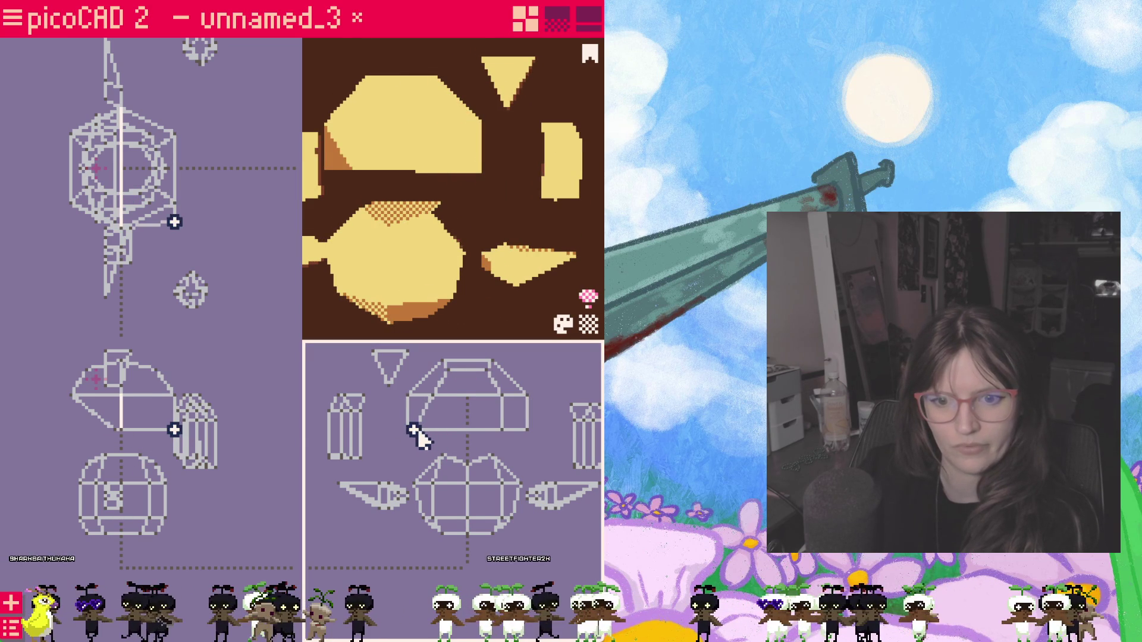
{"action": "left_click", "coordinate": [533, 435]}
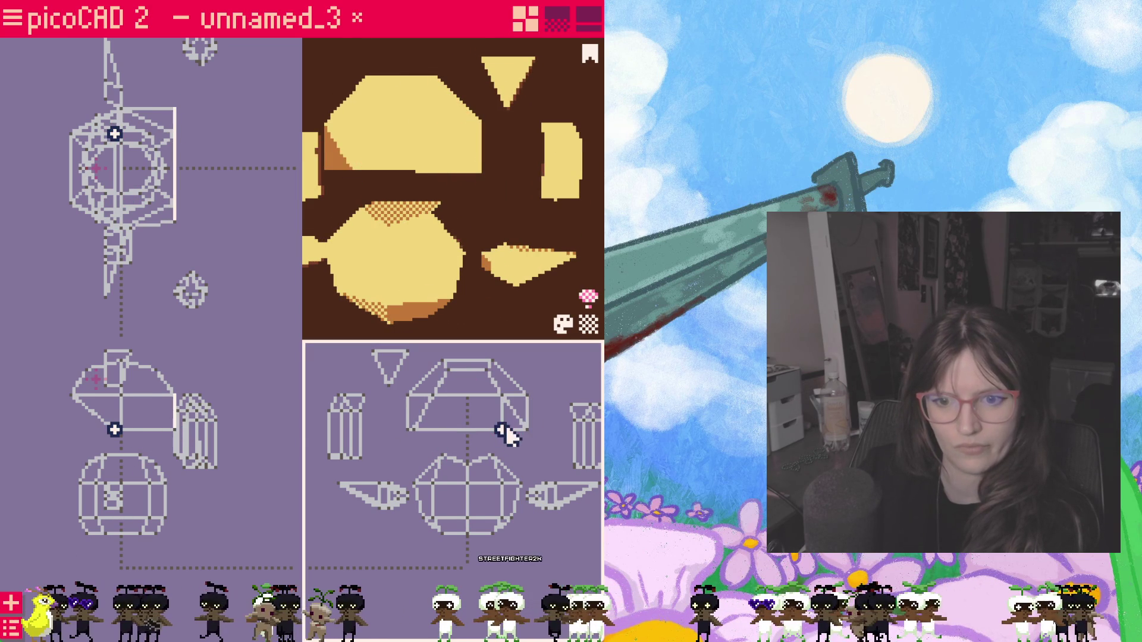
Step: Move vertices to reshape the head's top edge and set the trapezoid head piece lower
{"action": "left_click", "coordinate": [249, 464]}
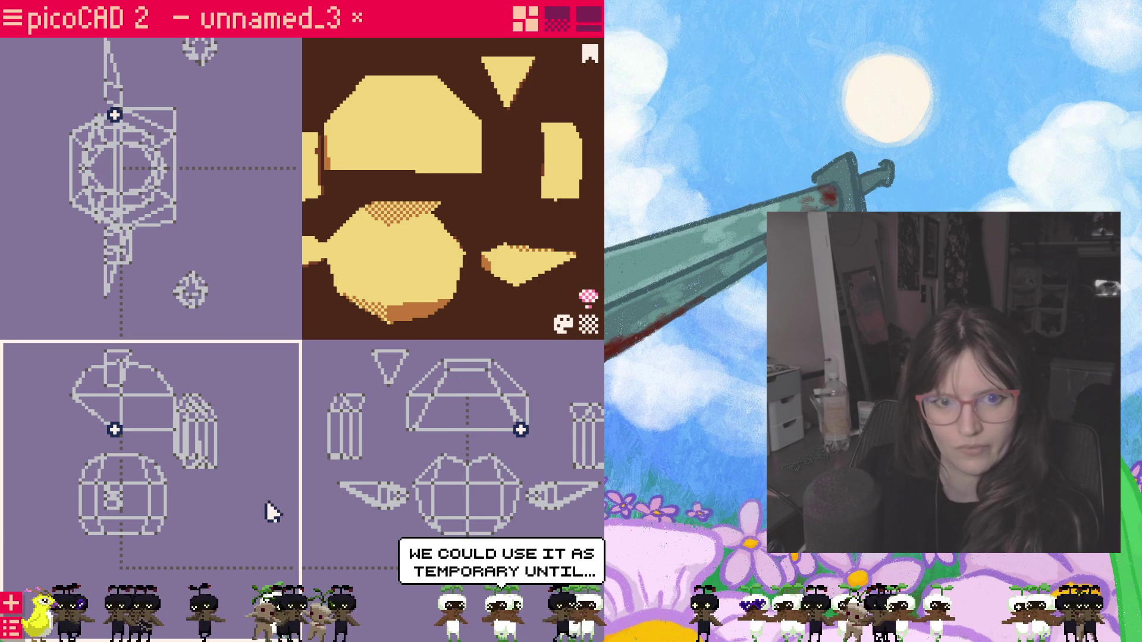
{"action": "left_click", "coordinate": [115, 430]}
{"action": "mouse_move", "coordinate": [114, 430]}
{"action": "left_mouse_down"}
{"action": "mouse_move", "coordinate": [165, 434]}
{"action": "mouse_move", "coordinate": [154, 419]}
{"action": "left_mouse_up"}
{"action": "mouse_move", "coordinate": [496, 393]}
{"action": "left_mouse_down"}
{"action": "mouse_move", "coordinate": [413, 419]}
{"action": "mouse_move", "coordinate": [413, 442]}
{"action": "left_mouse_up"}
{"action": "left_click", "coordinate": [435, 444]}
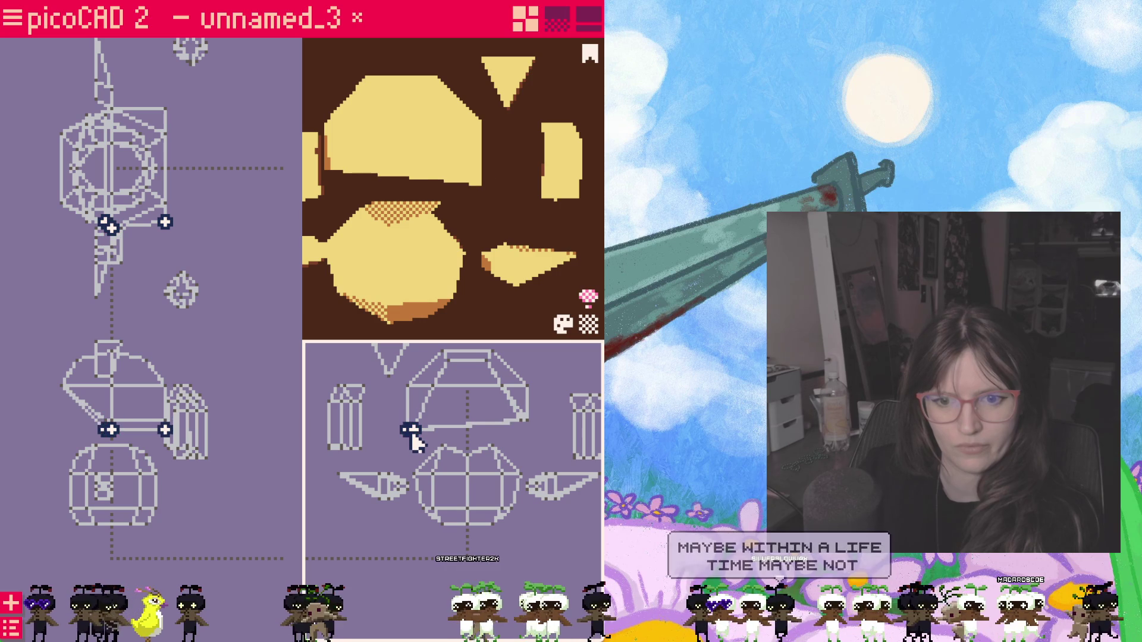
{"action": "left_click_drag", "start_coordinate": [527, 419], "coordinate": [528, 445]}
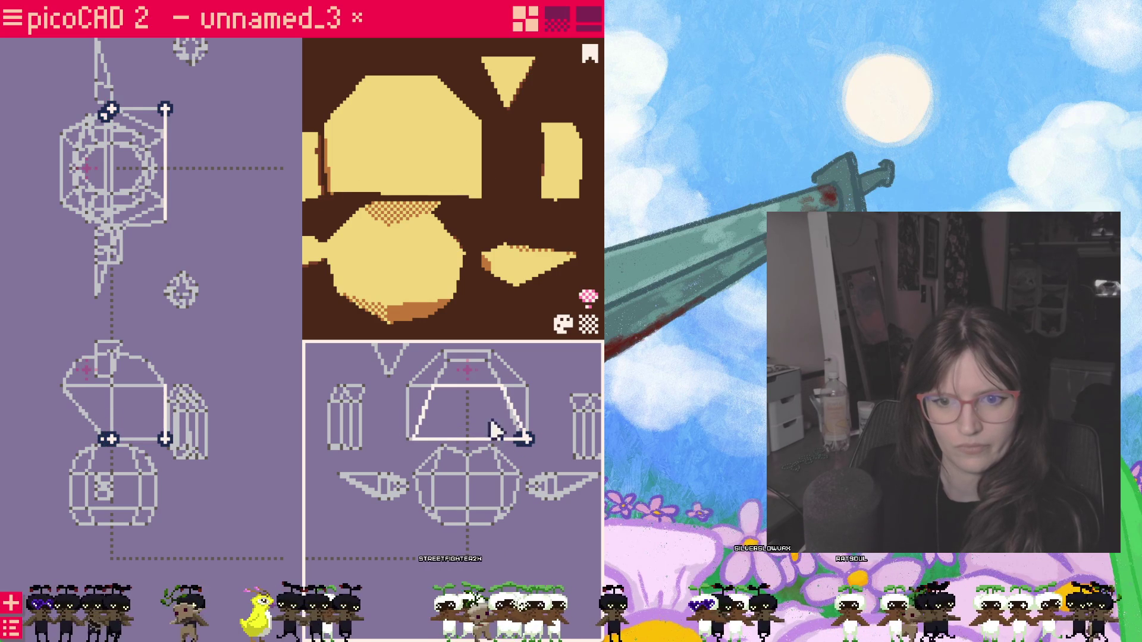
{"action": "left_click_drag", "start_coordinate": [468, 415], "coordinate": [464, 482]}
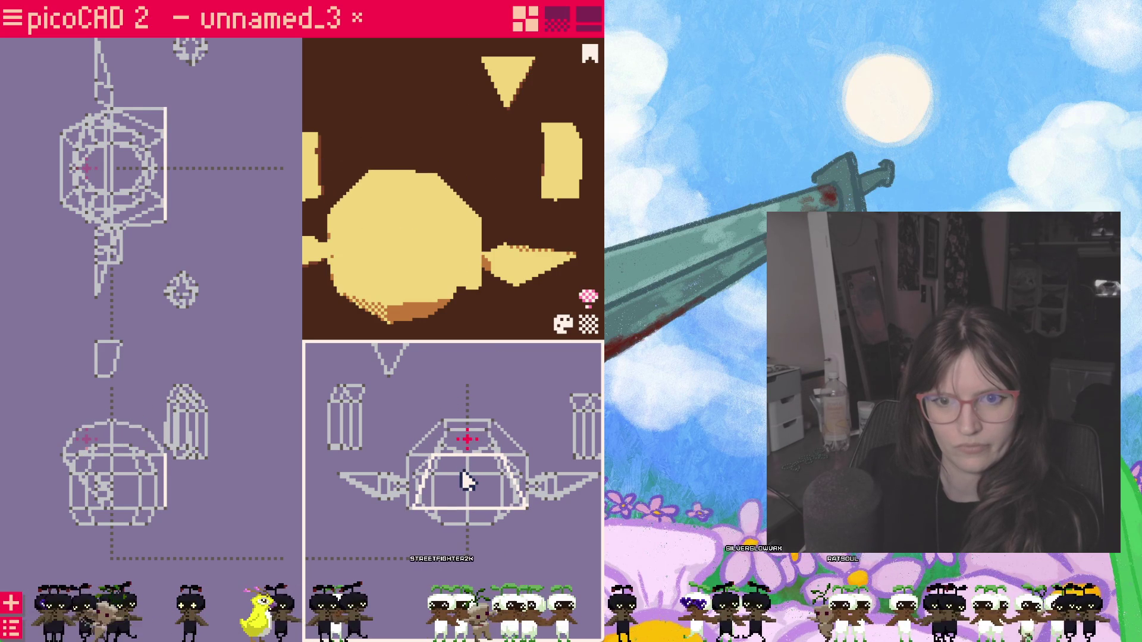
{"action": "left_click", "coordinate": [462, 483]}
Step: Raise the top of the head and move the small box piece above it upward
{"action": "mouse_move", "coordinate": [420, 325]}
{"action": "right_mouse_down"}
{"action": "mouse_move", "coordinate": [409, 319]}
{"action": "mouse_move", "coordinate": [421, 261]}
{"action": "mouse_move", "coordinate": [455, 273]}
{"action": "mouse_move", "coordinate": [393, 178]}
{"action": "right_mouse_up"}
{"action": "left_click", "coordinate": [409, 453]}
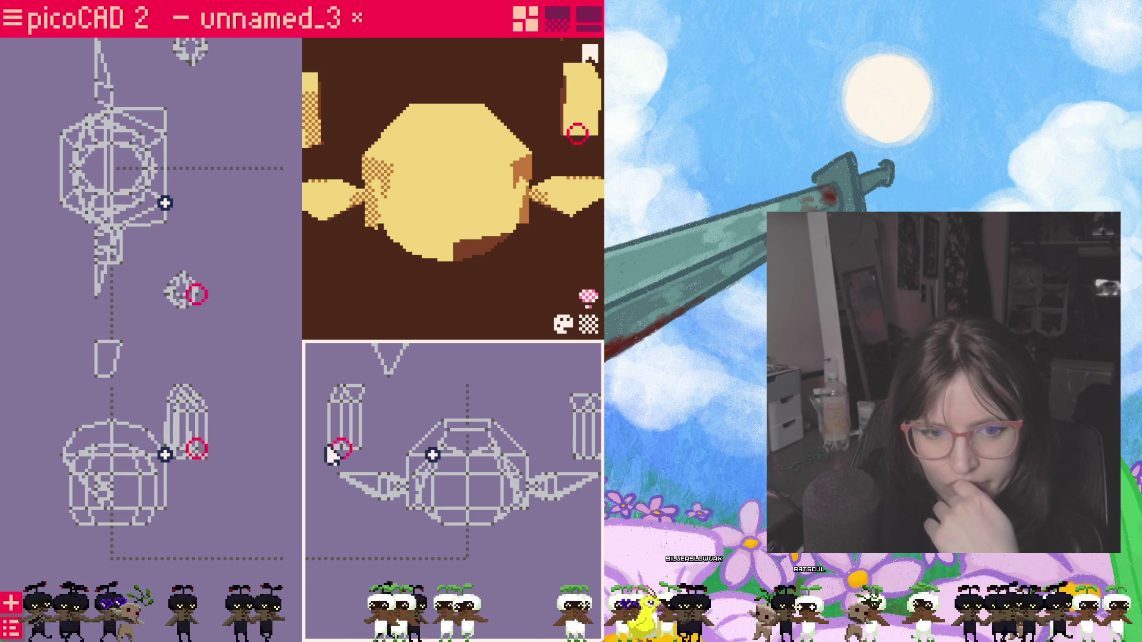
{"action": "left_click_drag", "start_coordinate": [472, 448], "coordinate": [471, 375]}
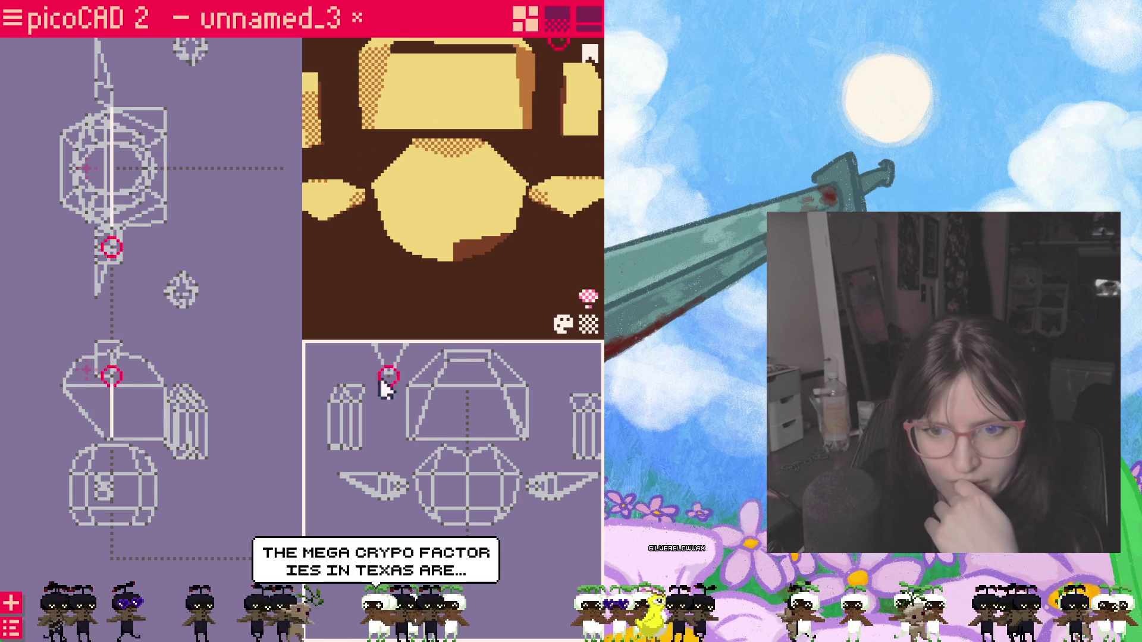
{"action": "left_click", "coordinate": [216, 373]}
{"action": "scroll", "coordinate": [214, 410], "scroll_direction": "up", "scroll_amount": 2}
{"action": "scroll", "coordinate": [209, 403], "scroll_direction": "up", "scroll_amount": 1}
{"action": "left_click", "coordinate": [98, 394]}
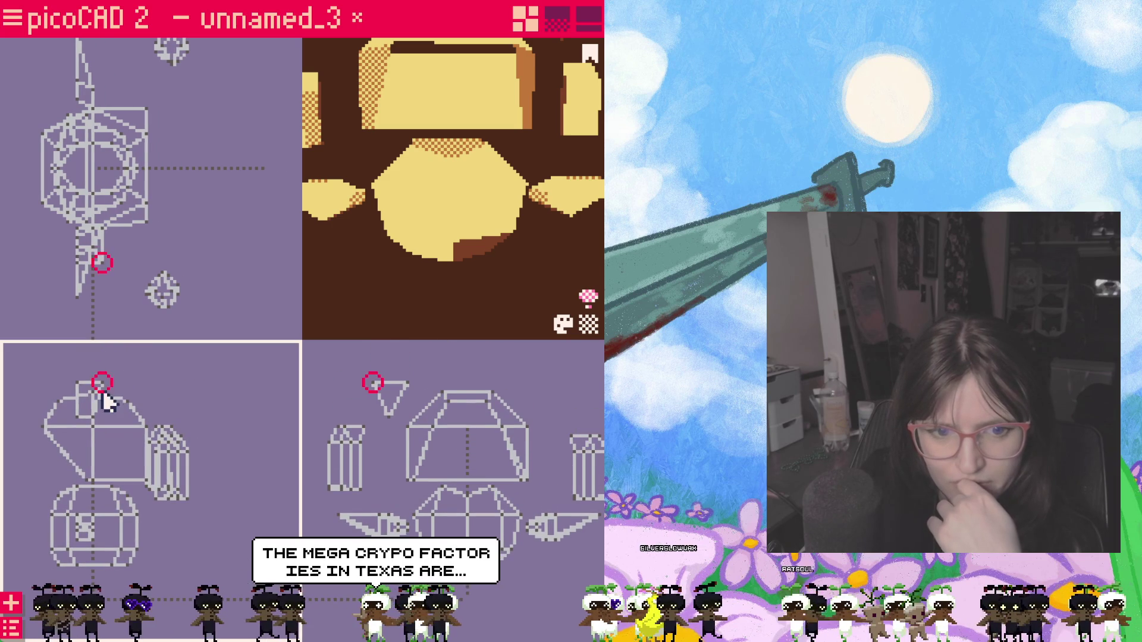
{"action": "left_click_drag", "start_coordinate": [87, 411], "coordinate": [89, 382]}
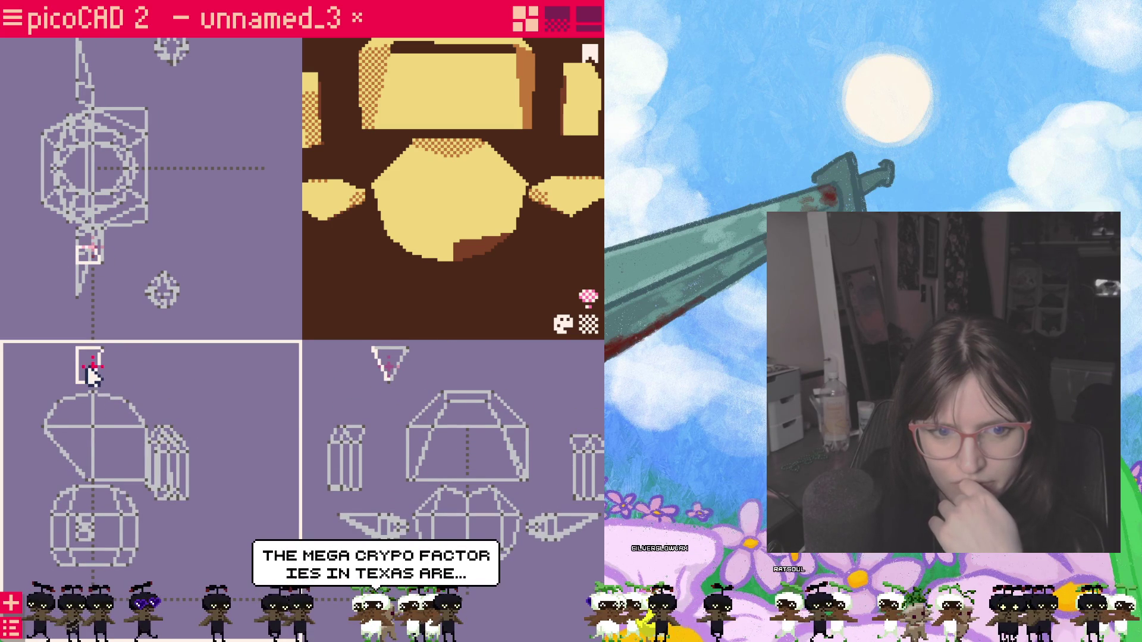
{"action": "left_click", "coordinate": [411, 425]}
{"action": "left_click", "coordinate": [89, 374]}
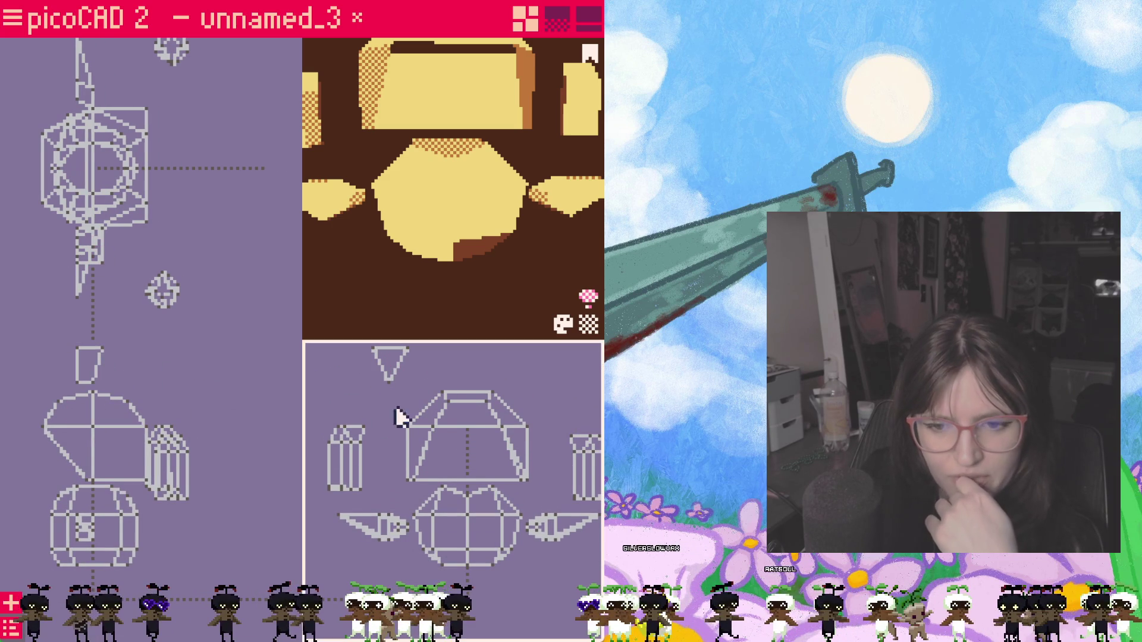
{"action": "left_click", "coordinate": [458, 411]}
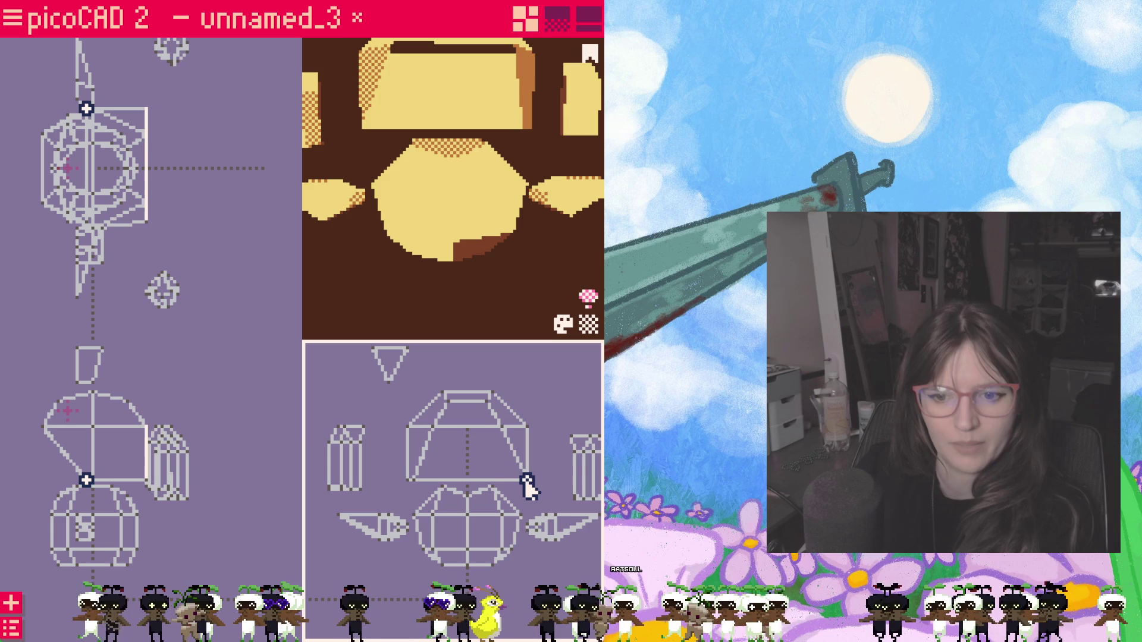
Step: Pick vertices on the head's side and shift one slightly in the front view
{"action": "left_click", "coordinate": [408, 482]}
{"action": "left_click", "coordinate": [410, 487]}
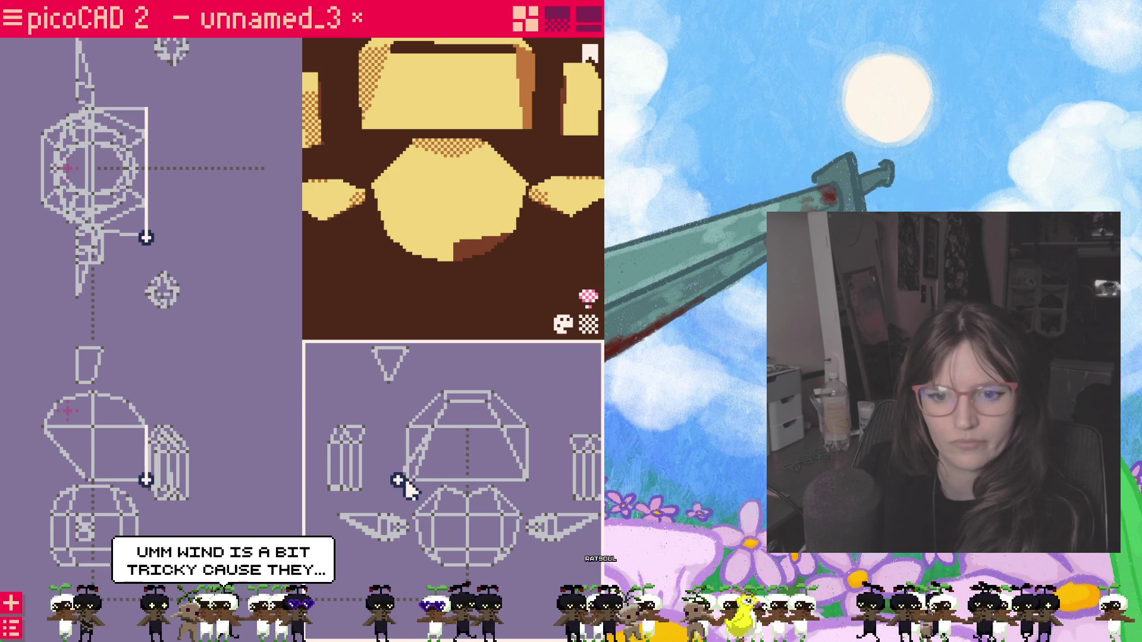
{"action": "left_click", "coordinate": [408, 482]}
{"action": "scroll", "coordinate": [410, 486], "scroll_direction": "up", "scroll_amount": 2}
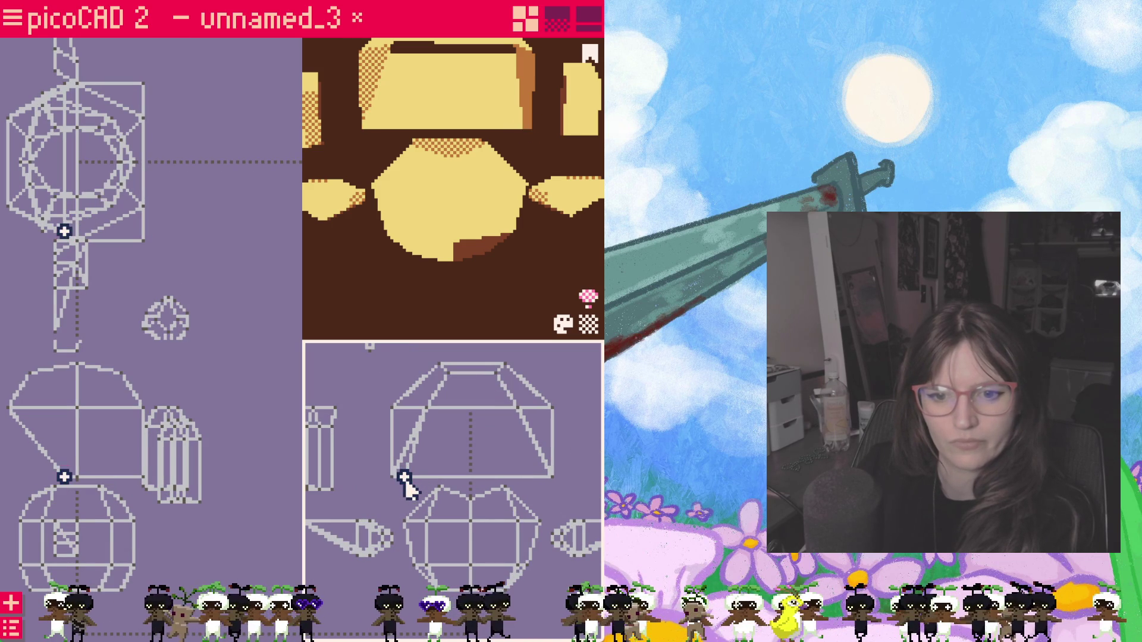
{"action": "scroll", "coordinate": [512, 251], "scroll_direction": "down", "scroll_amount": 2}
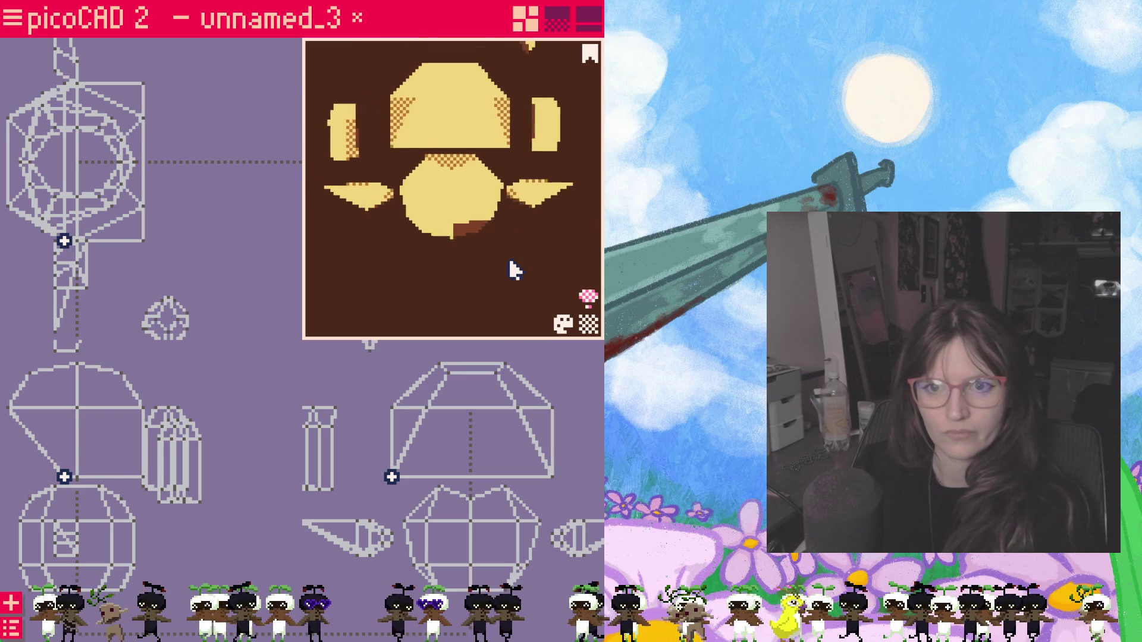
{"action": "mouse_move", "coordinate": [510, 287]}
{"action": "left_mouse_down"}
{"action": "mouse_move", "coordinate": [514, 165]}
{"action": "mouse_move", "coordinate": [486, 164]}
{"action": "left_mouse_up"}
{"action": "left_click", "coordinate": [472, 465]}
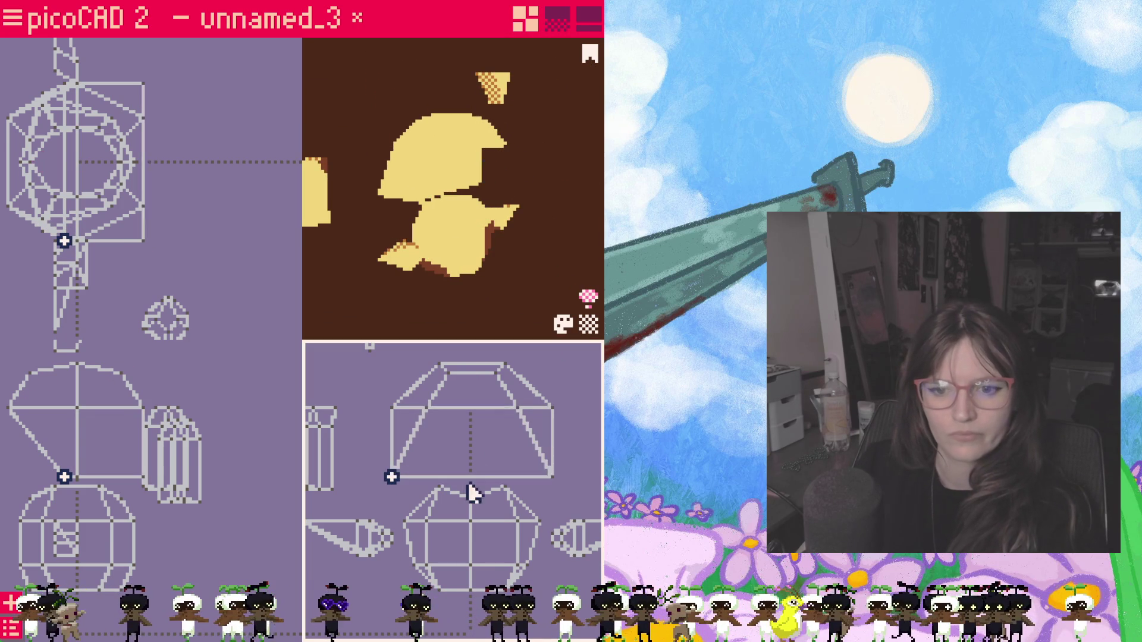
{"action": "scroll", "coordinate": [496, 472], "scroll_direction": "down", "scroll_amount": 2}
{"action": "left_click", "coordinate": [145, 422]}
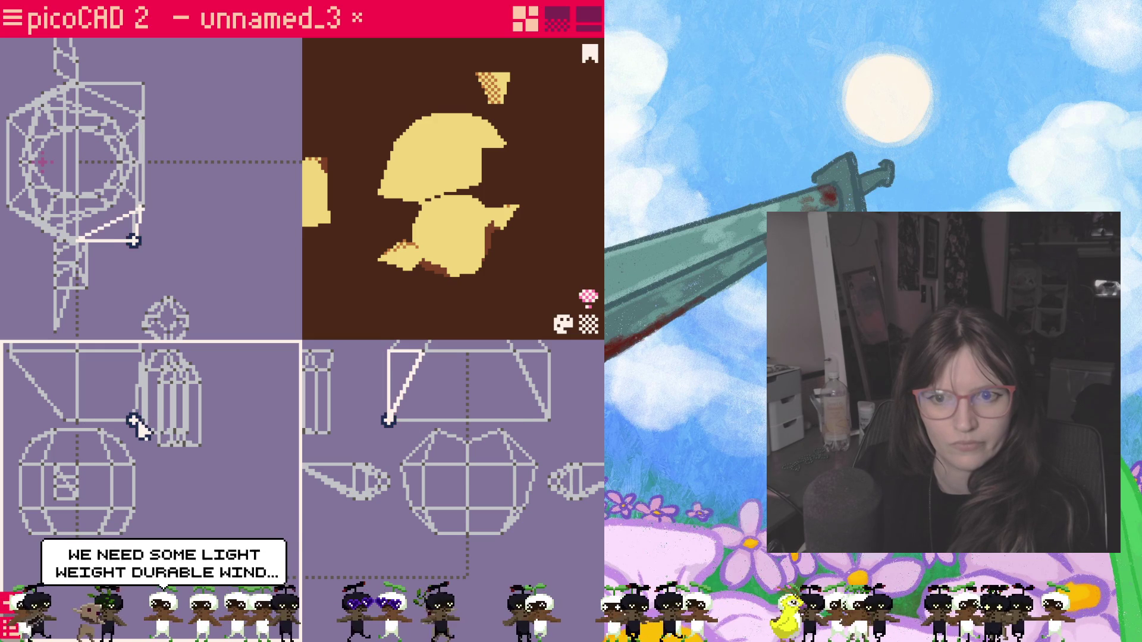
{"action": "left_click_drag", "start_coordinate": [134, 421], "coordinate": [122, 421]}
{"action": "left_click", "coordinate": [347, 283]}
{"action": "left_click", "coordinate": [120, 419]}
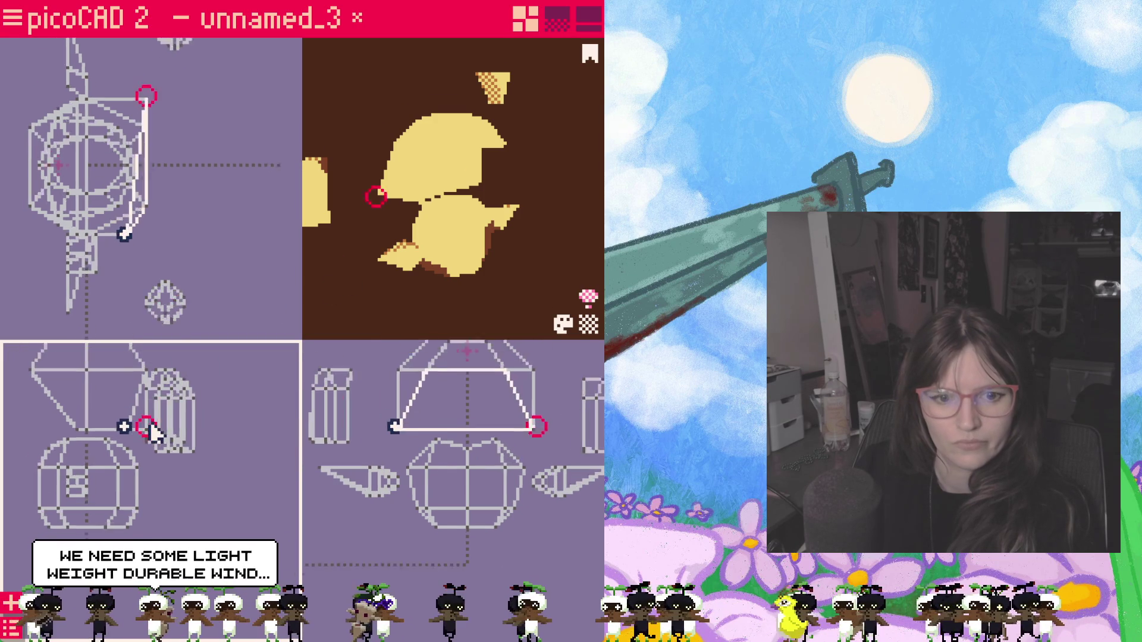
{"action": "scroll", "coordinate": [120, 420], "scroll_direction": "down", "scroll_amount": 2}
{"action": "scroll", "coordinate": [116, 417], "scroll_direction": "up", "scroll_amount": 2}
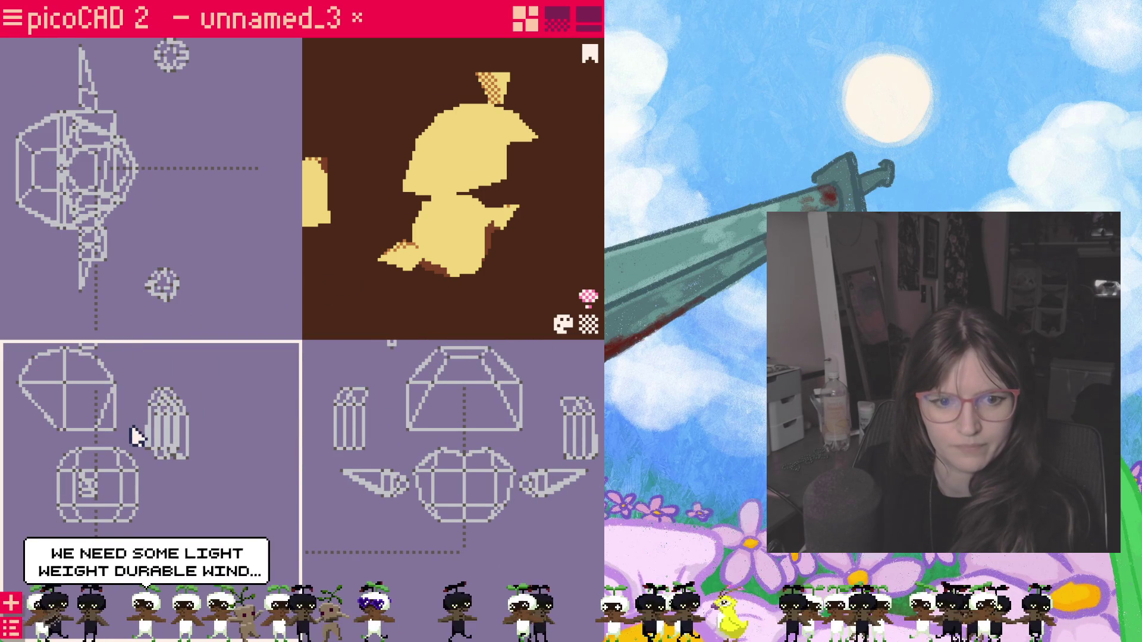
Step: Pull a head vertex left and remove the stray vertex and its edge from the head mesh
{"action": "left_click", "coordinate": [388, 302]}
{"action": "mouse_move", "coordinate": [388, 302]}
{"action": "left_mouse_down"}
{"action": "mouse_move", "coordinate": [434, 308]}
{"action": "mouse_move", "coordinate": [467, 283]}
{"action": "mouse_move", "coordinate": [420, 302]}
{"action": "mouse_move", "coordinate": [433, 321]}
{"action": "mouse_move", "coordinate": [465, 295]}
{"action": "left_mouse_up"}
{"action": "left_click", "coordinate": [411, 428]}
{"action": "left_click_drag", "start_coordinate": [463, 430], "coordinate": [413, 435]}
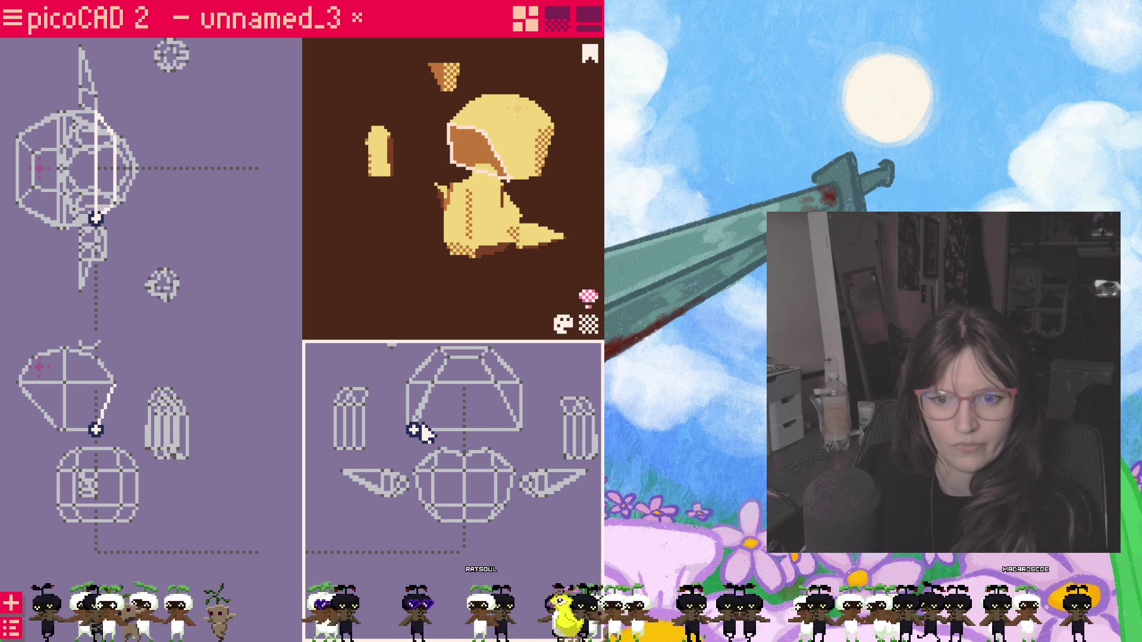
{"action": "left_click", "coordinate": [90, 435]}
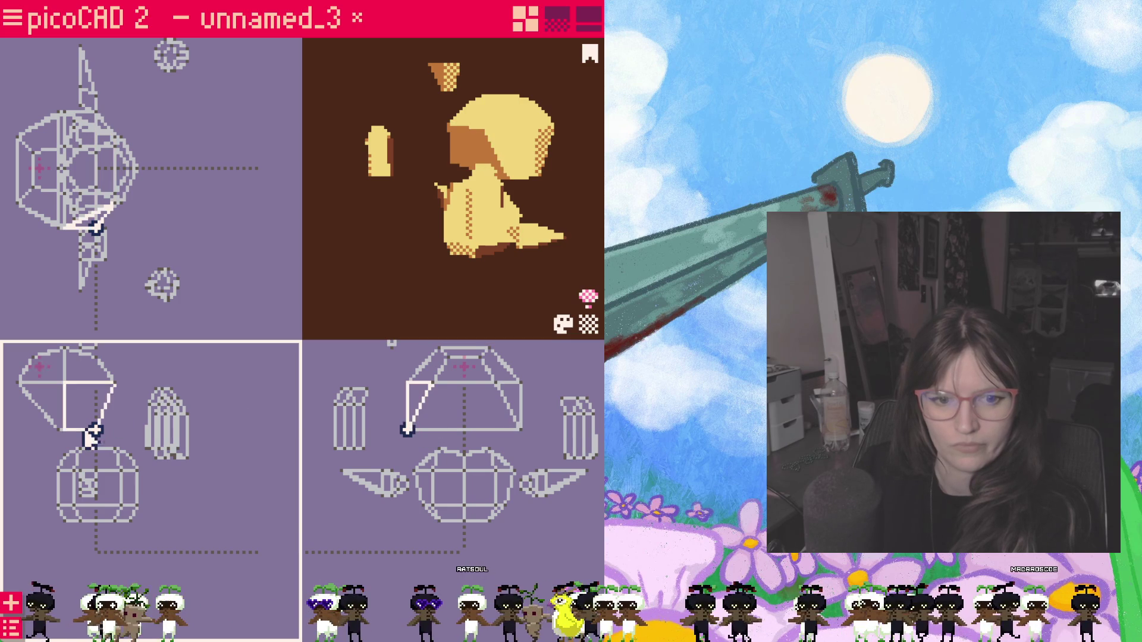
{"action": "key", "text": "ctrl+z"}
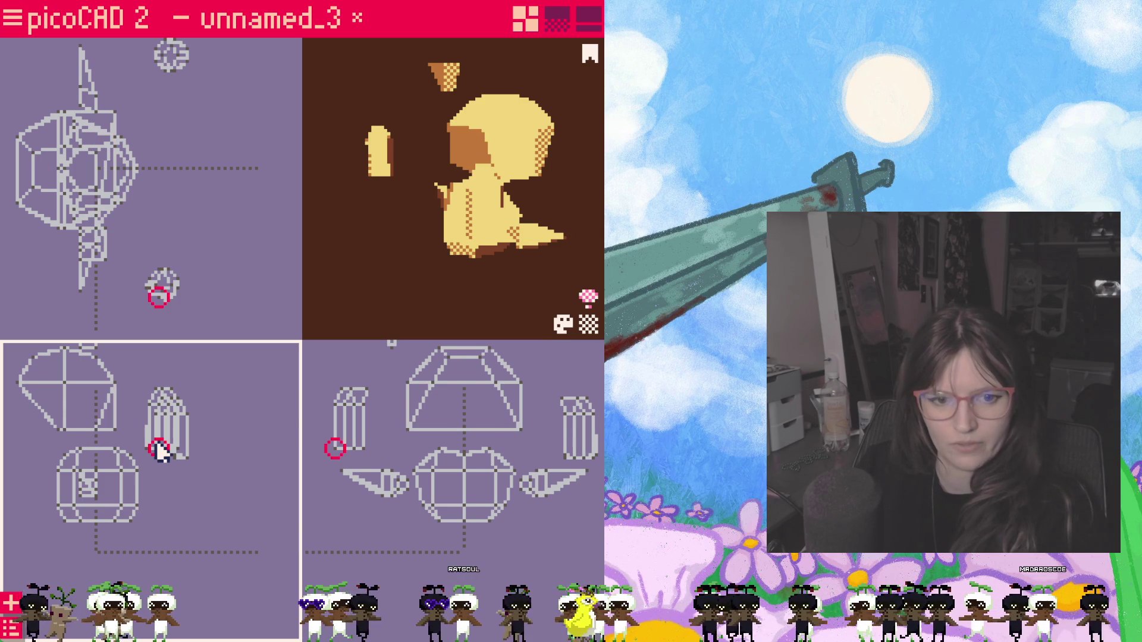
{"action": "mouse_move", "coordinate": [90, 420]}
{"action": "left_mouse_down"}
{"action": "mouse_move", "coordinate": [116, 429]}
{"action": "mouse_move", "coordinate": [125, 403]}
{"action": "left_mouse_up"}
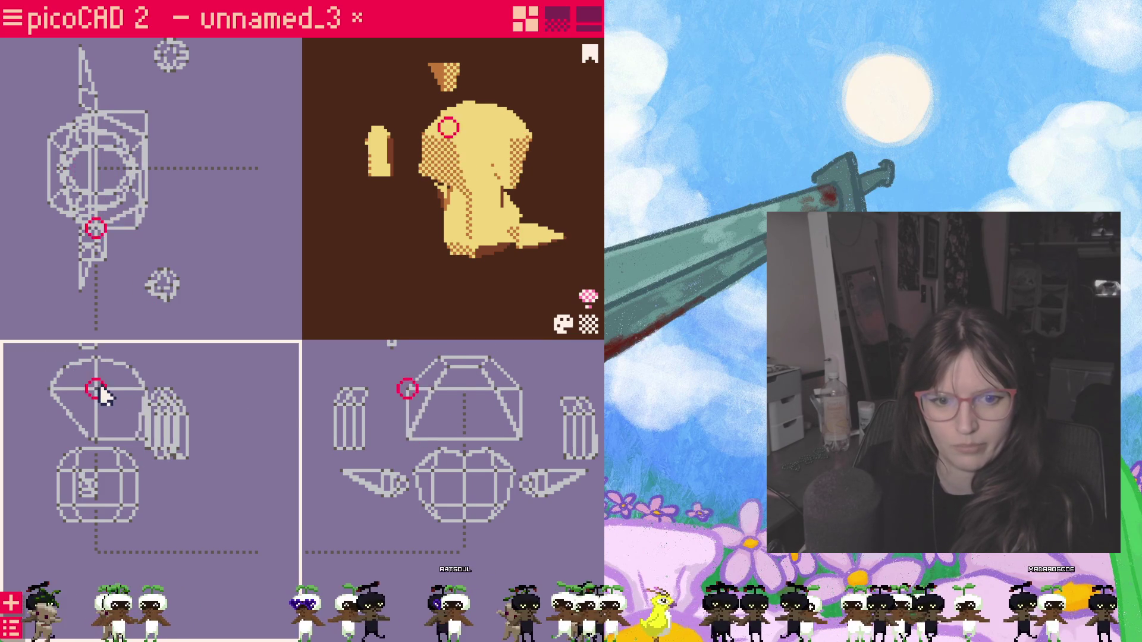
{"action": "key", "text": "ctrl+z"}
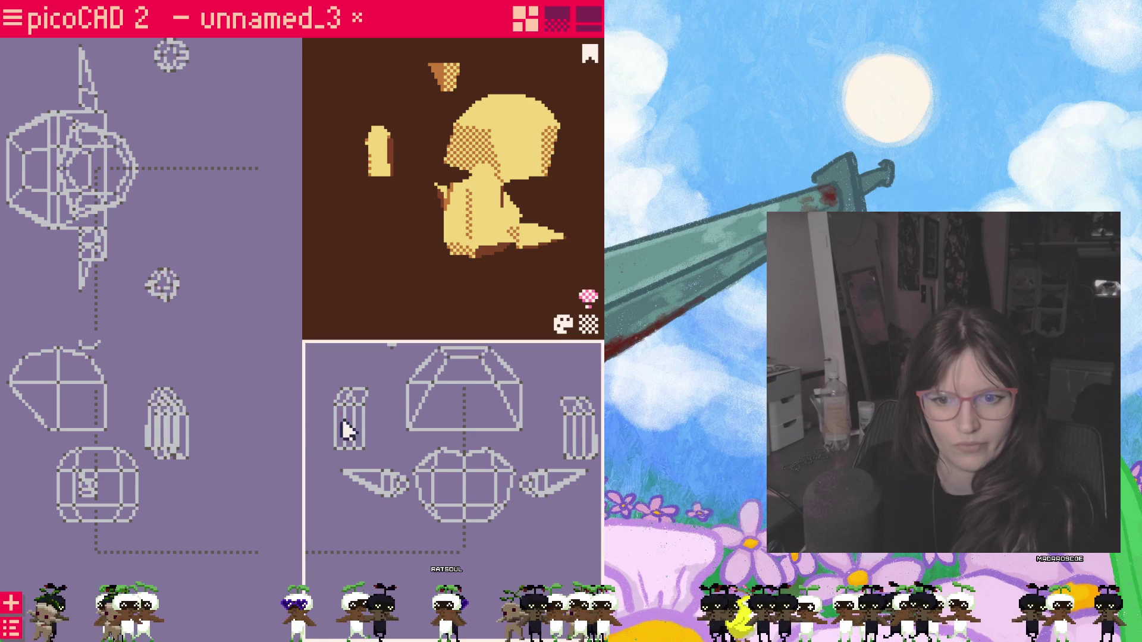
Step: Pull the trapezoid hair piece's corner points outward and bring up the actions for one of its faces
{"action": "left_click_drag", "start_coordinate": [470, 459], "coordinate": [409, 415]}
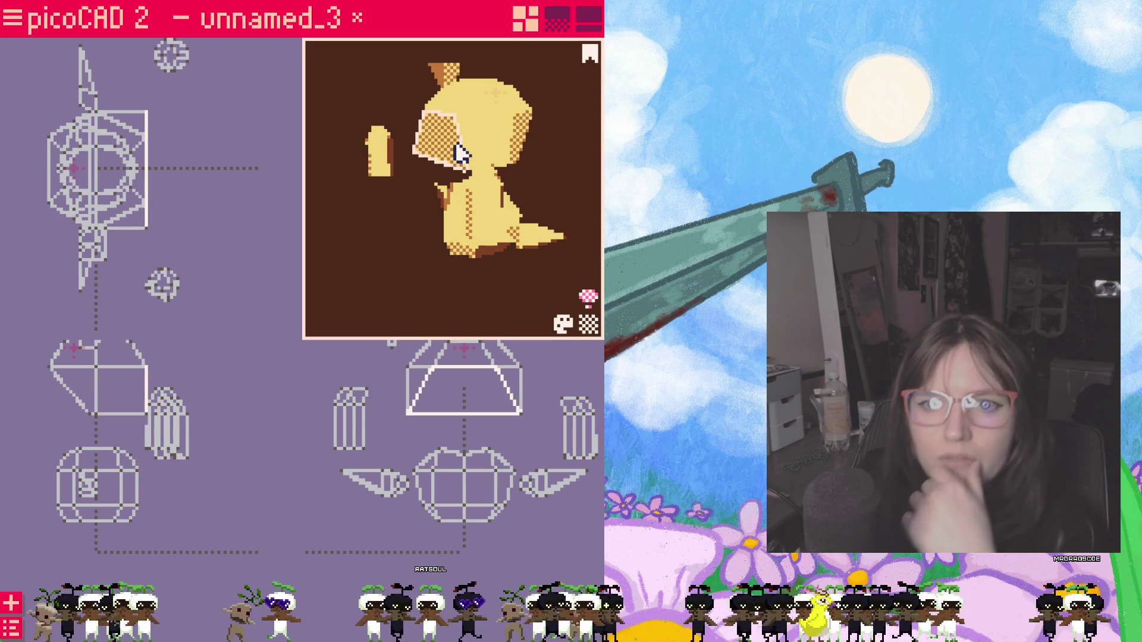
{"action": "left_click_drag", "start_coordinate": [446, 125], "coordinate": [508, 198]}
{"action": "left_click", "coordinate": [464, 143]}
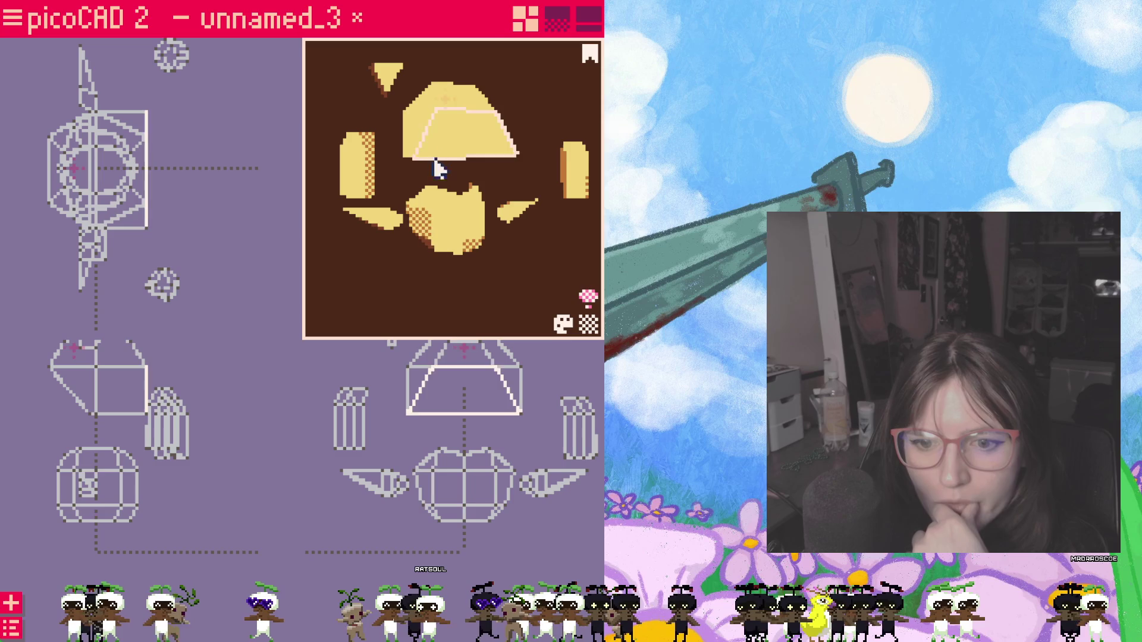
{"action": "left_click", "coordinate": [409, 415]}
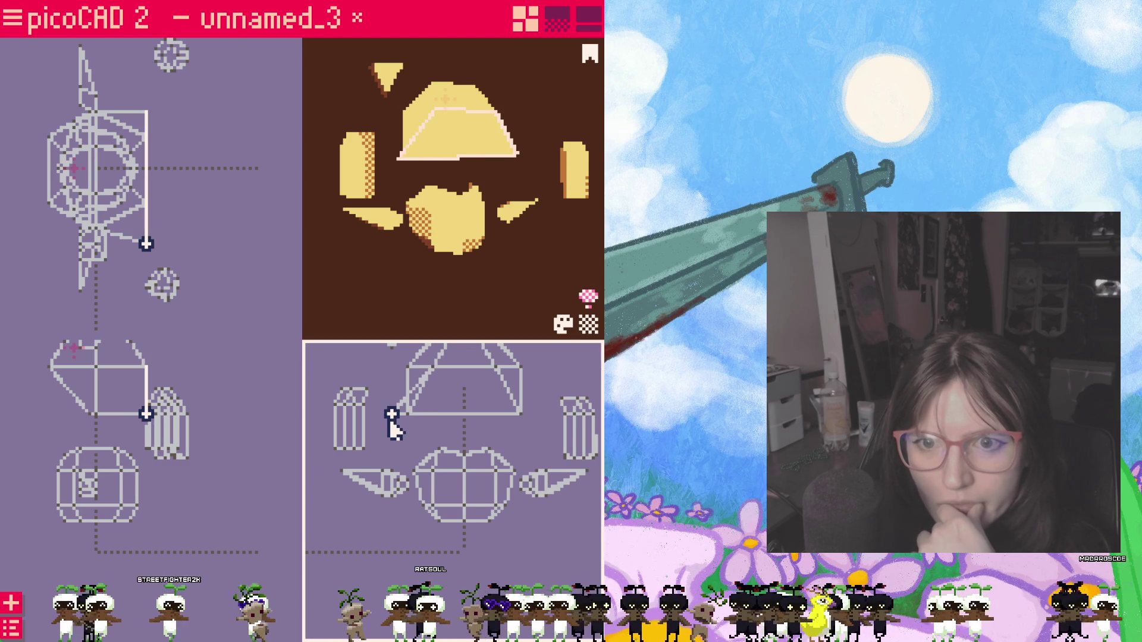
{"action": "left_click_drag", "start_coordinate": [385, 420], "coordinate": [489, 432]}
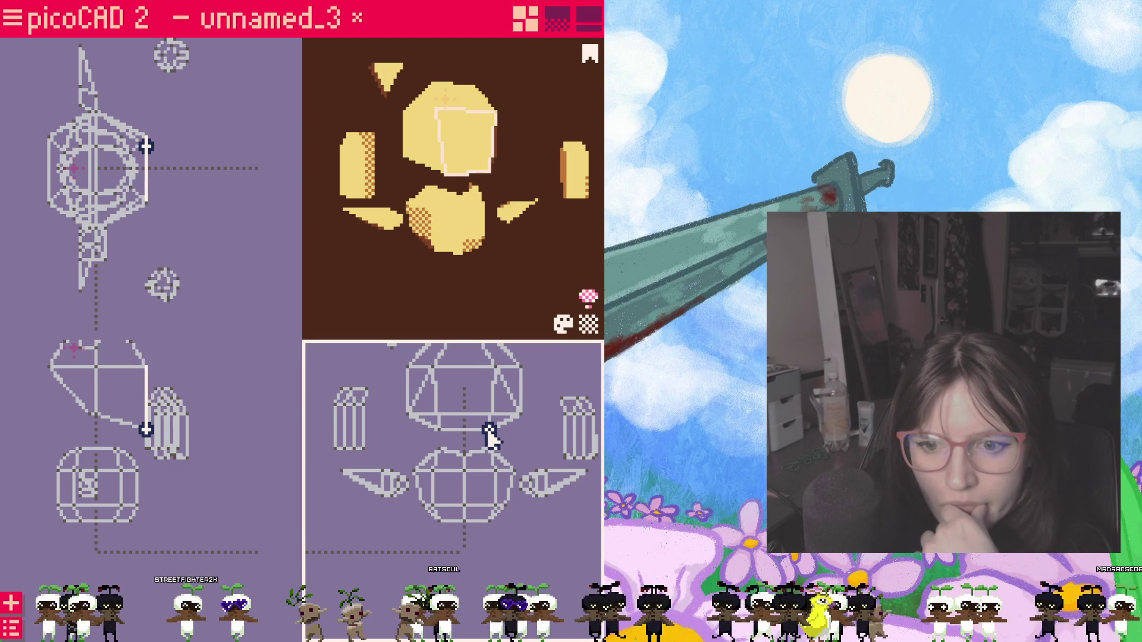
{"action": "left_click", "coordinate": [464, 258]}
{"action": "mouse_move", "coordinate": [464, 258]}
{"action": "right_mouse_down"}
{"action": "mouse_move", "coordinate": [539, 261]}
{"action": "mouse_move", "coordinate": [518, 232]}
{"action": "mouse_move", "coordinate": [540, 231]}
{"action": "mouse_move", "coordinate": [462, 170]}
{"action": "right_mouse_up"}
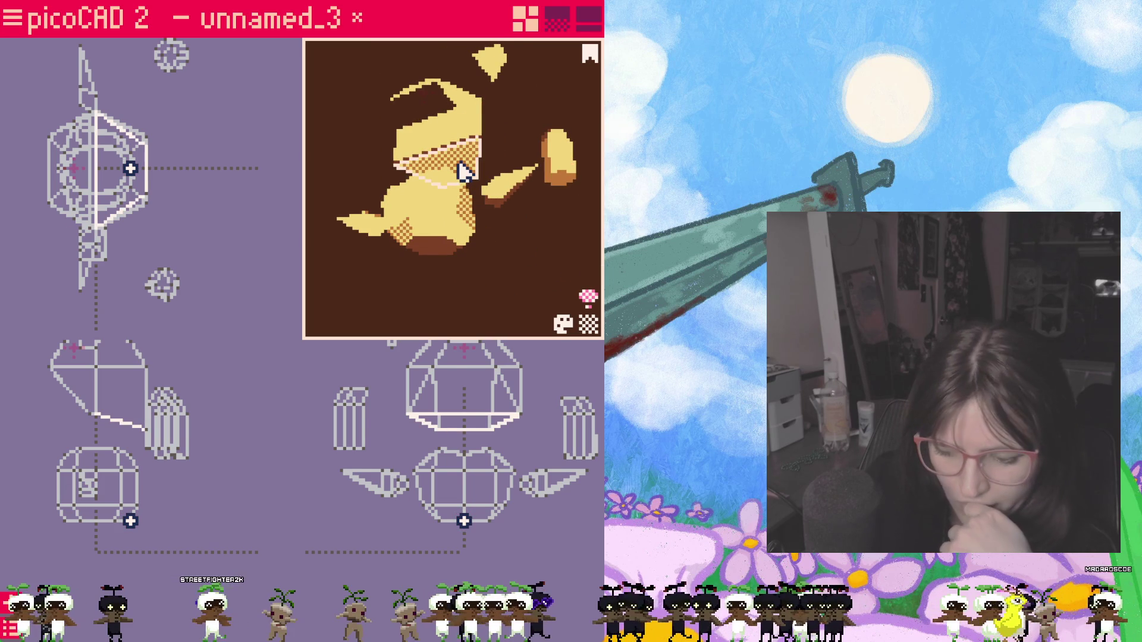
{"action": "right_click", "coordinate": [462, 169]}
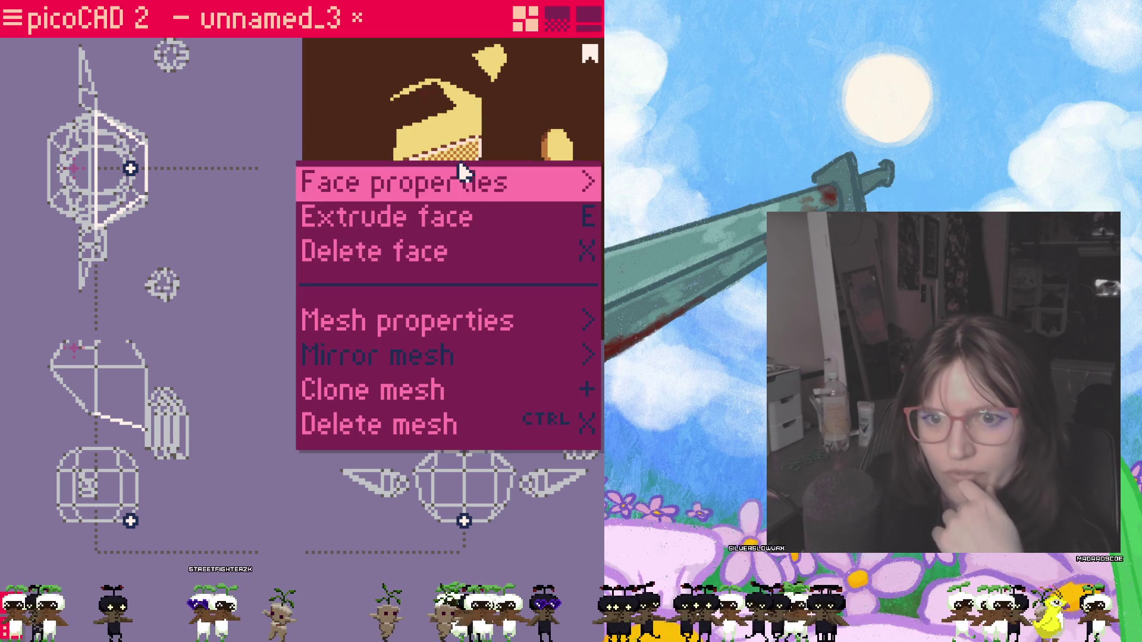
Step: Delete two faces from the hair piece to open it, then lower the octagonal body mesh in the front view
{"action": "left_click", "coordinate": [441, 252]}
{"action": "right_click_drag", "start_coordinate": [498, 234], "coordinate": [446, 145]}
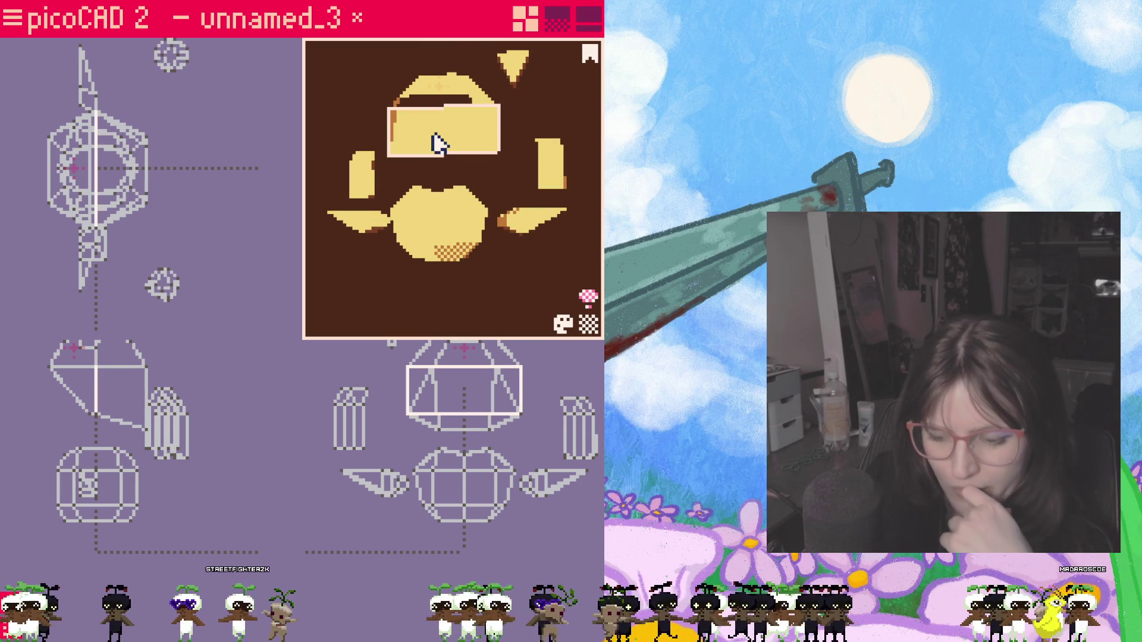
{"action": "right_click", "coordinate": [438, 145]}
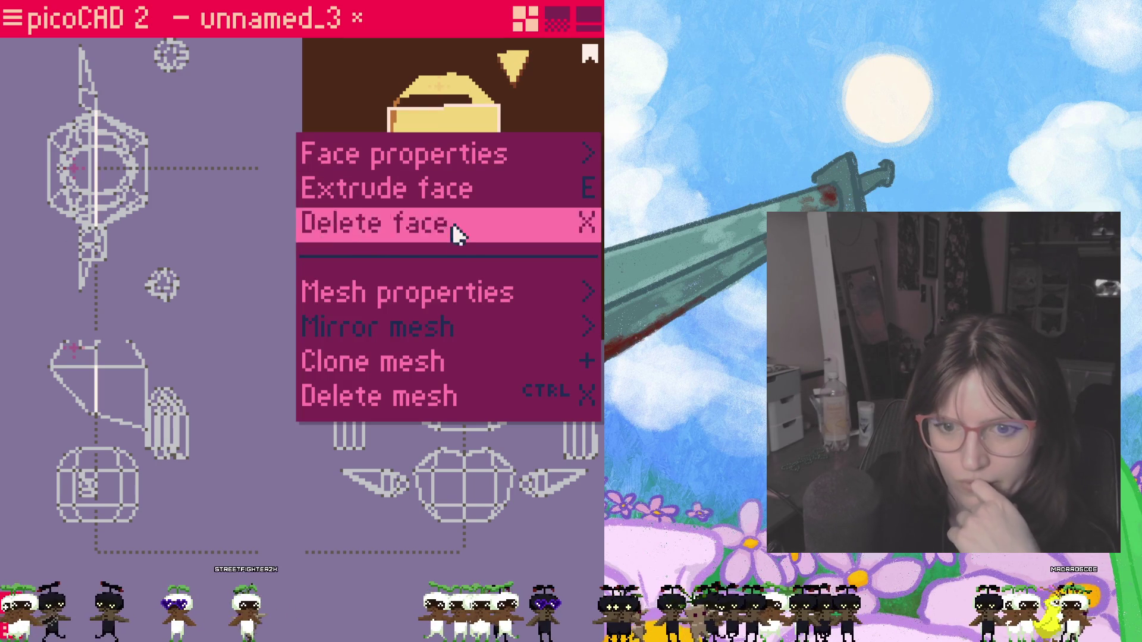
{"action": "left_click", "coordinate": [425, 217]}
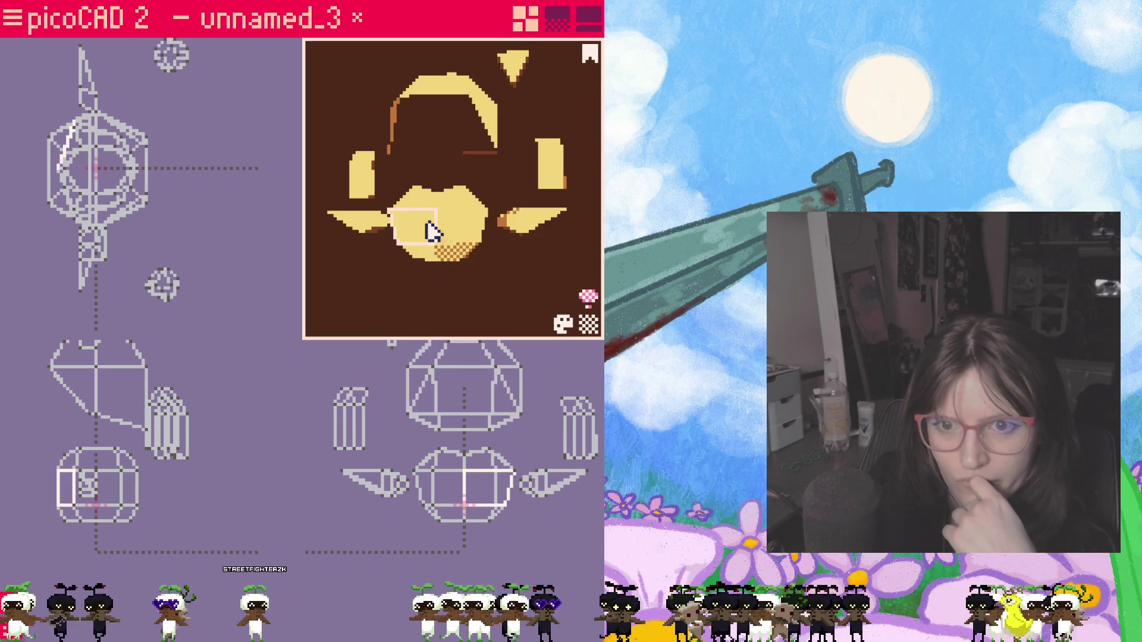
{"action": "mouse_move", "coordinate": [437, 224]}
{"action": "right_mouse_down"}
{"action": "mouse_move", "coordinate": [375, 171]}
{"action": "mouse_move", "coordinate": [329, 204]}
{"action": "mouse_move", "coordinate": [273, 194]}
{"action": "mouse_move", "coordinate": [441, 184]}
{"action": "mouse_move", "coordinate": [531, 204]}
{"action": "mouse_move", "coordinate": [510, 153]}
{"action": "mouse_move", "coordinate": [501, 187]}
{"action": "mouse_move", "coordinate": [482, 191]}
{"action": "right_mouse_up"}
{"action": "left_click_drag", "start_coordinate": [463, 392], "coordinate": [465, 484]}
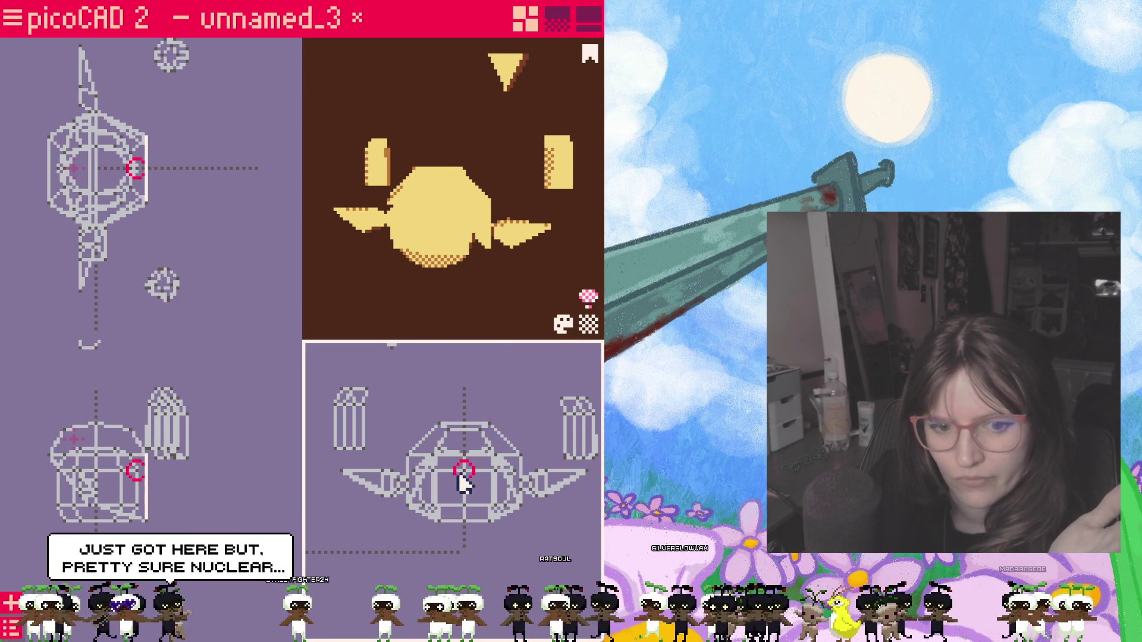
Step: Raise the top dome piece above the round body after reselecting it in the side view
{"action": "left_click", "coordinate": [156, 518]}
{"action": "left_click", "coordinate": [136, 526]}
{"action": "left_click", "coordinate": [235, 398]}
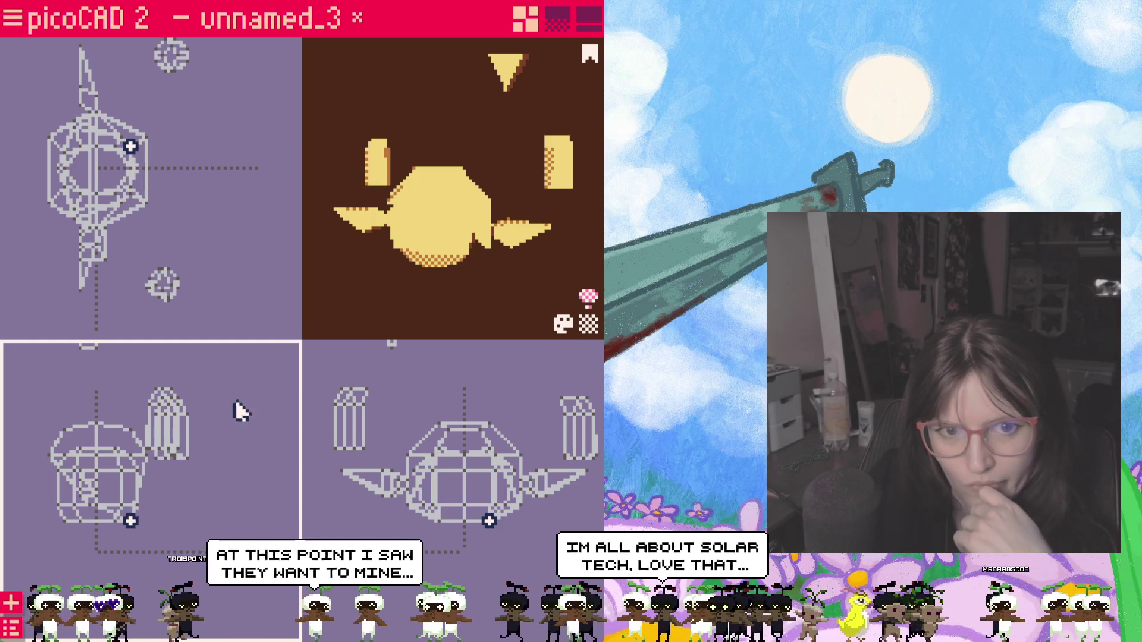
{"action": "mouse_move", "coordinate": [474, 296]}
{"action": "right_mouse_down"}
{"action": "mouse_move", "coordinate": [386, 287]}
{"action": "mouse_move", "coordinate": [396, 281]}
{"action": "right_mouse_up"}
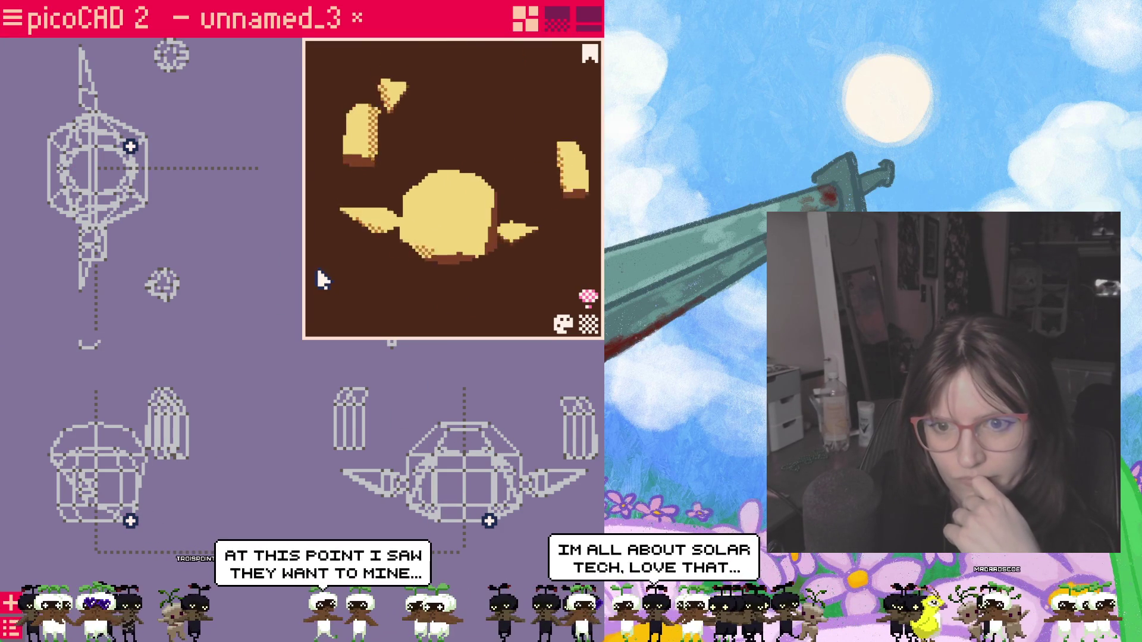
{"action": "left_click", "coordinate": [148, 451]}
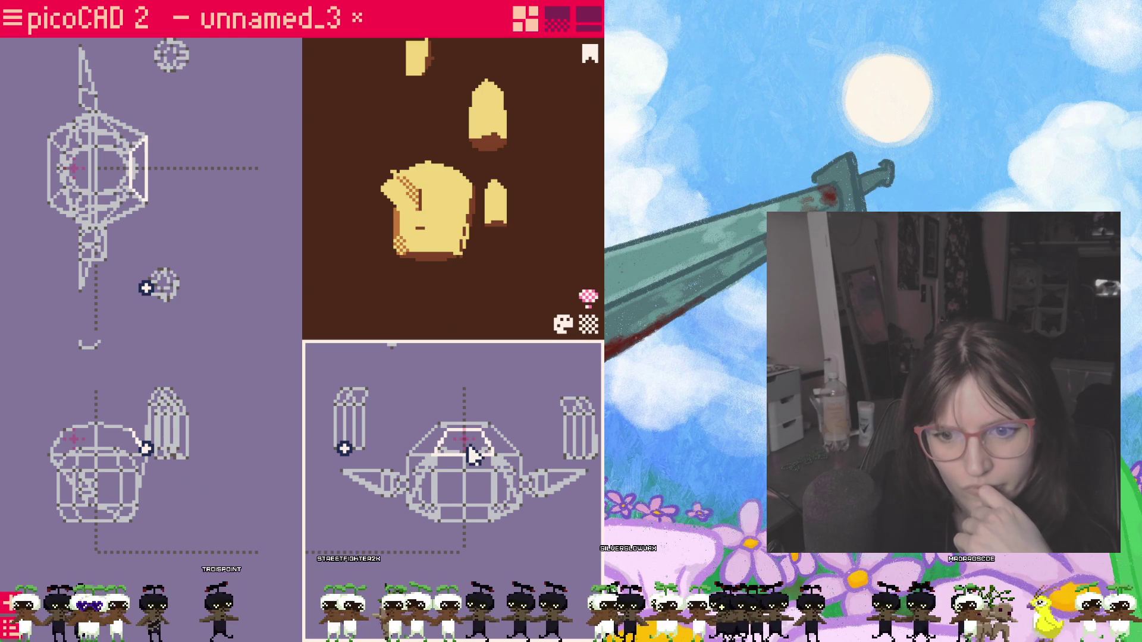
{"action": "left_click_drag", "start_coordinate": [476, 454], "coordinate": [464, 358]}
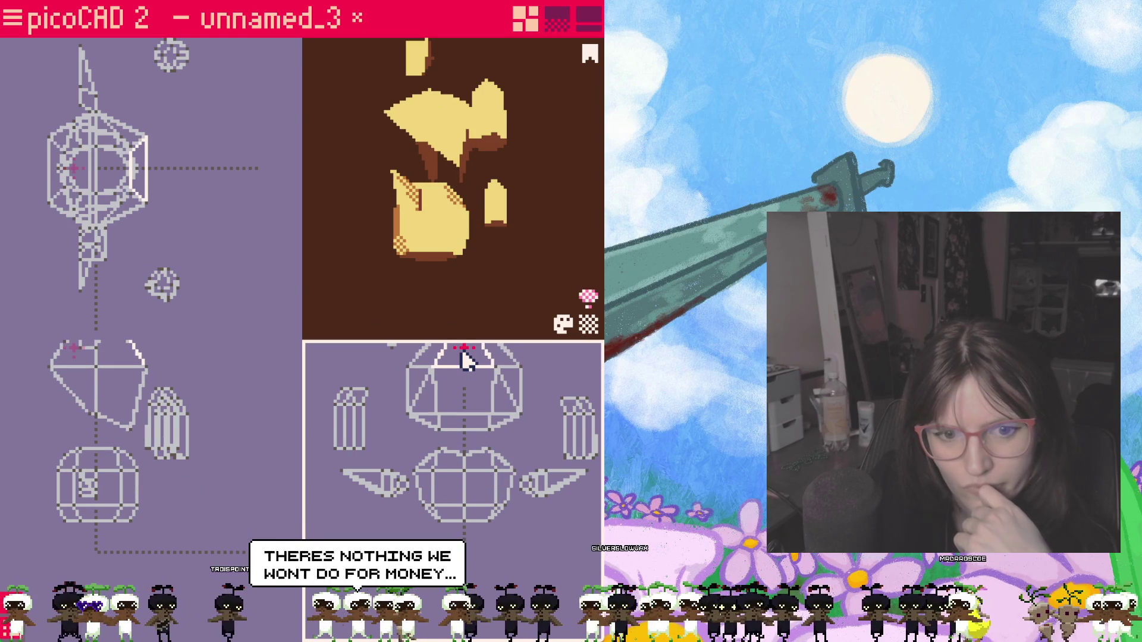
Step: Reshape the hair piece's edge by shifting two of its vertices up and to the left
{"action": "left_click", "coordinate": [145, 400]}
{"action": "left_click_drag", "start_coordinate": [146, 400], "coordinate": [152, 383]}
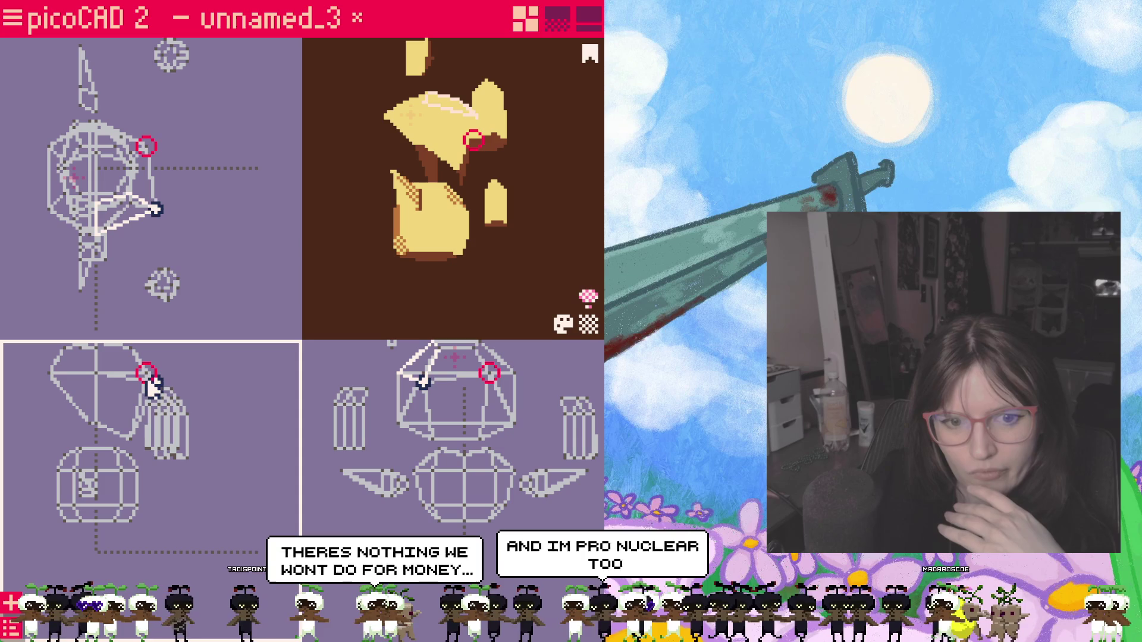
{"action": "left_click", "coordinate": [146, 382]}
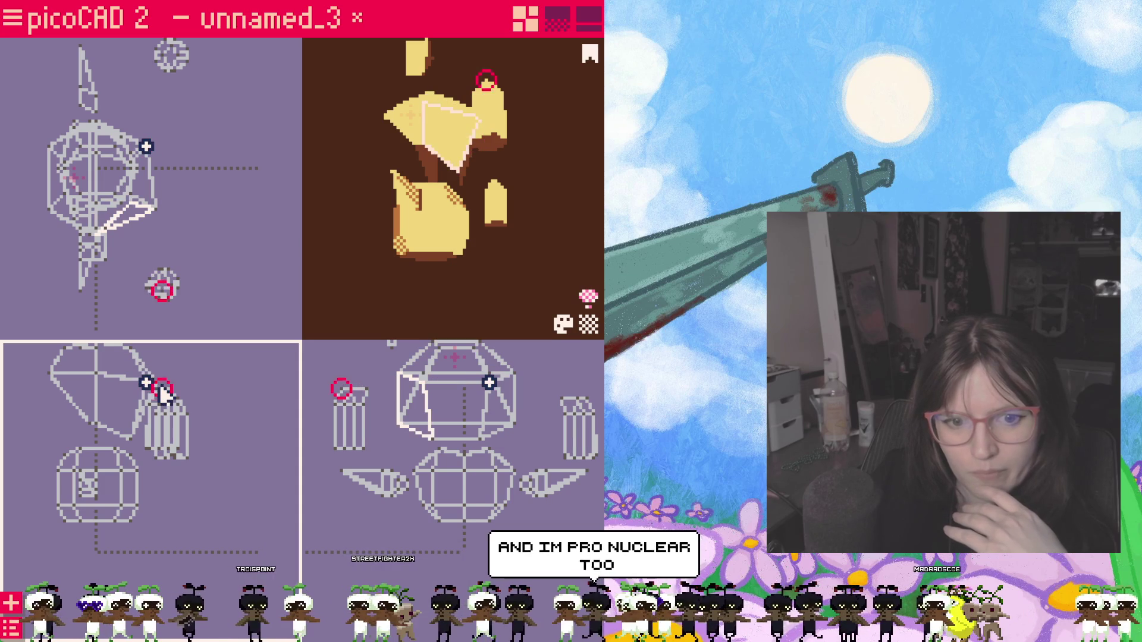
{"action": "left_click_drag", "start_coordinate": [161, 391], "coordinate": [132, 384]}
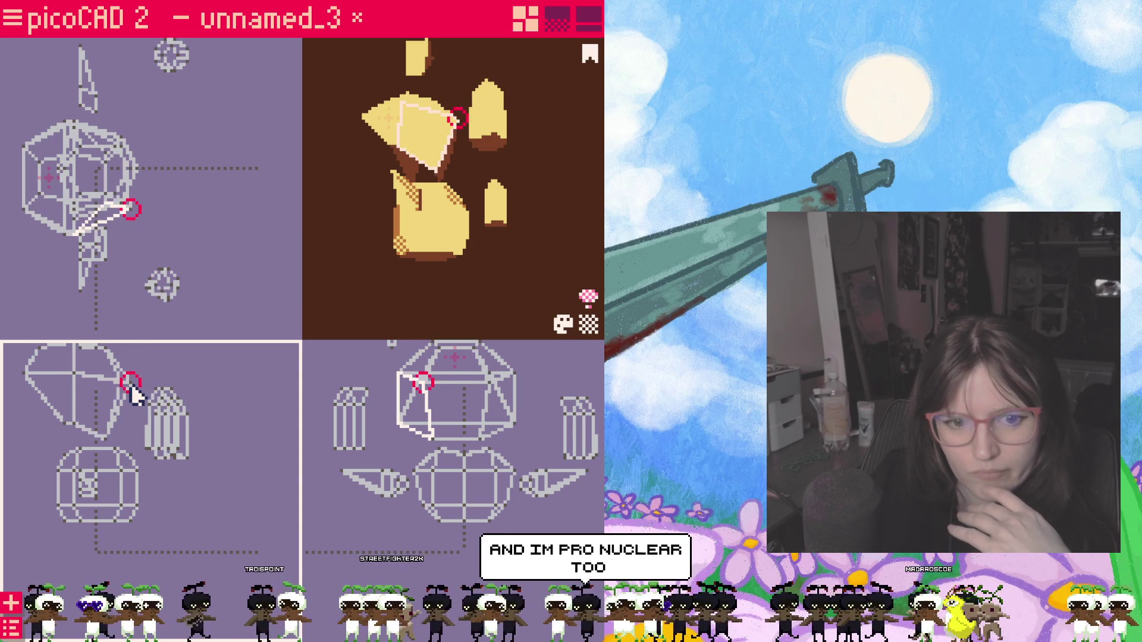
{"action": "left_click", "coordinate": [134, 392]}
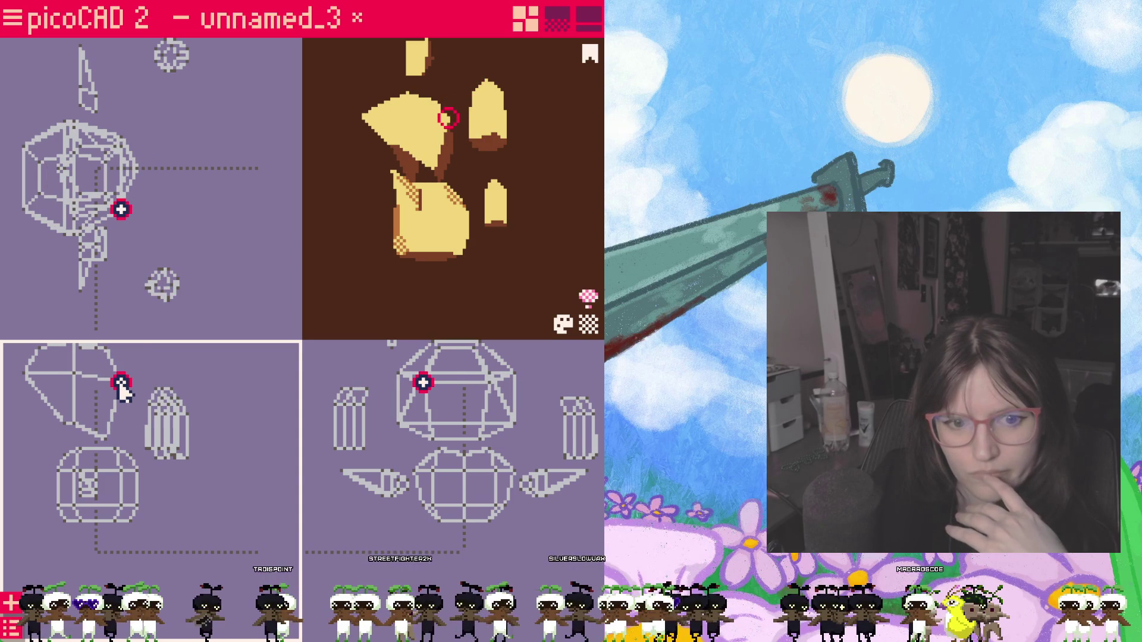
{"action": "left_click", "coordinate": [123, 385]}
{"action": "left_click", "coordinate": [112, 442]}
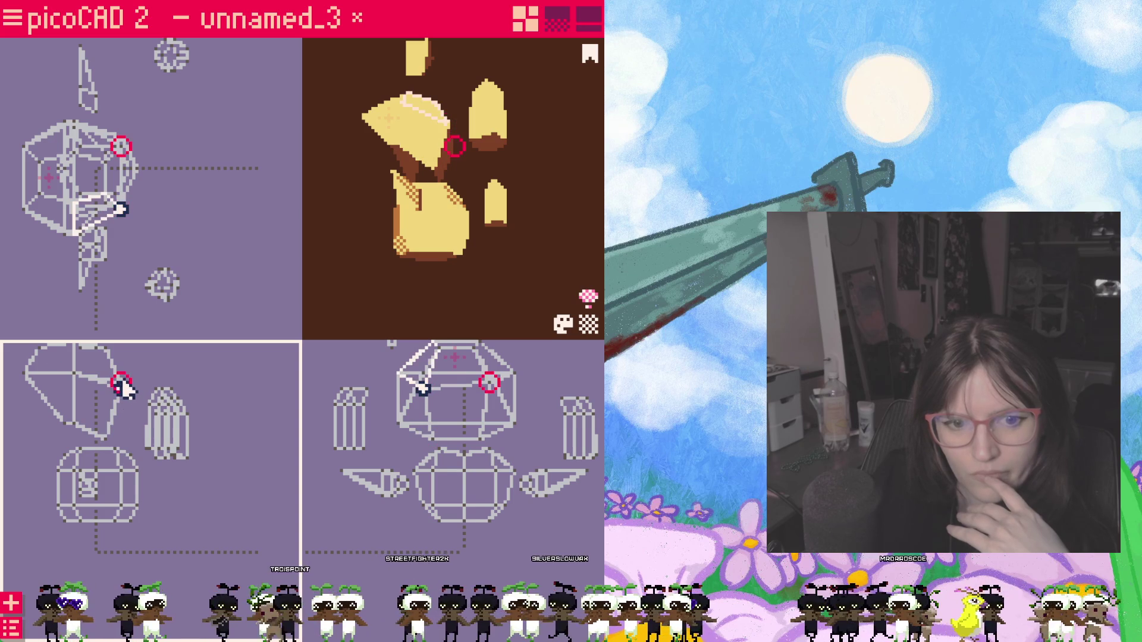
Step: Move the hair piece down onto the round body and check it from the front
{"action": "left_click_drag", "start_coordinate": [116, 393], "coordinate": [116, 491]}
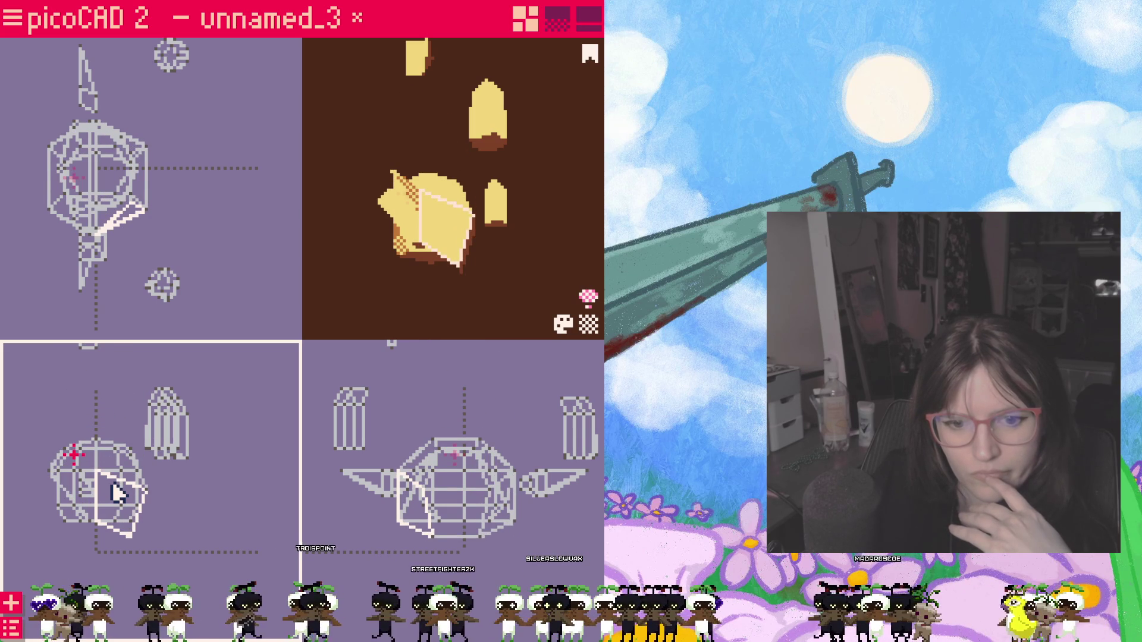
{"action": "left_click_drag", "start_coordinate": [116, 490], "coordinate": [99, 388]}
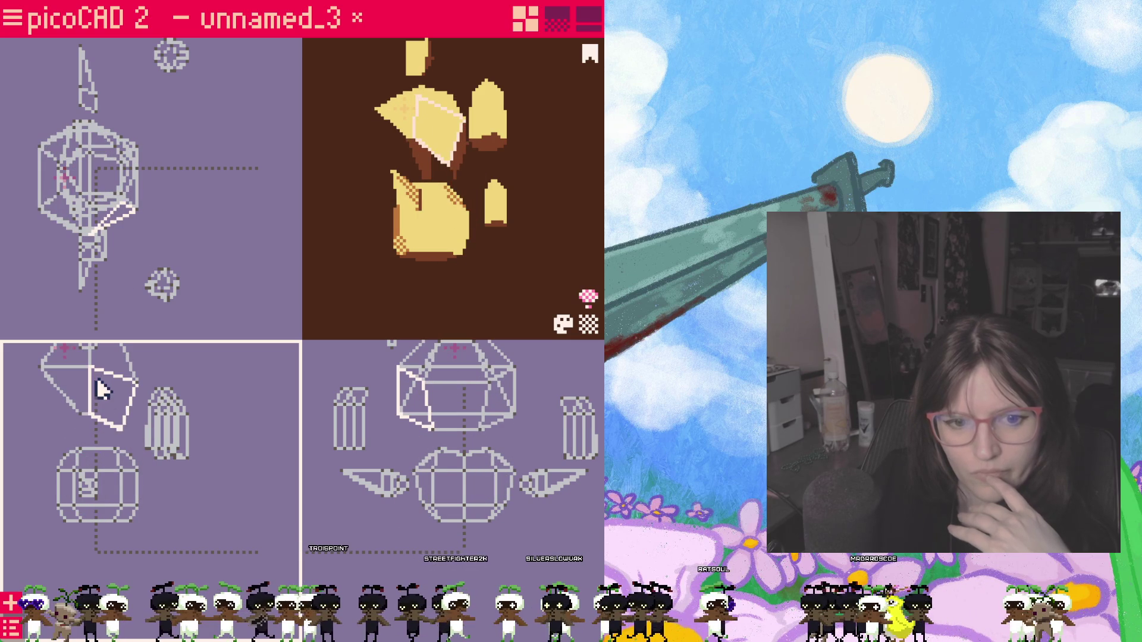
{"action": "left_click", "coordinate": [124, 428]}
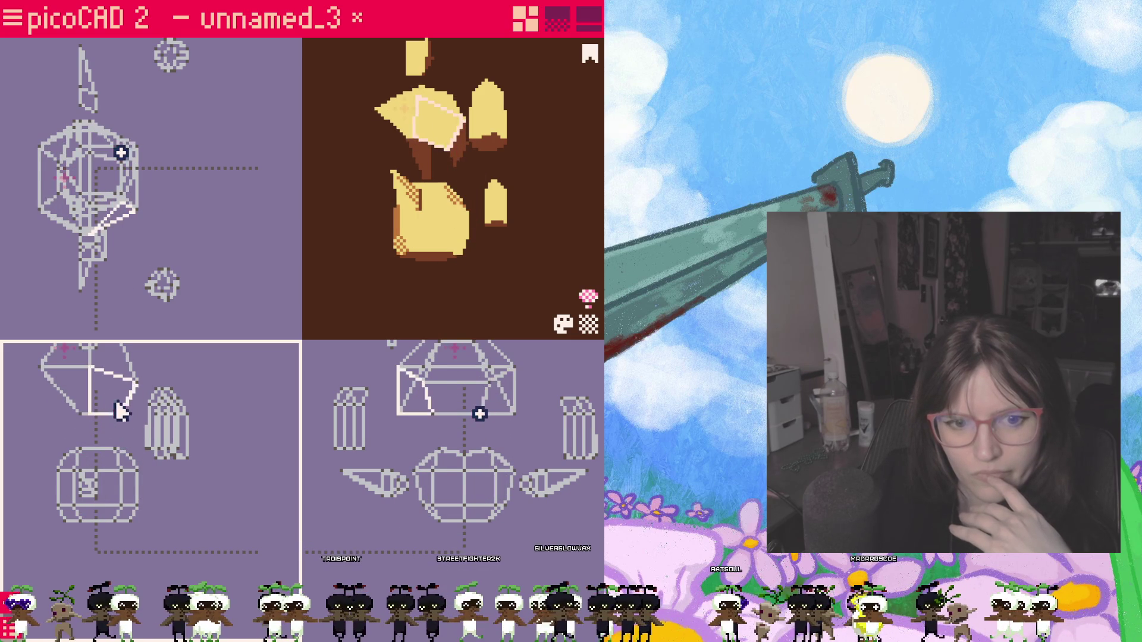
{"action": "left_click_drag", "start_coordinate": [123, 428], "coordinate": [116, 491]}
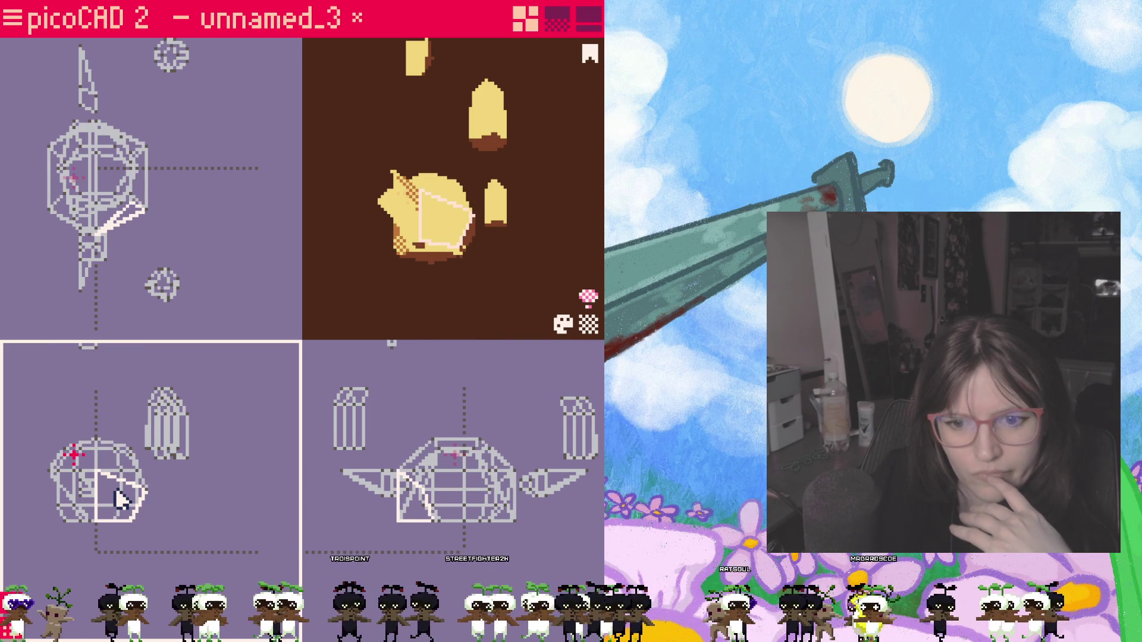
{"action": "mouse_move", "coordinate": [472, 295]}
{"action": "right_mouse_down"}
{"action": "mouse_move", "coordinate": [575, 330]}
{"action": "mouse_move", "coordinate": [571, 322]}
{"action": "right_mouse_up"}
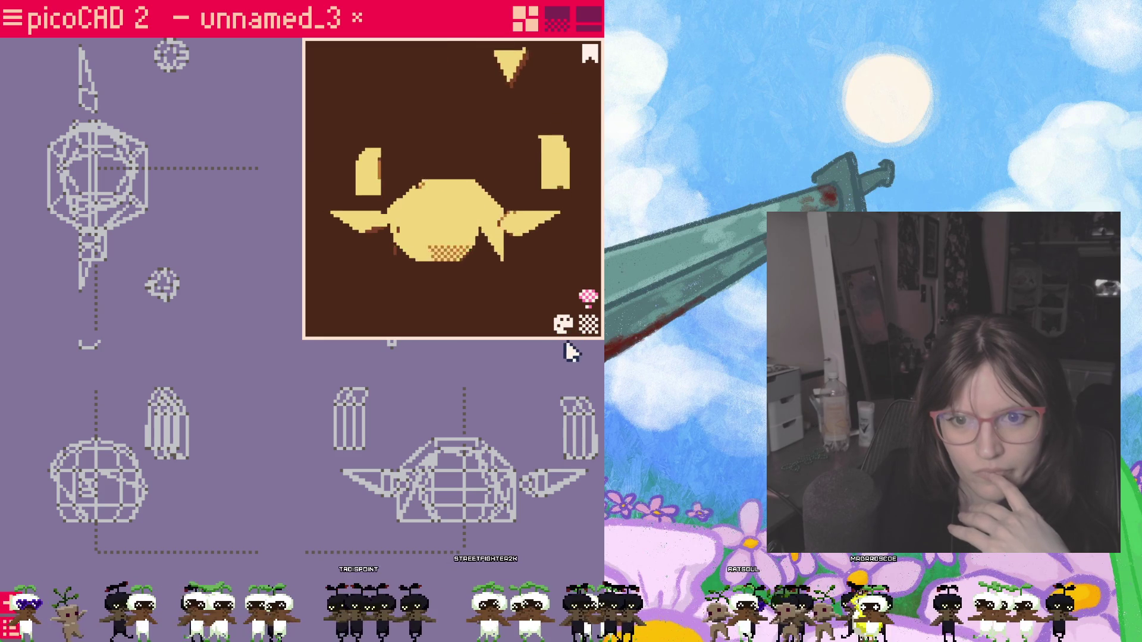
{"action": "left_click", "coordinate": [419, 518]}
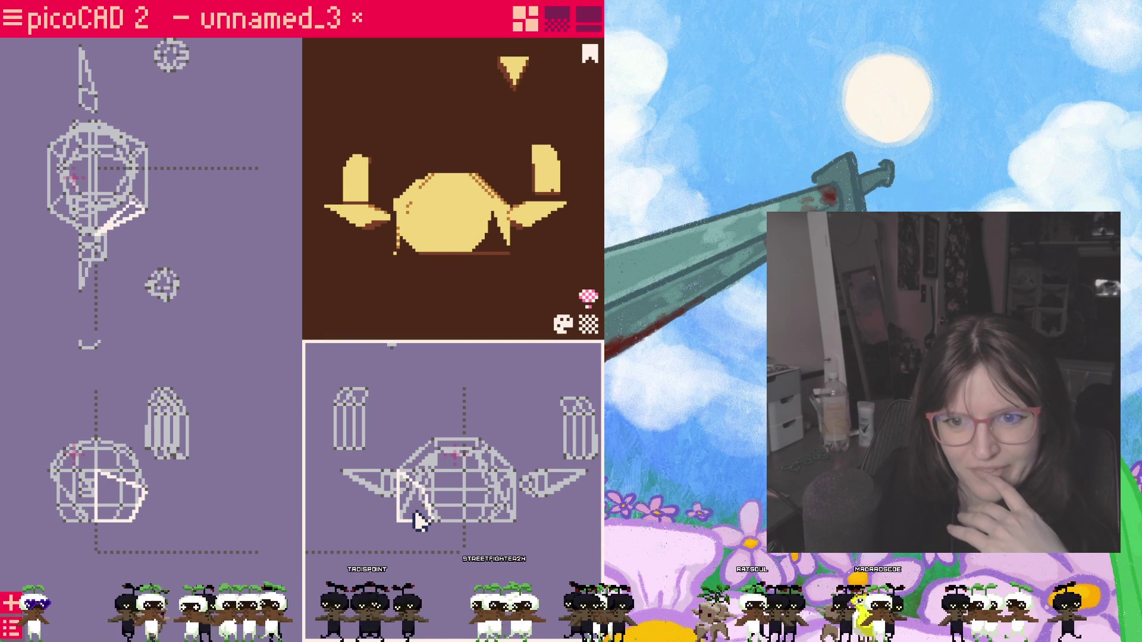
{"action": "mouse_move", "coordinate": [480, 323]}
{"action": "right_mouse_down"}
{"action": "mouse_move", "coordinate": [524, 315]}
{"action": "mouse_move", "coordinate": [467, 323]}
{"action": "mouse_move", "coordinate": [494, 325]}
{"action": "right_mouse_up"}
Step: Stretch a vertex near the head into place, undoing a wrong face move, and seat the dome on the body
{"action": "left_click", "coordinate": [109, 473]}
{"action": "mouse_move", "coordinate": [109, 473]}
{"action": "left_mouse_down"}
{"action": "mouse_move", "coordinate": [111, 502]}
{"action": "mouse_move", "coordinate": [121, 403]}
{"action": "left_mouse_up"}
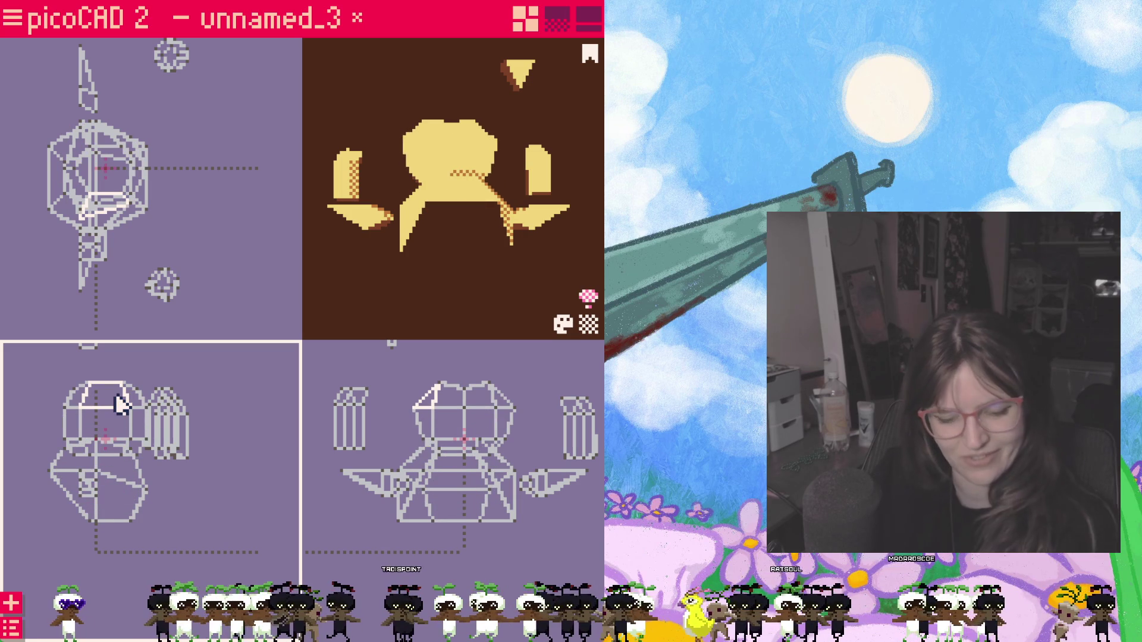
{"action": "key", "text": "ctrl+z"}
{"action": "left_click", "coordinate": [98, 473]}
{"action": "mouse_move", "coordinate": [98, 474]}
{"action": "left_mouse_down"}
{"action": "mouse_move", "coordinate": [144, 496]}
{"action": "mouse_move", "coordinate": [118, 413]}
{"action": "mouse_move", "coordinate": [214, 457]}
{"action": "mouse_move", "coordinate": [134, 437]}
{"action": "mouse_move", "coordinate": [126, 419]}
{"action": "left_mouse_up"}
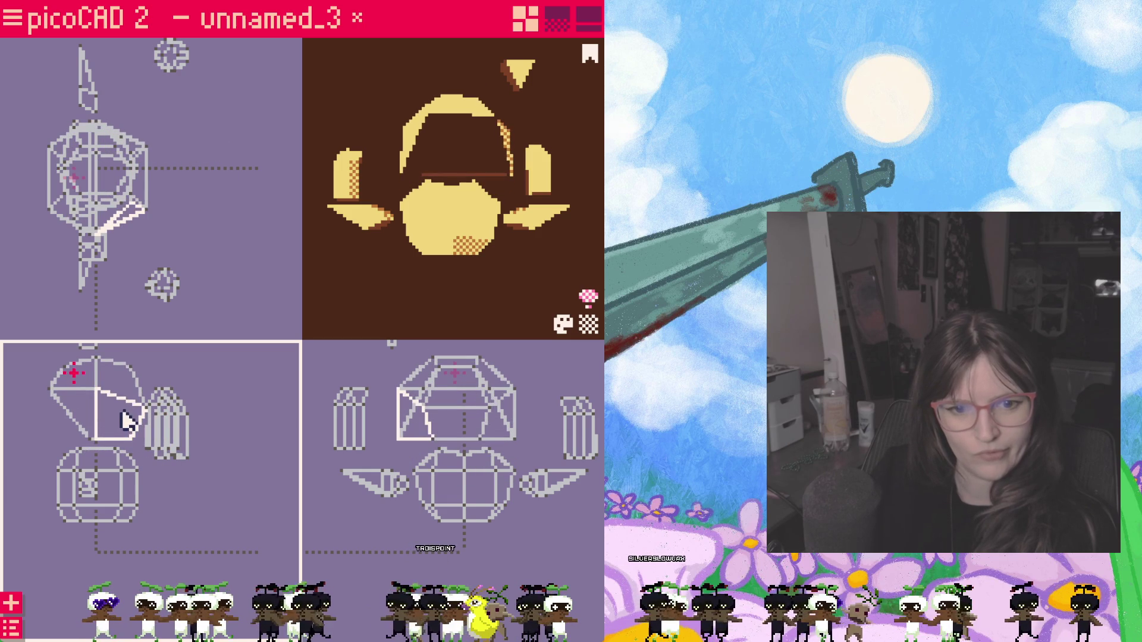
{"action": "mouse_move", "coordinate": [472, 415]}
{"action": "left_mouse_down"}
{"action": "mouse_move", "coordinate": [487, 423]}
{"action": "mouse_move", "coordinate": [478, 429]}
{"action": "left_mouse_up"}
{"action": "left_click", "coordinate": [353, 406]}
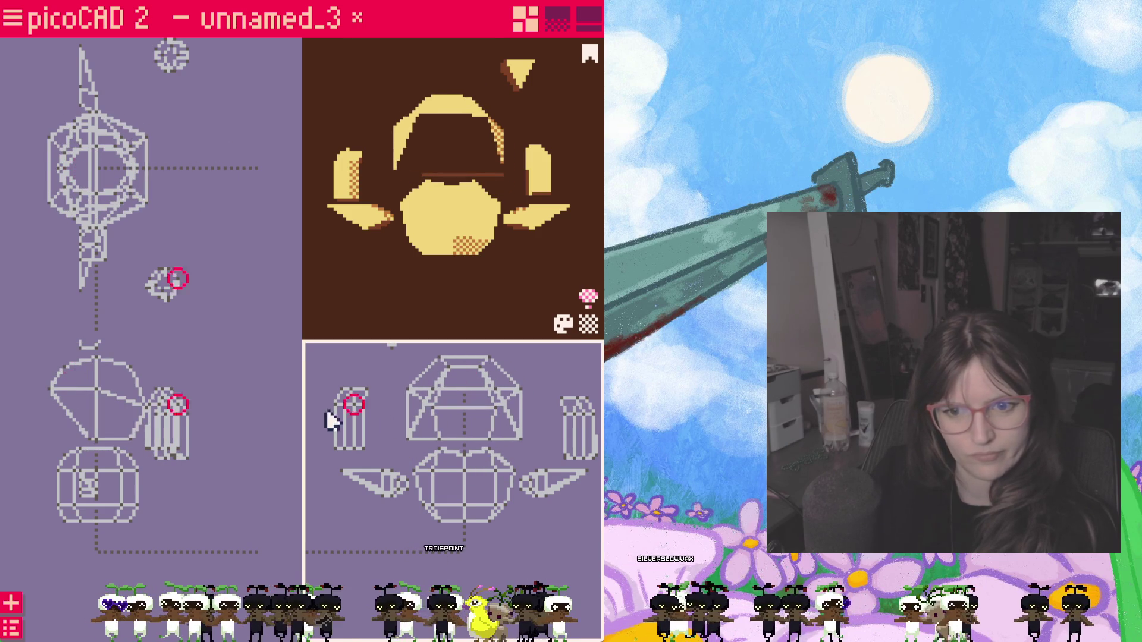
{"action": "left_click_drag", "start_coordinate": [114, 412], "coordinate": [116, 493]}
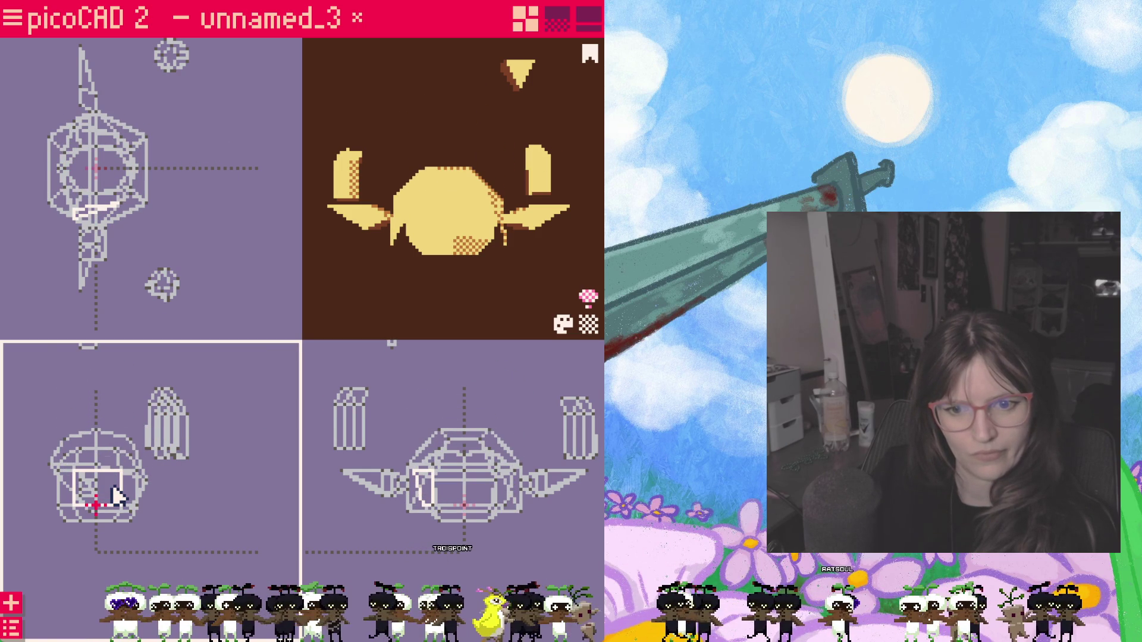
Step: Pick vertices along the head's lower edge in the front view to refine them
{"action": "left_click", "coordinate": [393, 224]}
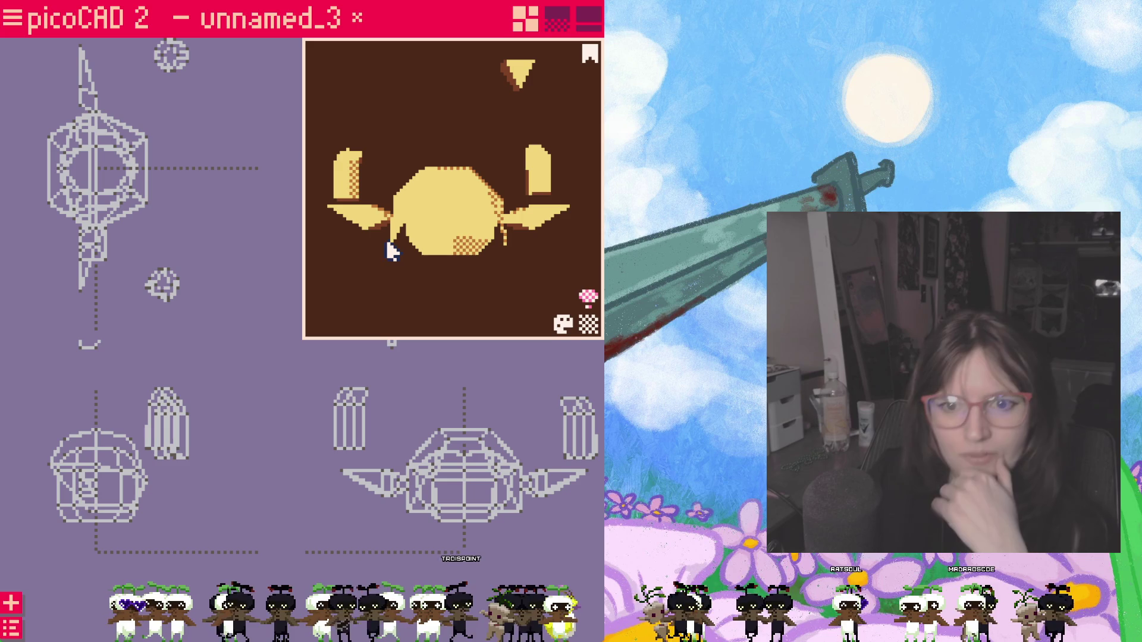
{"action": "left_click", "coordinate": [515, 518]}
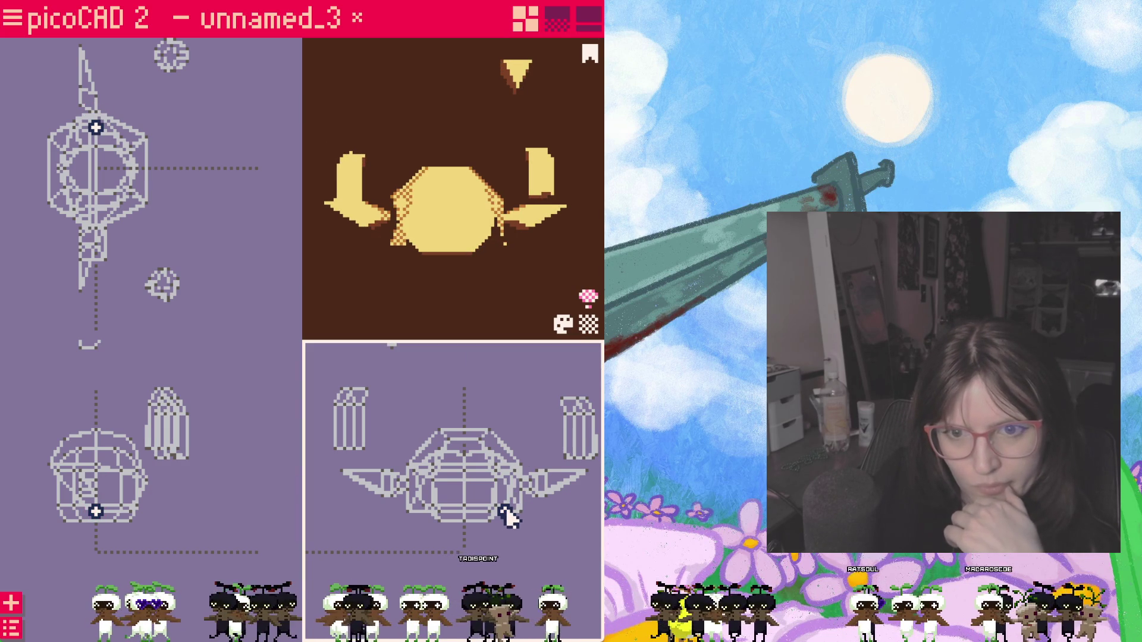
{"action": "left_click", "coordinate": [505, 510]}
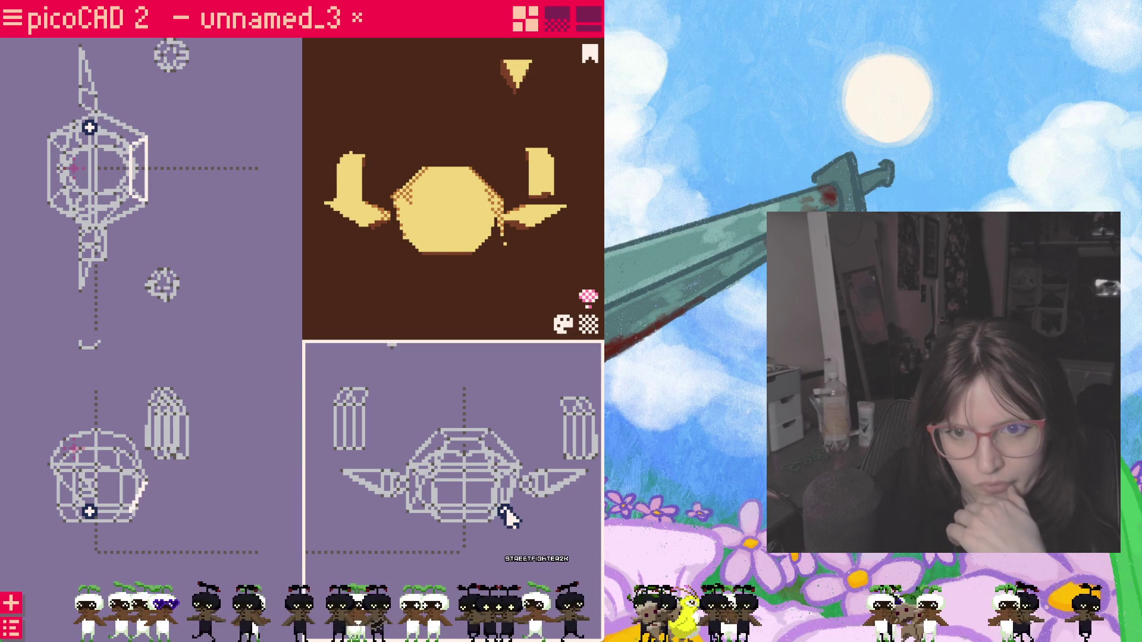
{"action": "left_click", "coordinate": [418, 516]}
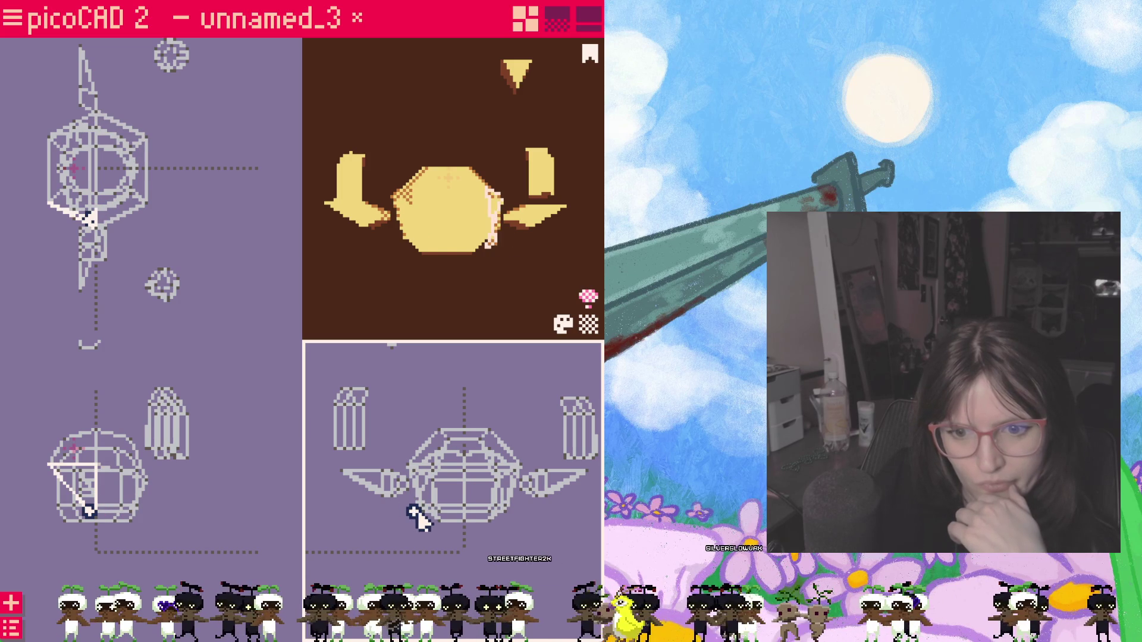
{"action": "mouse_move", "coordinate": [495, 294]}
{"action": "left_mouse_down"}
{"action": "mouse_move", "coordinate": [423, 288]}
{"action": "mouse_move", "coordinate": [461, 295]}
{"action": "left_mouse_up"}
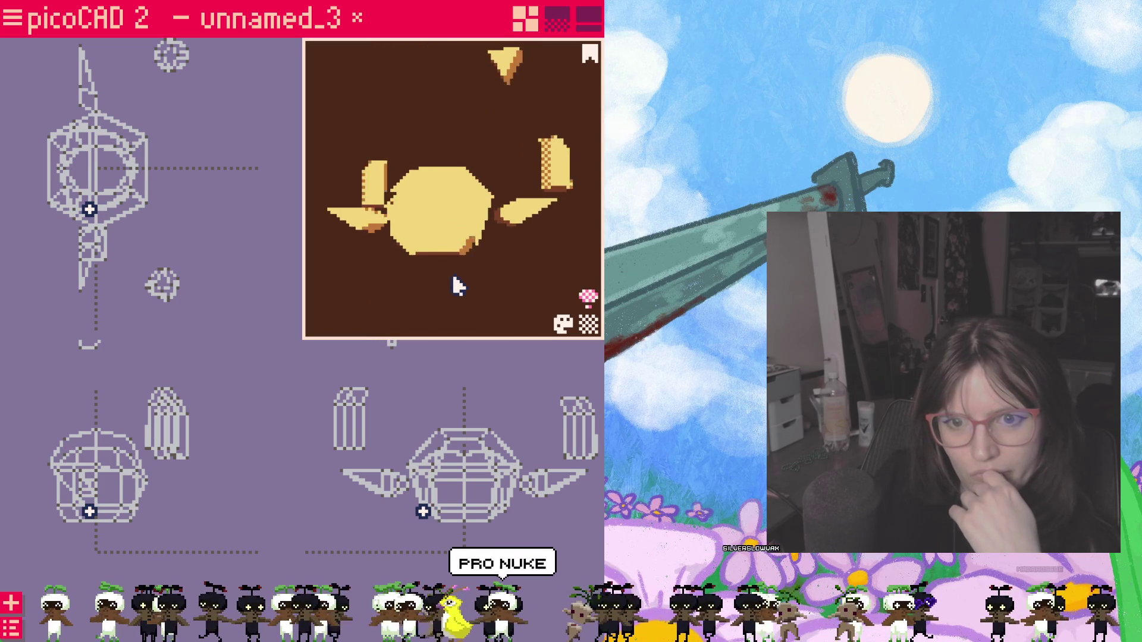
{"action": "left_click", "coordinate": [416, 447]}
Step: Lift the hair piece above the head and pull its side edge down and left
{"action": "left_click", "coordinate": [438, 431]}
{"action": "left_click", "coordinate": [466, 455]}
{"action": "left_click_drag", "start_coordinate": [466, 456], "coordinate": [469, 365]}
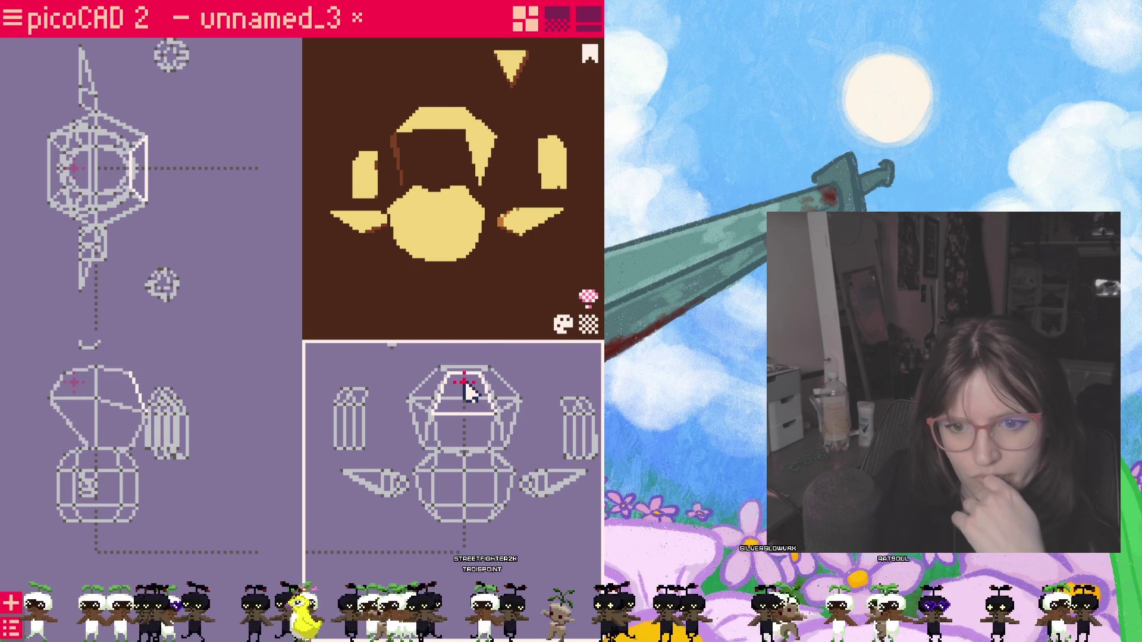
{"action": "left_click", "coordinate": [411, 386]}
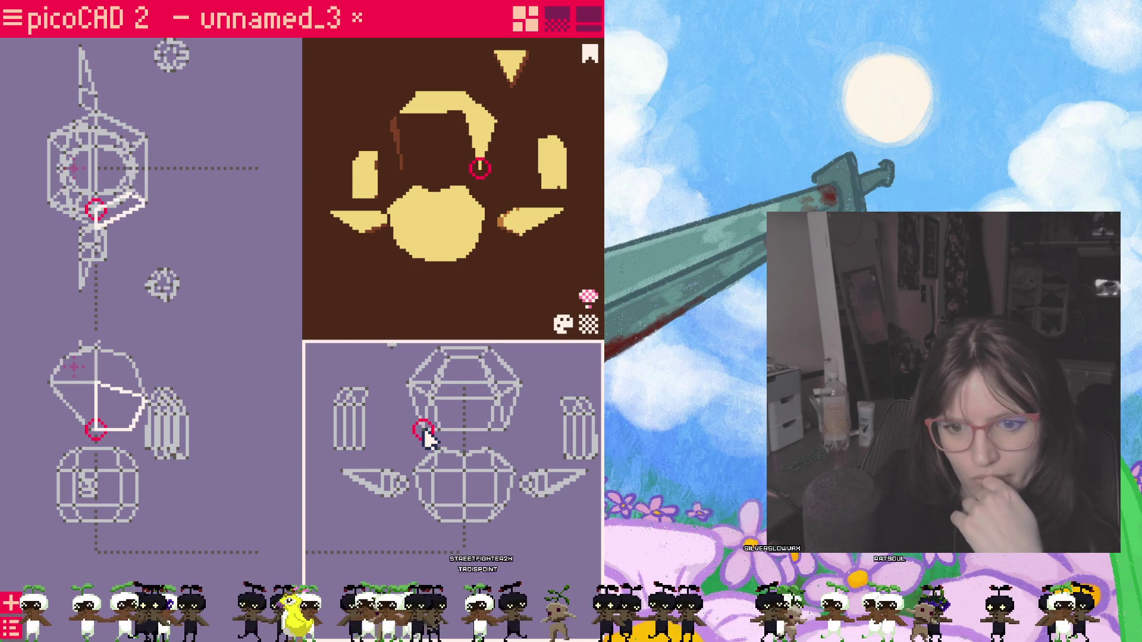
{"action": "left_click", "coordinate": [402, 382]}
{"action": "left_click", "coordinate": [517, 384]}
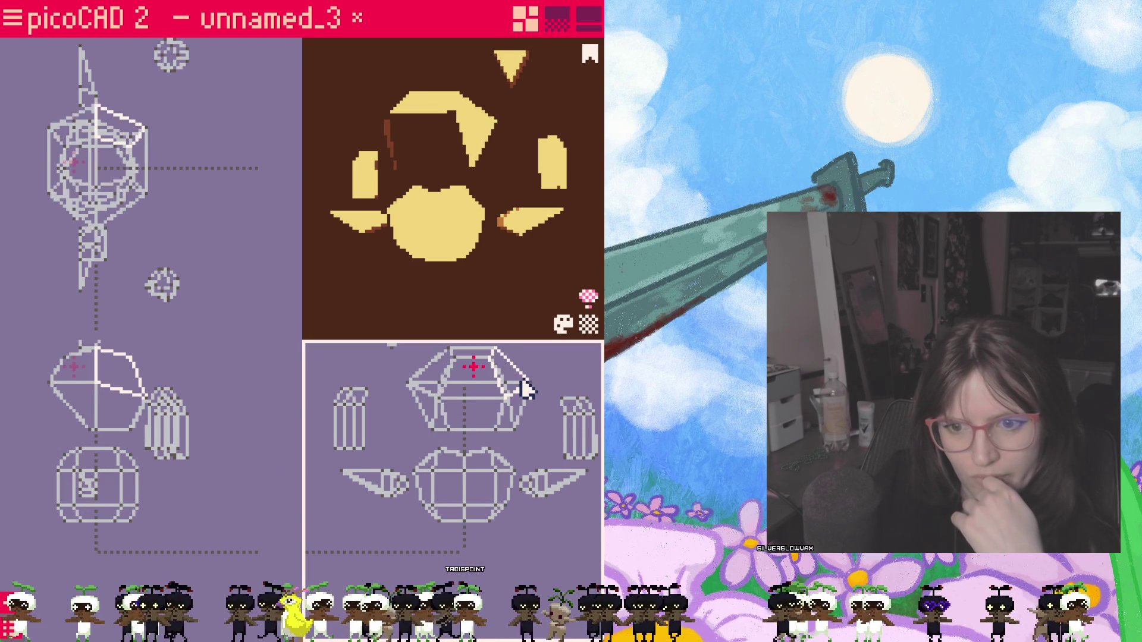
{"action": "left_click_drag", "start_coordinate": [522, 390], "coordinate": [424, 435]}
Step: Lower the reshaped hair piece back down onto the head and check the slimmer fin
{"action": "left_click", "coordinate": [414, 425]}
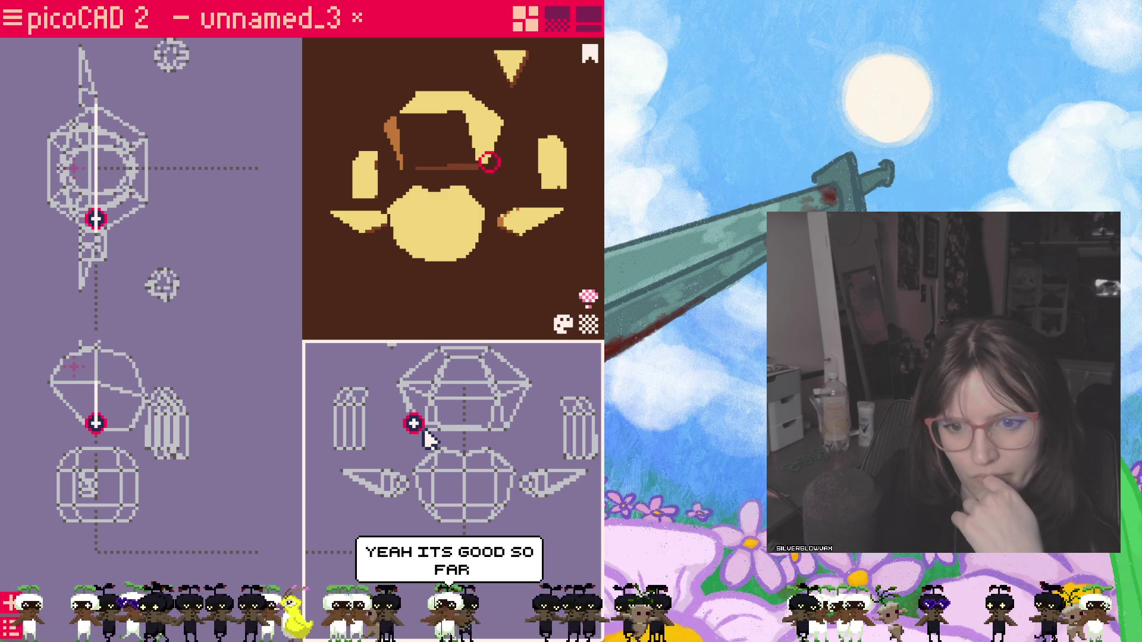
{"action": "left_click", "coordinate": [504, 432]}
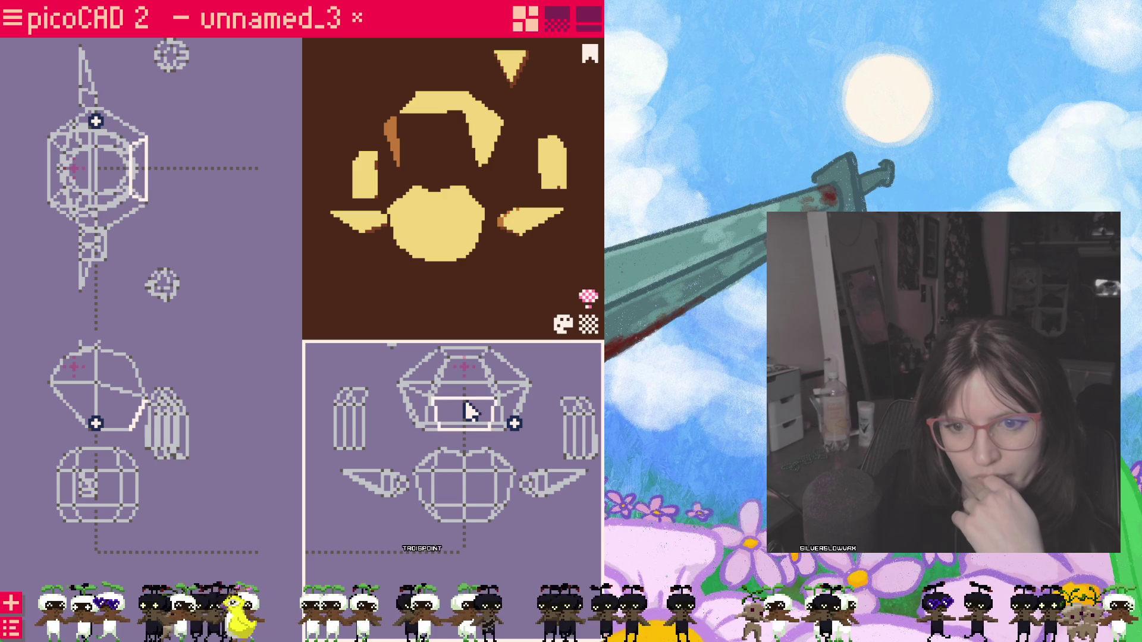
{"action": "left_click_drag", "start_coordinate": [466, 380], "coordinate": [462, 455]}
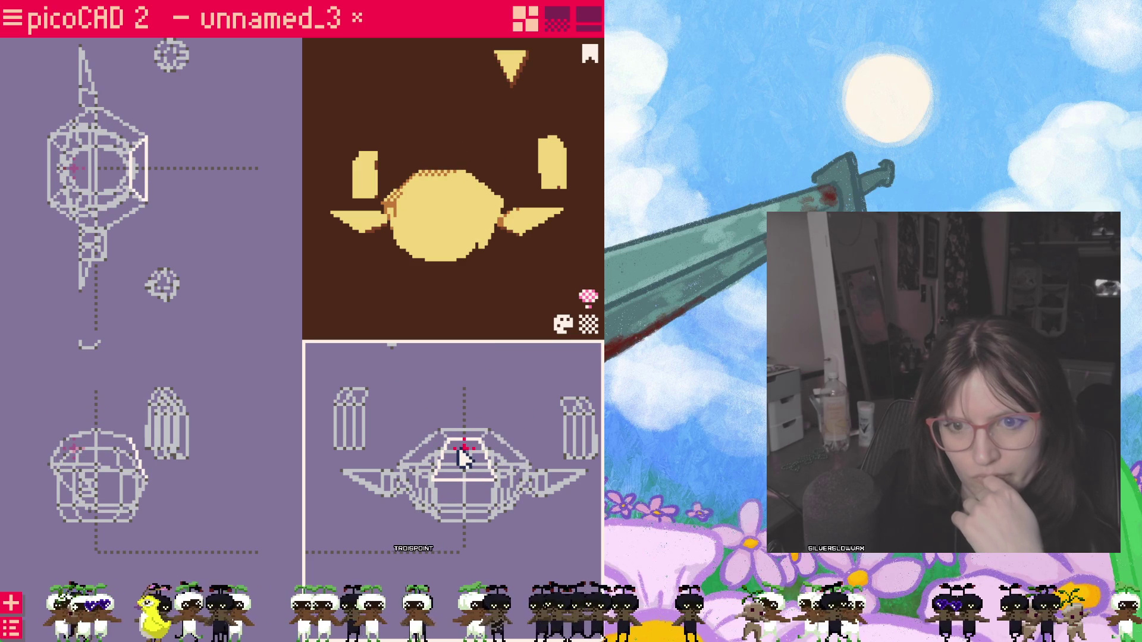
{"action": "mouse_move", "coordinate": [453, 284]}
{"action": "right_mouse_down"}
{"action": "mouse_move", "coordinate": [557, 276]}
{"action": "mouse_move", "coordinate": [458, 268]}
{"action": "right_mouse_up"}
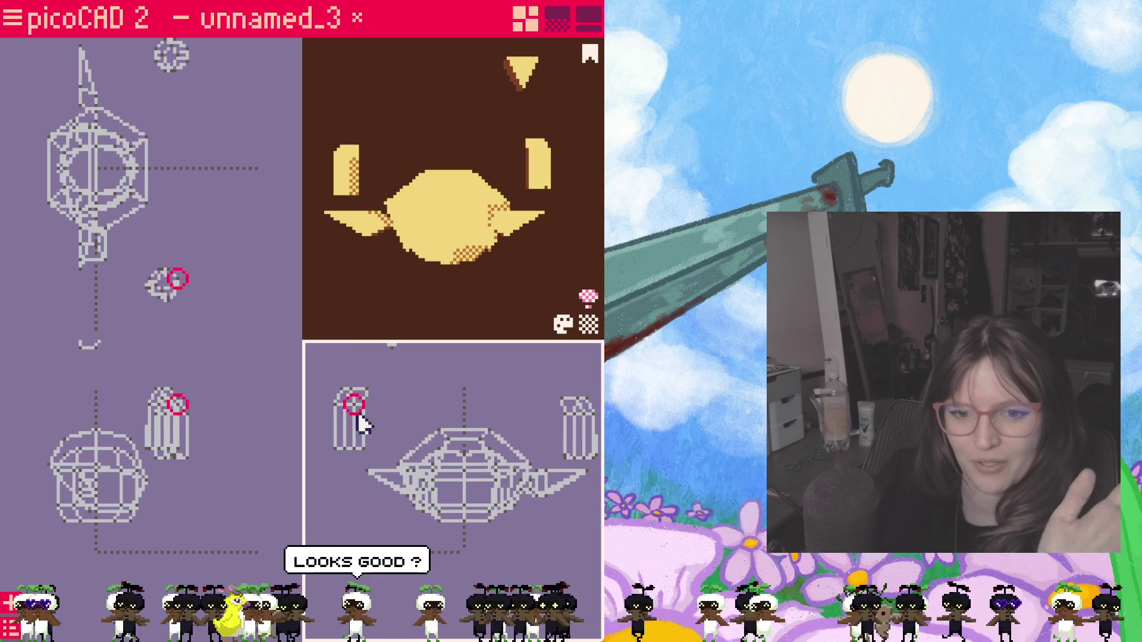
Step: Spread the left and right fins farther out and raise the right pigtail
{"action": "left_click_drag", "start_coordinate": [406, 490], "coordinate": [371, 488]}
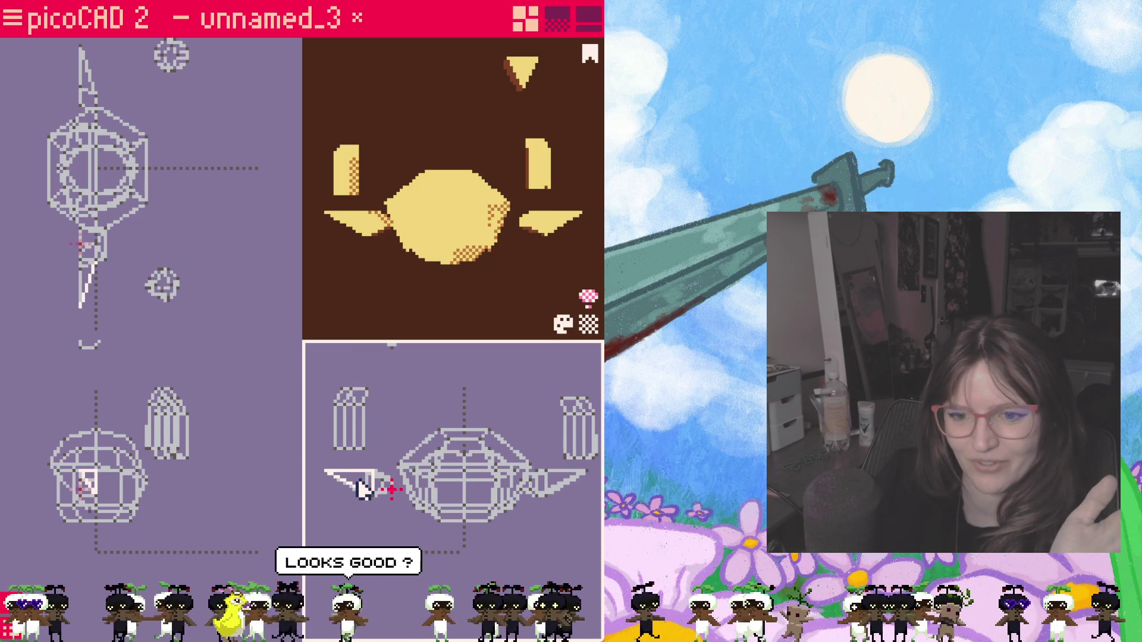
{"action": "left_click_drag", "start_coordinate": [545, 488], "coordinate": [582, 487]}
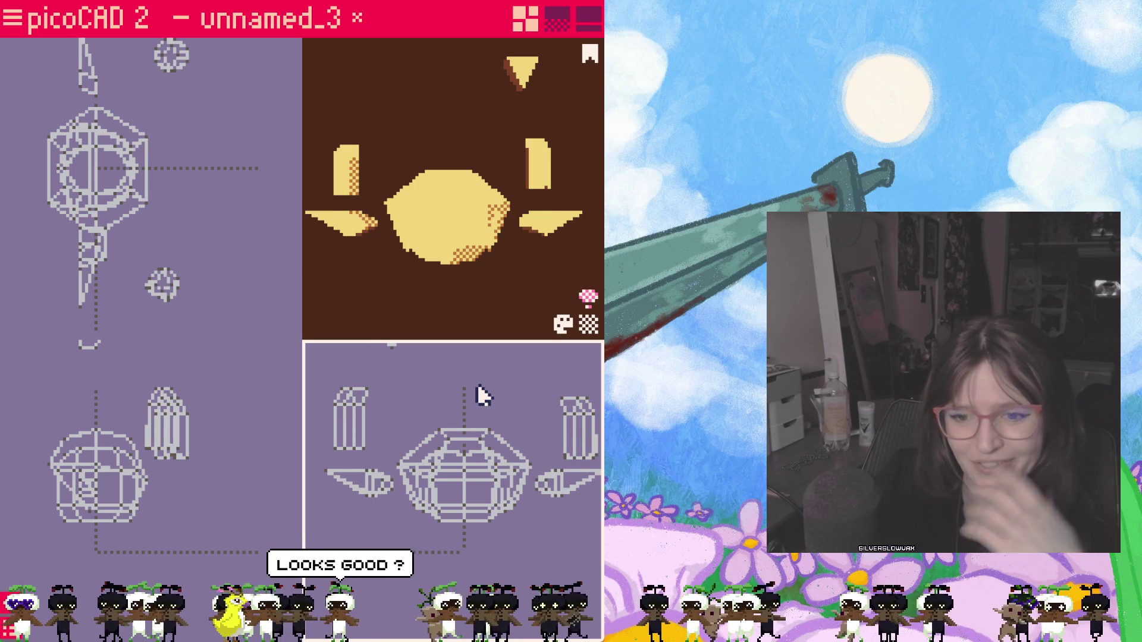
{"action": "left_click_drag", "start_coordinate": [580, 433], "coordinate": [561, 411]}
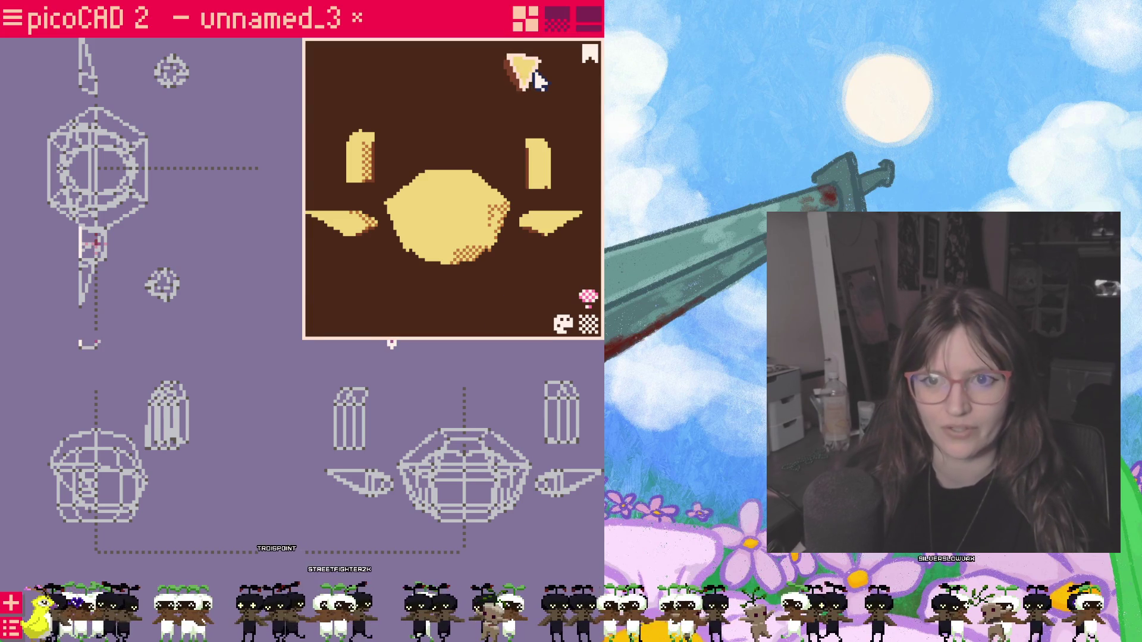
{"action": "right_click_drag", "start_coordinate": [501, 72], "coordinate": [528, 98]}
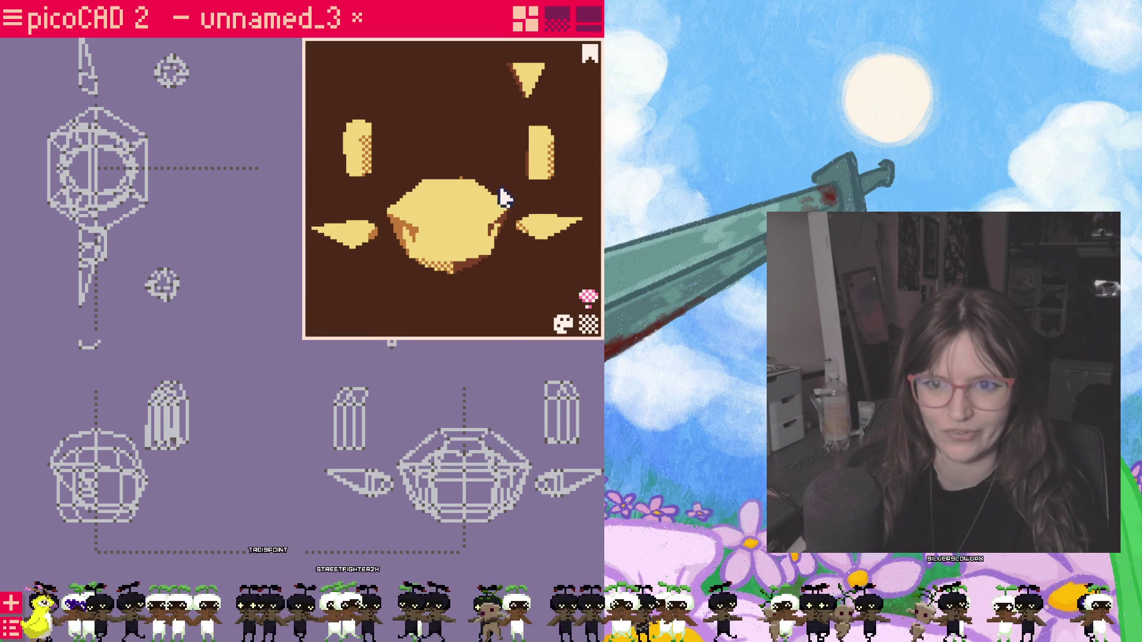
{"action": "mouse_move", "coordinate": [465, 291]}
{"action": "right_mouse_down"}
{"action": "mouse_move", "coordinate": [462, 277]}
{"action": "mouse_move", "coordinate": [592, 287]}
{"action": "mouse_move", "coordinate": [359, 293]}
{"action": "right_mouse_up"}
Step: Lift the hair piece above the head, leaving a gap, and view its underside
{"action": "left_click", "coordinate": [464, 456]}
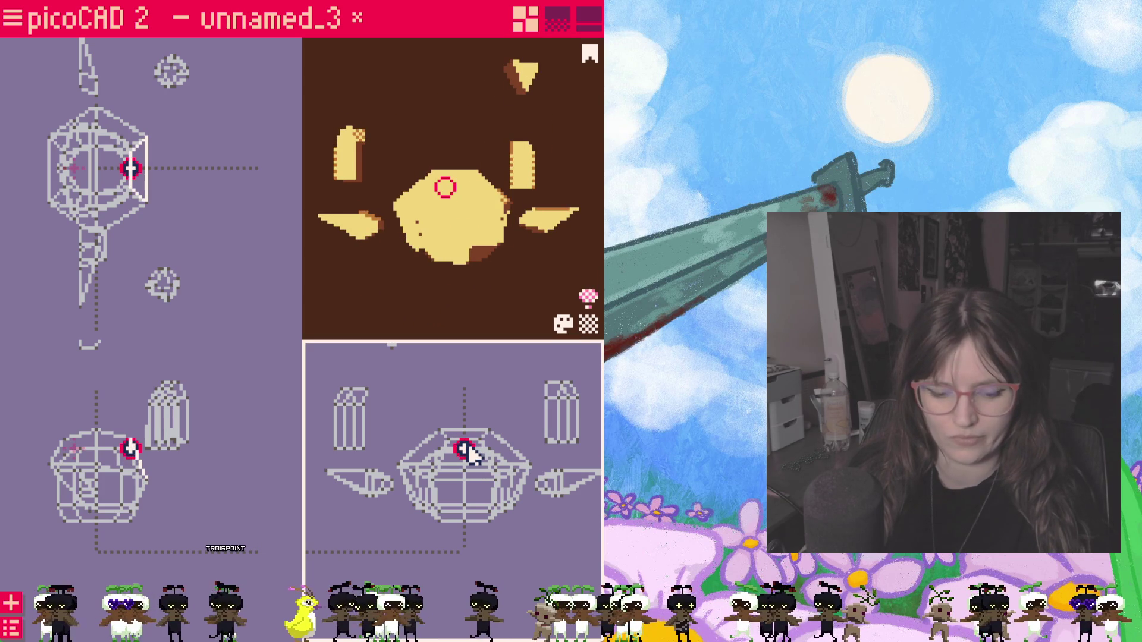
{"action": "left_click_drag", "start_coordinate": [473, 445], "coordinate": [473, 357]}
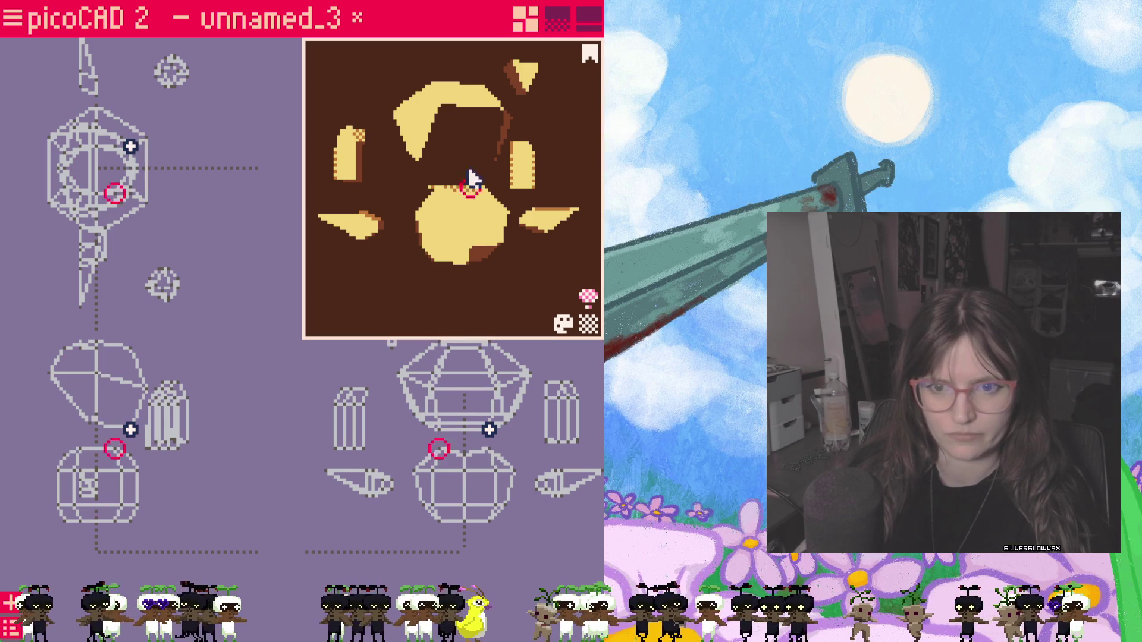
{"action": "mouse_move", "coordinate": [500, 188]}
{"action": "right_mouse_down"}
{"action": "mouse_move", "coordinate": [538, 164]}
{"action": "mouse_move", "coordinate": [465, 134]}
{"action": "mouse_move", "coordinate": [442, 171]}
{"action": "mouse_move", "coordinate": [526, 134]}
{"action": "mouse_move", "coordinate": [571, 135]}
{"action": "right_mouse_up"}
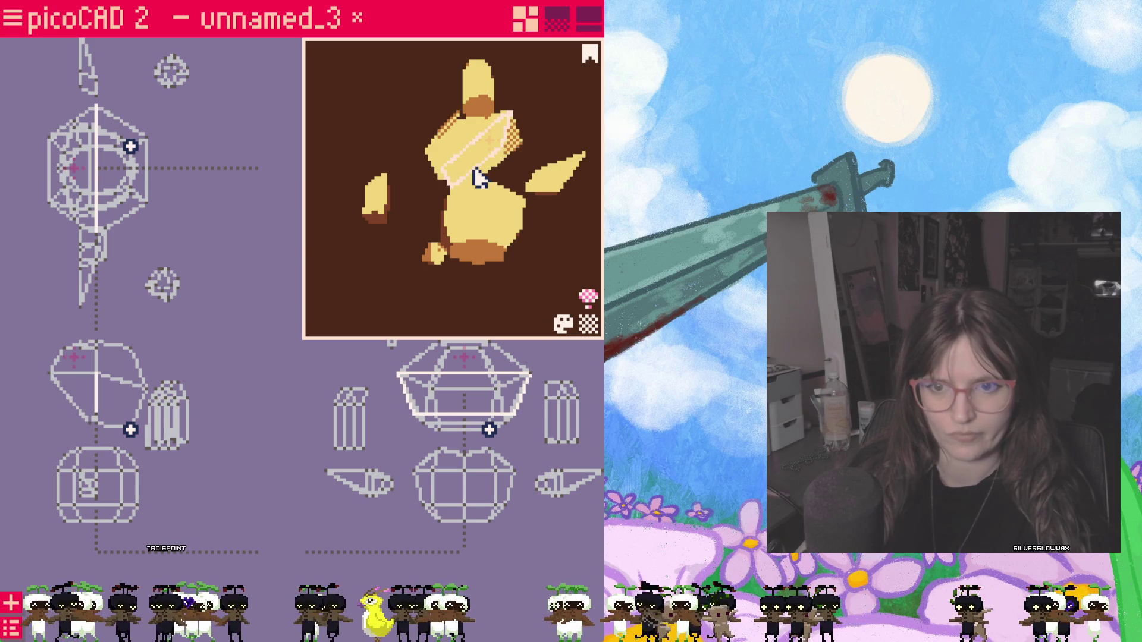
Step: Delete two faces from the hair piece so it becomes a hollow open-bottomed arch
{"action": "right_click", "coordinate": [477, 178]}
{"action": "left_click", "coordinate": [452, 258]}
{"action": "mouse_move", "coordinate": [489, 174]}
{"action": "right_mouse_down"}
{"action": "mouse_move", "coordinate": [378, 218]}
{"action": "mouse_move", "coordinate": [447, 151]}
{"action": "mouse_move", "coordinate": [520, 168]}
{"action": "mouse_move", "coordinate": [536, 157]}
{"action": "mouse_move", "coordinate": [489, 172]}
{"action": "right_mouse_up"}
{"action": "right_click", "coordinate": [488, 172]}
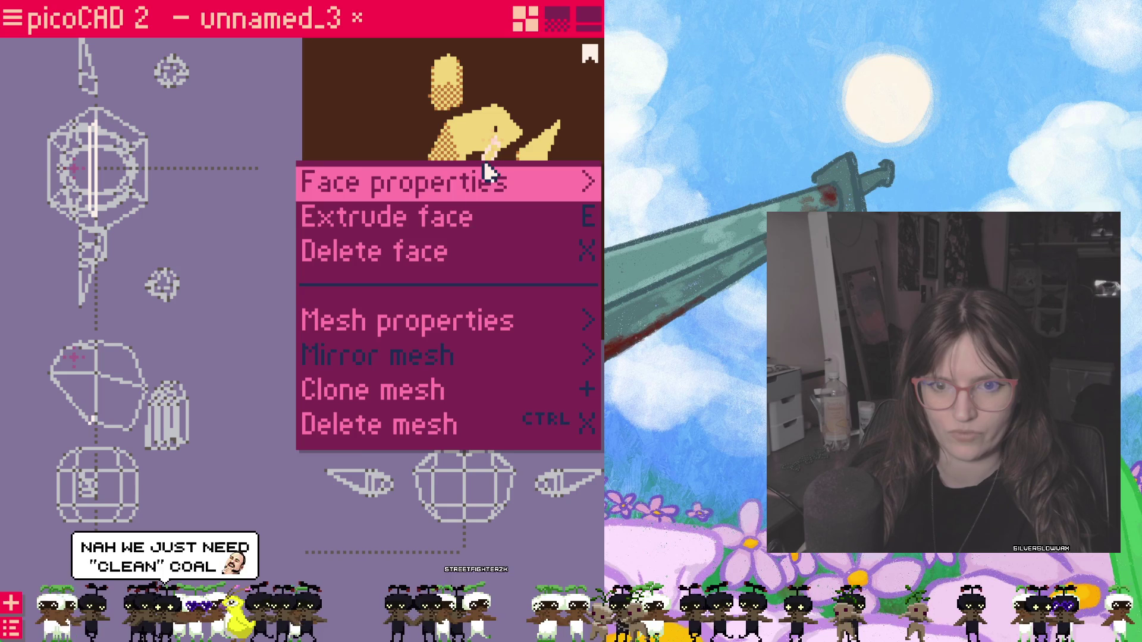
{"action": "left_click", "coordinate": [447, 251]}
{"action": "middle_click_drag", "start_coordinate": [513, 203], "coordinate": [448, 261]}
{"action": "mouse_move", "coordinate": [449, 262]}
{"action": "right_mouse_down"}
{"action": "mouse_move", "coordinate": [408, 224]}
{"action": "mouse_move", "coordinate": [406, 248]}
{"action": "right_mouse_up"}
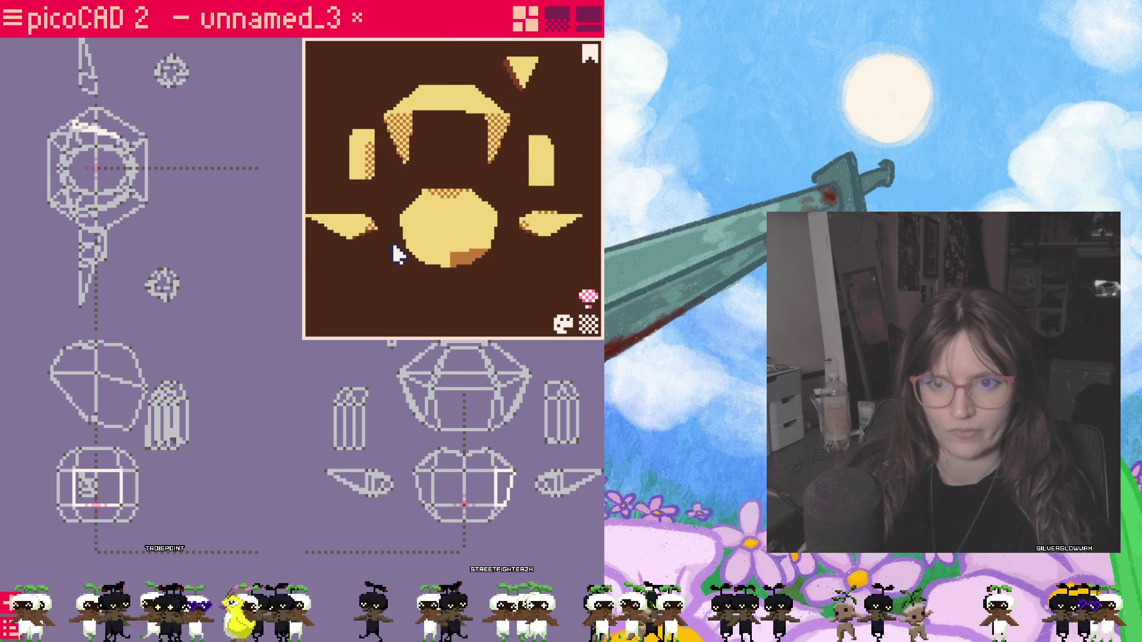
Step: Pull a corner vertex of the hair outward in the front view
{"action": "left_click", "coordinate": [414, 415]}
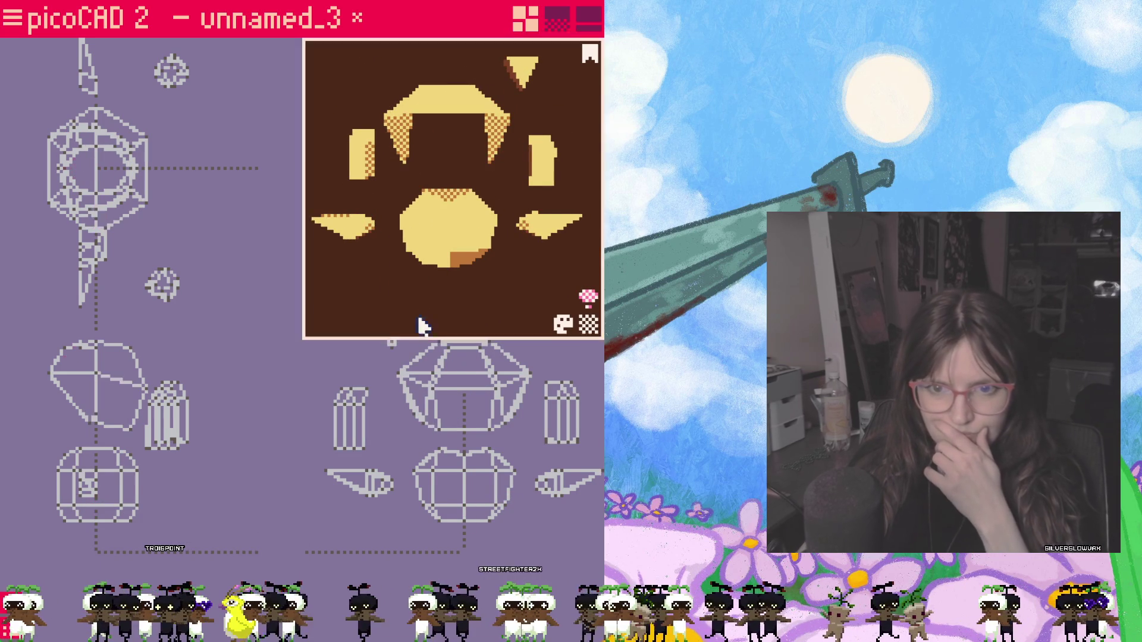
{"action": "left_click_drag", "start_coordinate": [416, 415], "coordinate": [426, 425]}
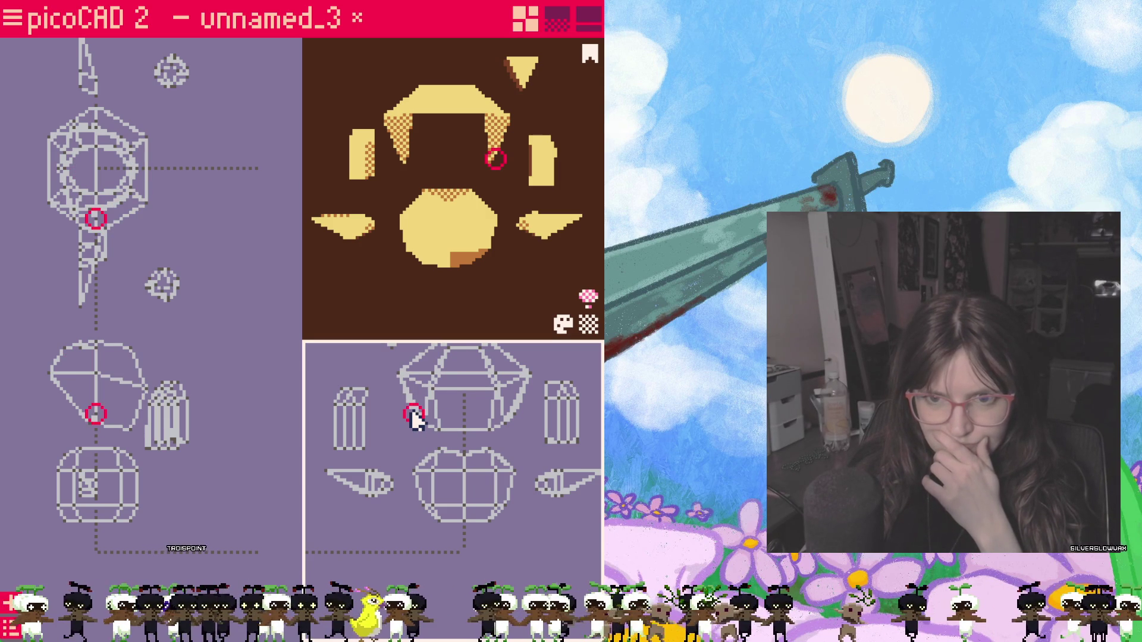
Step: Reposition the hair piece's corner vertices in the front and side views
{"action": "mouse_move", "coordinate": [447, 434]}
{"action": "left_mouse_down"}
{"action": "mouse_move", "coordinate": [505, 427]}
{"action": "mouse_move", "coordinate": [441, 430]}
{"action": "left_mouse_up"}
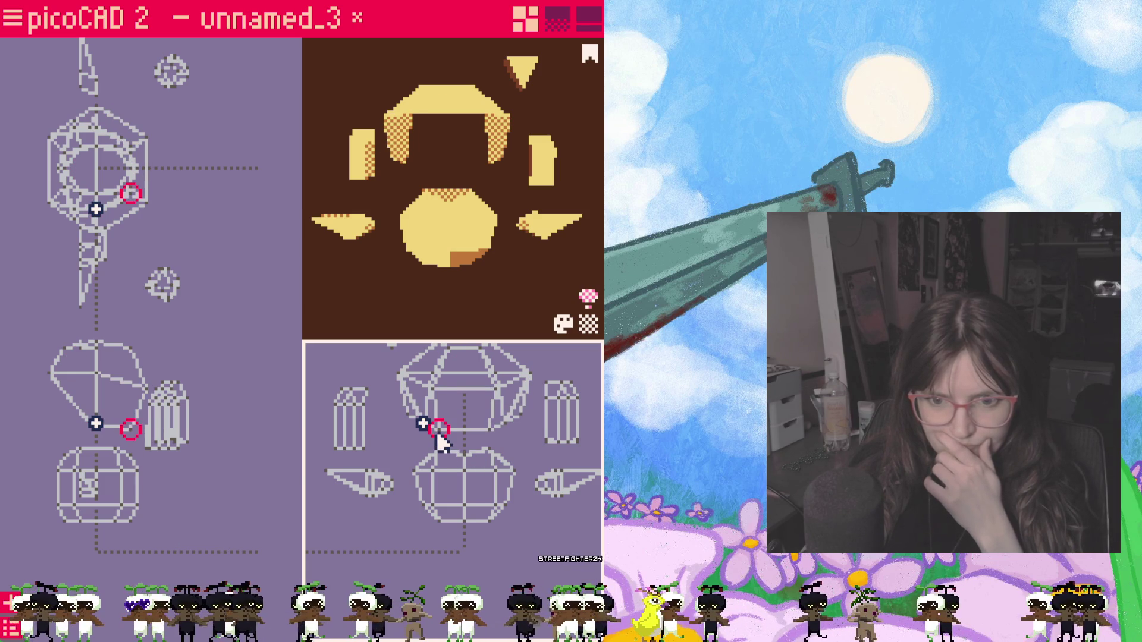
{"action": "left_click", "coordinate": [400, 143]}
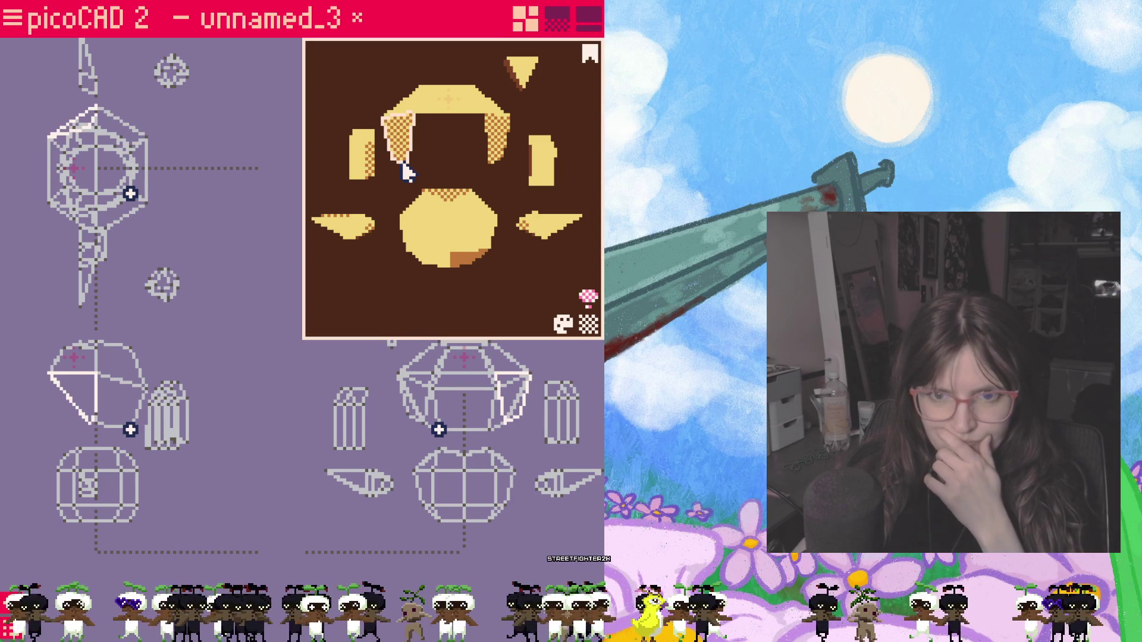
{"action": "left_click", "coordinate": [504, 426]}
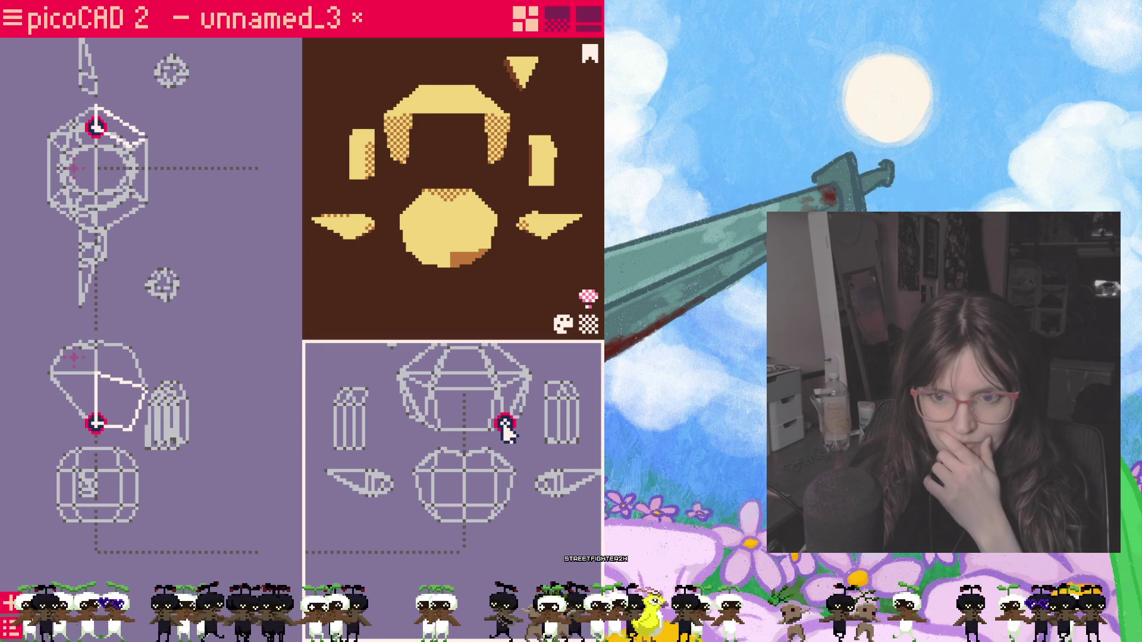
{"action": "left_click_drag", "start_coordinate": [504, 427], "coordinate": [505, 431]}
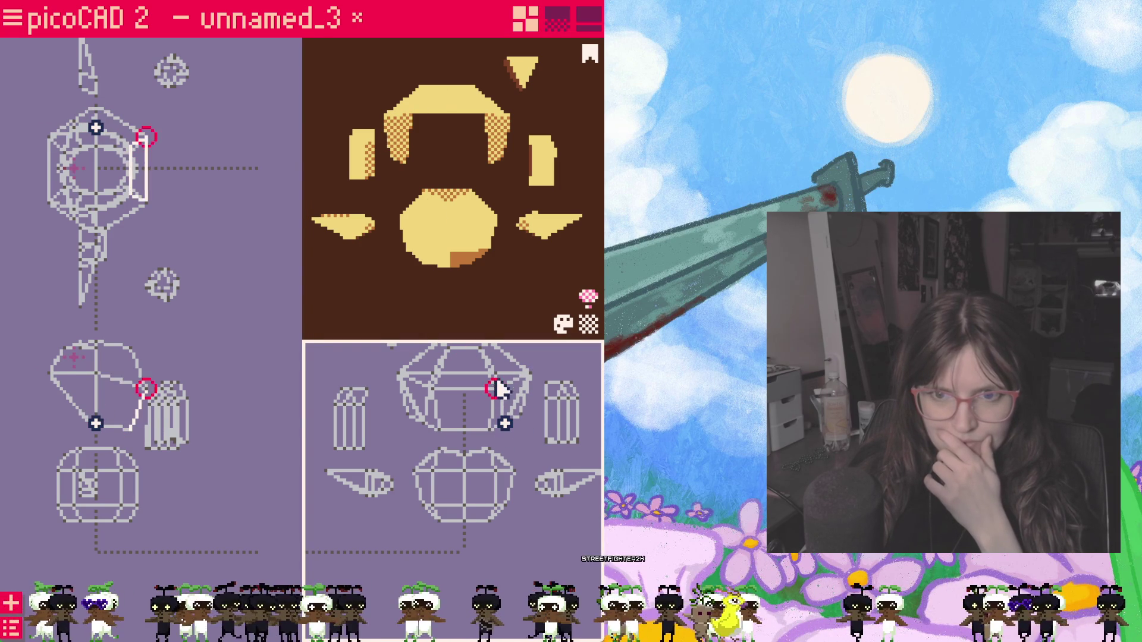
{"action": "left_click", "coordinate": [496, 142]}
{"action": "left_click", "coordinate": [493, 168]}
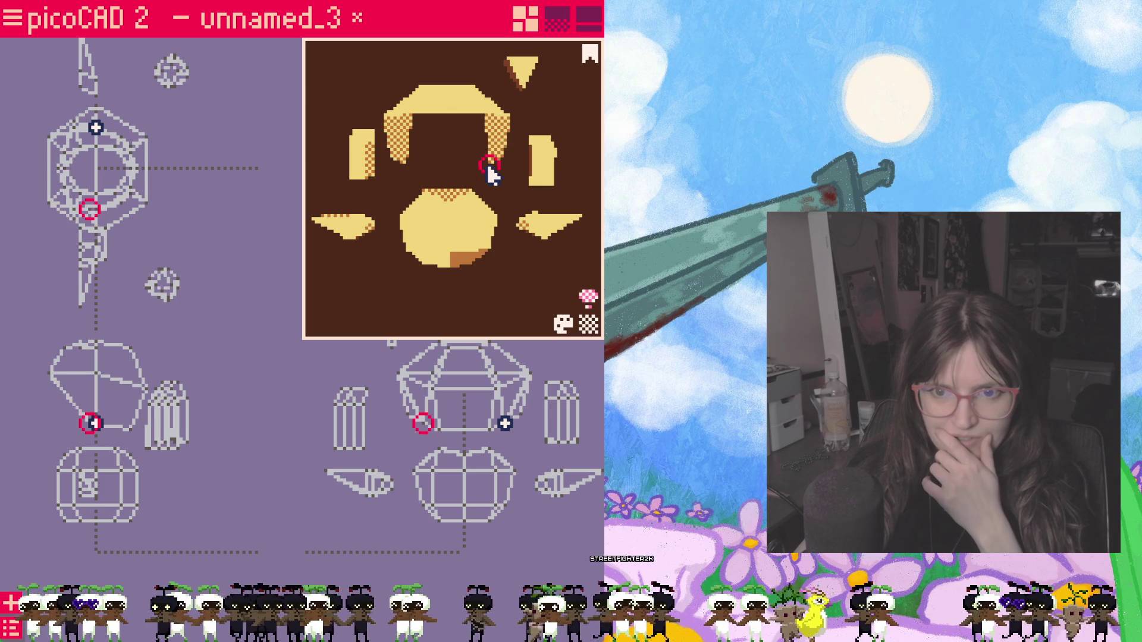
{"action": "left_click_drag", "start_coordinate": [423, 424], "coordinate": [431, 431]}
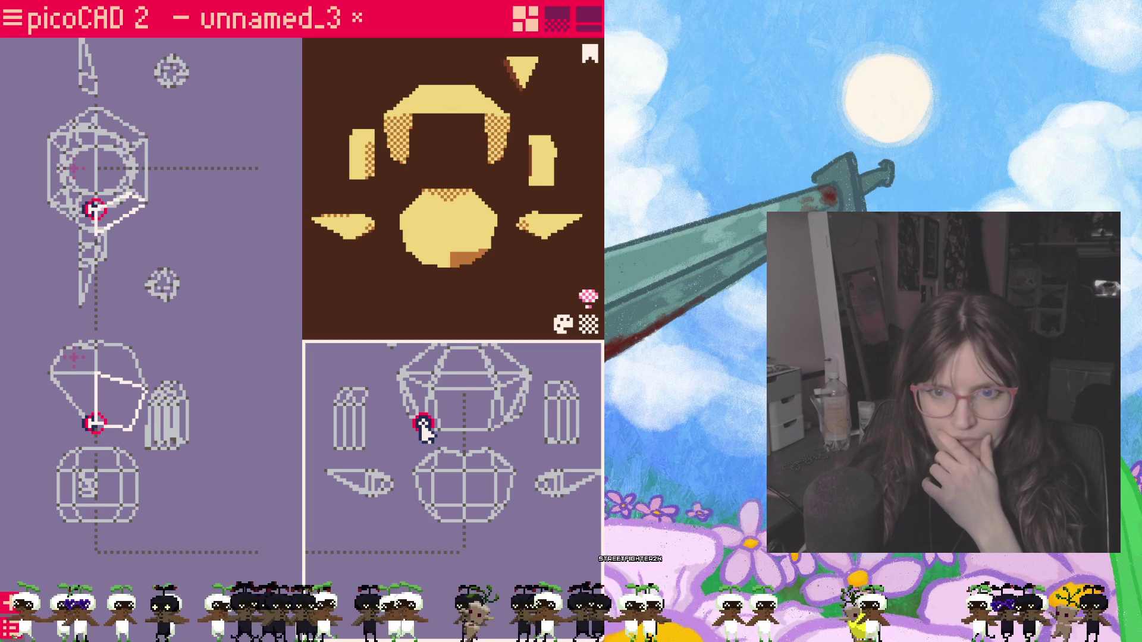
{"action": "left_click_drag", "start_coordinate": [134, 393], "coordinate": [100, 427]}
Step: Lower the hollow hair piece down to rest on the round head
{"action": "left_click", "coordinate": [419, 412]}
{"action": "left_click", "coordinate": [470, 418]}
{"action": "left_click_drag", "start_coordinate": [472, 418], "coordinate": [471, 498]}
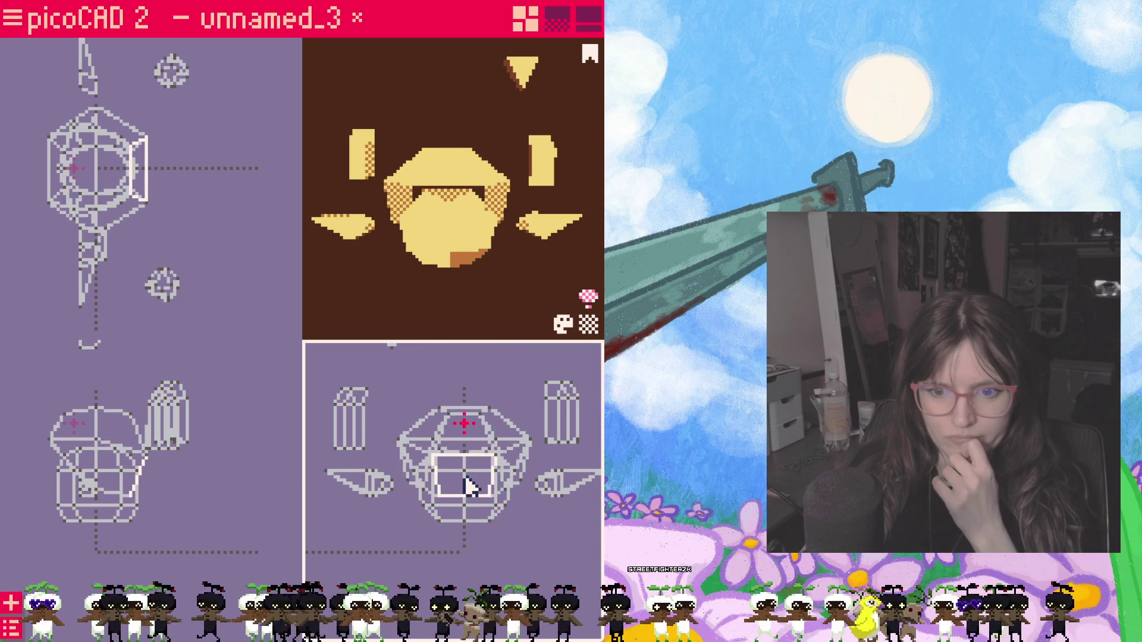
{"action": "mouse_move", "coordinate": [408, 307]}
{"action": "left_mouse_down"}
{"action": "mouse_move", "coordinate": [464, 287]}
{"action": "mouse_move", "coordinate": [382, 318]}
{"action": "mouse_move", "coordinate": [330, 308]}
{"action": "mouse_move", "coordinate": [500, 315]}
{"action": "mouse_move", "coordinate": [408, 309]}
{"action": "mouse_move", "coordinate": [390, 323]}
{"action": "mouse_move", "coordinate": [308, 321]}
{"action": "mouse_move", "coordinate": [222, 306]}
{"action": "left_mouse_up"}
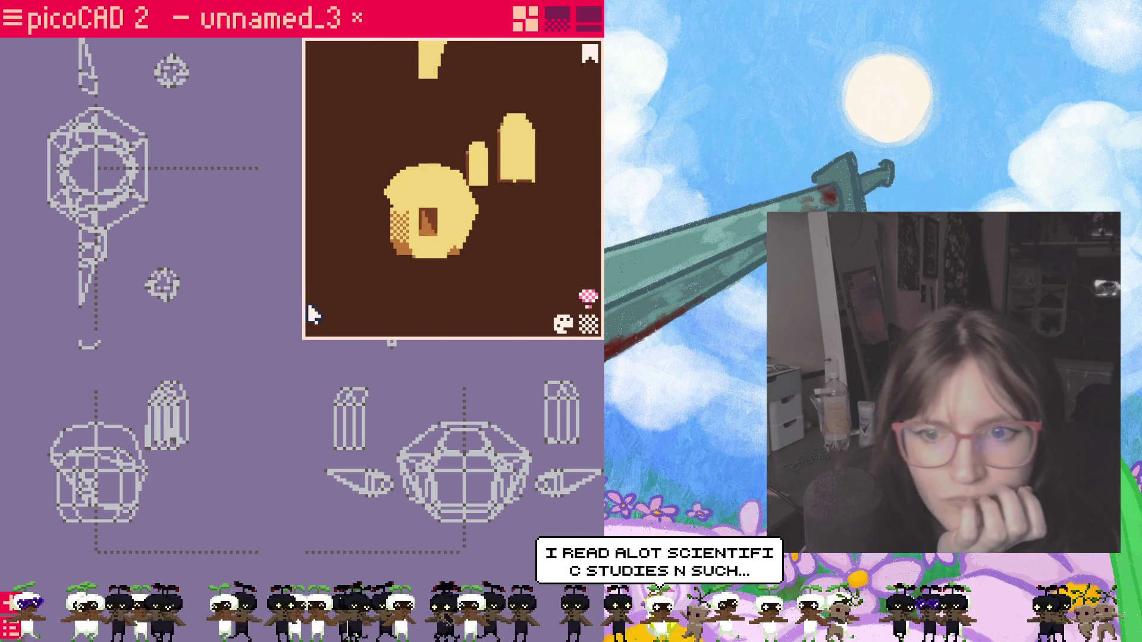
Step: Move the head's upper half back down onto the lower half, then bring up the Overview (Tab)
{"action": "left_click", "coordinate": [445, 501]}
{"action": "left_click", "coordinate": [205, 420]}
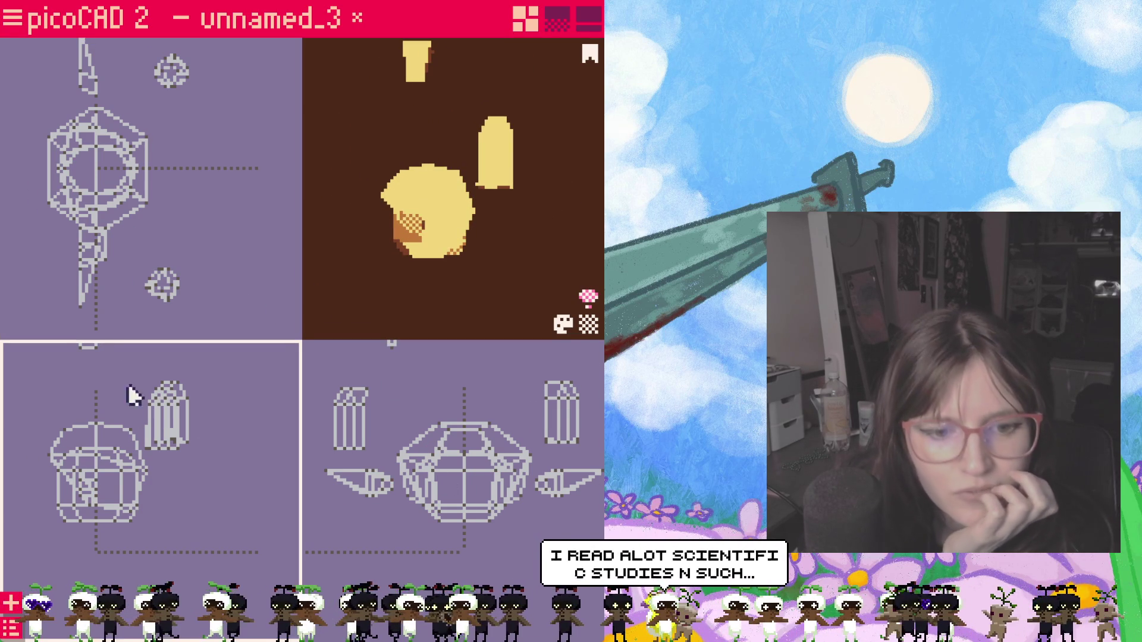
{"action": "mouse_move", "coordinate": [94, 451]}
{"action": "left_mouse_down"}
{"action": "mouse_move", "coordinate": [99, 478]}
{"action": "mouse_move", "coordinate": [98, 371]}
{"action": "mouse_move", "coordinate": [116, 439]}
{"action": "left_mouse_up"}
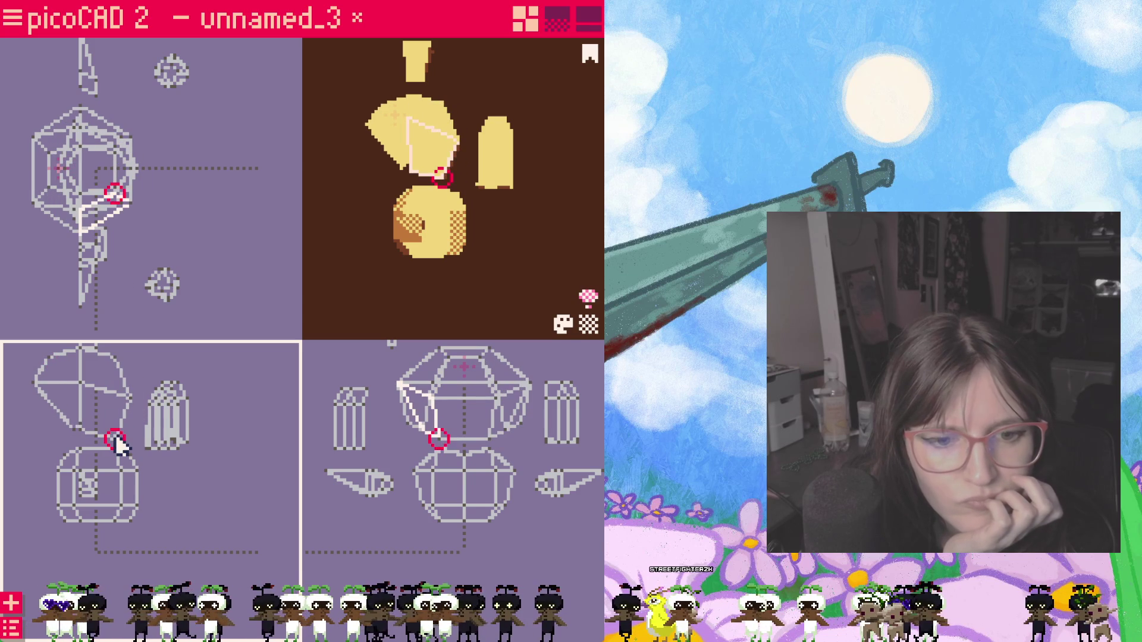
{"action": "key", "text": "Escape"}
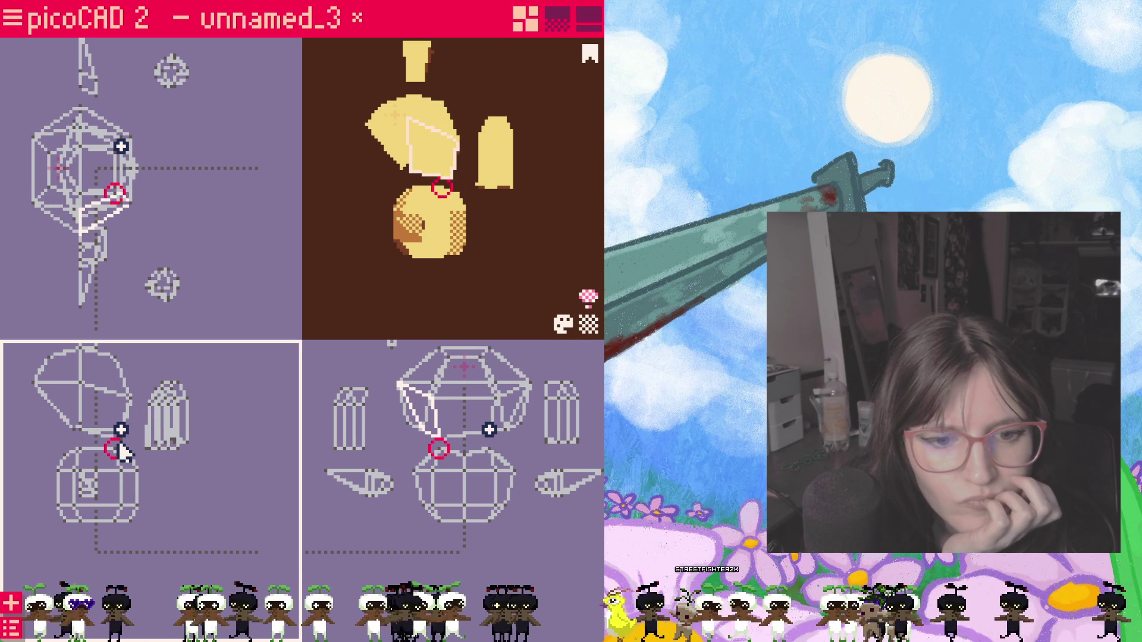
{"action": "key", "text": "Escape"}
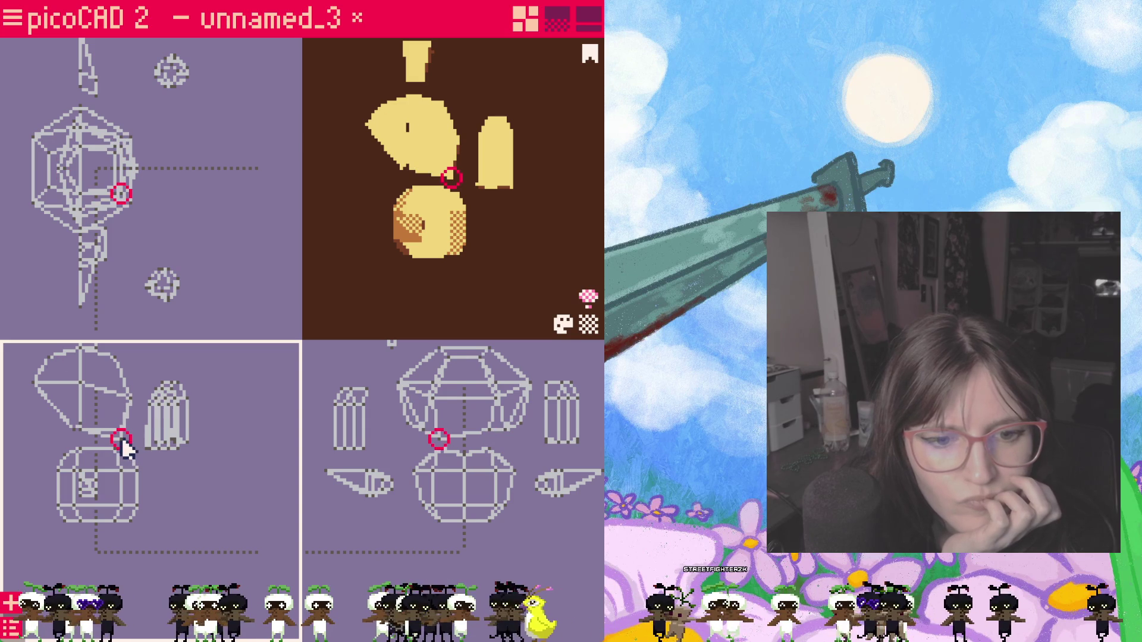
{"action": "left_click_drag", "start_coordinate": [125, 433], "coordinate": [121, 493]}
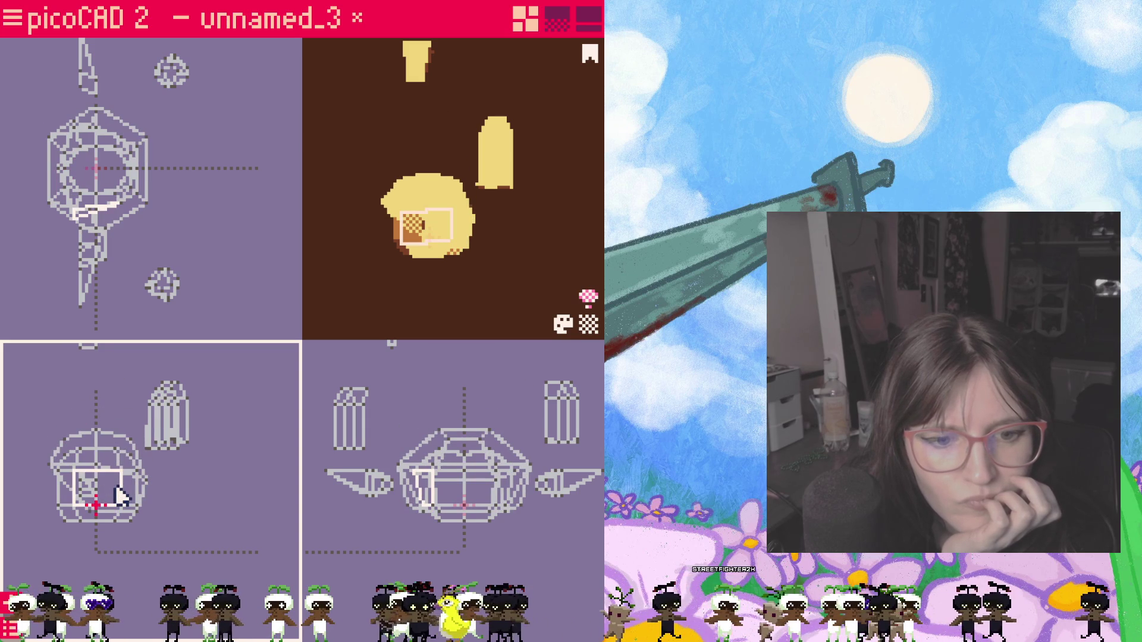
{"action": "key", "text": "Escape"}
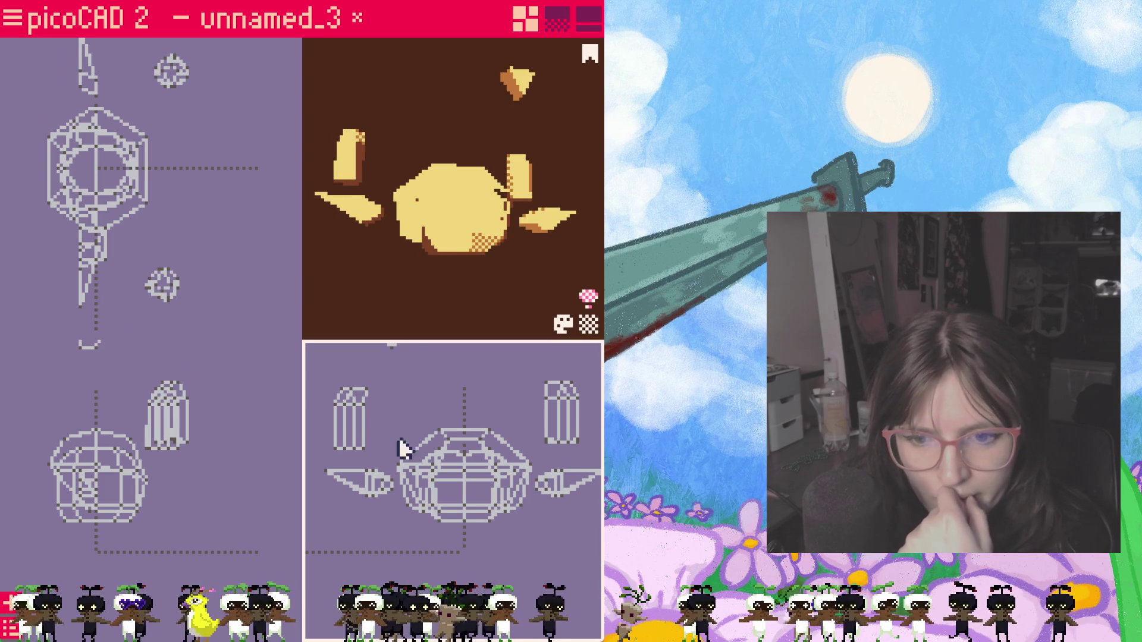
{"action": "key", "text": "Tab"}
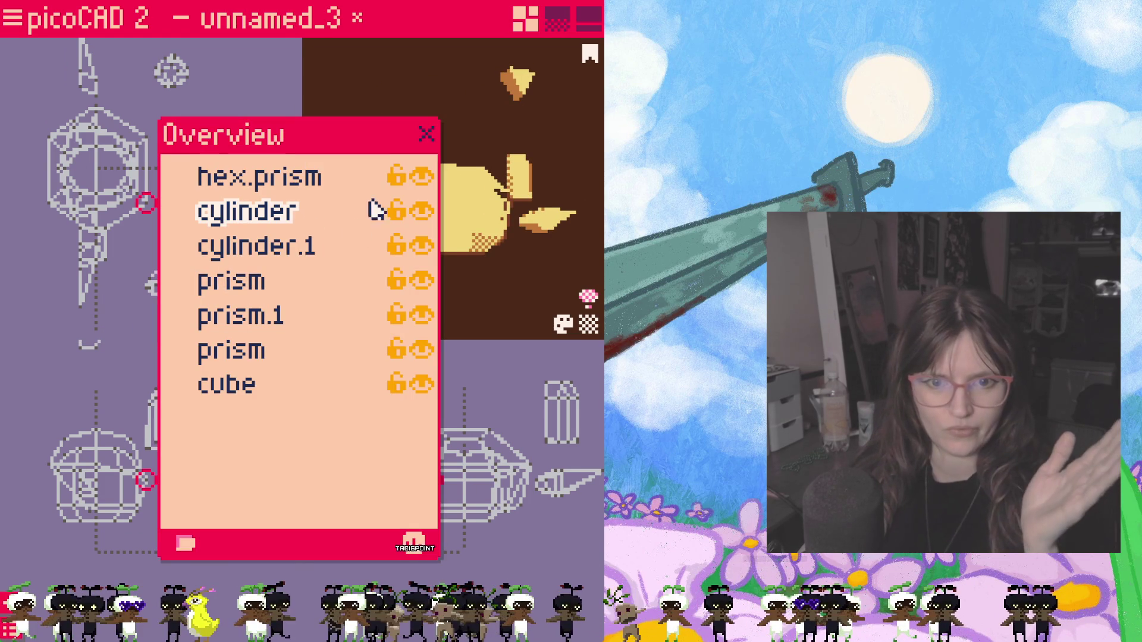
Step: Identify the hex.prism mesh by toggling its visibility and rename it 'head'
{"action": "left_click", "coordinate": [424, 177]}
{"action": "left_click", "coordinate": [423, 177]}
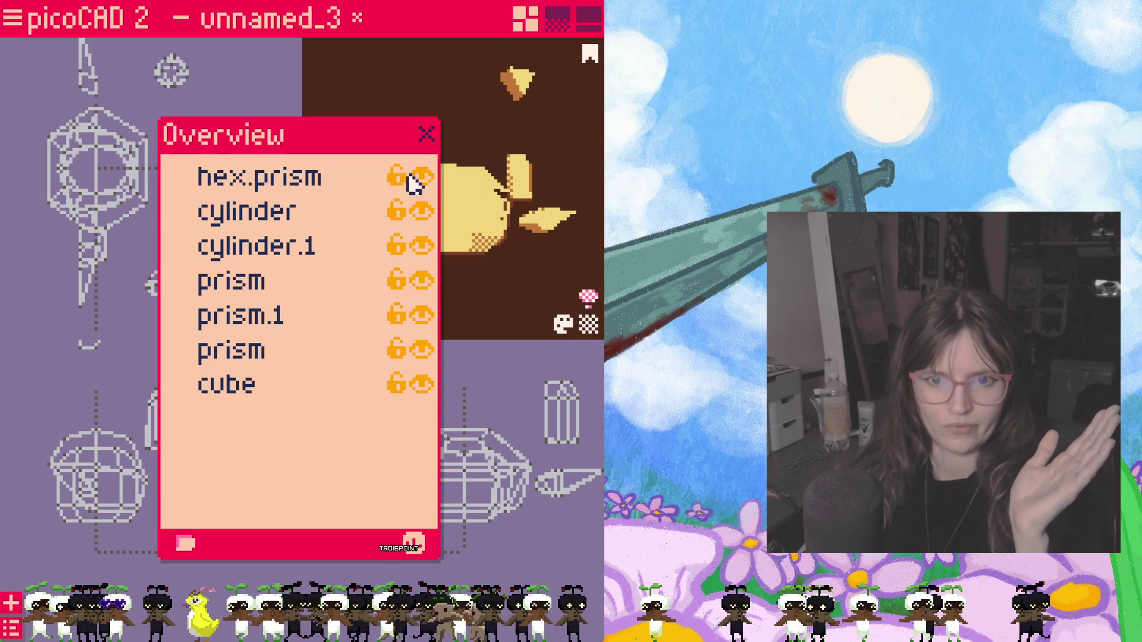
{"action": "double_click", "coordinate": [313, 179]}
{"action": "key", "text": "BackSpace"}
{"action": "key", "text": "BackSpace"}
{"action": "key", "text": "BackSpace"}
{"action": "key", "text": "Return"}
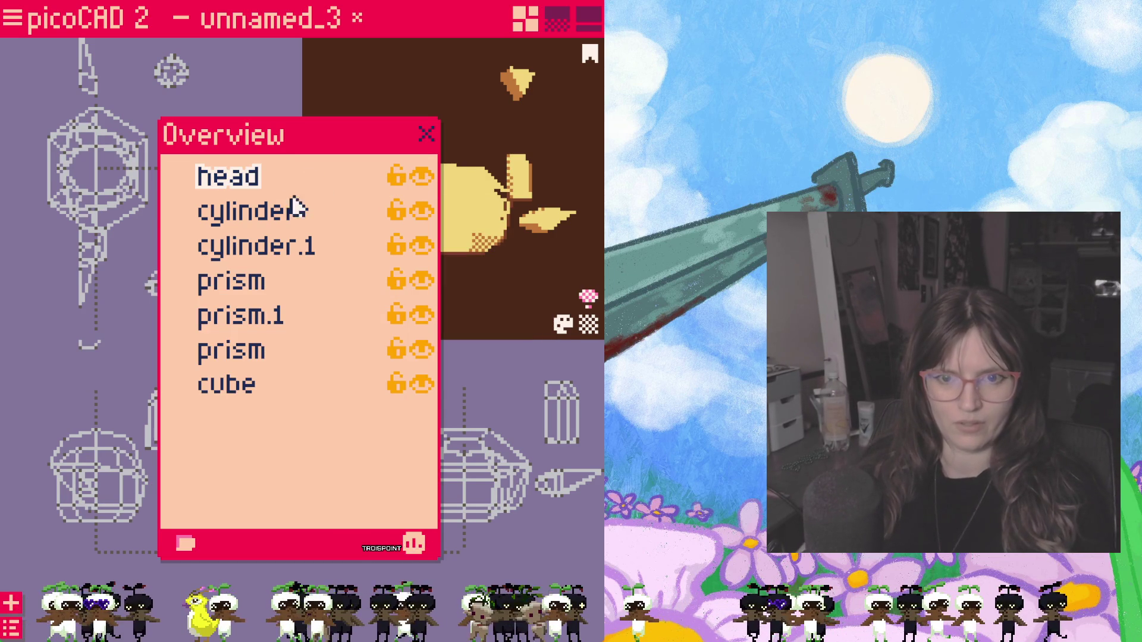
Step: Identify the two cylinder meshes and rename them 'cpigtail 2' and 'pigtail 1'
{"action": "left_click", "coordinate": [268, 215]}
{"action": "left_click", "coordinate": [421, 213]}
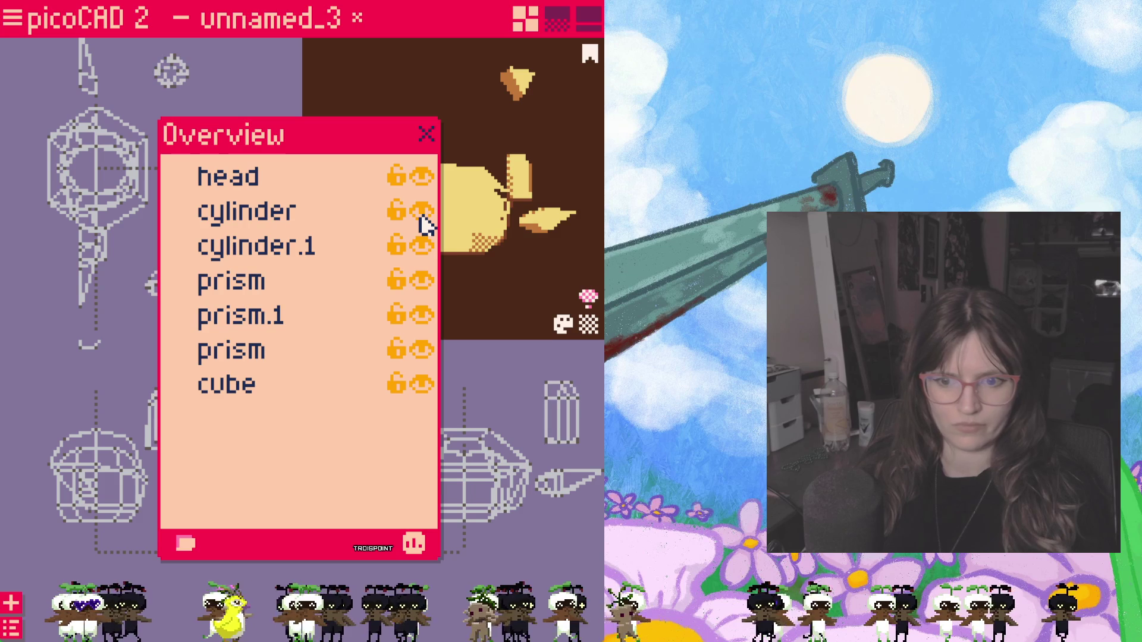
{"action": "left_click", "coordinate": [422, 212]}
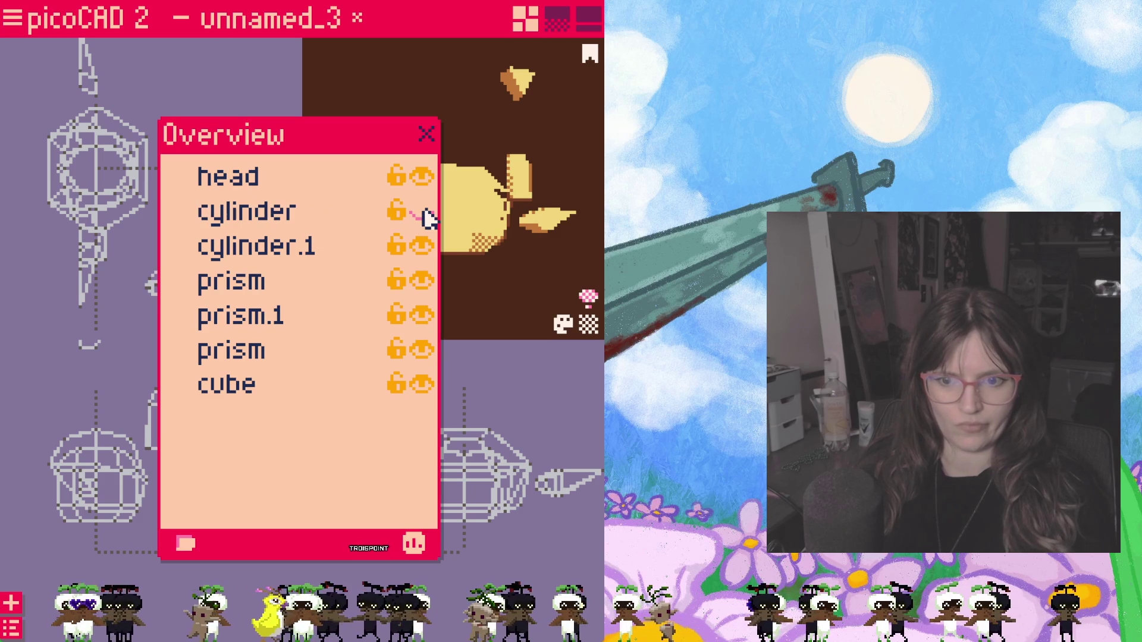
{"action": "double_click", "coordinate": [268, 219]}
{"action": "type", "text": "cpigtail 2"}
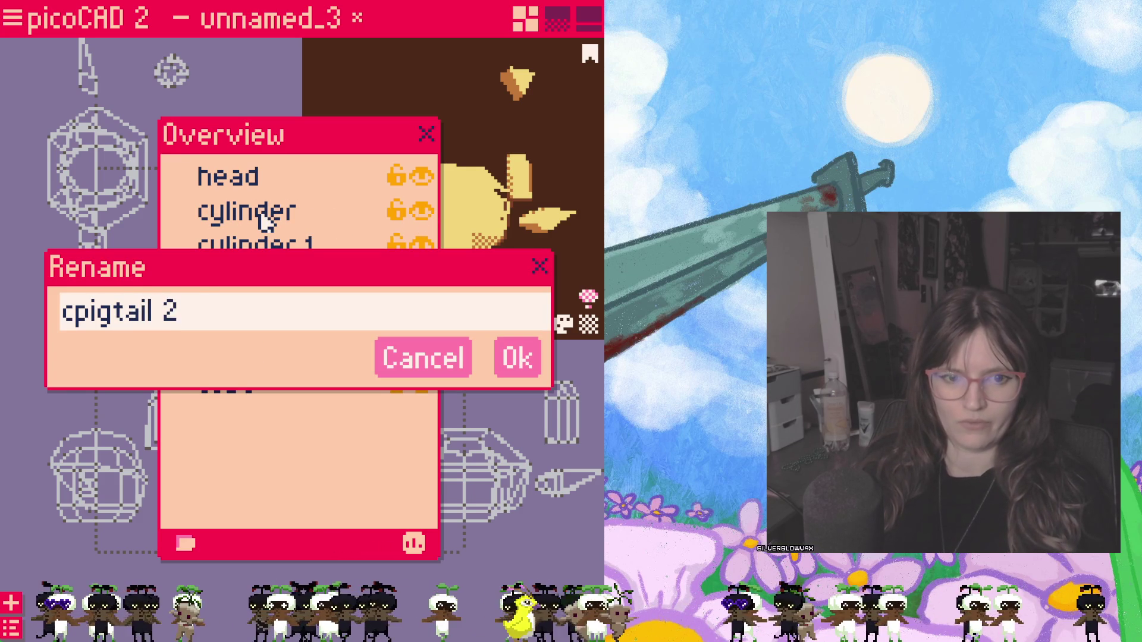
{"action": "key", "text": "Return"}
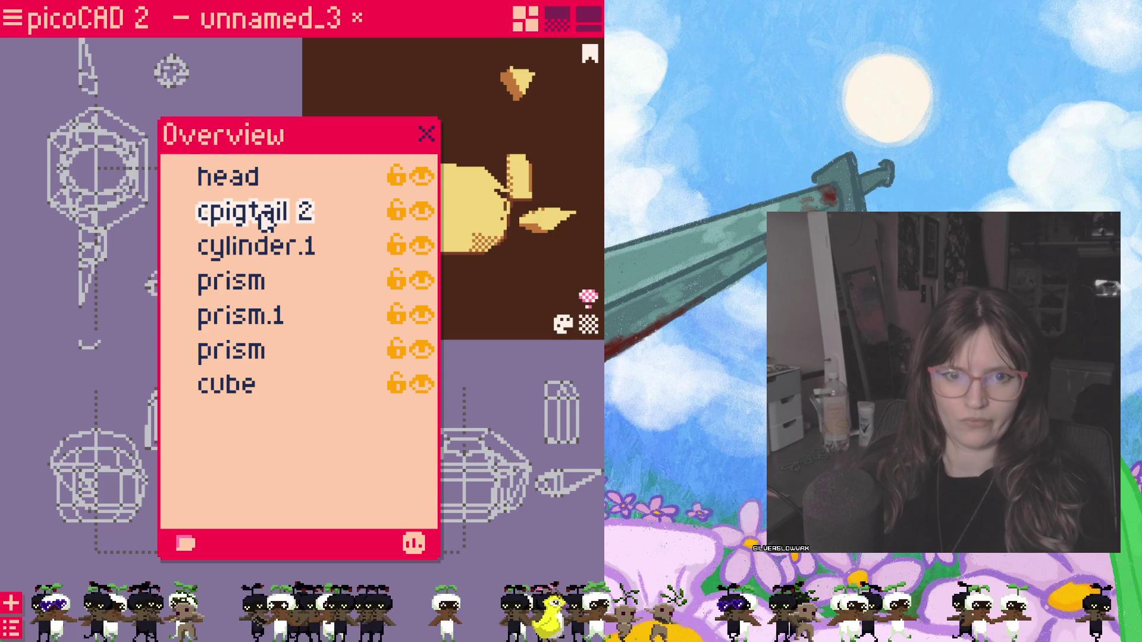
{"action": "left_click", "coordinate": [423, 247]}
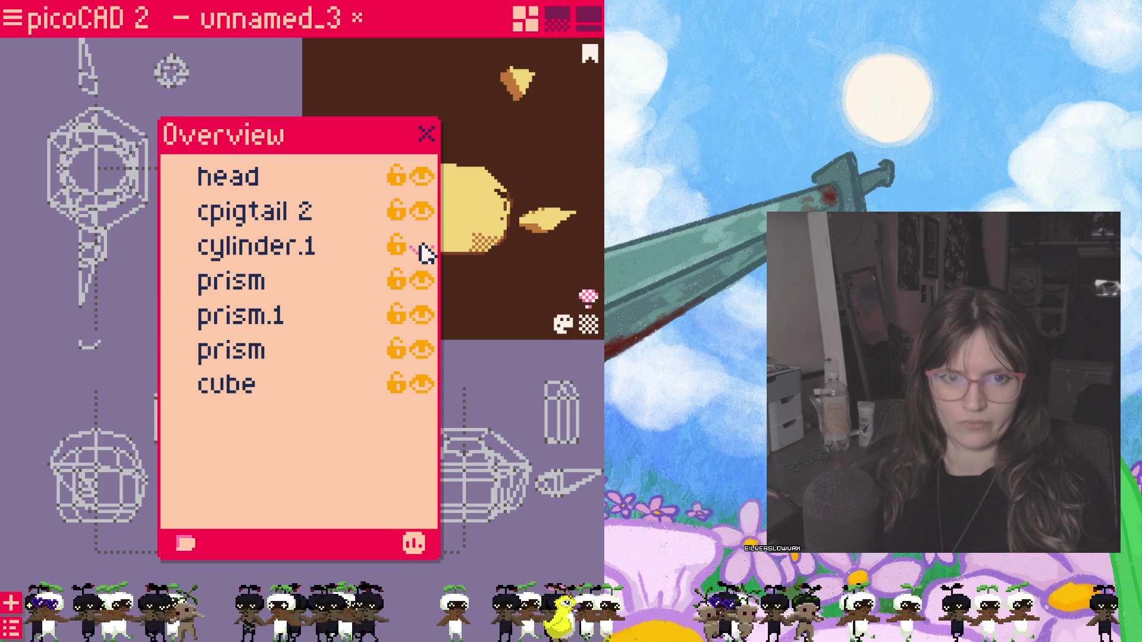
{"action": "double_click", "coordinate": [269, 243]}
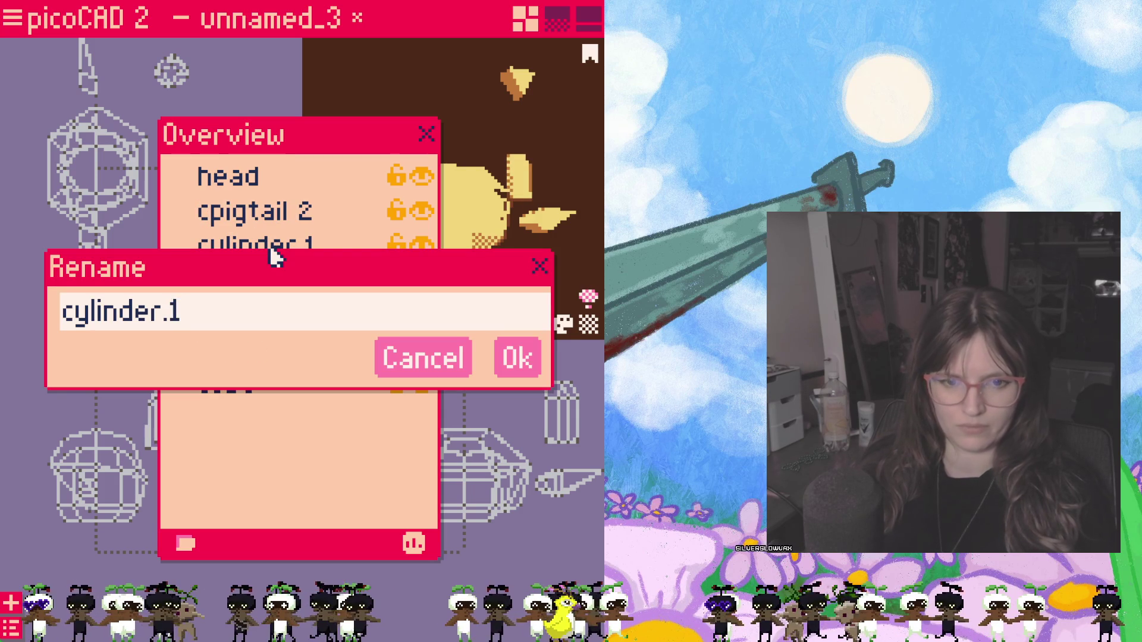
{"action": "key", "text": "BackSpace"}
{"action": "key", "text": "BackSpace"}
{"action": "key", "text": "BackSpace"}
{"action": "key", "text": "BackSpace"}
{"action": "key", "text": "BackSpace"}
{"action": "key", "text": "BackSpace"}
{"action": "key", "text": "BackSpace"}
{"action": "type", "text": "pi"}
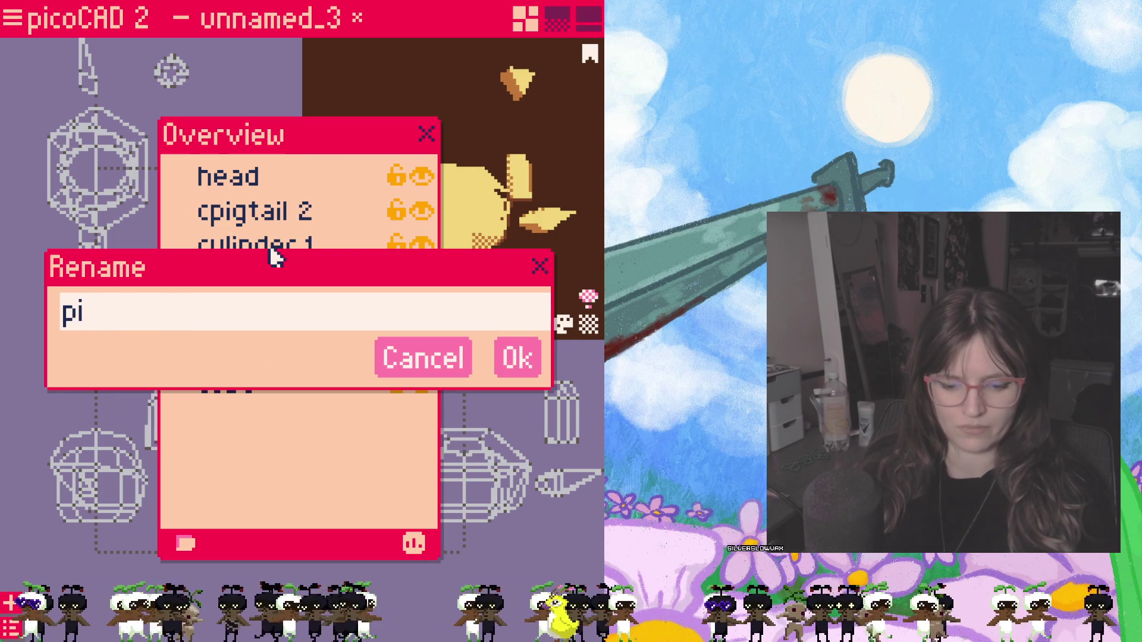
{"action": "type", "text": "gtail 1"}
{"action": "key", "text": "Return"}
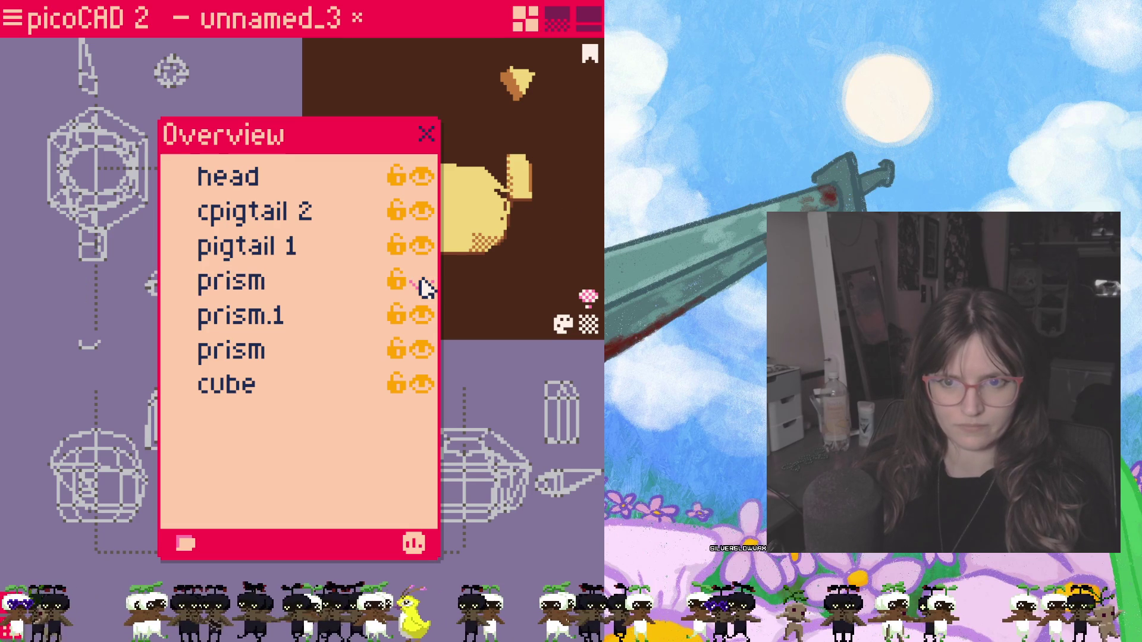
Step: Rename the prisms 'ear 2' and 'ear 1' and the cube 'hair', then close the Overview
{"action": "double_click", "coordinate": [264, 290]}
{"action": "type", "text": "ear"}
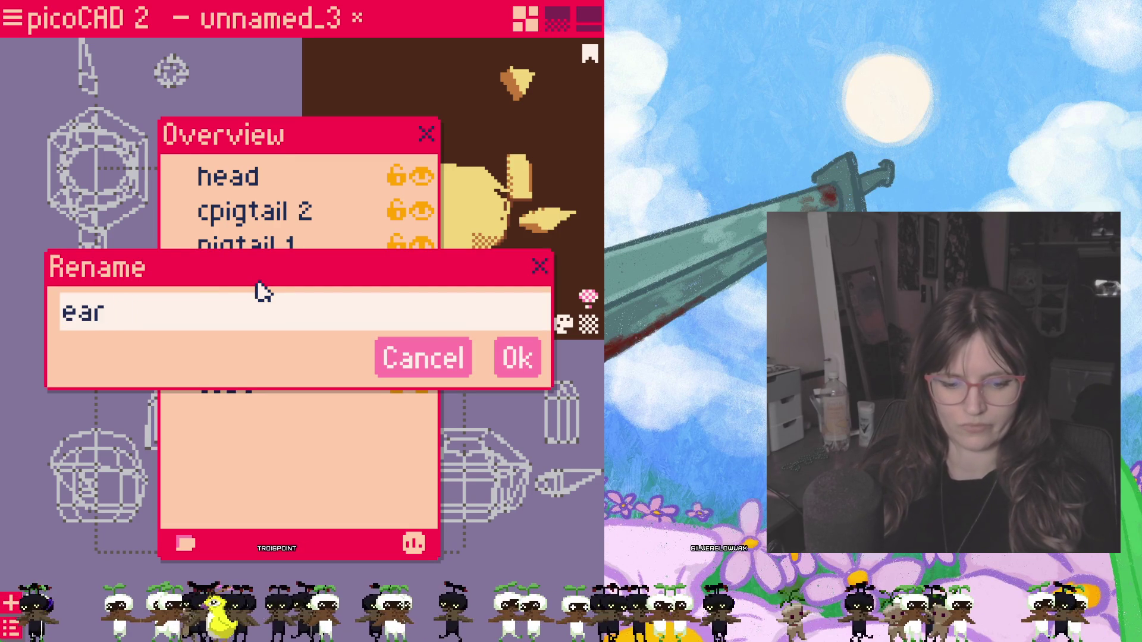
{"action": "type", "text": "2"}
{"action": "key", "text": "Return"}
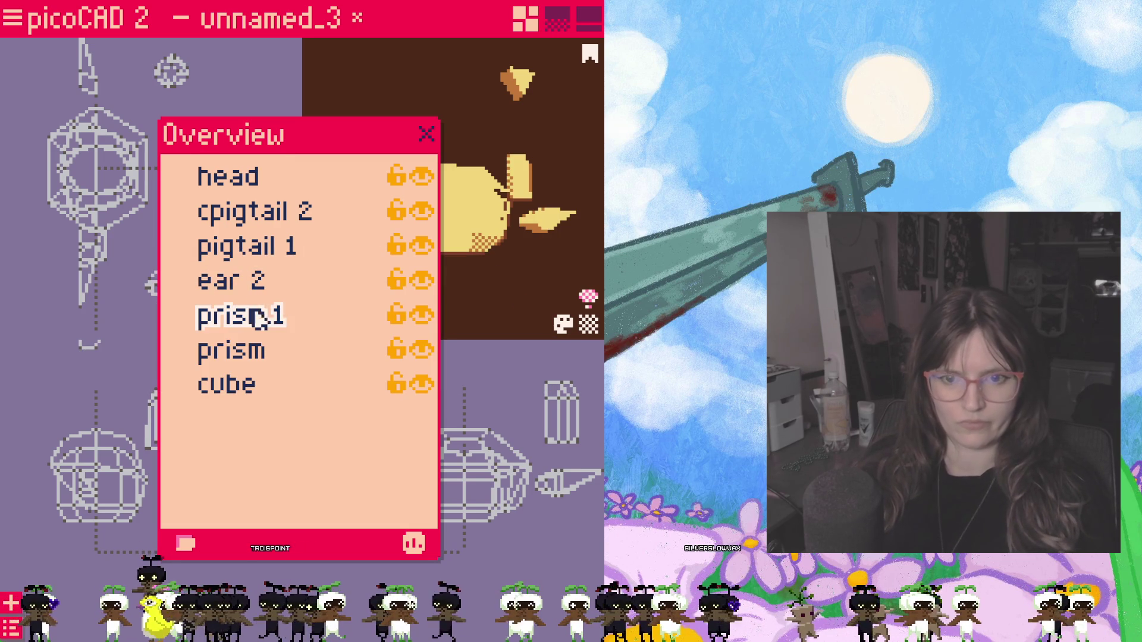
{"action": "double_click", "coordinate": [270, 323]}
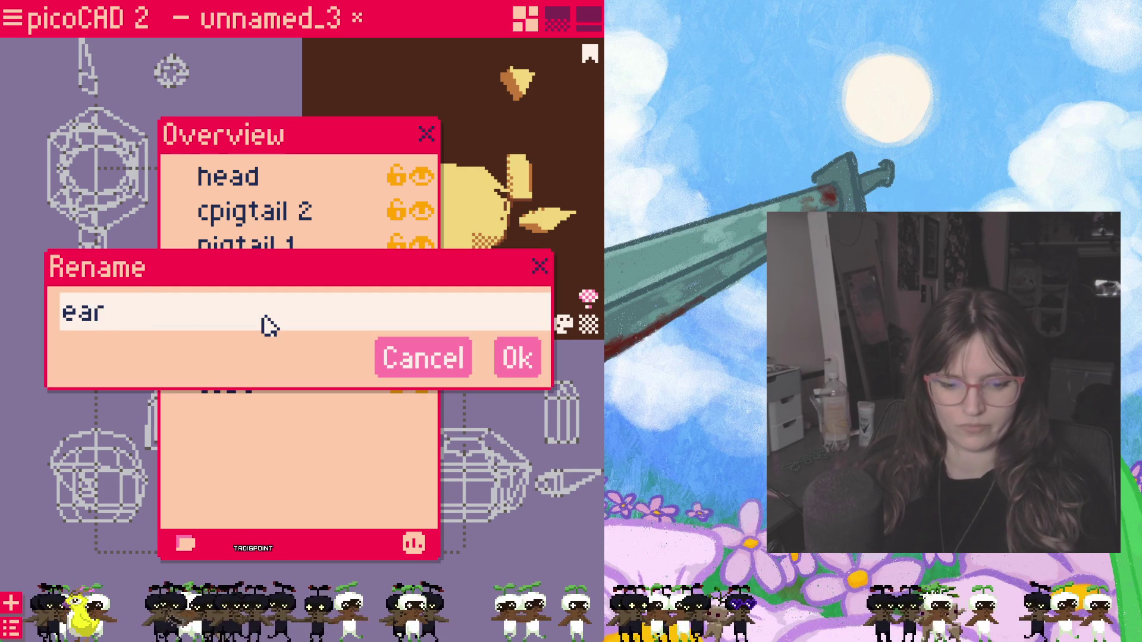
{"action": "type", "text": "1"}
{"action": "key", "text": "Return"}
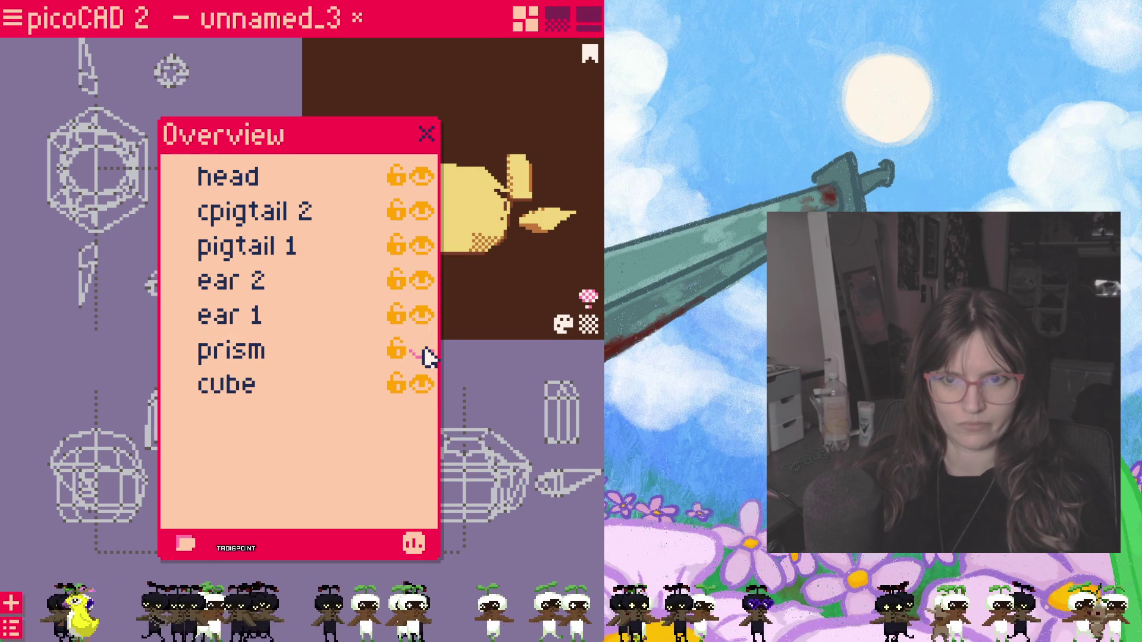
{"action": "double_click", "coordinate": [236, 386]}
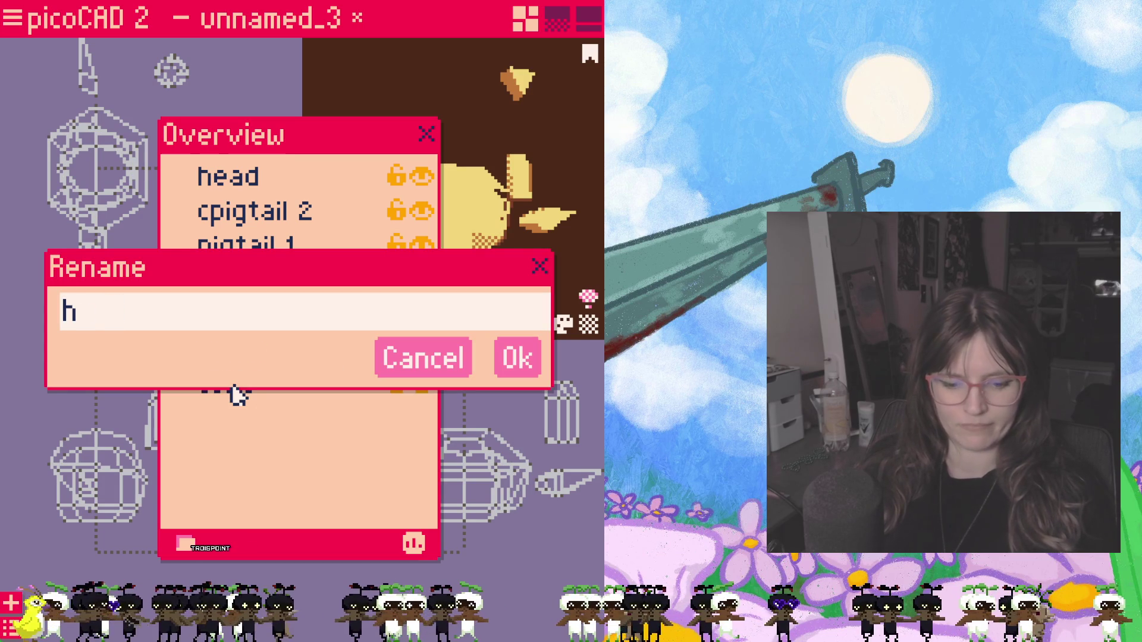
{"action": "type", "text": "air"}
{"action": "key", "text": "Return"}
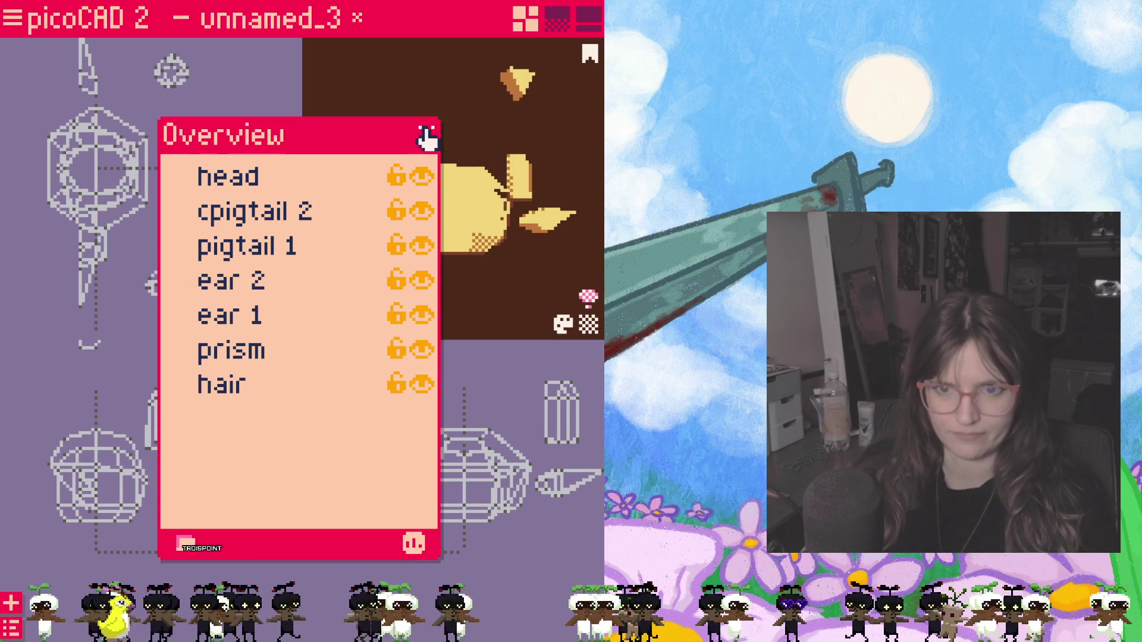
{"action": "left_click", "coordinate": [426, 136]}
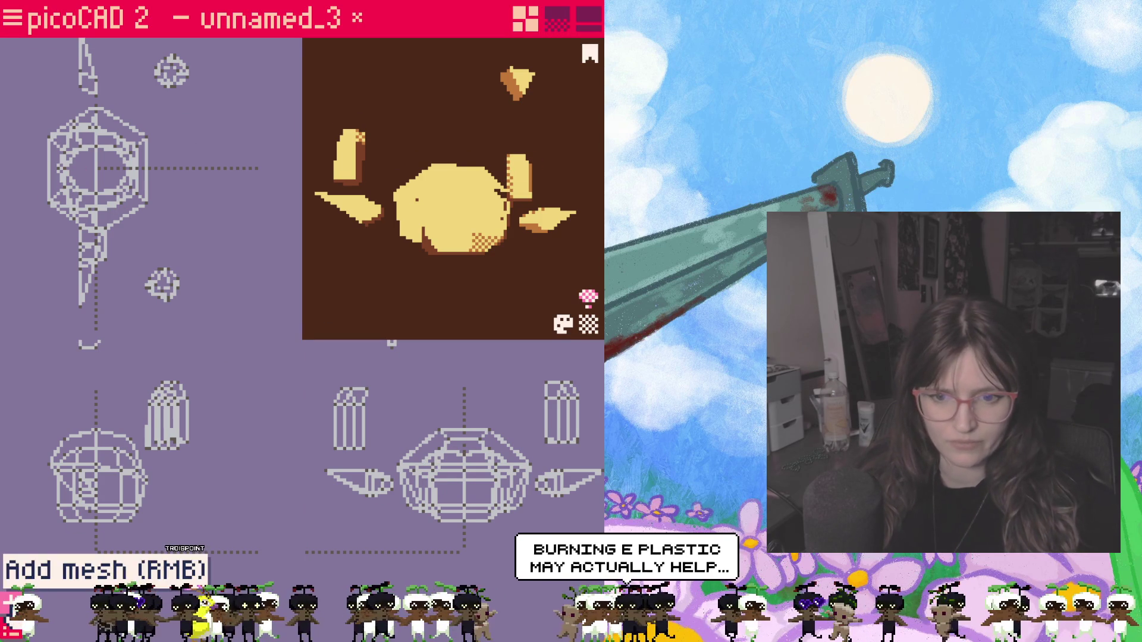
{"action": "scroll", "coordinate": [152, 446], "scroll_direction": "up", "scroll_amount": 3}
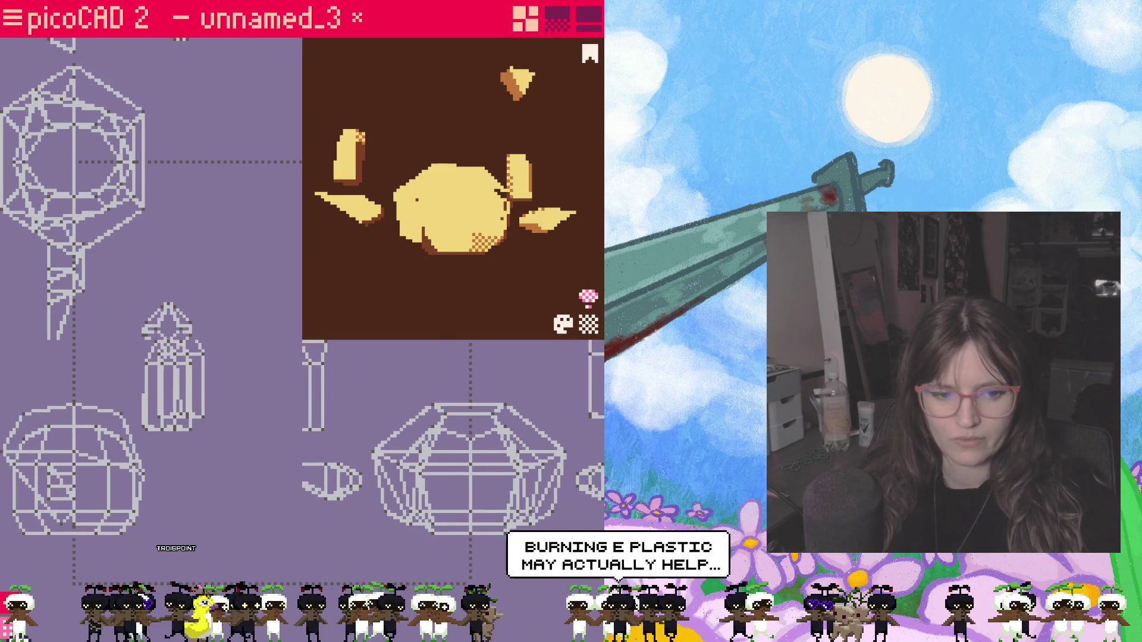
Step: Hide the hair mesh in the Overview list and close it
{"action": "key", "text": "Tab"}
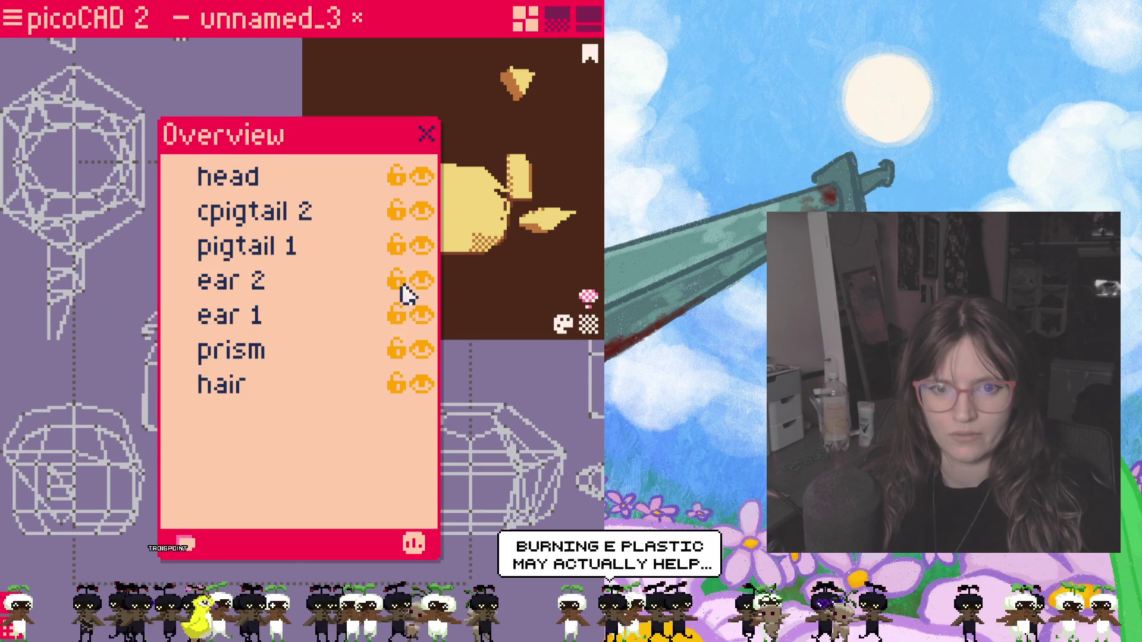
{"action": "left_click", "coordinate": [421, 381]}
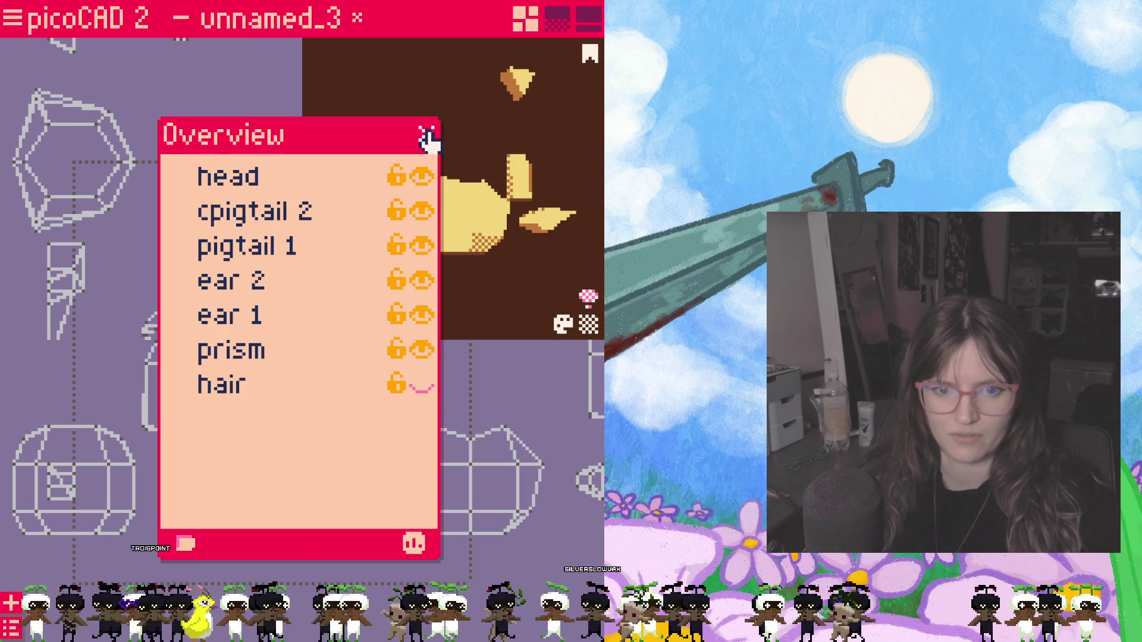
{"action": "left_click", "coordinate": [428, 136]}
Step: Stretch the left side fin outward and reshape the right fin beside the head
{"action": "left_click", "coordinate": [331, 482]}
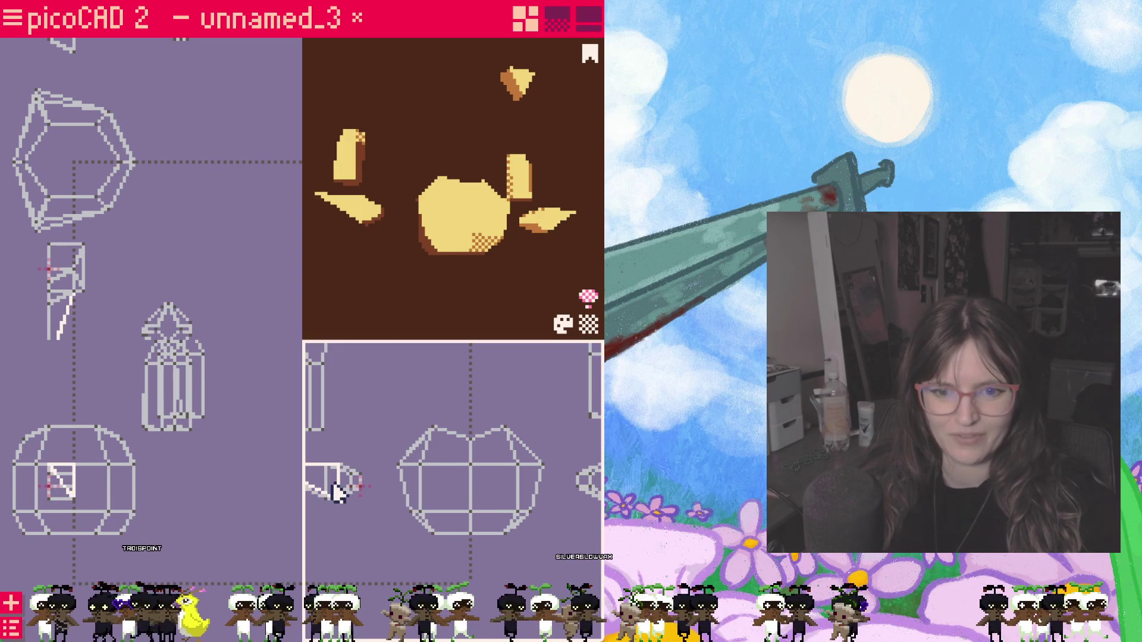
{"action": "left_click_drag", "start_coordinate": [346, 487], "coordinate": [402, 487]}
{"action": "right_click_drag", "start_coordinate": [555, 535], "coordinate": [482, 517]}
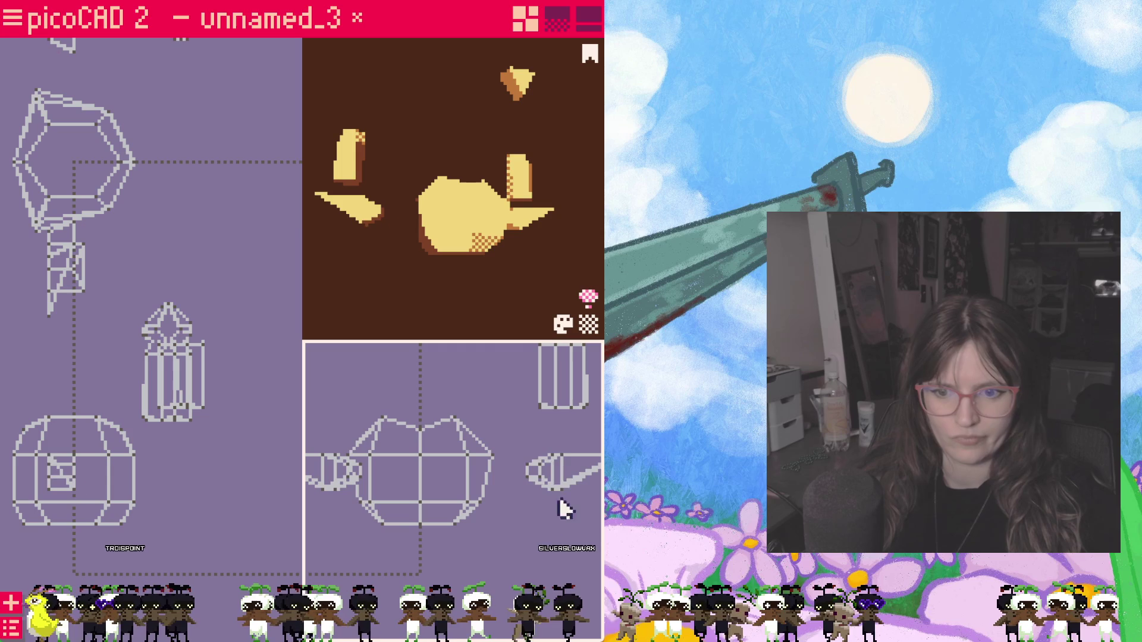
{"action": "left_click_drag", "start_coordinate": [572, 468], "coordinate": [526, 482]}
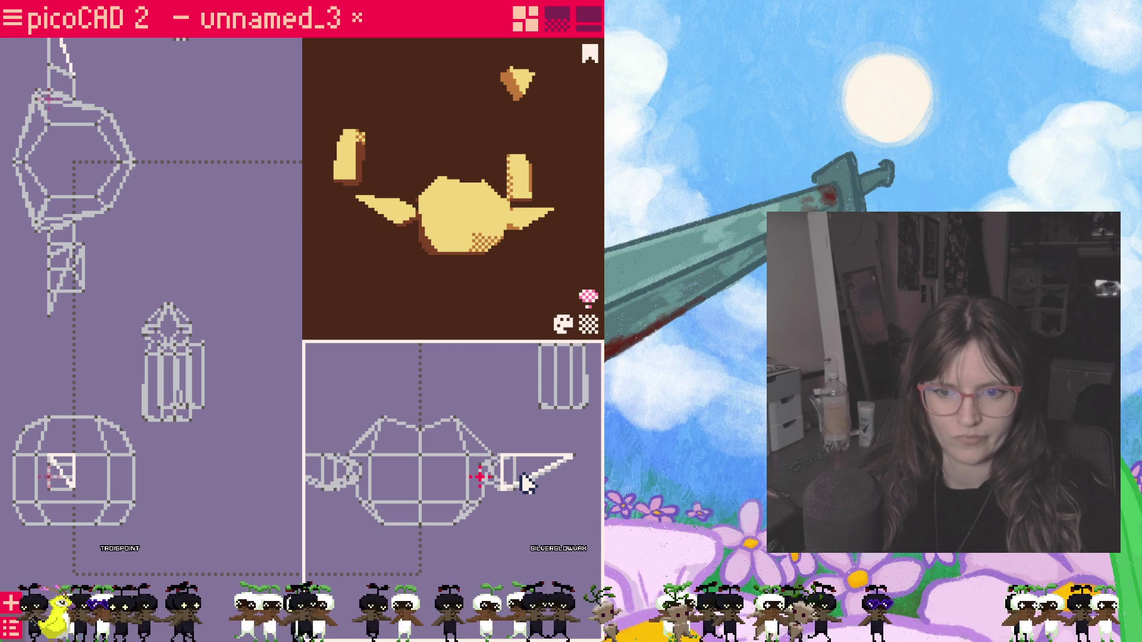
{"action": "left_click", "coordinate": [527, 482]}
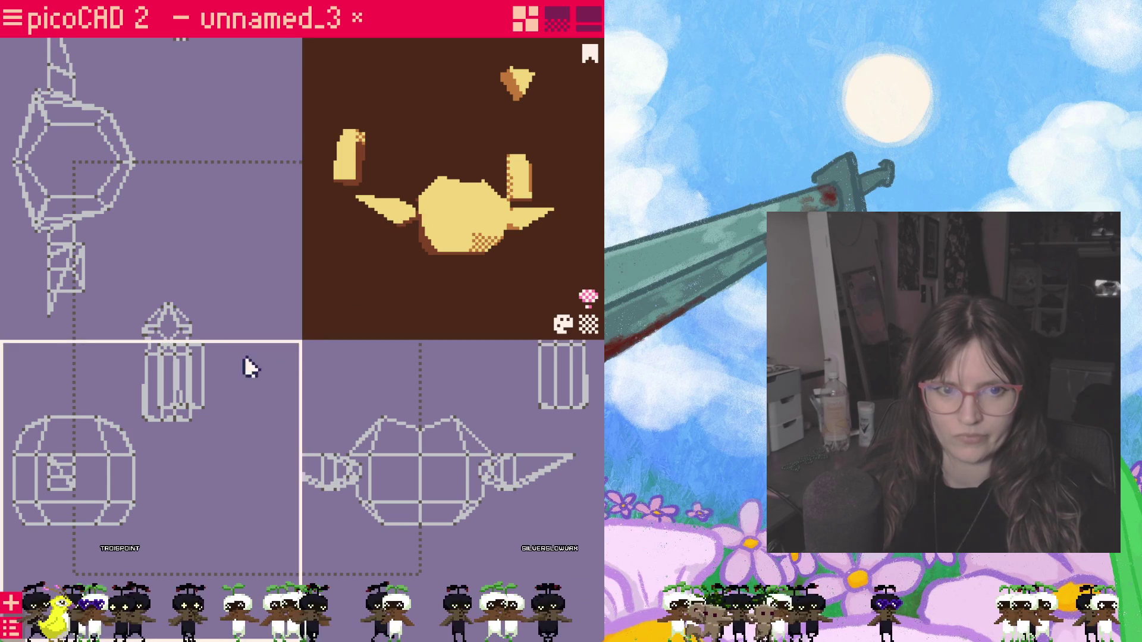
{"action": "scroll", "coordinate": [247, 284], "scroll_direction": "down", "scroll_amount": 1}
{"action": "scroll", "coordinate": [254, 268], "scroll_direction": "down", "scroll_amount": 1}
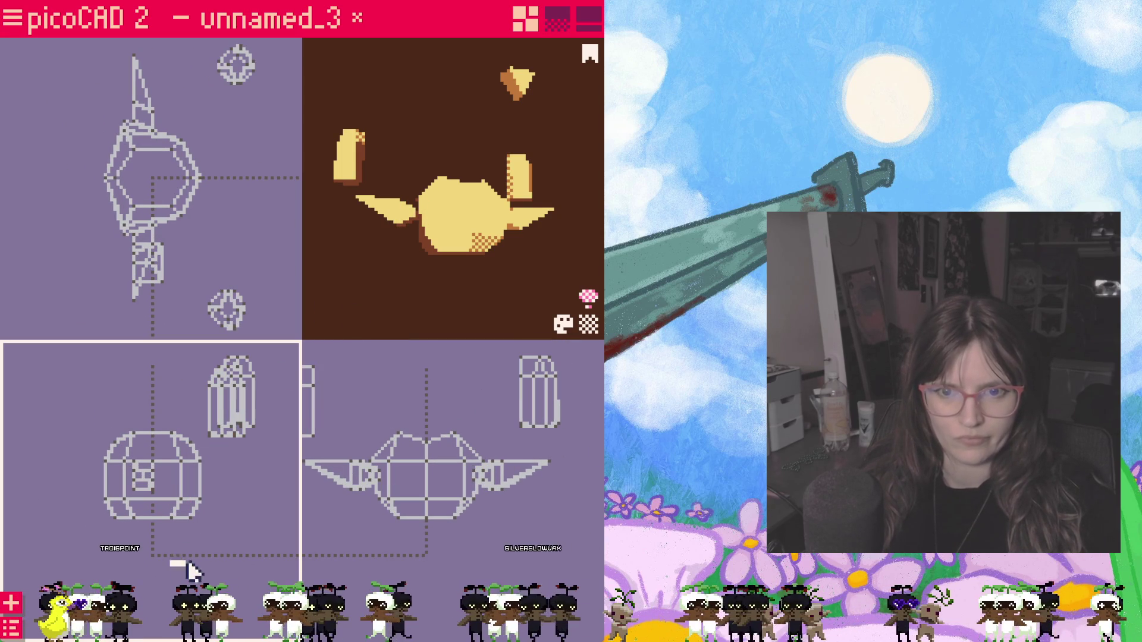
Step: Inspect the head in the 3D preview, then reopen the Overview list of parts
{"action": "mouse_move", "coordinate": [384, 268]}
{"action": "left_mouse_down"}
{"action": "mouse_move", "coordinate": [459, 325]}
{"action": "mouse_move", "coordinate": [519, 293]}
{"action": "mouse_move", "coordinate": [355, 284]}
{"action": "mouse_move", "coordinate": [398, 283]}
{"action": "mouse_move", "coordinate": [406, 308]}
{"action": "left_mouse_up"}
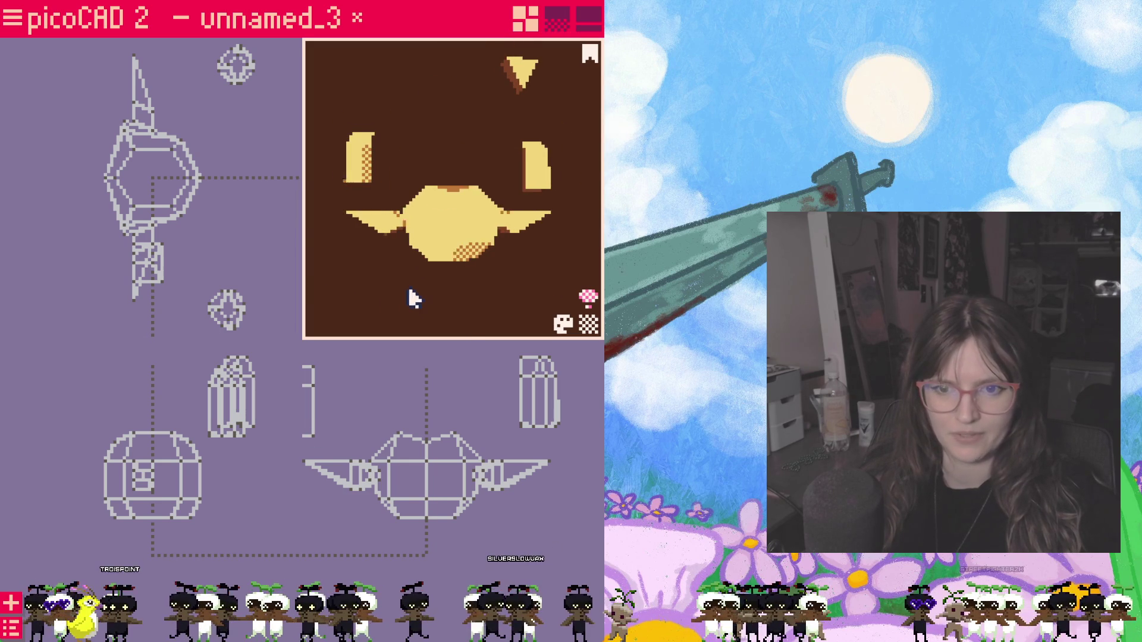
{"action": "left_click", "coordinate": [447, 239]}
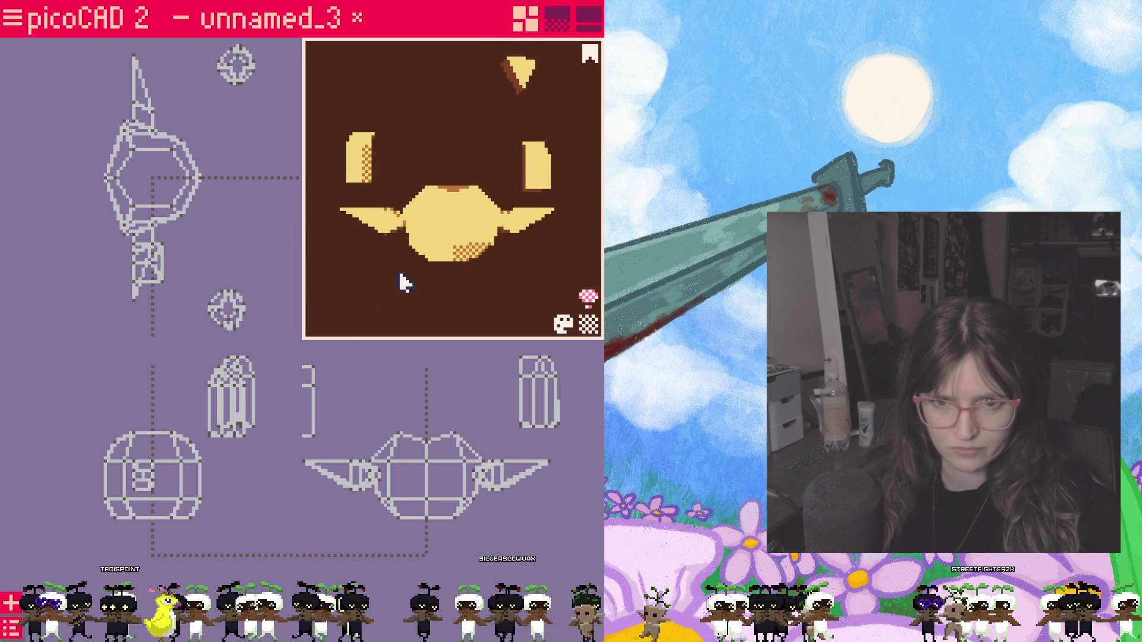
{"action": "left_click", "coordinate": [321, 392]}
{"action": "left_click", "coordinate": [397, 227]}
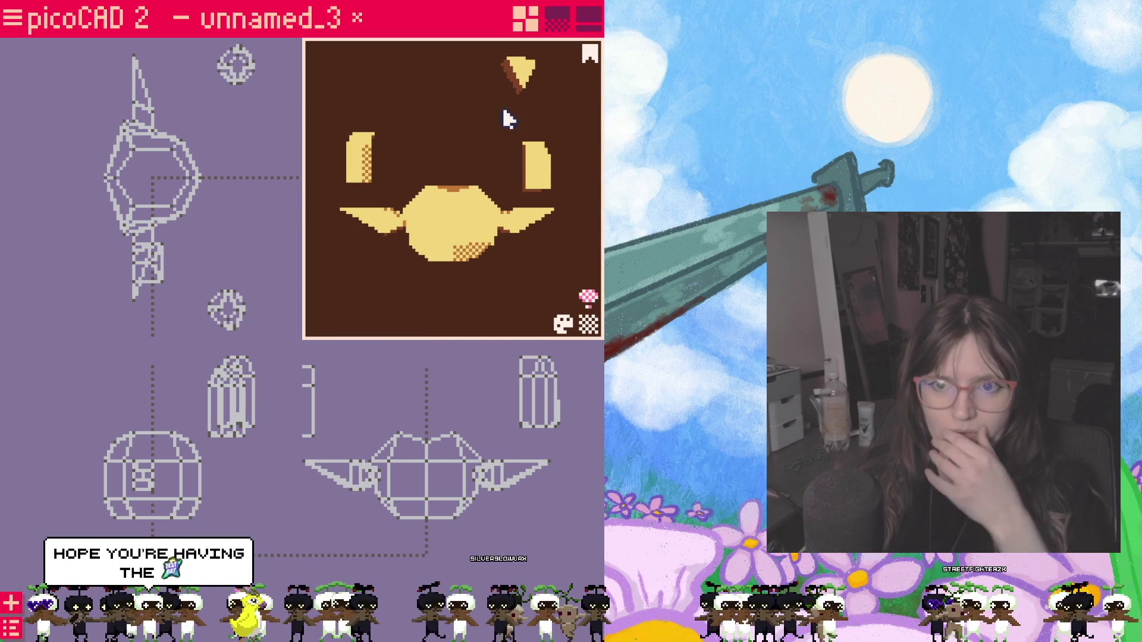
{"action": "left_click_drag", "start_coordinate": [522, 80], "coordinate": [501, 117]}
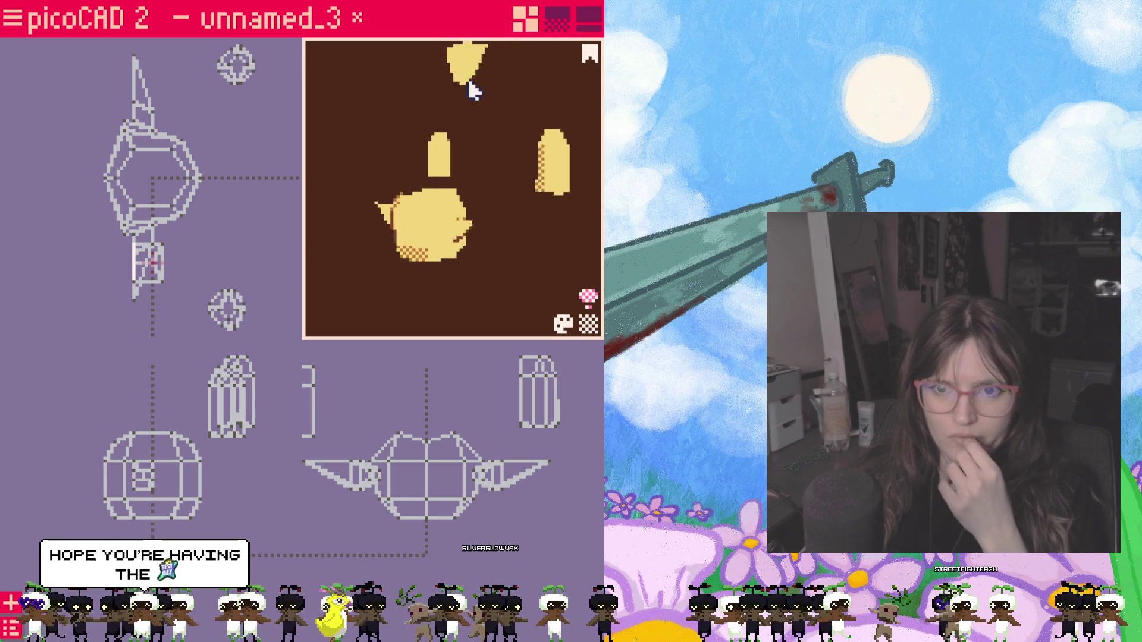
{"action": "left_click", "coordinate": [316, 420]}
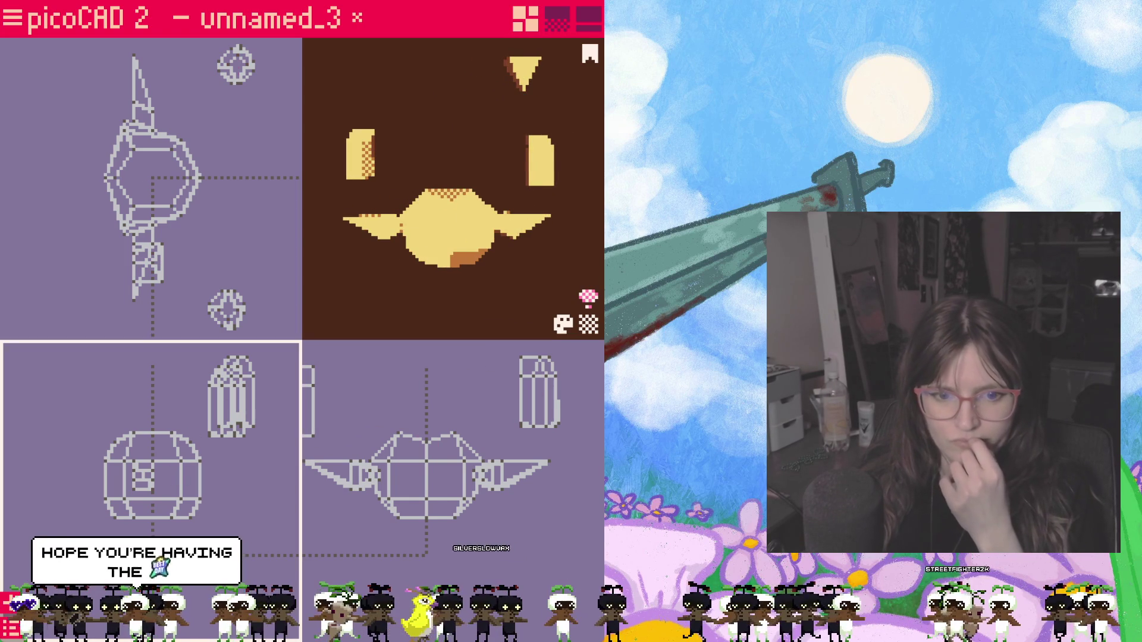
{"action": "key", "text": "Tab"}
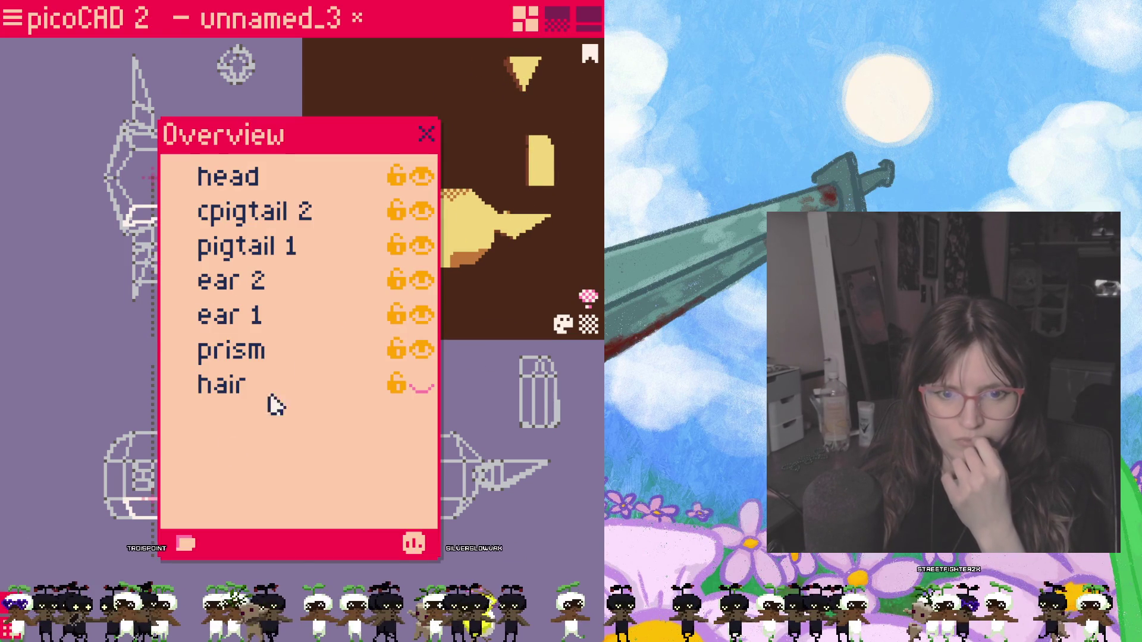
Step: Show the hair mesh again and drag the ear down and left into place against the head
{"action": "left_click", "coordinate": [424, 386]}
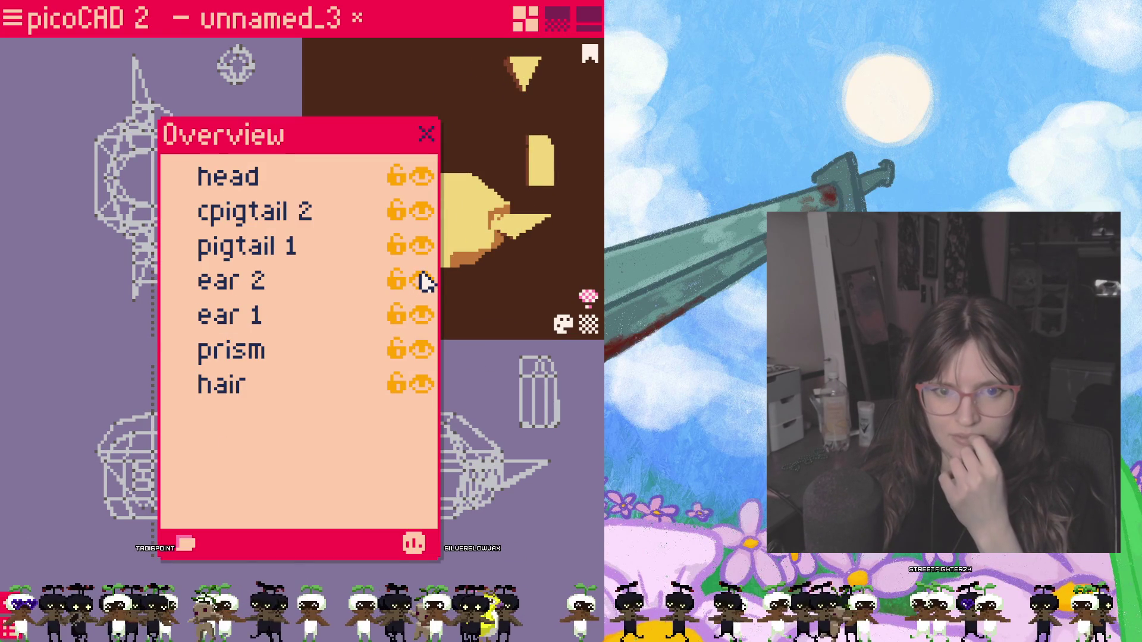
{"action": "left_click", "coordinate": [426, 134]}
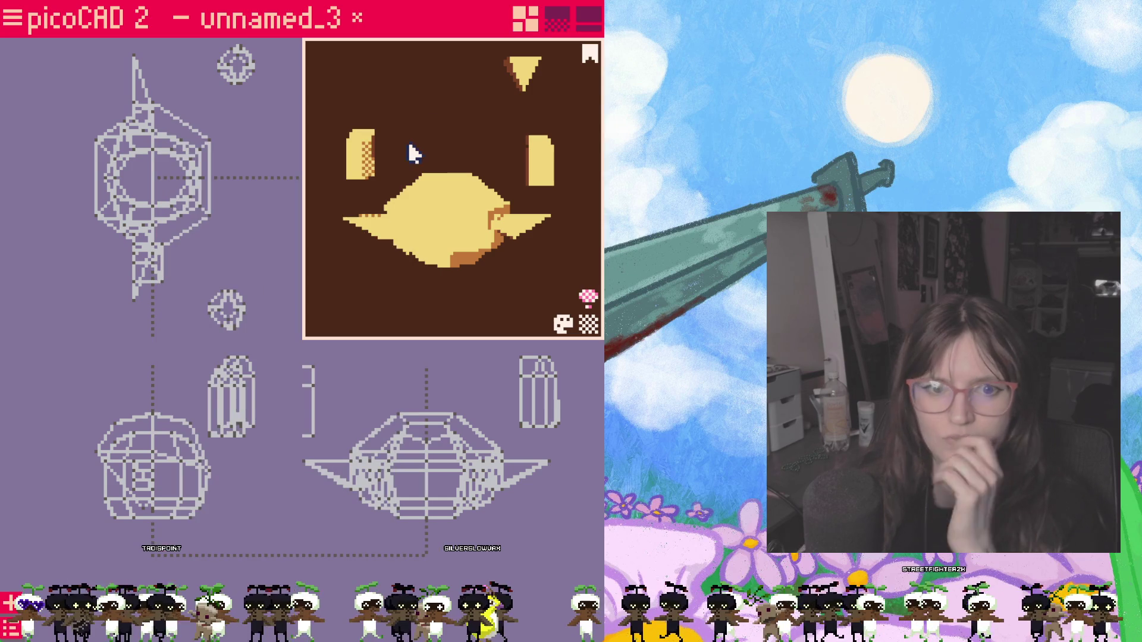
{"action": "left_click", "coordinate": [384, 326]}
{"action": "mouse_move", "coordinate": [540, 398]}
{"action": "left_mouse_down"}
{"action": "mouse_move", "coordinate": [536, 459]}
{"action": "mouse_move", "coordinate": [525, 464]}
{"action": "left_mouse_up"}
{"action": "left_click", "coordinate": [456, 303]}
{"action": "mouse_move", "coordinate": [455, 304]}
{"action": "left_mouse_down"}
{"action": "mouse_move", "coordinate": [493, 297]}
{"action": "mouse_move", "coordinate": [456, 303]}
{"action": "left_mouse_up"}
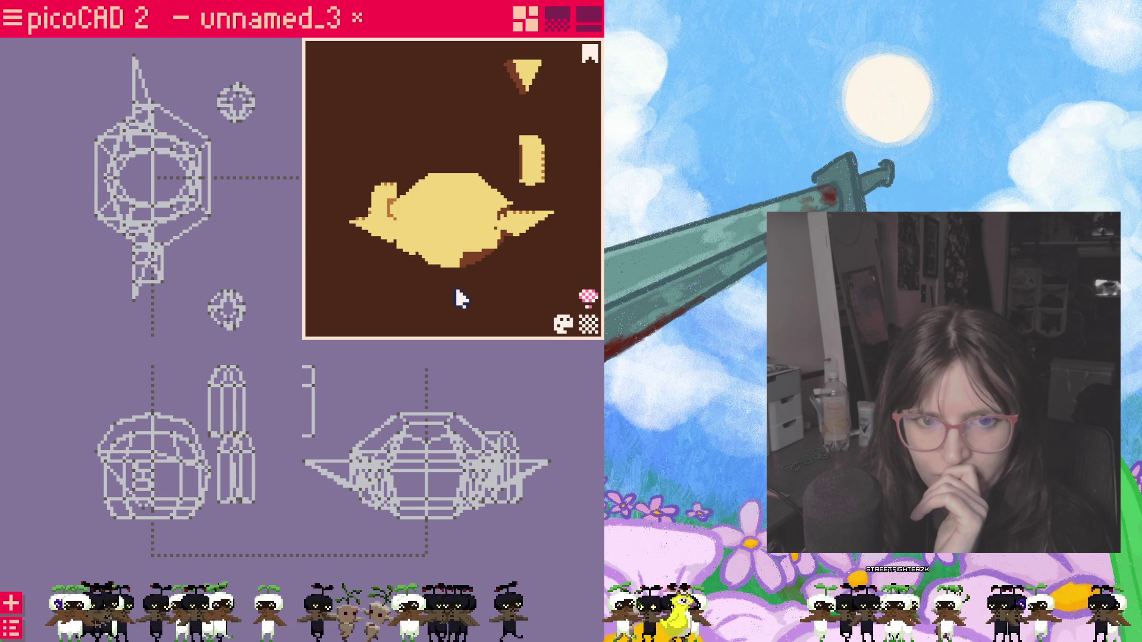
Step: Shift a part near the head to the right and select fin vertices, flipping to the opposite side view
{"action": "left_click", "coordinate": [509, 456]}
{"action": "left_click", "coordinate": [499, 469]}
{"action": "left_click", "coordinate": [233, 482]}
{"action": "mouse_move", "coordinate": [231, 482]}
{"action": "left_mouse_down"}
{"action": "mouse_move", "coordinate": [250, 482]}
{"action": "mouse_move", "coordinate": [183, 482]}
{"action": "left_mouse_up"}
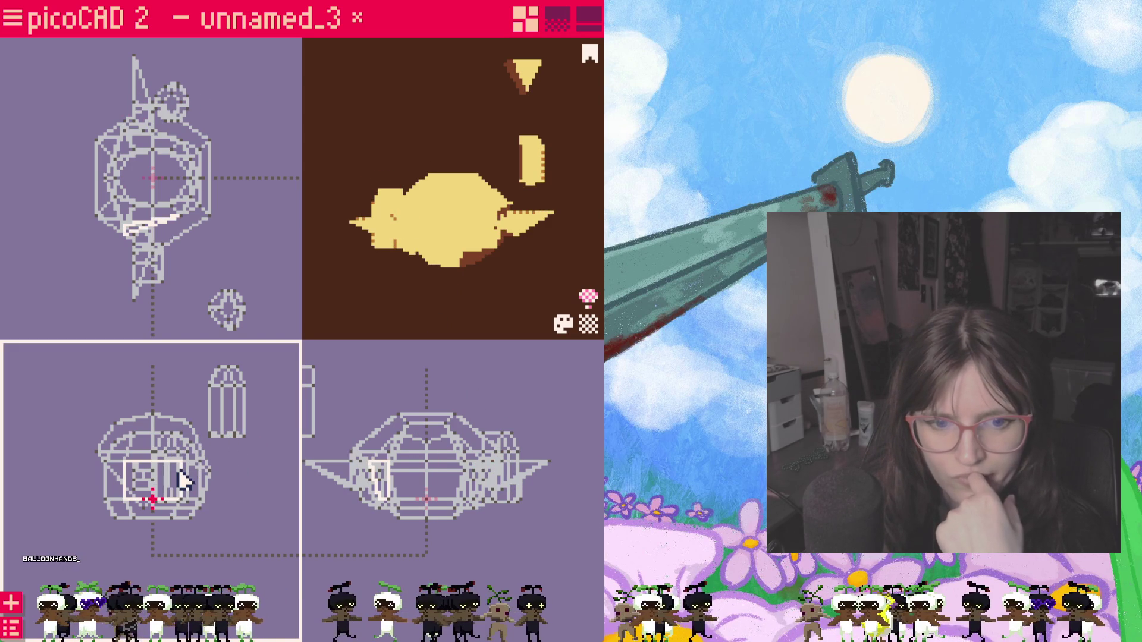
{"action": "left_click", "coordinate": [366, 455]}
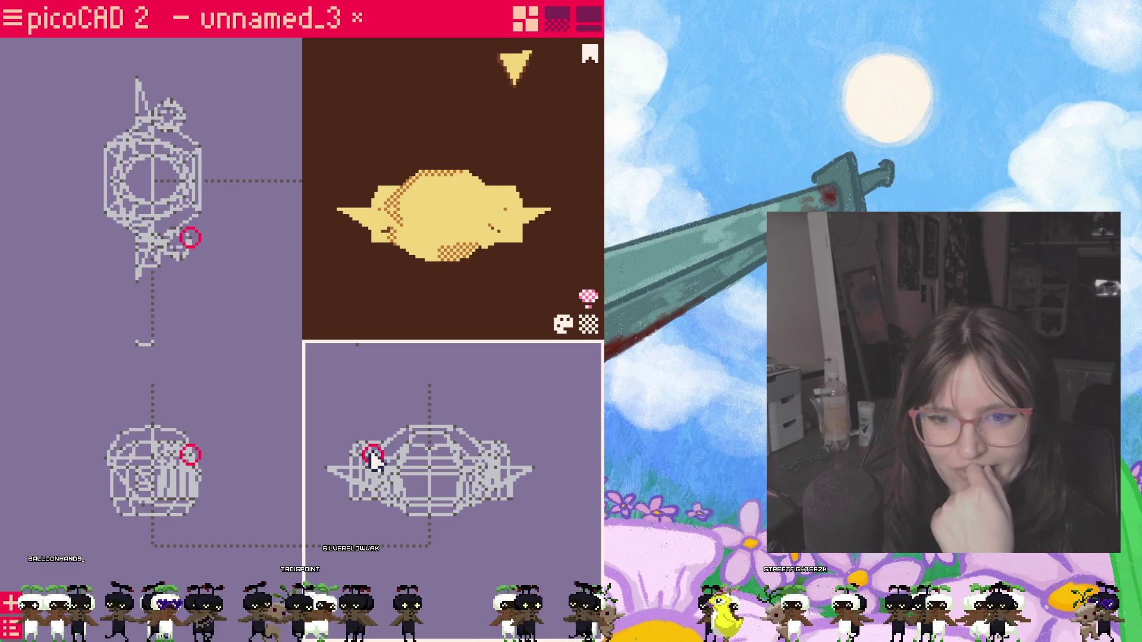
{"action": "left_click", "coordinate": [183, 253]}
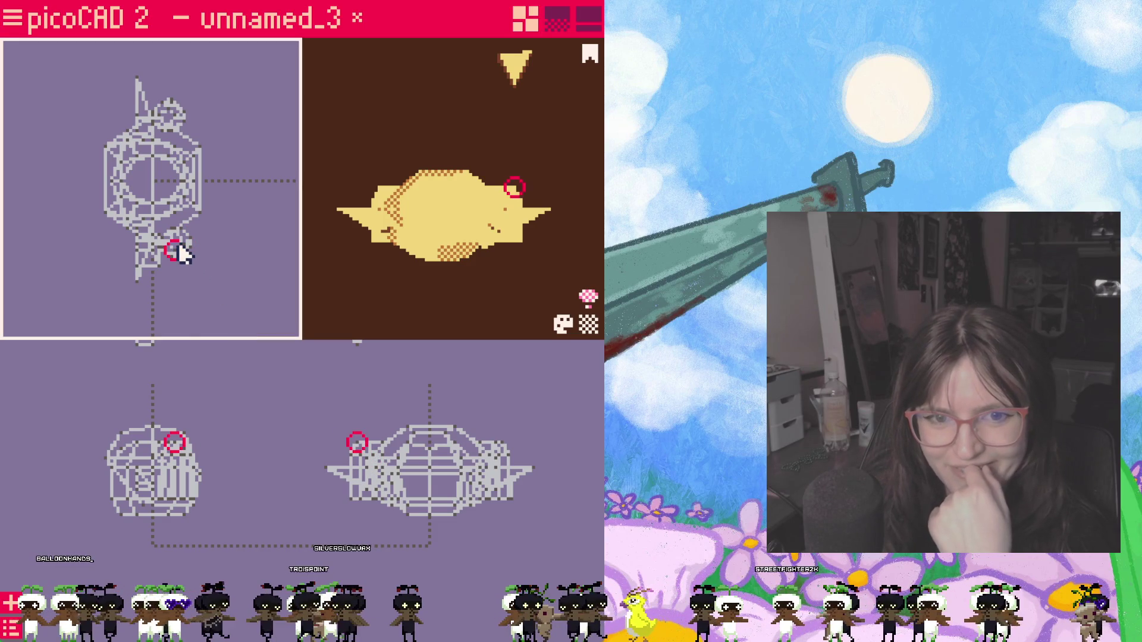
{"action": "left_click", "coordinate": [366, 459]}
{"action": "scroll", "coordinate": [374, 473], "scroll_direction": "up", "scroll_amount": 2}
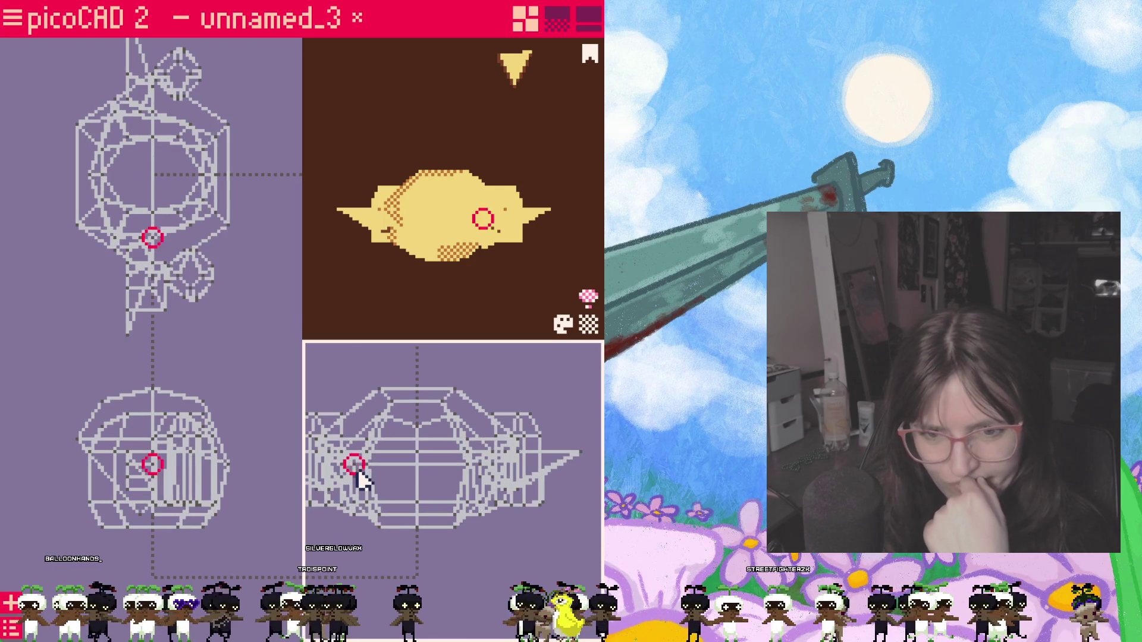
{"action": "key", "text": "Tab"}
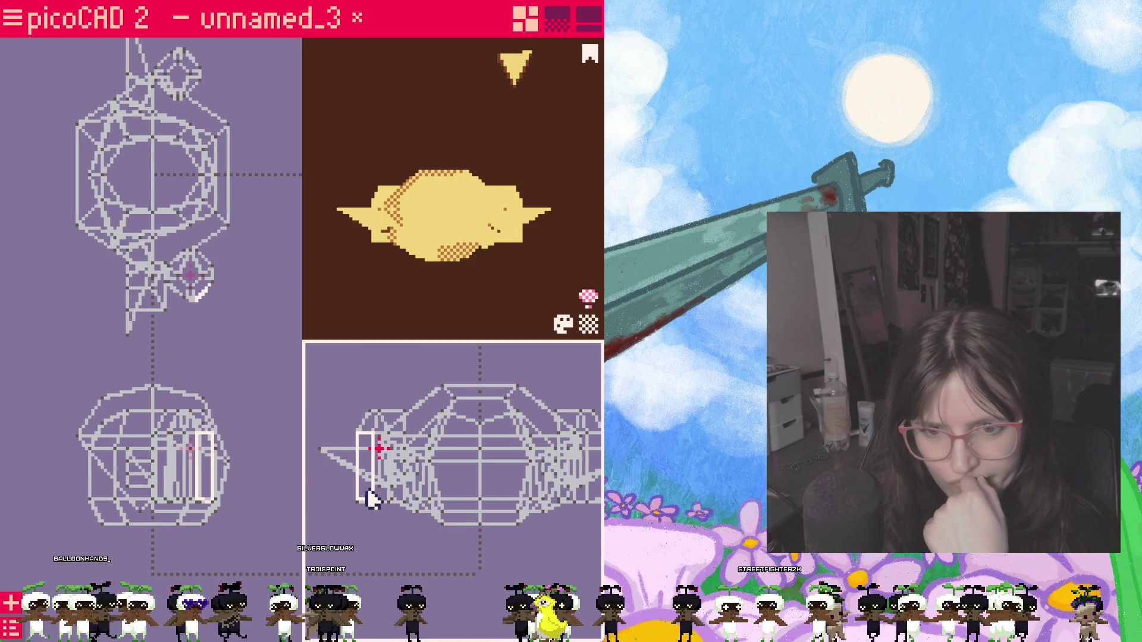
Step: Delete a stray face on the right fin and move the diamond face and top vertex to the left
{"action": "left_click", "coordinate": [438, 556]}
{"action": "left_click", "coordinate": [564, 449]}
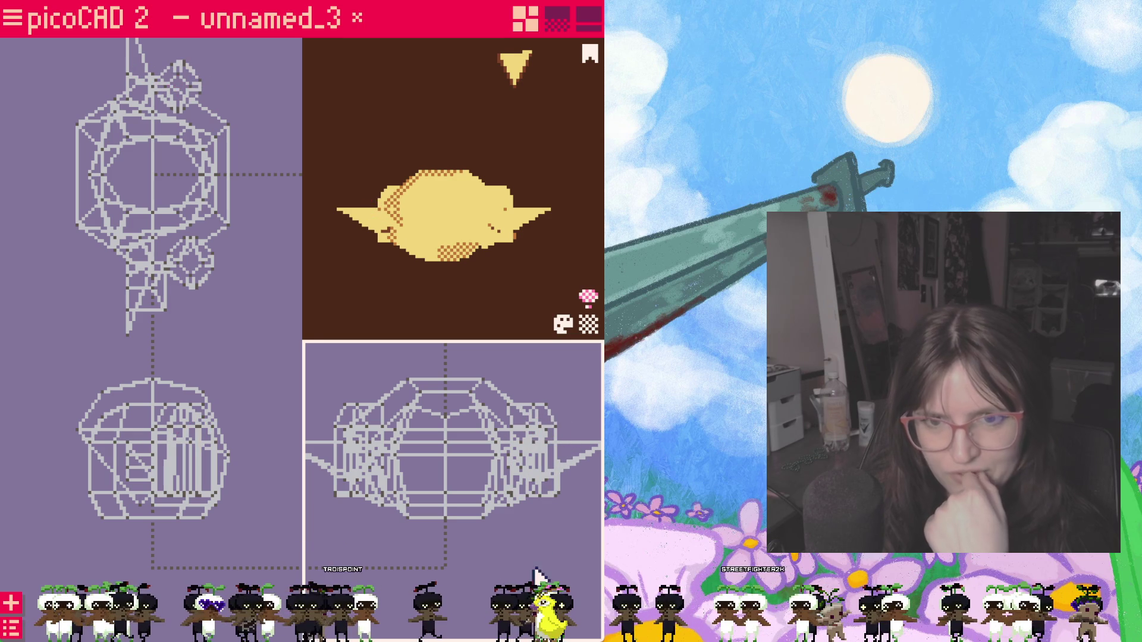
{"action": "key", "text": "Delete"}
{"action": "mouse_move", "coordinate": [452, 301]}
{"action": "left_mouse_down"}
{"action": "mouse_move", "coordinate": [397, 329]}
{"action": "mouse_move", "coordinate": [446, 316]}
{"action": "left_mouse_up"}
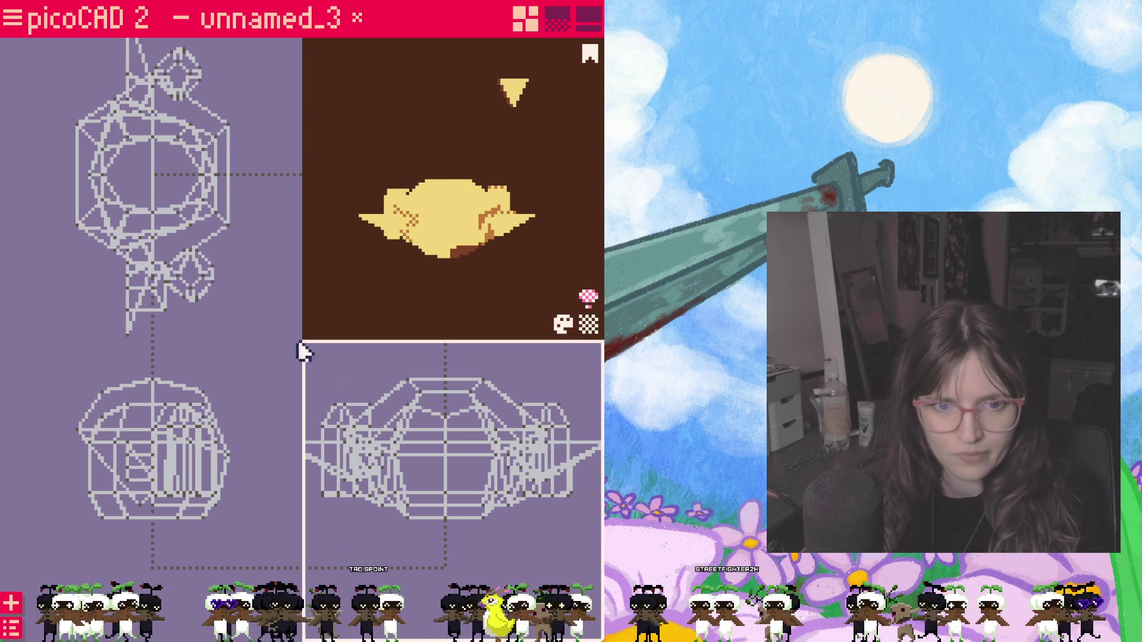
{"action": "left_click", "coordinate": [189, 268]}
{"action": "left_click_drag", "start_coordinate": [194, 277], "coordinate": [187, 279]}
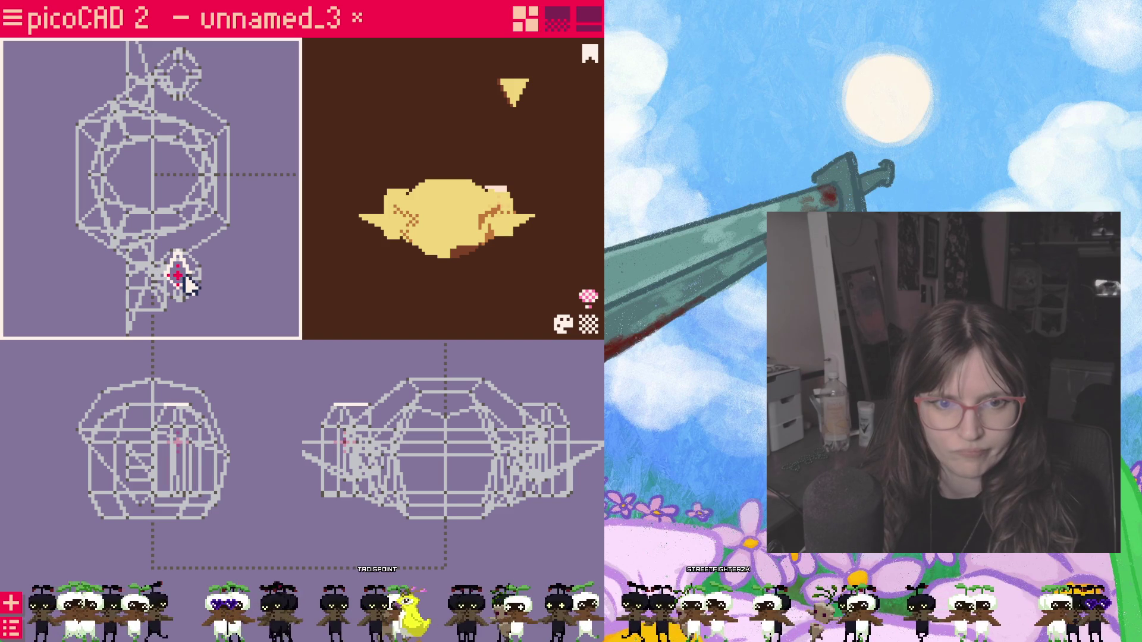
{"action": "left_click_drag", "start_coordinate": [183, 79], "coordinate": [173, 82]}
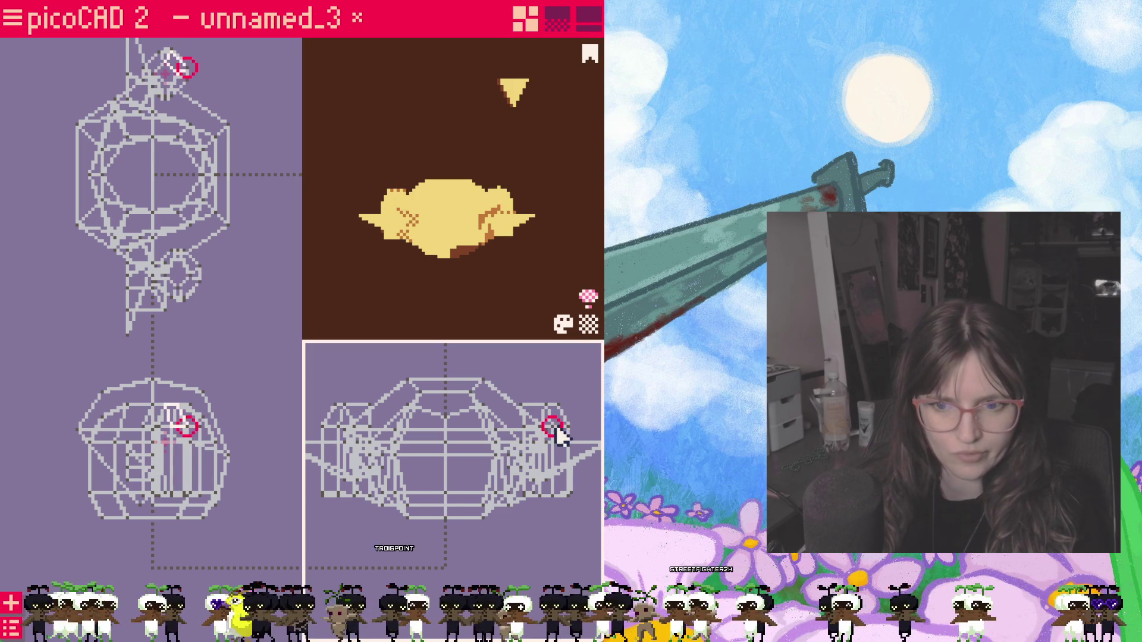
Step: Raise the left fin rectangle slightly, inspect the fins from several angles and bring up the Overview list
{"action": "left_click", "coordinate": [562, 451]}
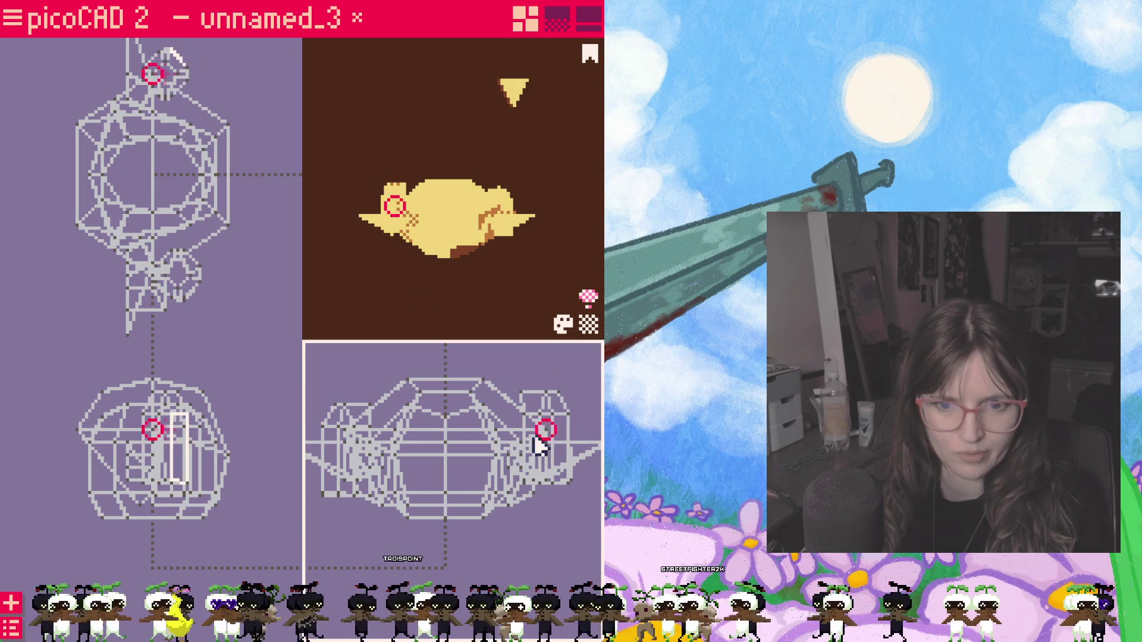
{"action": "left_click", "coordinate": [338, 455]}
{"action": "left_click_drag", "start_coordinate": [339, 453], "coordinate": [339, 449]}
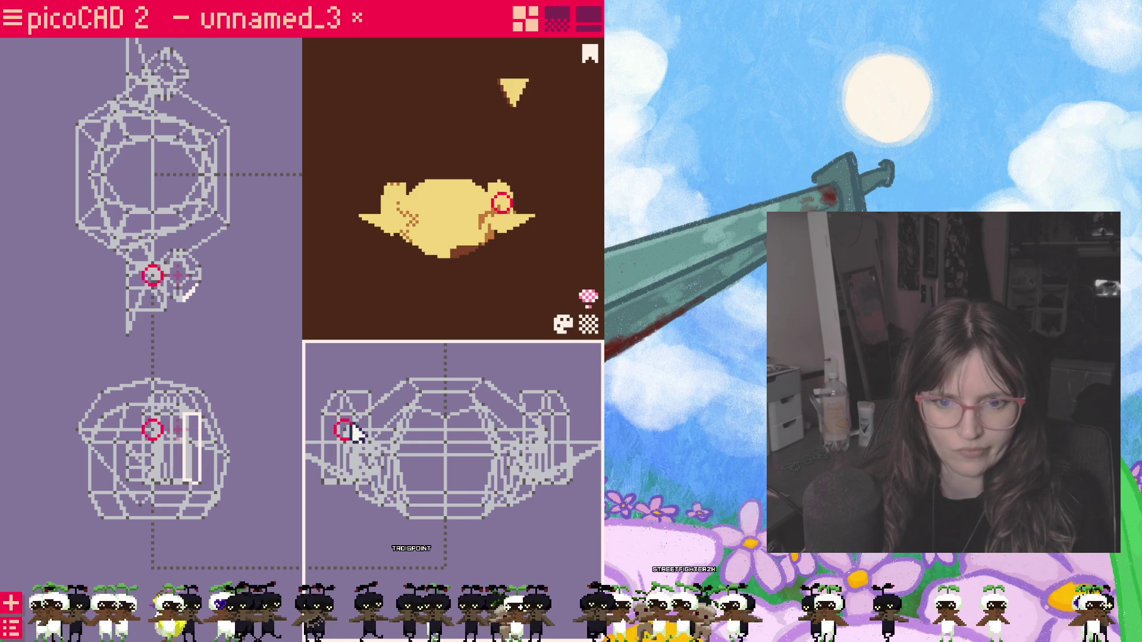
{"action": "left_click", "coordinate": [356, 406]}
{"action": "left_click", "coordinate": [558, 420]}
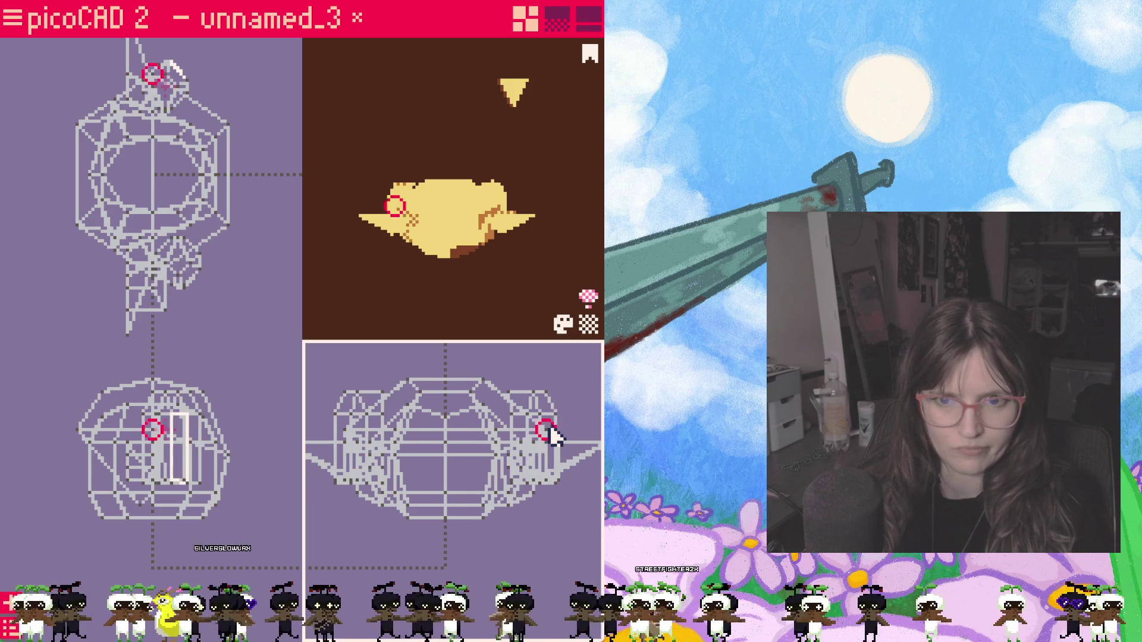
{"action": "left_click", "coordinate": [500, 269]}
{"action": "left_click_drag", "start_coordinate": [500, 267], "coordinate": [536, 304]}
{"action": "left_click_drag", "start_coordinate": [500, 268], "coordinate": [470, 314]}
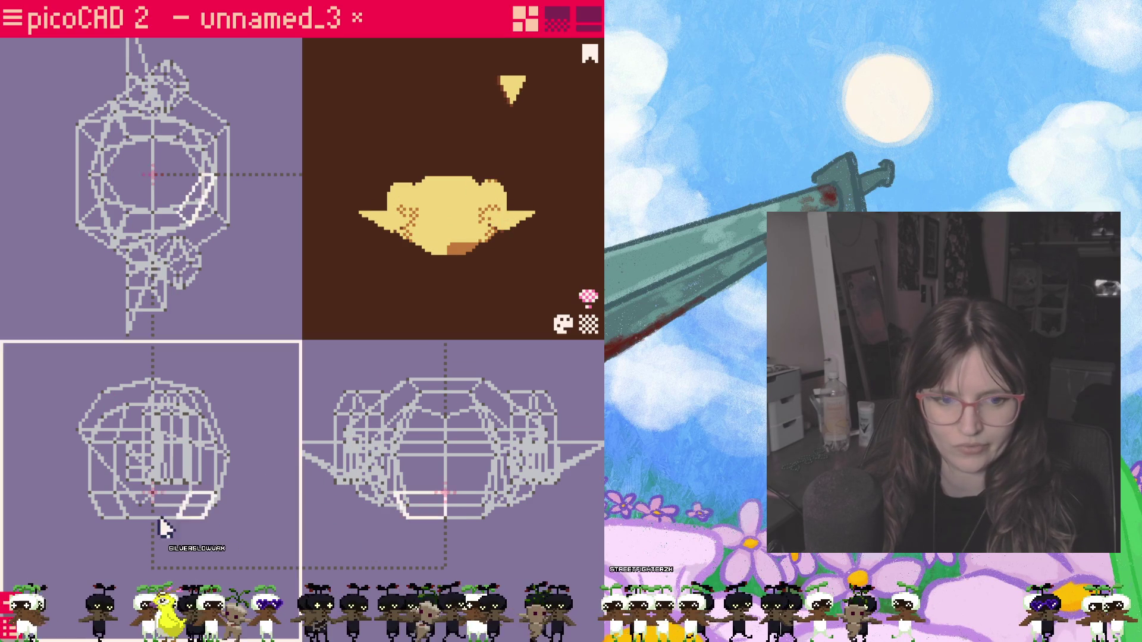
{"action": "key", "text": "Tab"}
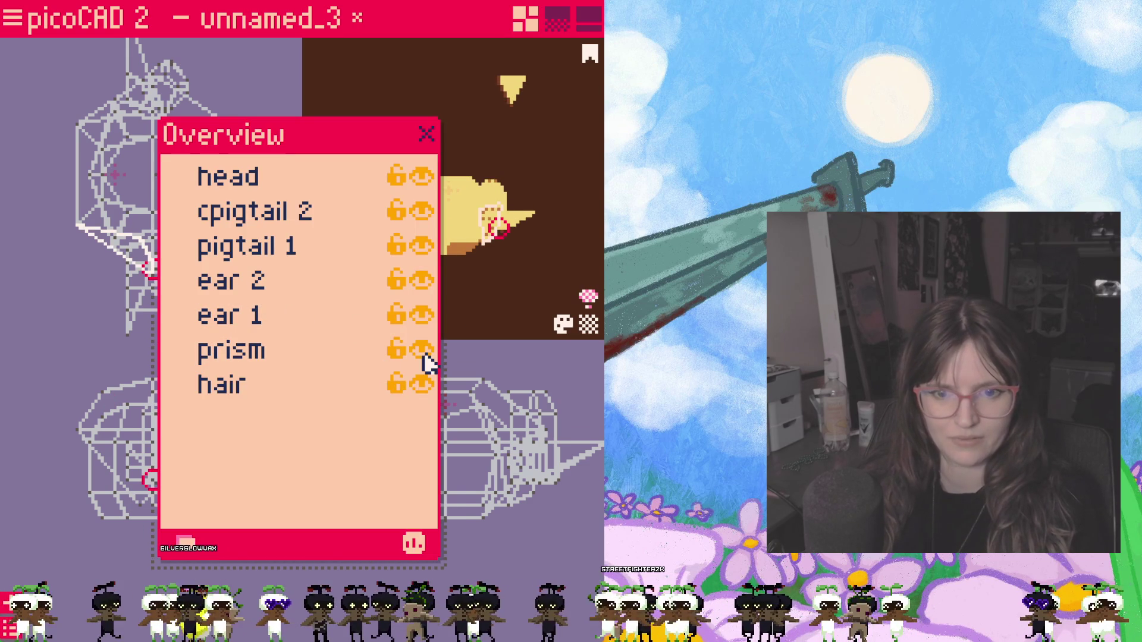
Step: Hide the hair, prism, ear and head meshes so only the two pigtails remain visible
{"action": "left_click", "coordinate": [423, 383]}
{"action": "left_click", "coordinate": [423, 349]}
{"action": "left_click", "coordinate": [423, 315]}
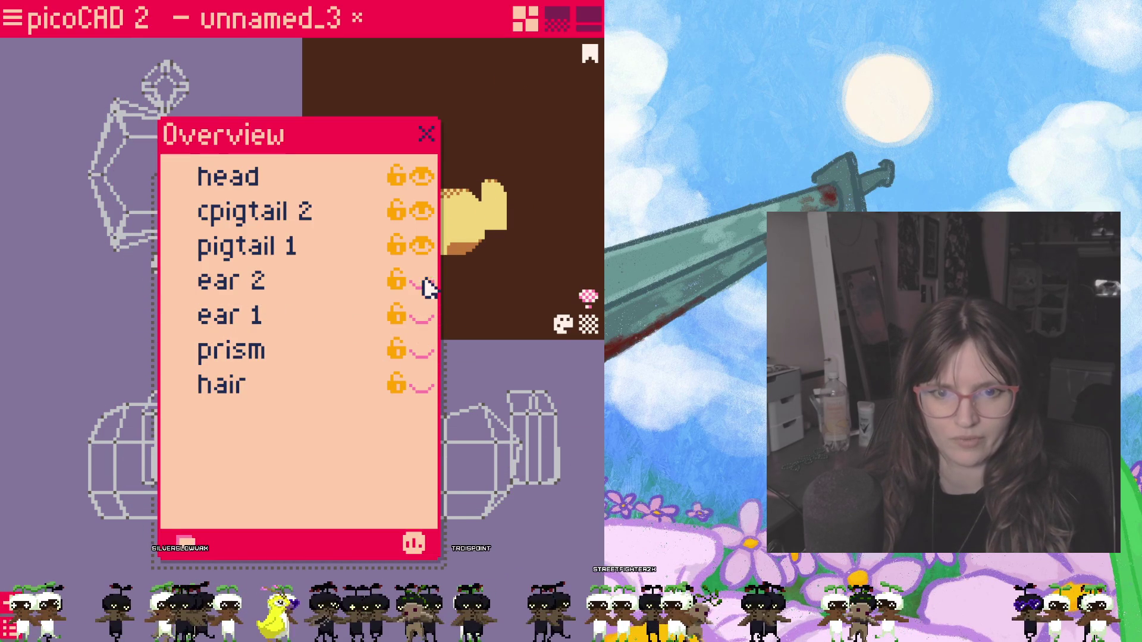
{"action": "left_click", "coordinate": [424, 177]}
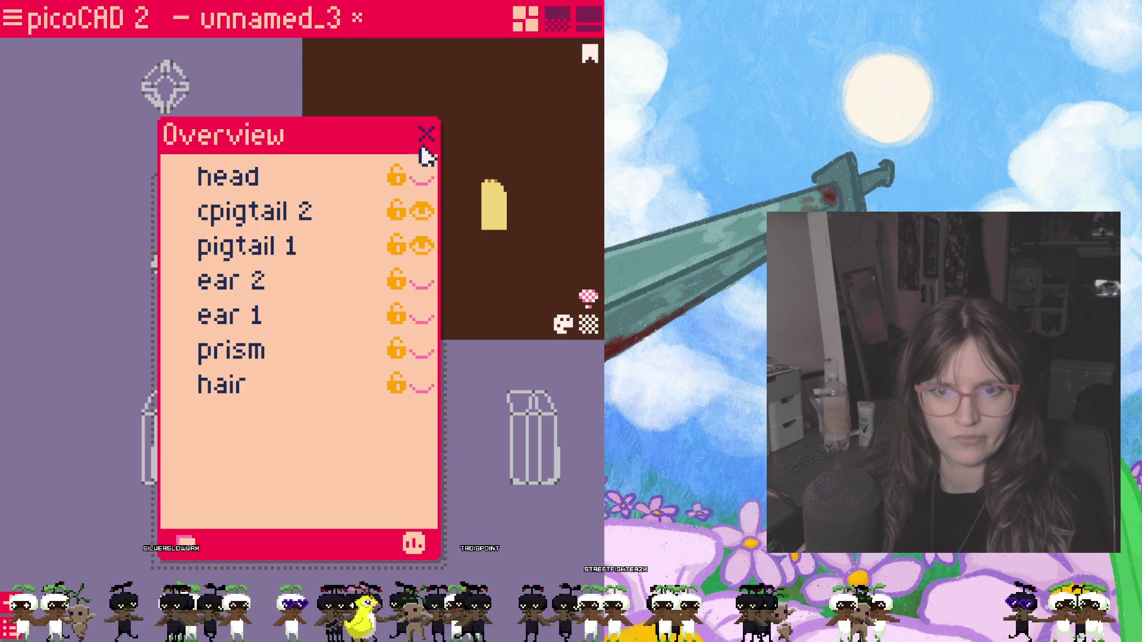
{"action": "left_click", "coordinate": [425, 135]}
Step: Lengthen both pigtails by dragging their bottom vertices downward so the ends narrow and bend
{"action": "left_click_drag", "start_coordinate": [496, 489], "coordinate": [571, 468]}
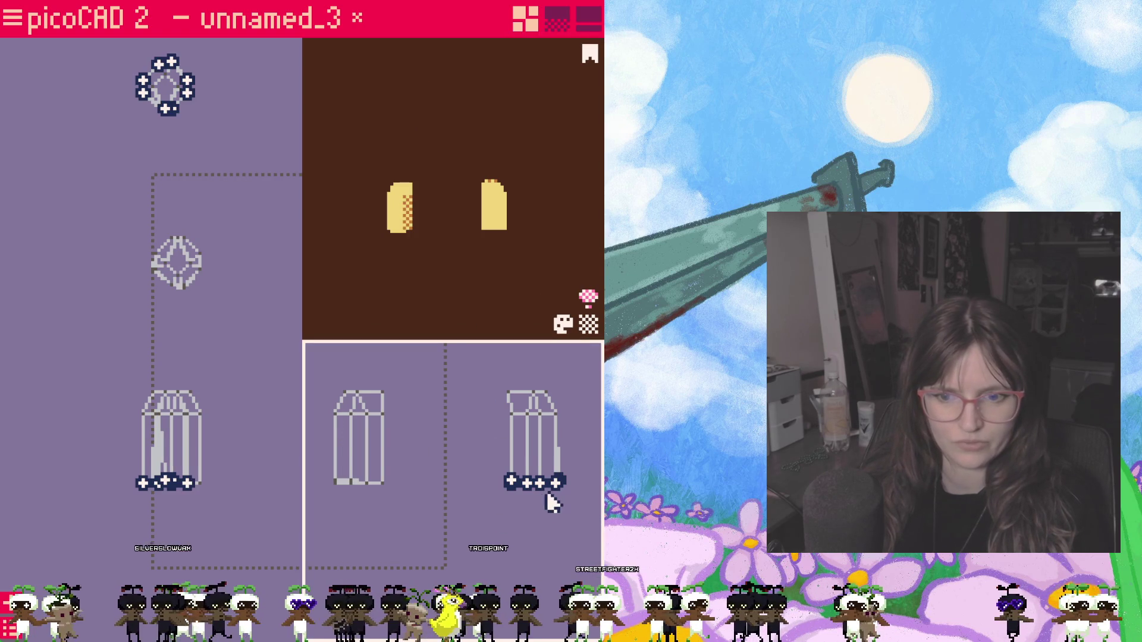
{"action": "mouse_move", "coordinate": [340, 481]}
{"action": "left_mouse_down"}
{"action": "mouse_move", "coordinate": [379, 489]}
{"action": "mouse_move", "coordinate": [385, 520]}
{"action": "left_mouse_up"}
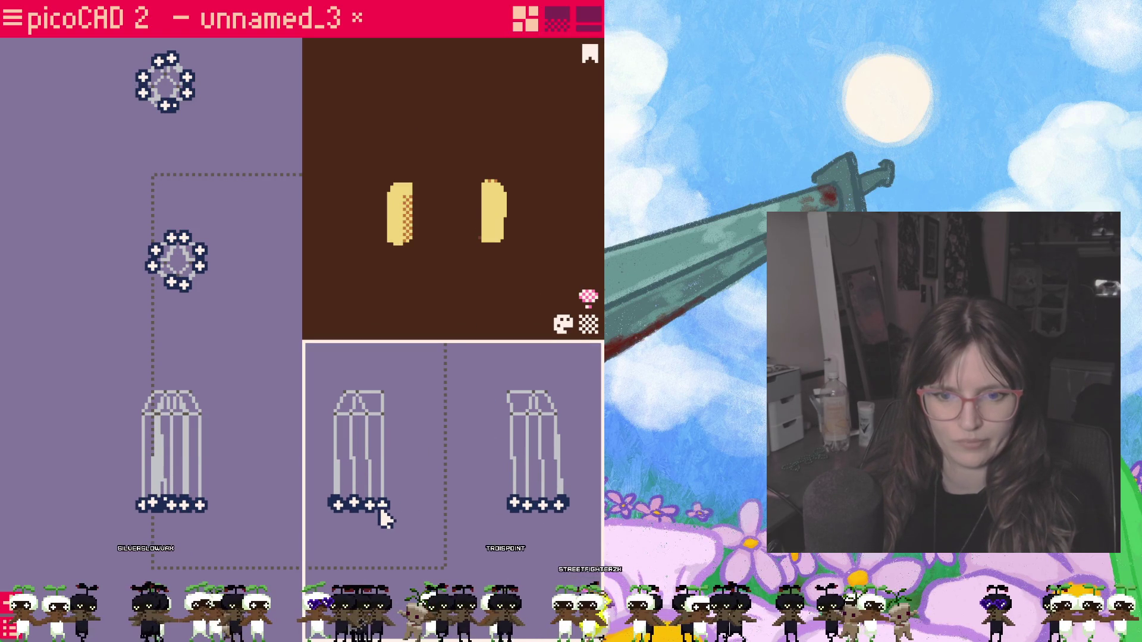
{"action": "mouse_move", "coordinate": [330, 473]}
{"action": "left_mouse_down"}
{"action": "mouse_move", "coordinate": [411, 513]}
{"action": "mouse_move", "coordinate": [386, 500]}
{"action": "left_mouse_up"}
{"action": "left_click", "coordinate": [410, 513]}
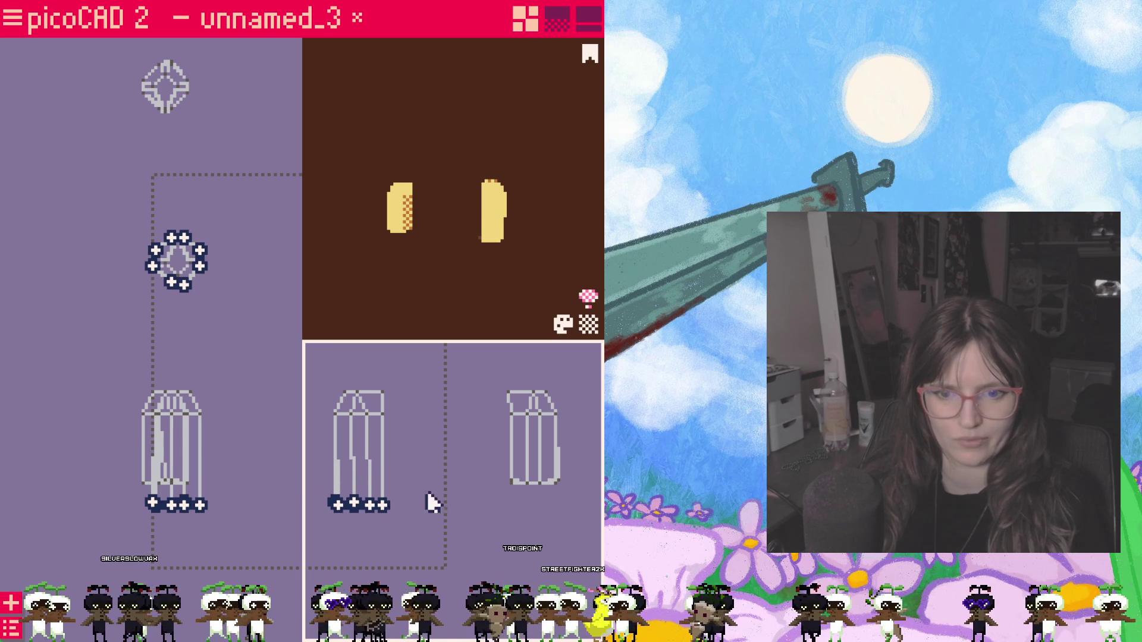
{"action": "mouse_move", "coordinate": [499, 472]}
{"action": "left_mouse_down"}
{"action": "mouse_move", "coordinate": [576, 509]}
{"action": "mouse_move", "coordinate": [548, 509]}
{"action": "left_mouse_up"}
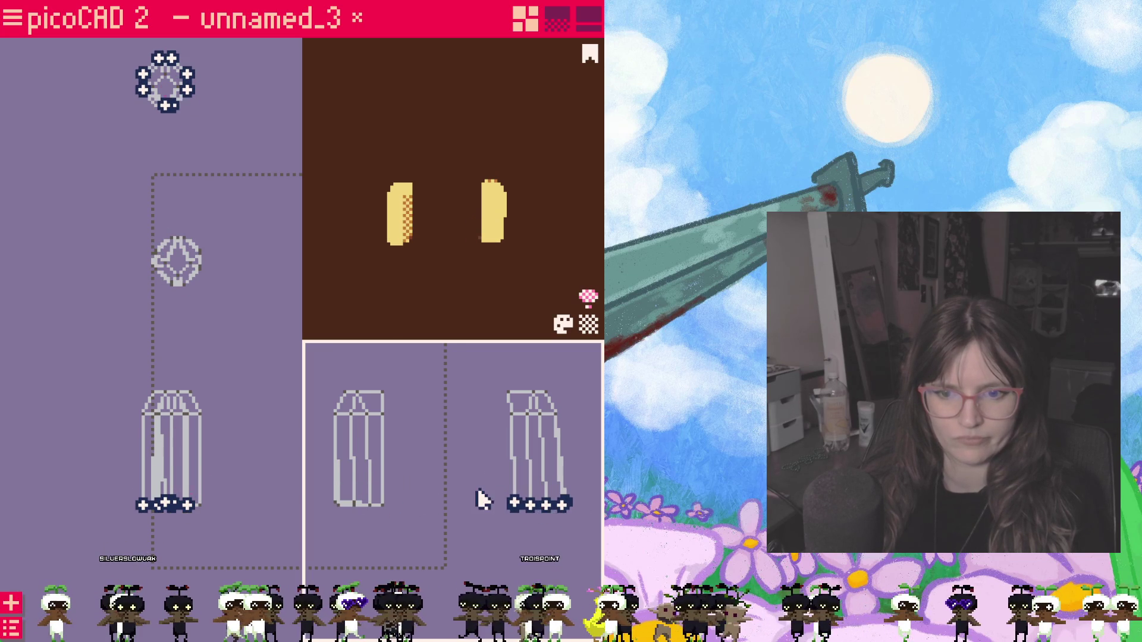
{"action": "left_click", "coordinate": [448, 501]}
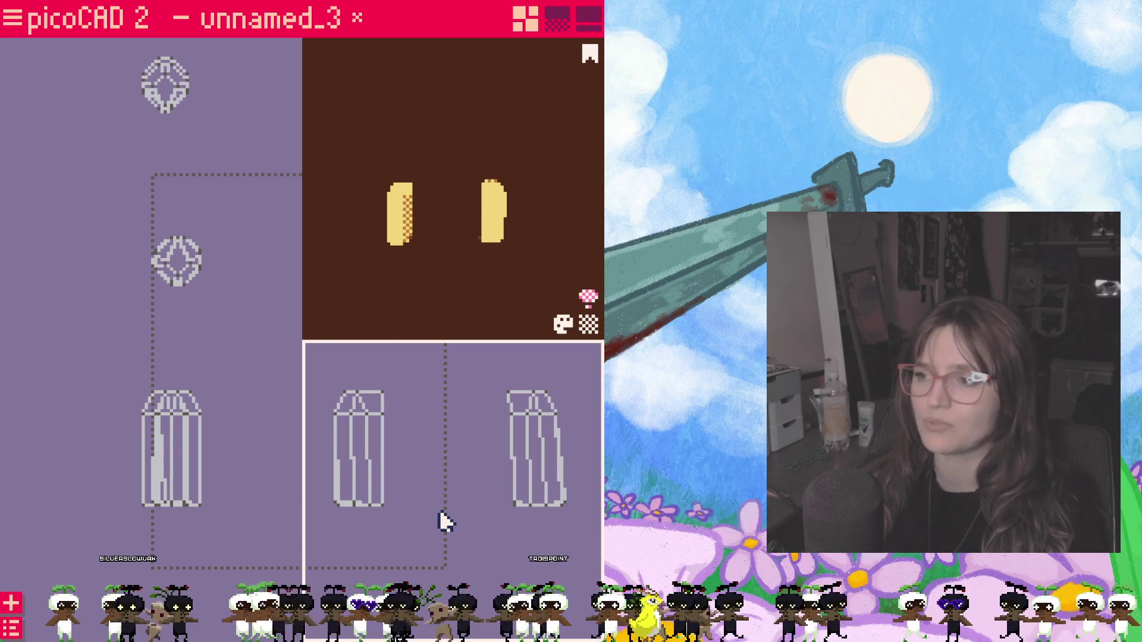
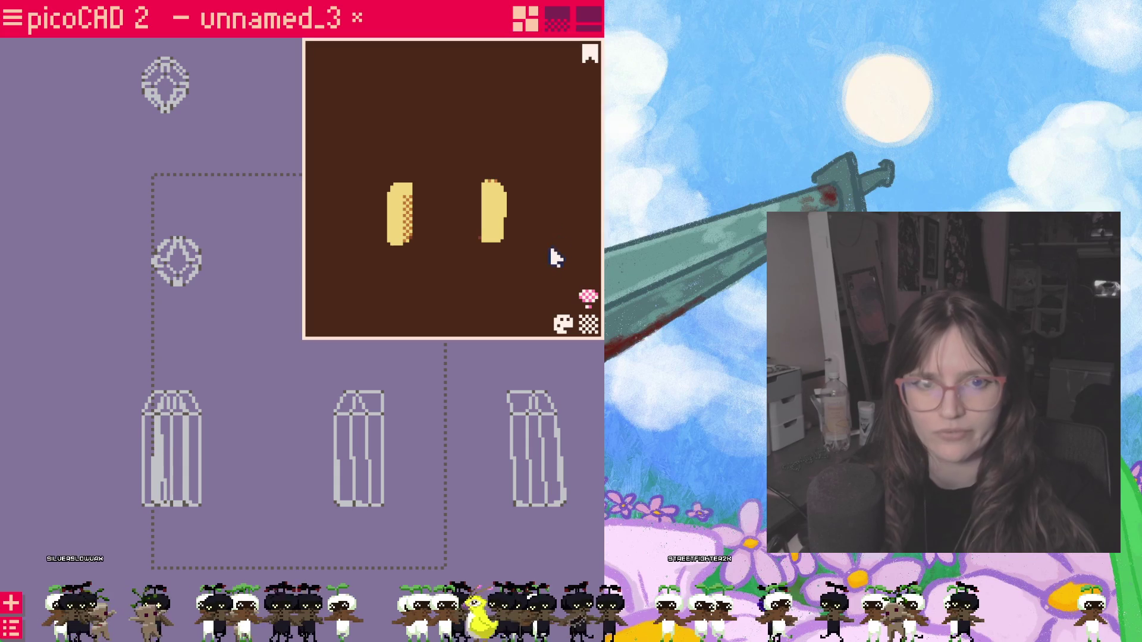
Step: Reframe the wireframe views and orbit the preview to inspect both ear pieces
{"action": "left_click_drag", "start_coordinate": [535, 249], "coordinate": [543, 240]}
{"action": "left_click", "coordinate": [239, 271]}
{"action": "scroll", "coordinate": [233, 259], "scroll_direction": "up", "scroll_amount": 3}
{"action": "scroll", "coordinate": [250, 285], "scroll_direction": "up", "scroll_amount": 1}
{"action": "left_click_drag", "start_coordinate": [249, 286], "coordinate": [204, 251]}
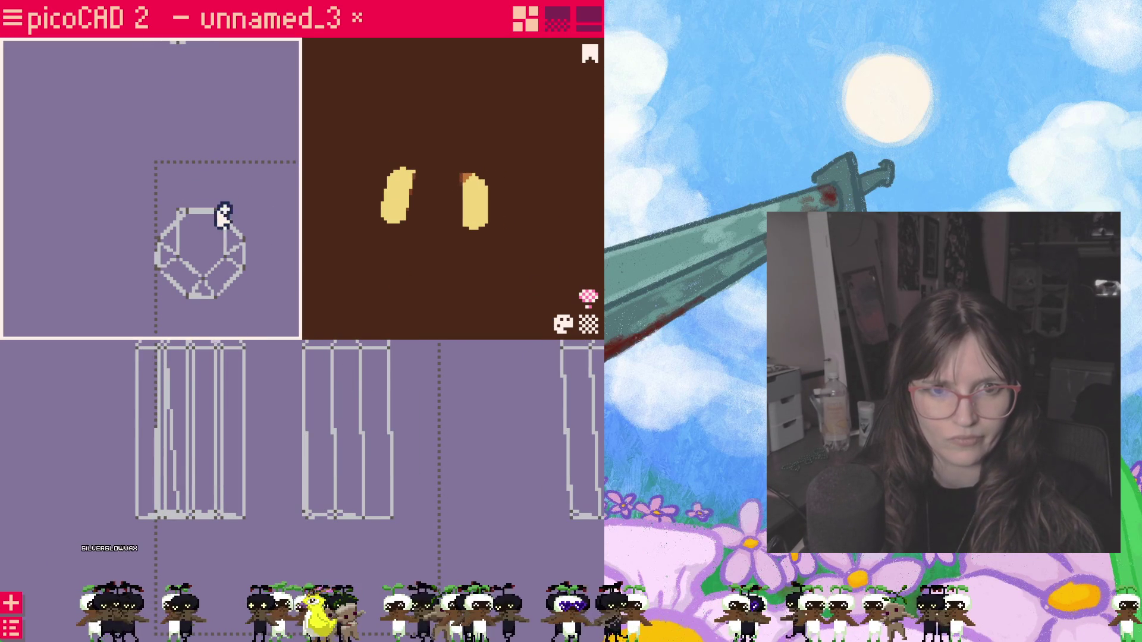
{"action": "mouse_move", "coordinate": [208, 143]}
{"action": "left_mouse_down"}
{"action": "mouse_move", "coordinate": [190, 227]}
{"action": "mouse_move", "coordinate": [205, 194]}
{"action": "left_mouse_up"}
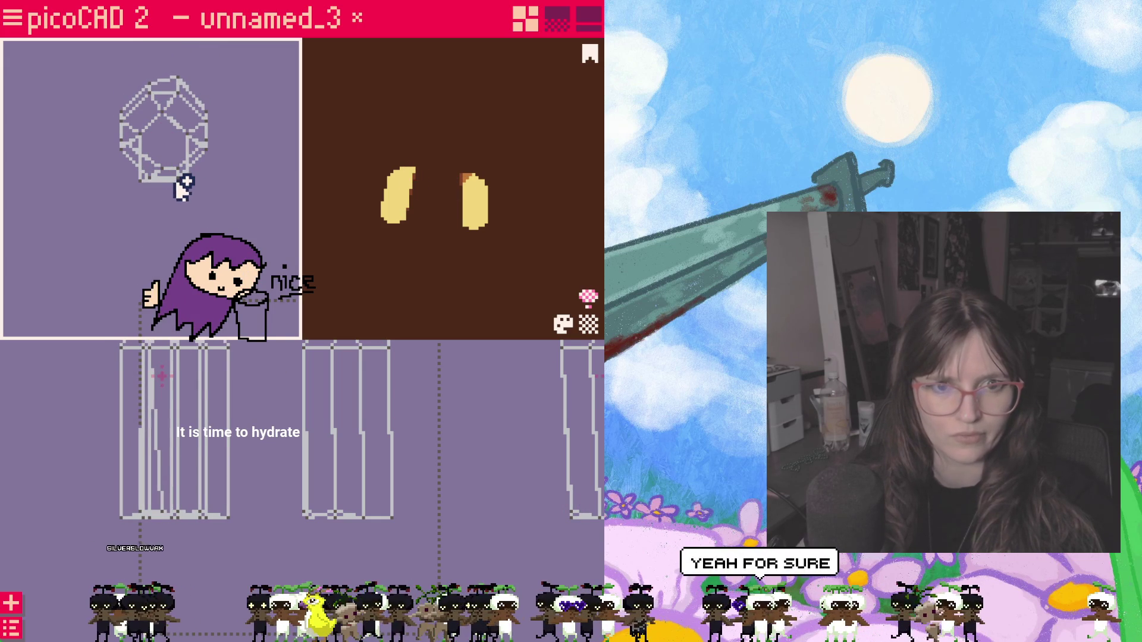
{"action": "left_click_drag", "start_coordinate": [186, 180], "coordinate": [227, 137]}
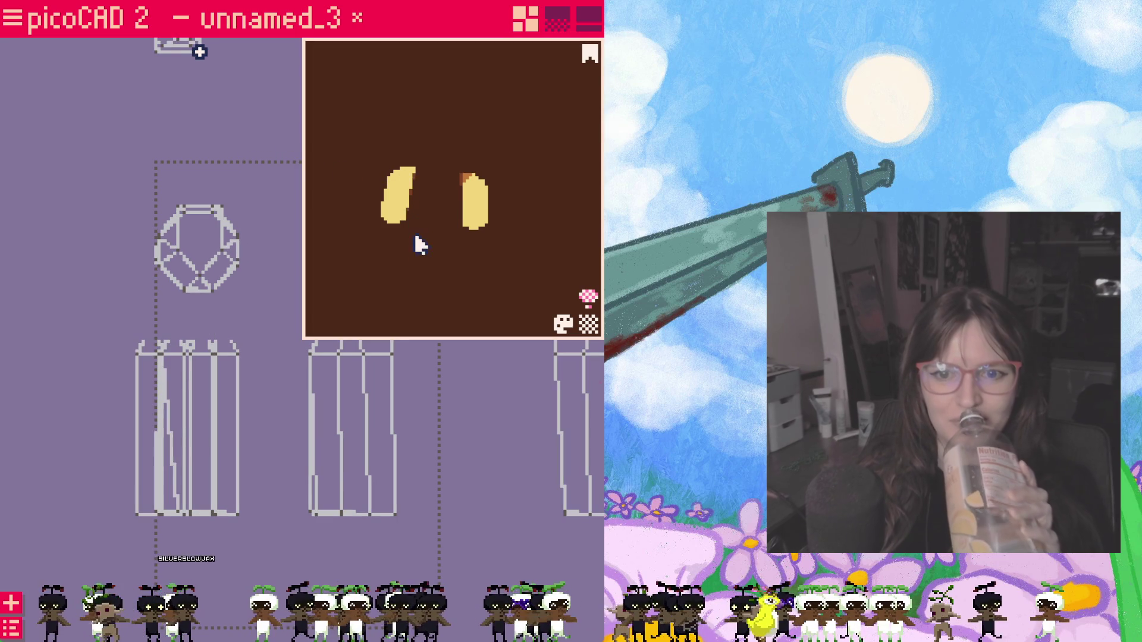
{"action": "left_click_drag", "start_coordinate": [415, 237], "coordinate": [383, 270]}
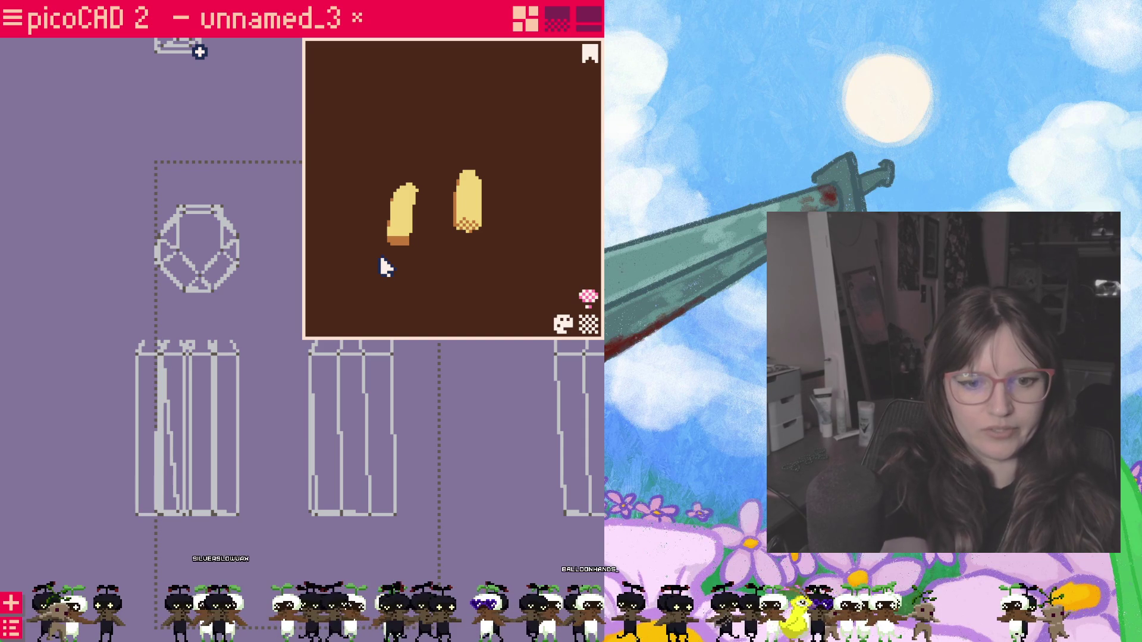
{"action": "mouse_move", "coordinate": [411, 268]}
{"action": "right_mouse_down"}
{"action": "mouse_move", "coordinate": [520, 296]}
{"action": "mouse_move", "coordinate": [448, 328]}
{"action": "right_mouse_up"}
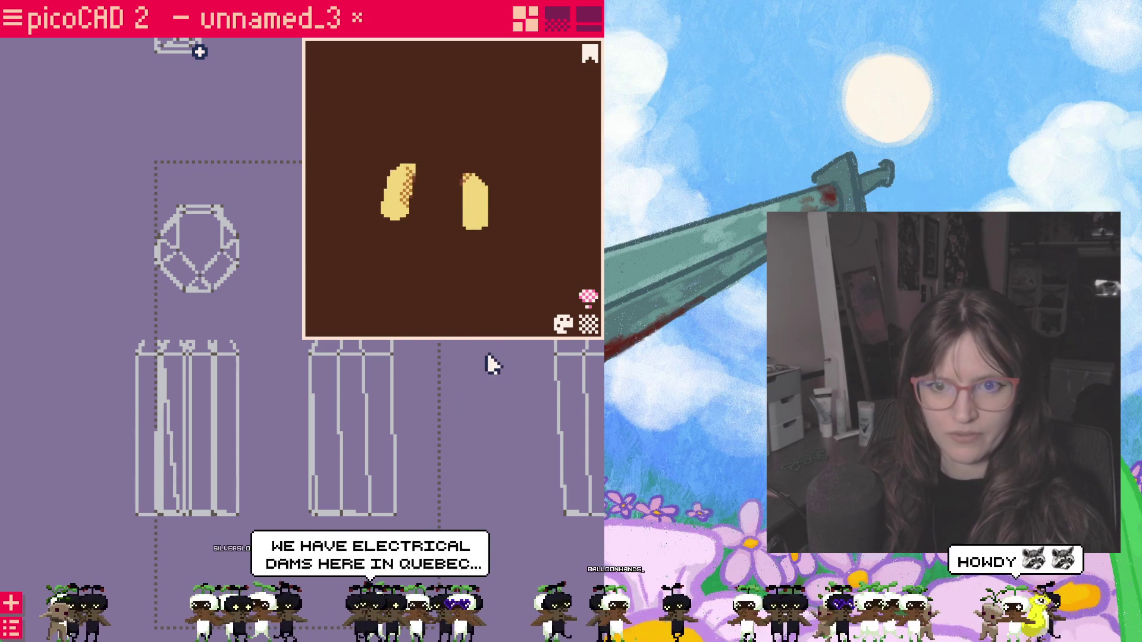
Step: Dismiss the shape list, then make the hair object visible again from the object overview
{"action": "left_click", "coordinate": [10, 604]}
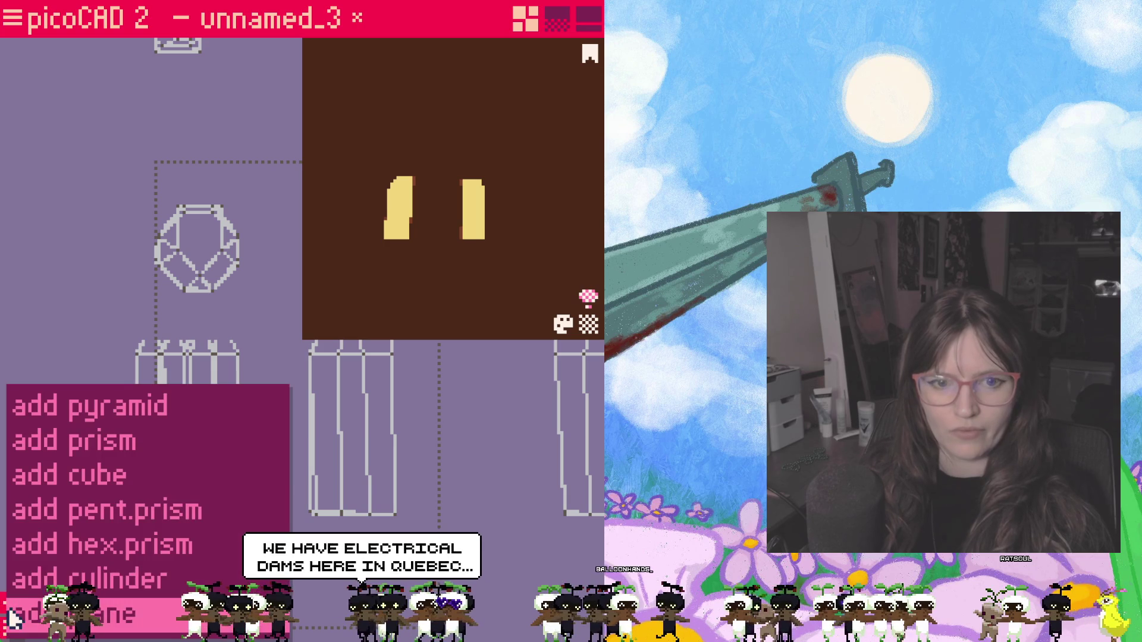
{"action": "left_click", "coordinate": [89, 314]}
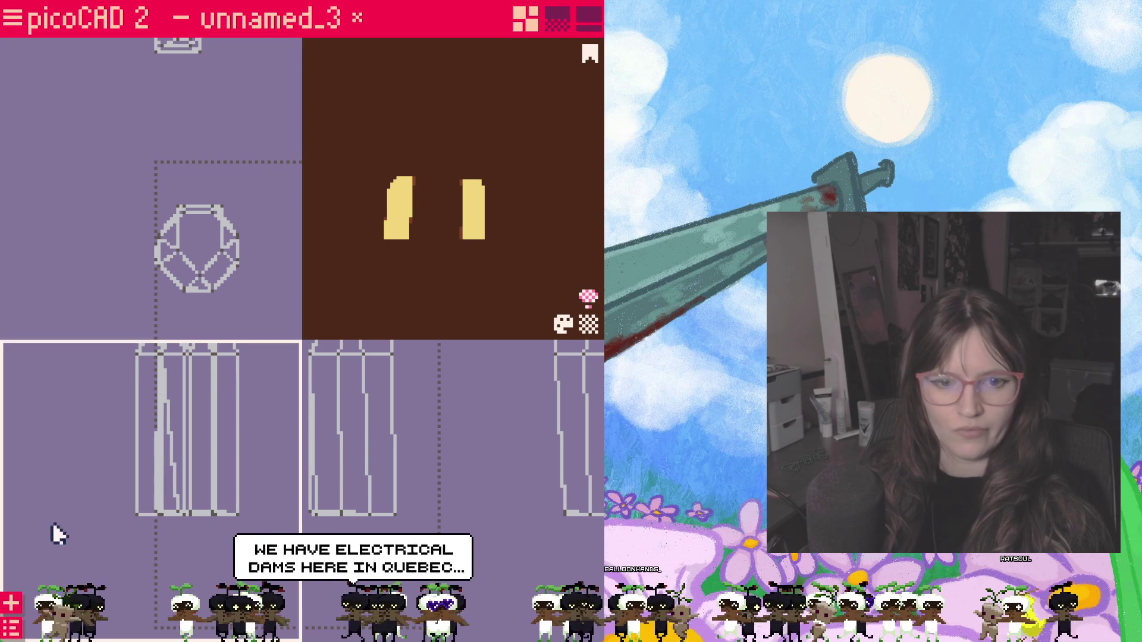
{"action": "left_click", "coordinate": [11, 630]}
{"action": "left_click", "coordinate": [420, 386]}
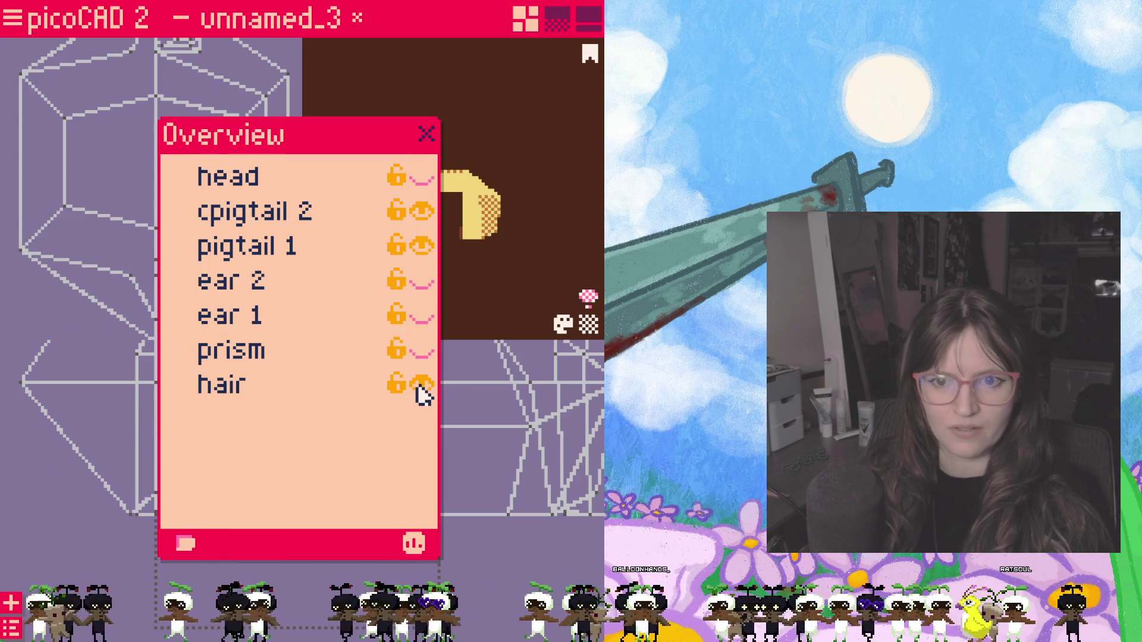
{"action": "key", "text": "Escape"}
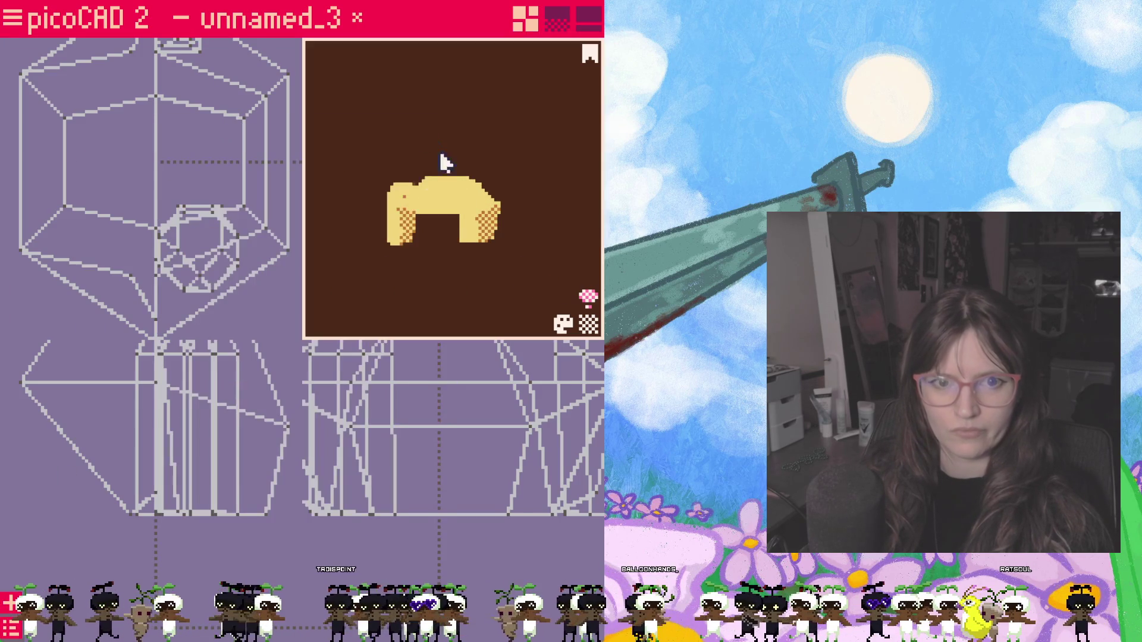
{"action": "mouse_move", "coordinate": [489, 297]}
{"action": "left_mouse_down"}
{"action": "mouse_move", "coordinate": [495, 277]}
{"action": "mouse_move", "coordinate": [532, 293]}
{"action": "mouse_move", "coordinate": [352, 286]}
{"action": "mouse_move", "coordinate": [482, 272]}
{"action": "mouse_move", "coordinate": [536, 290]}
{"action": "mouse_move", "coordinate": [432, 276]}
{"action": "left_mouse_up"}
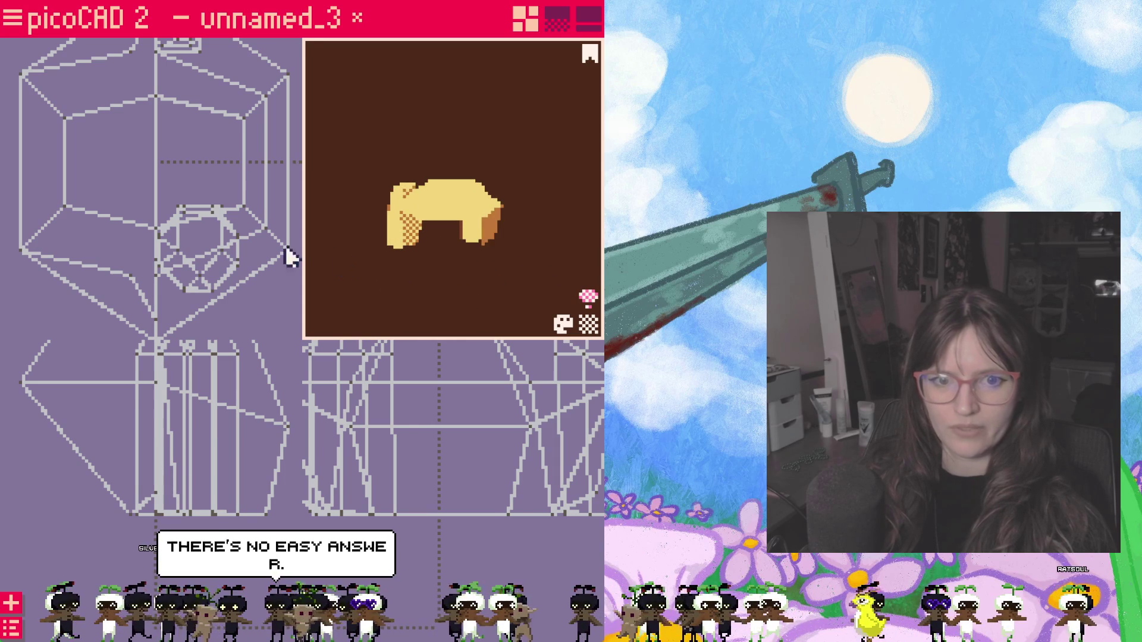
Step: Move a small face under the hair slightly downward and select a vertex on the hair's edge
{"action": "left_click_drag", "start_coordinate": [246, 259], "coordinate": [259, 293]}
{"action": "left_click", "coordinate": [189, 223]}
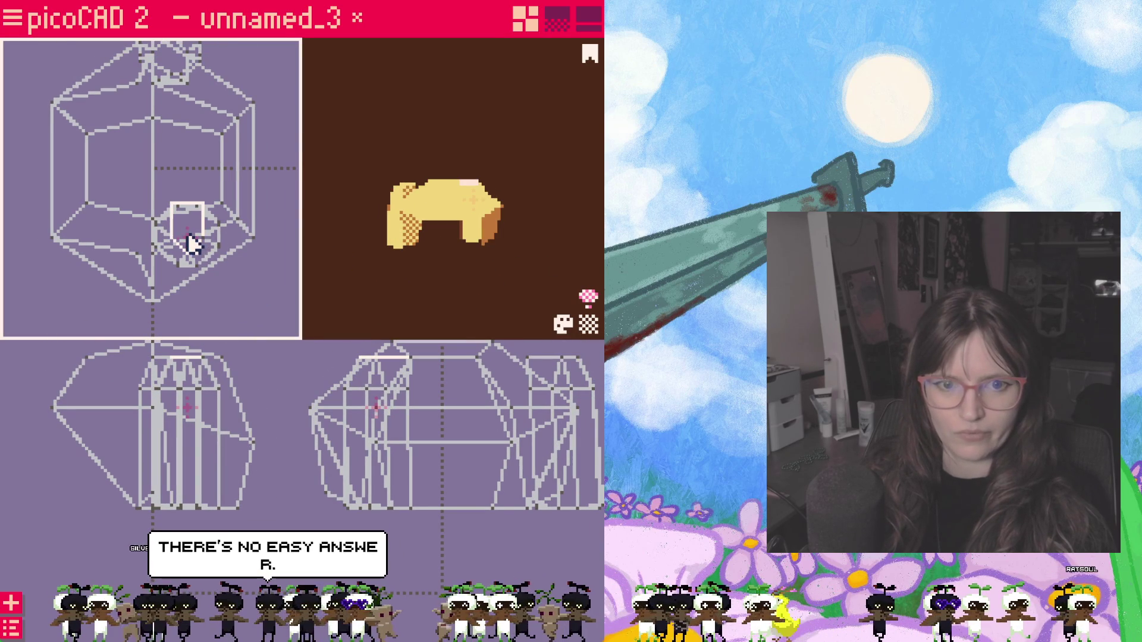
{"action": "left_click_drag", "start_coordinate": [187, 239], "coordinate": [195, 290]}
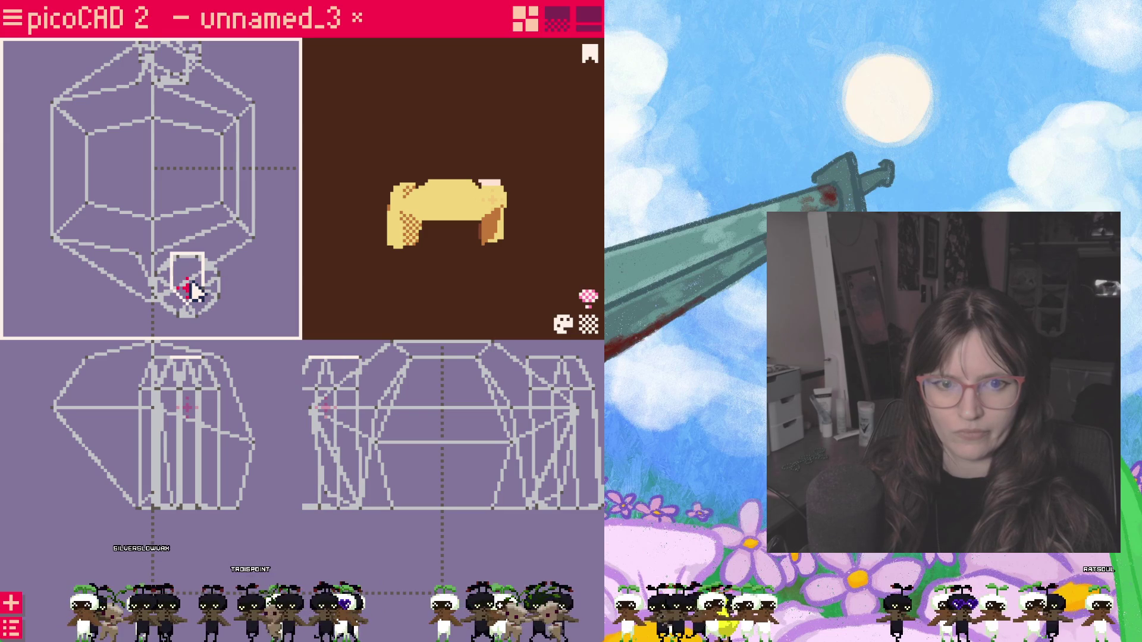
{"action": "left_click_drag", "start_coordinate": [447, 295], "coordinate": [478, 286]}
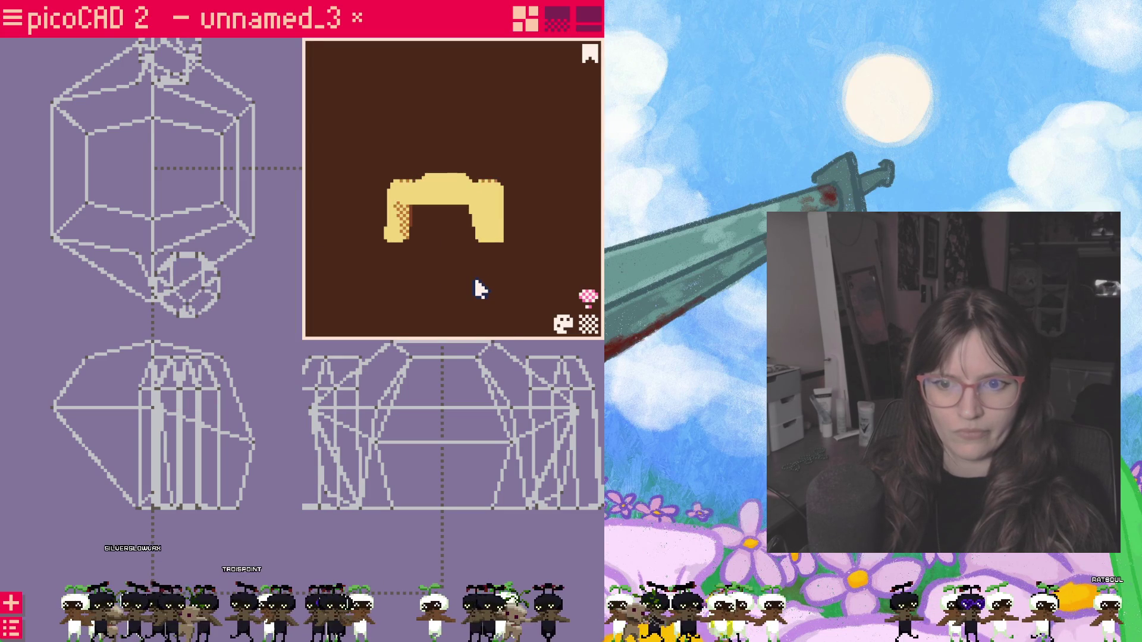
{"action": "left_click", "coordinate": [528, 360]}
{"action": "left_click", "coordinate": [528, 360]}
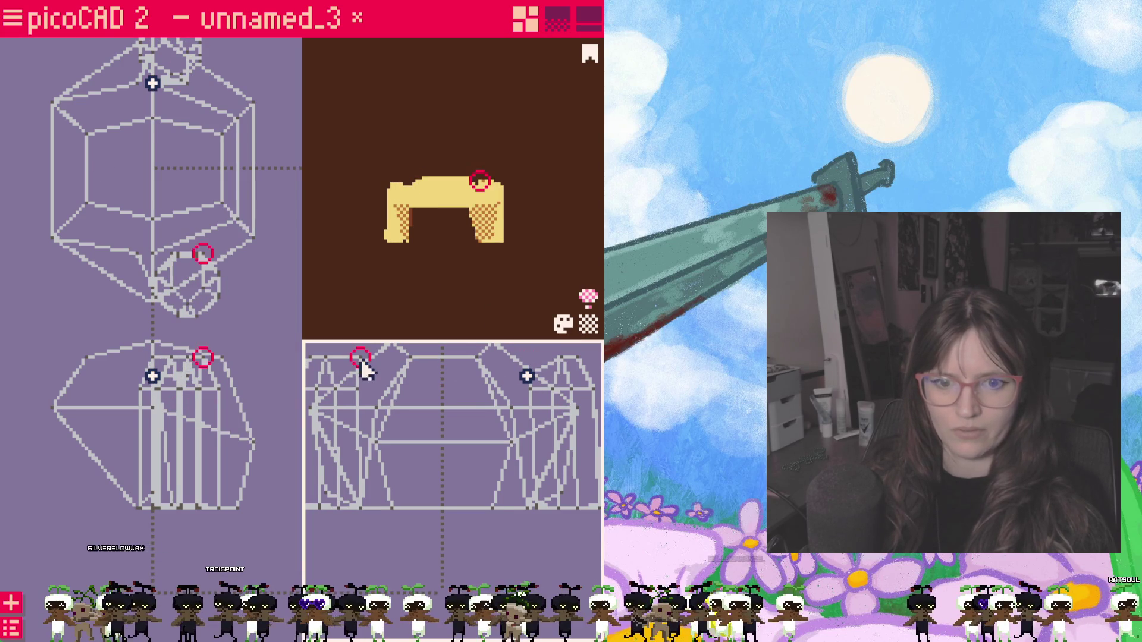
Step: Pick through vertices near the hair's top, orbiting the preview to check them
{"action": "left_click", "coordinate": [359, 358]}
{"action": "left_click", "coordinate": [359, 359]}
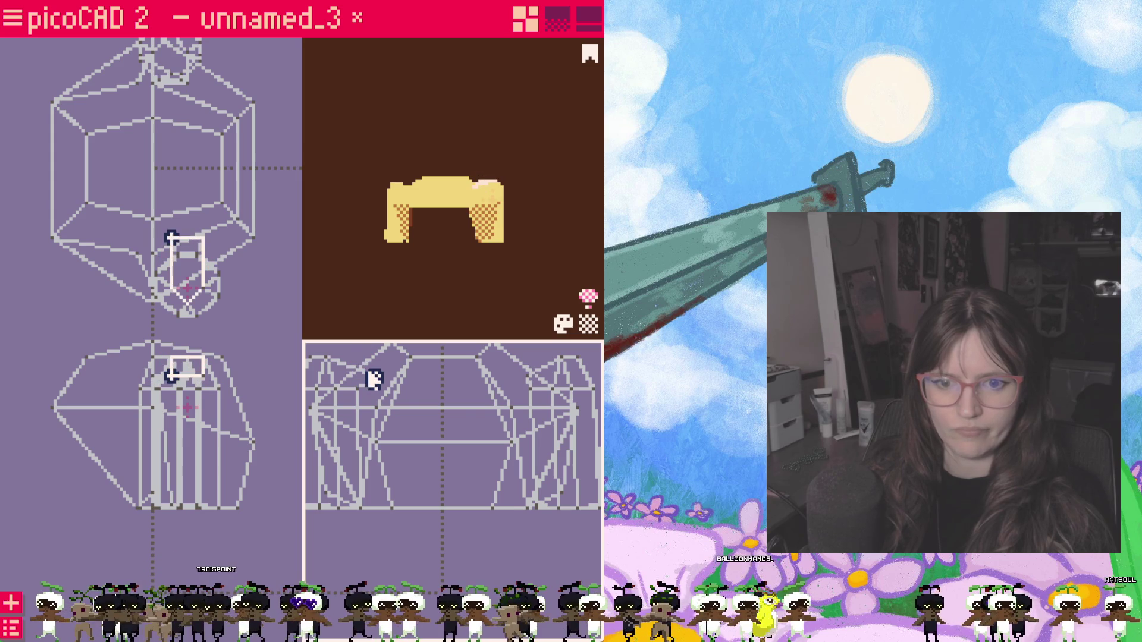
{"action": "left_click", "coordinate": [373, 377]}
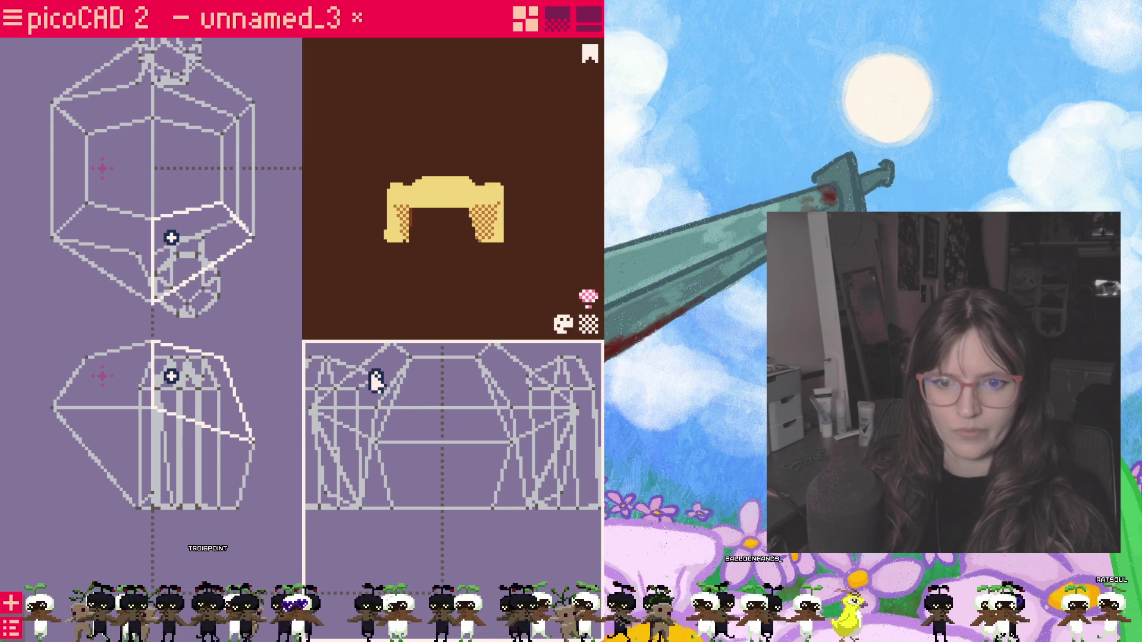
{"action": "left_click", "coordinate": [366, 380]}
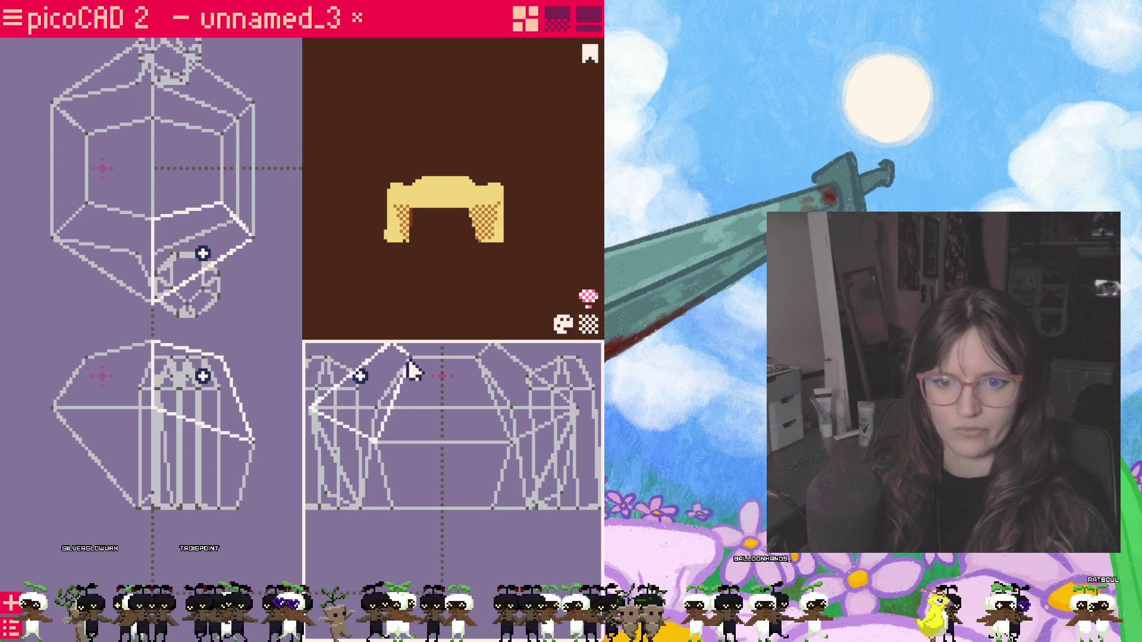
{"action": "left_click_drag", "start_coordinate": [471, 283], "coordinate": [526, 273]}
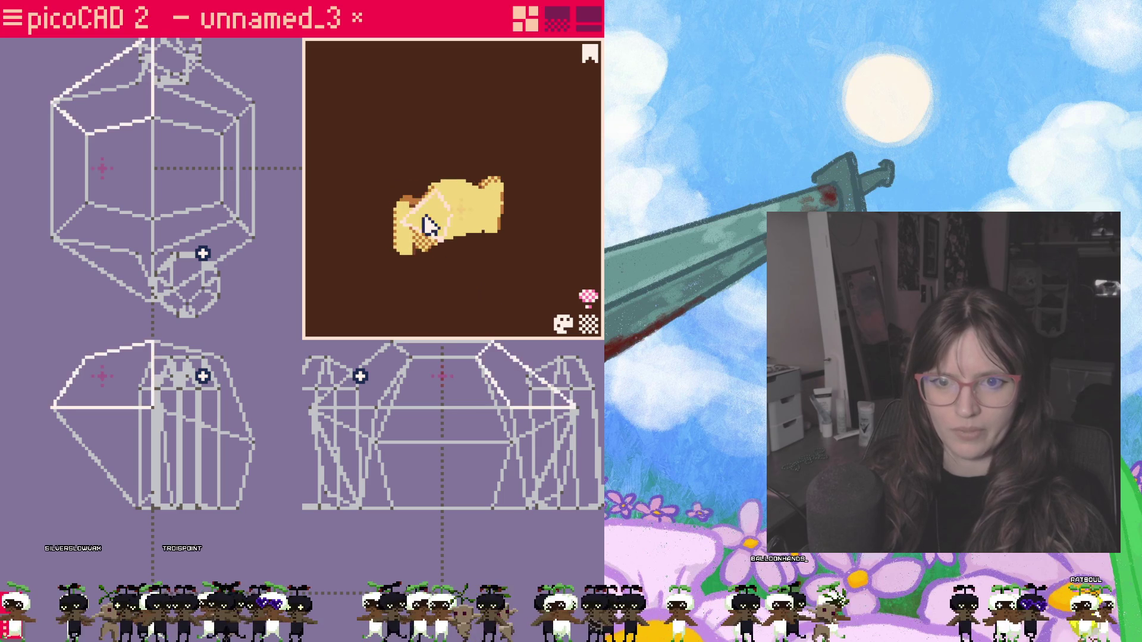
{"action": "scroll", "coordinate": [382, 232], "scroll_direction": "up", "scroll_amount": 3}
{"action": "left_click_drag", "start_coordinate": [382, 232], "coordinate": [340, 259]}
{"action": "left_click", "coordinate": [357, 383]}
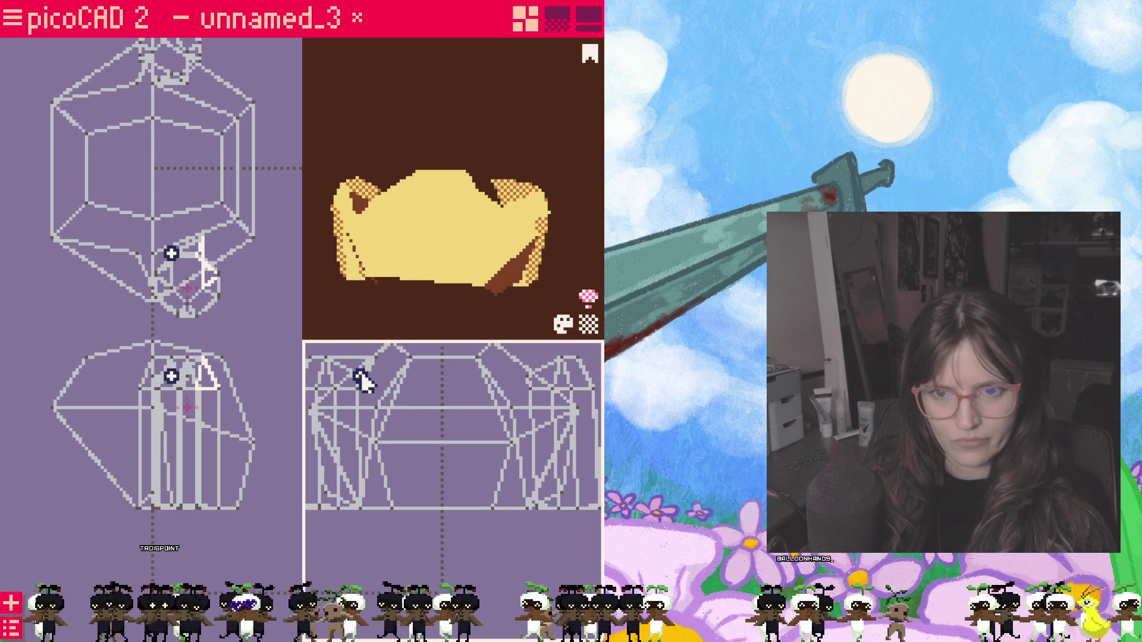
Step: Select and check vertices along the hair's left side and top edge
{"action": "left_click", "coordinate": [511, 410]}
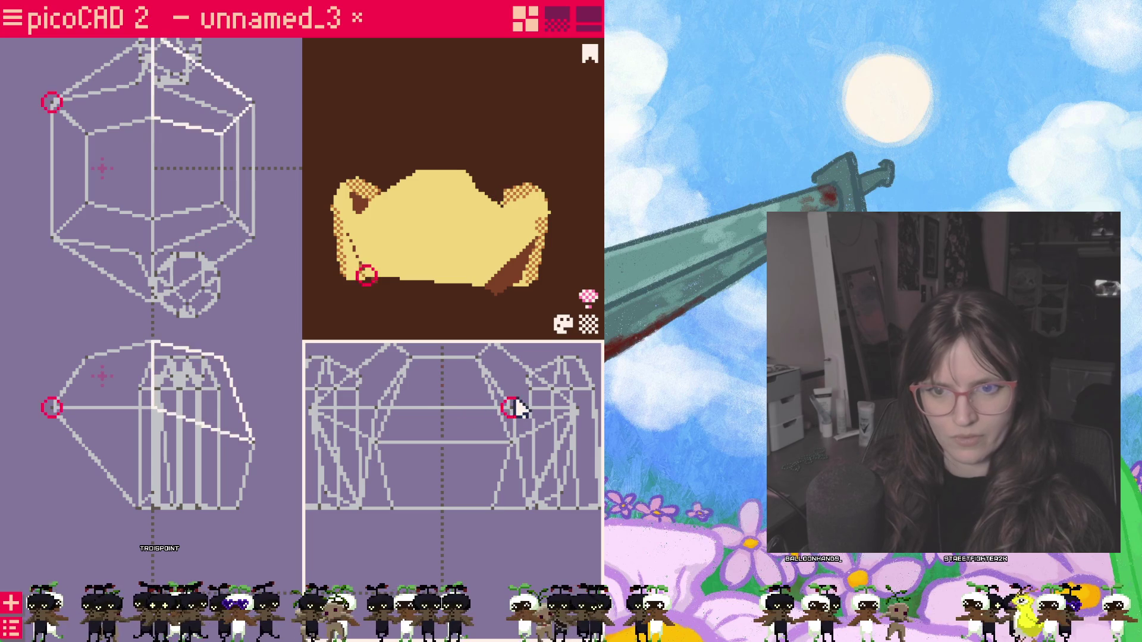
{"action": "left_click", "coordinate": [446, 268]}
{"action": "mouse_move", "coordinate": [446, 268]}
{"action": "left_mouse_down"}
{"action": "mouse_move", "coordinate": [434, 319]}
{"action": "mouse_move", "coordinate": [514, 353]}
{"action": "left_mouse_up"}
{"action": "left_click", "coordinate": [527, 375]}
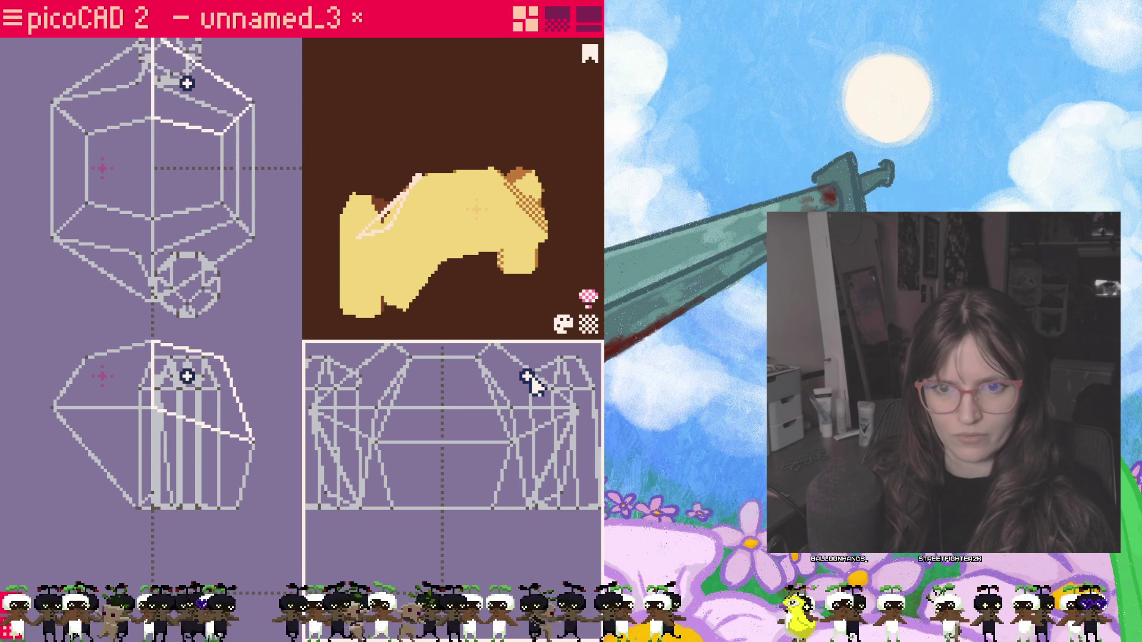
{"action": "left_click", "coordinate": [530, 379]}
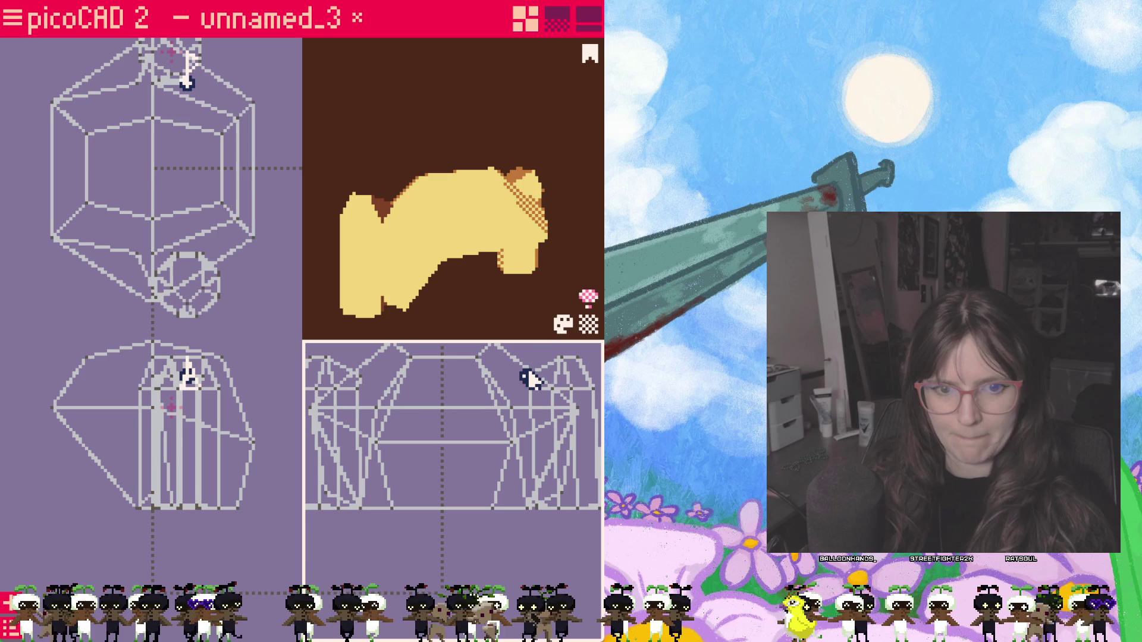
{"action": "left_click", "coordinate": [529, 379]}
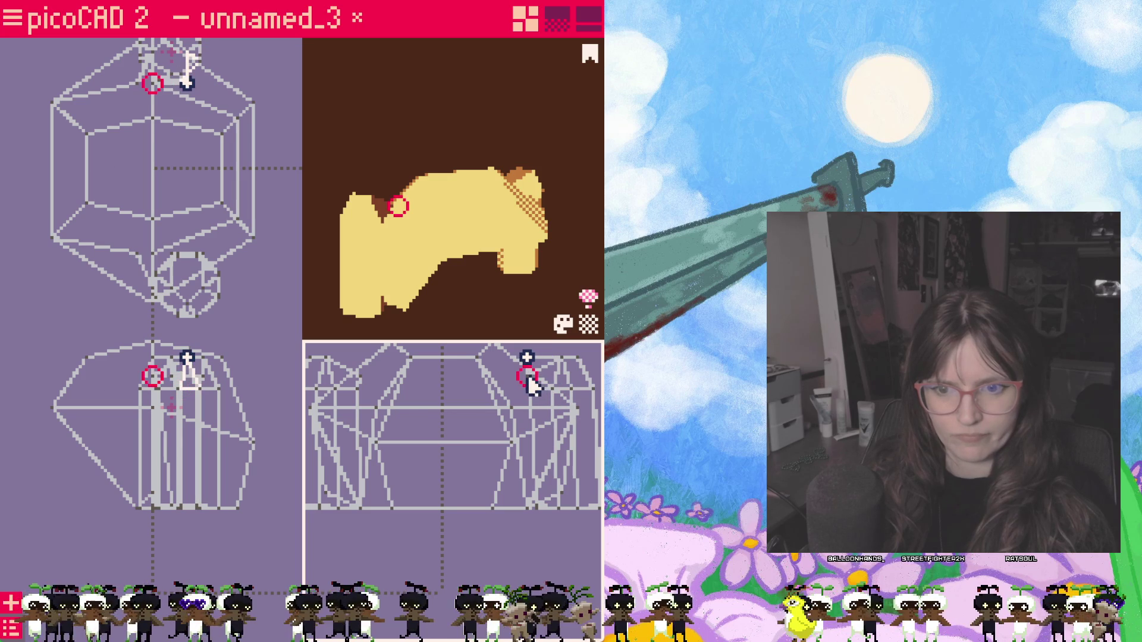
{"action": "left_click_drag", "start_coordinate": [446, 268], "coordinate": [397, 332]}
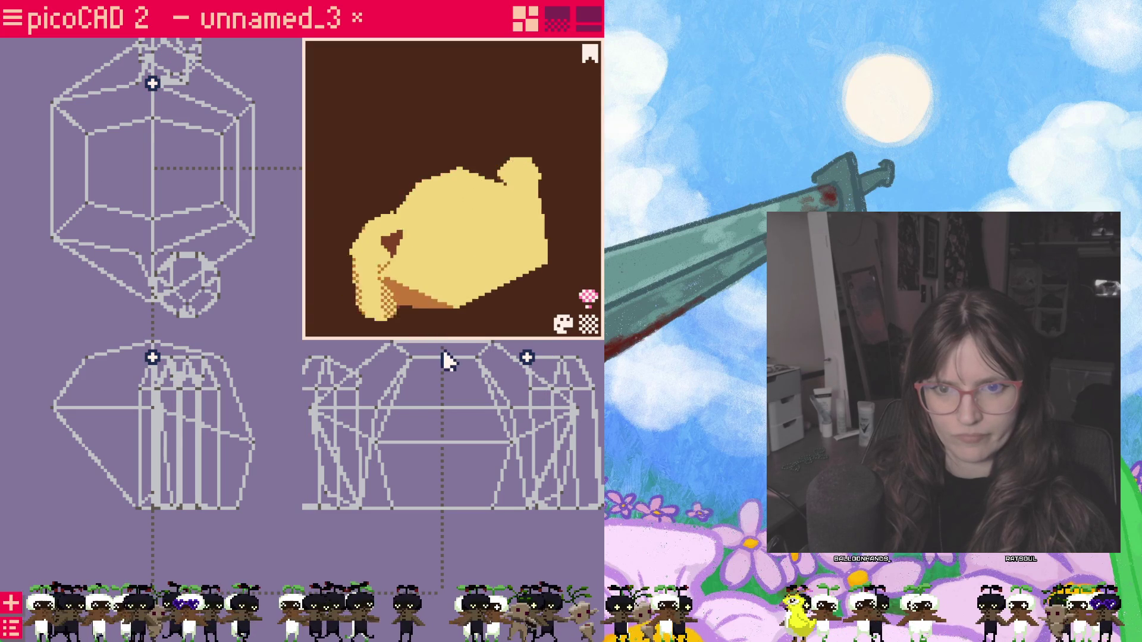
Step: Snap the pivot crosshair onto a vertex at the top of the hair's right side
{"action": "left_click", "coordinate": [529, 361]}
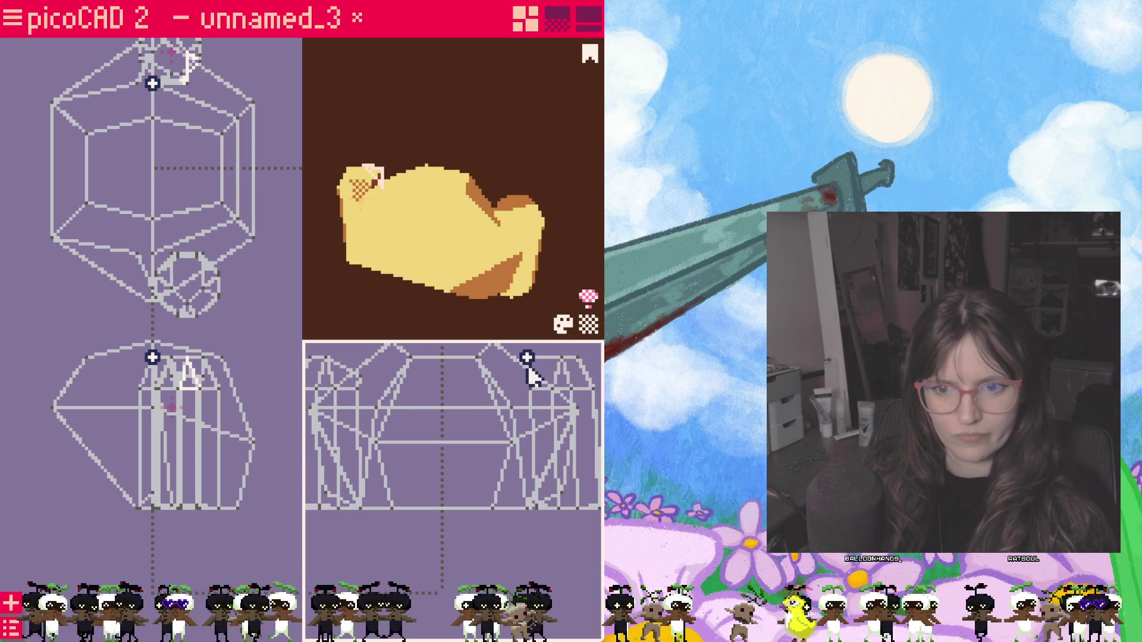
{"action": "left_click", "coordinate": [532, 369]}
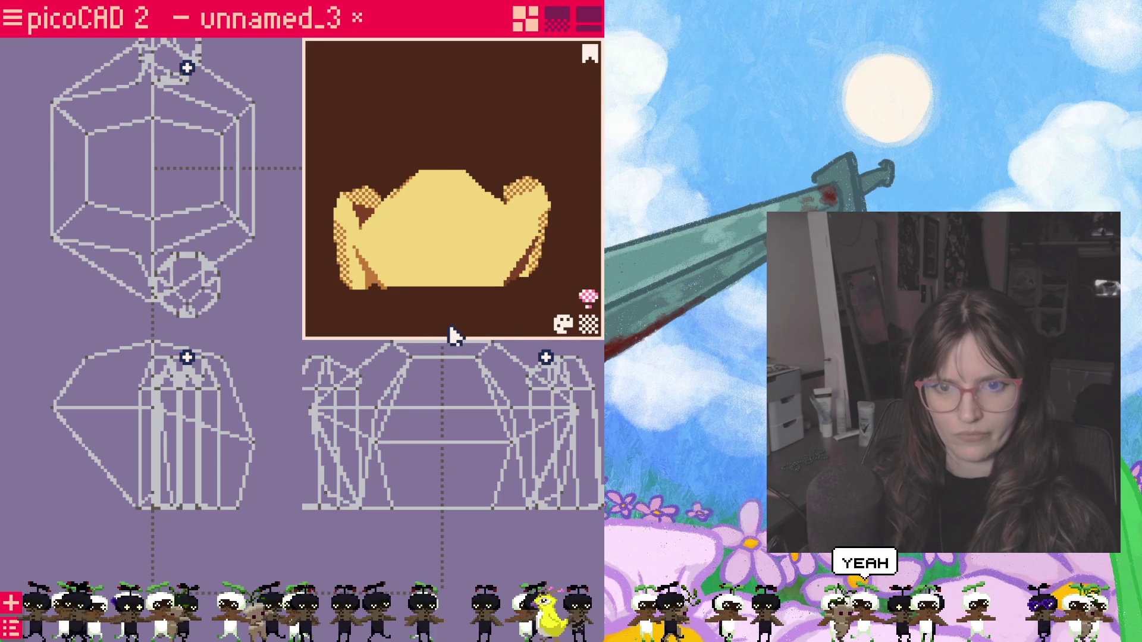
{"action": "left_click", "coordinate": [568, 364]}
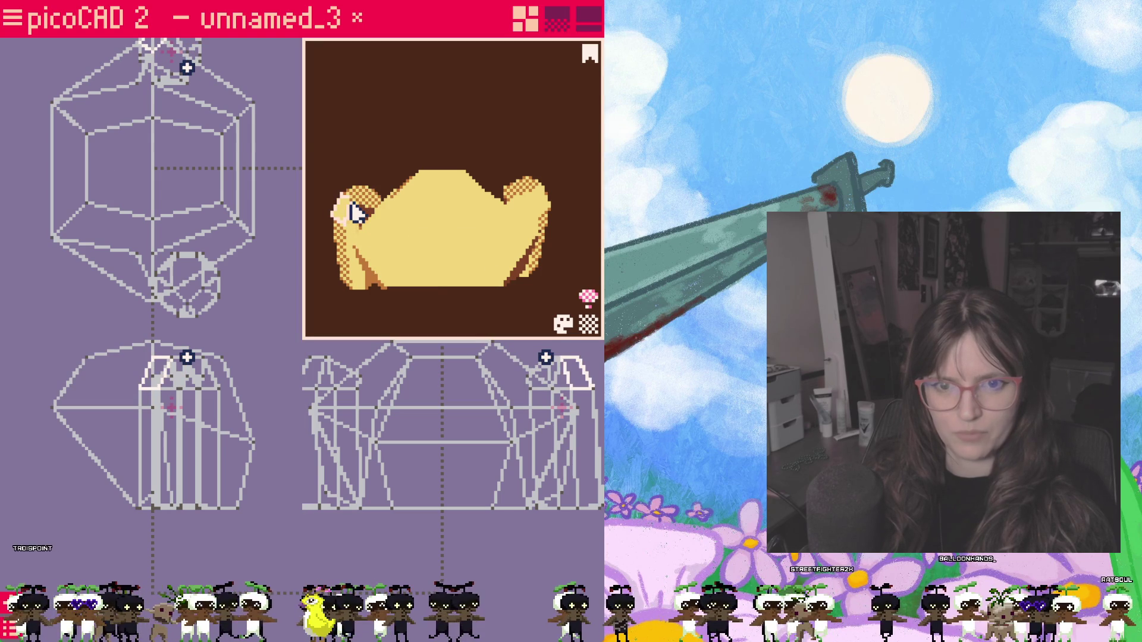
{"action": "left_click", "coordinate": [562, 358]}
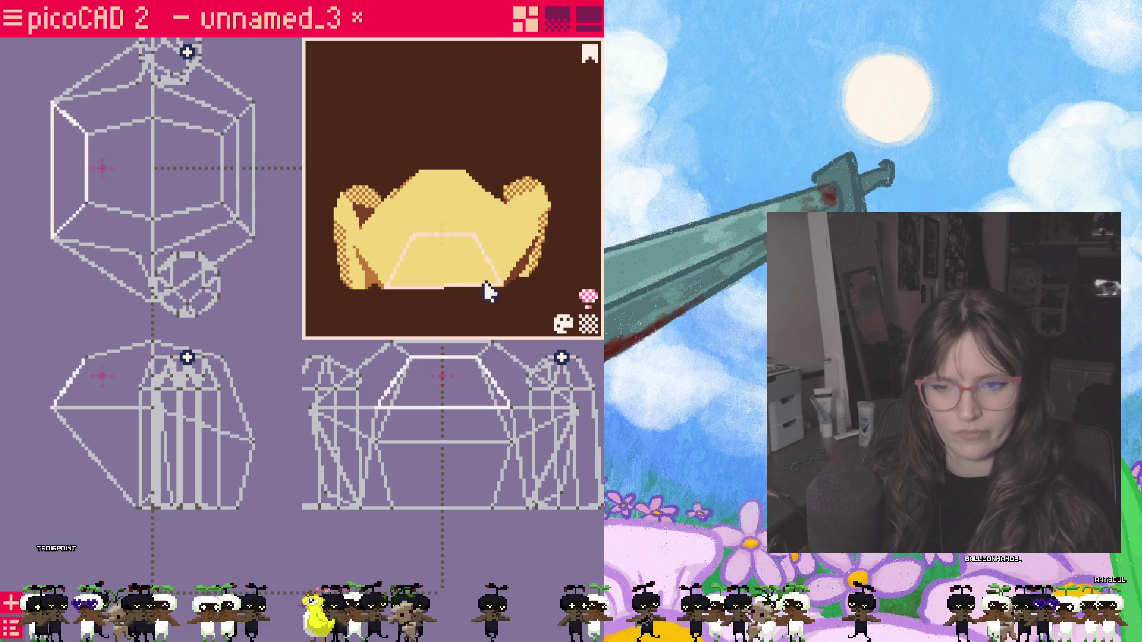
{"action": "left_click", "coordinate": [579, 358]}
{"action": "left_click", "coordinate": [526, 376]}
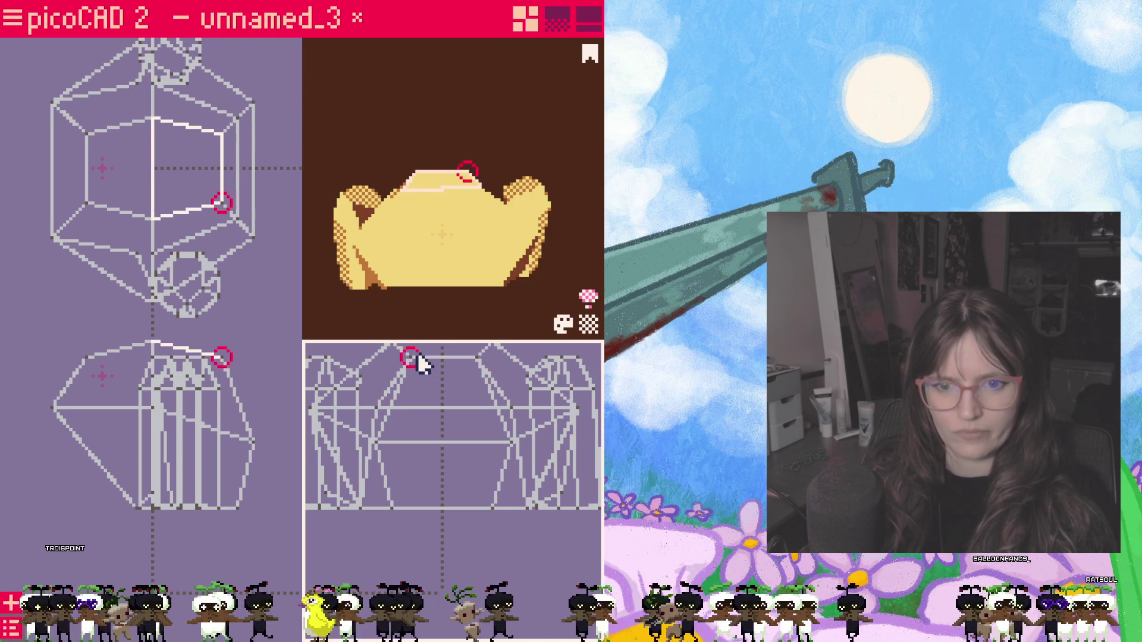
{"action": "left_click", "coordinate": [473, 260]}
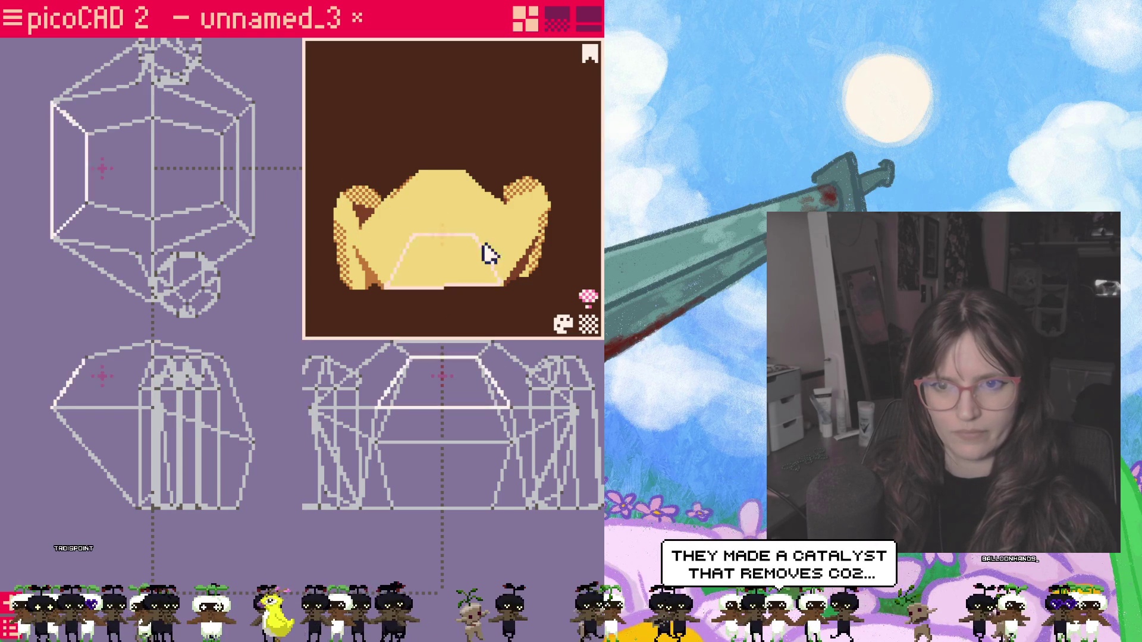
{"action": "mouse_move", "coordinate": [447, 303]}
{"action": "left_mouse_down"}
{"action": "mouse_move", "coordinate": [356, 284]}
{"action": "mouse_move", "coordinate": [448, 281]}
{"action": "left_mouse_up"}
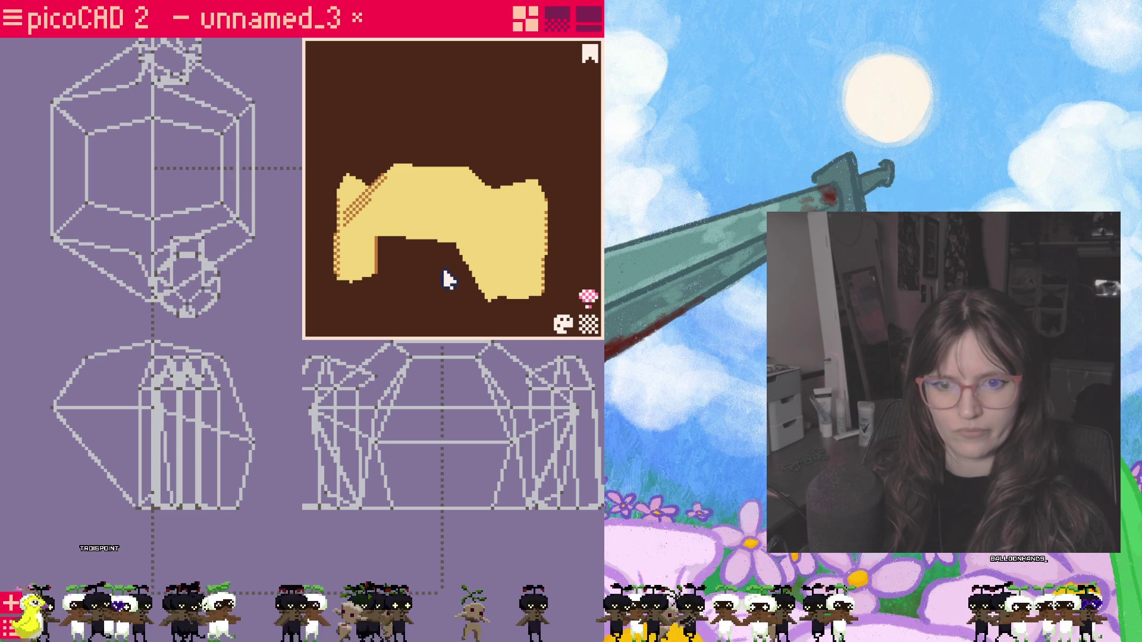
{"action": "key", "text": "ctrl+z"}
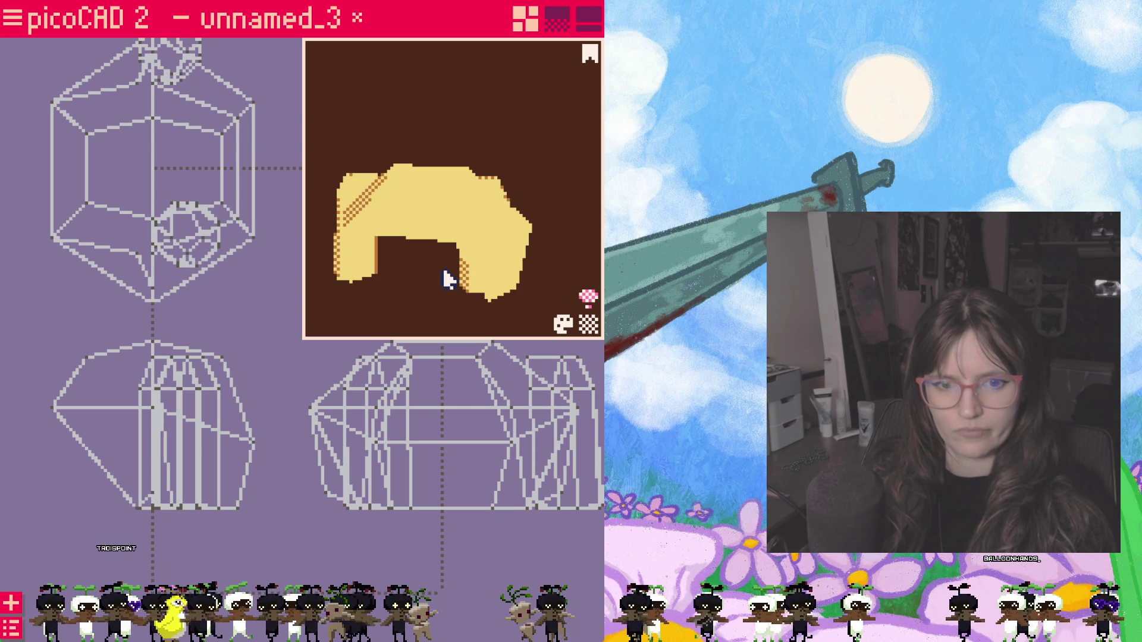
{"action": "key", "text": "ctrl+z"}
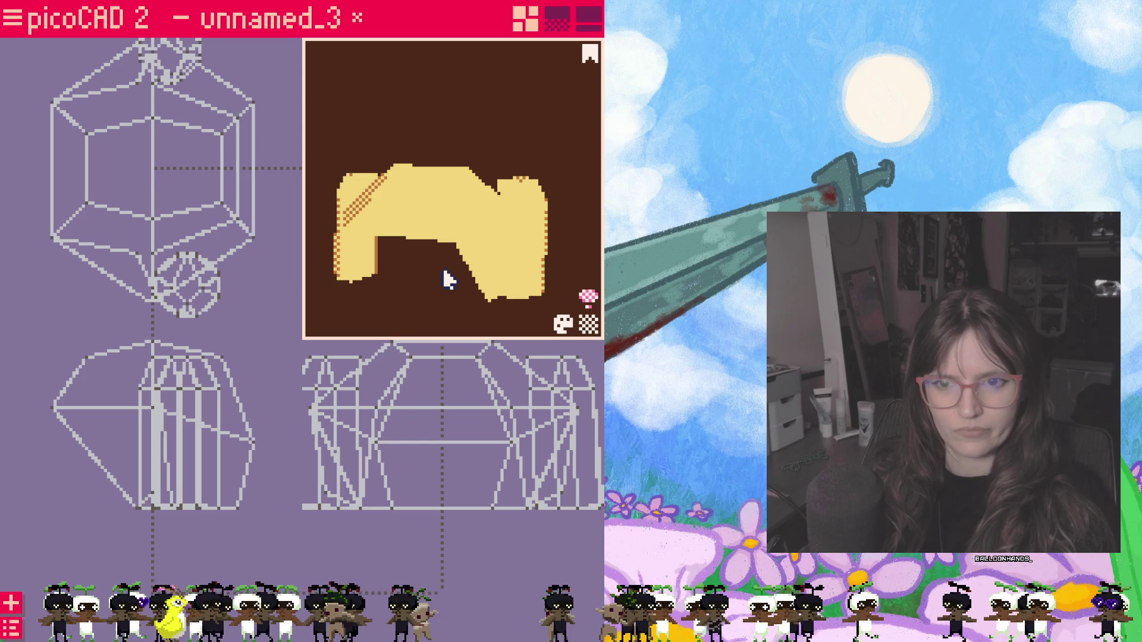
{"action": "right_click_drag", "start_coordinate": [447, 279], "coordinate": [434, 394]}
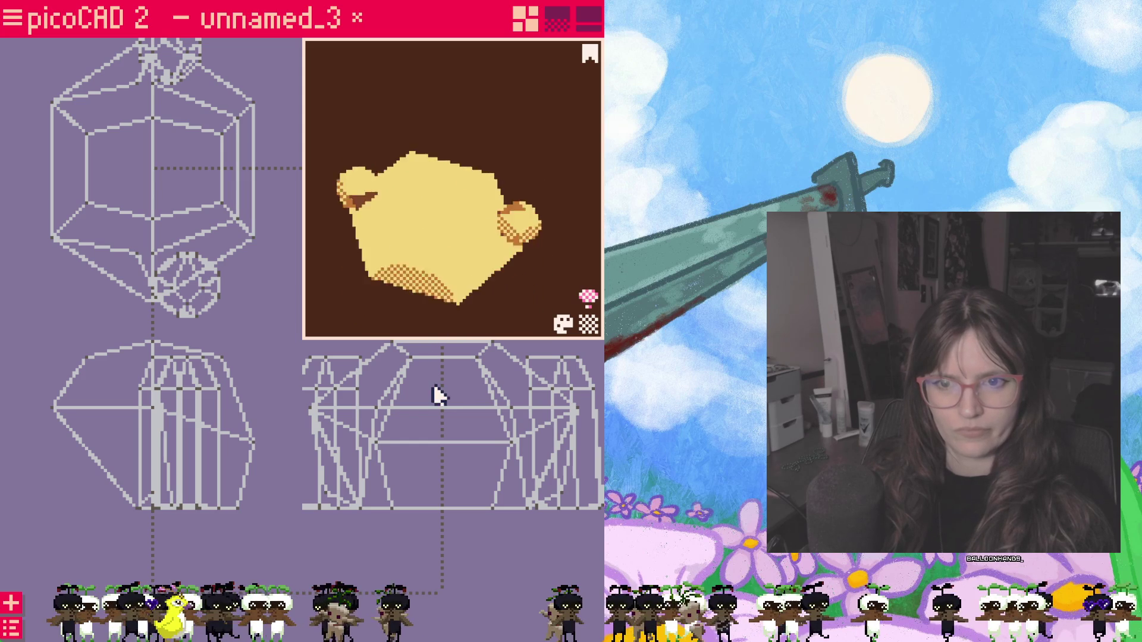
{"action": "right_click_drag", "start_coordinate": [446, 280], "coordinate": [488, 307]}
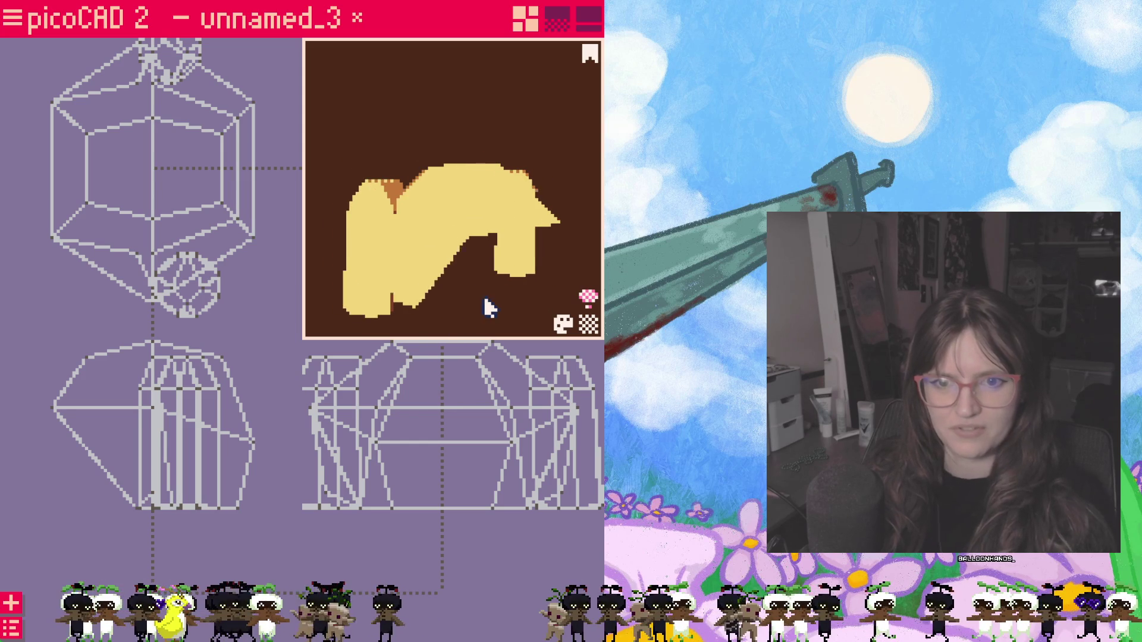
{"action": "left_click", "coordinate": [362, 357]}
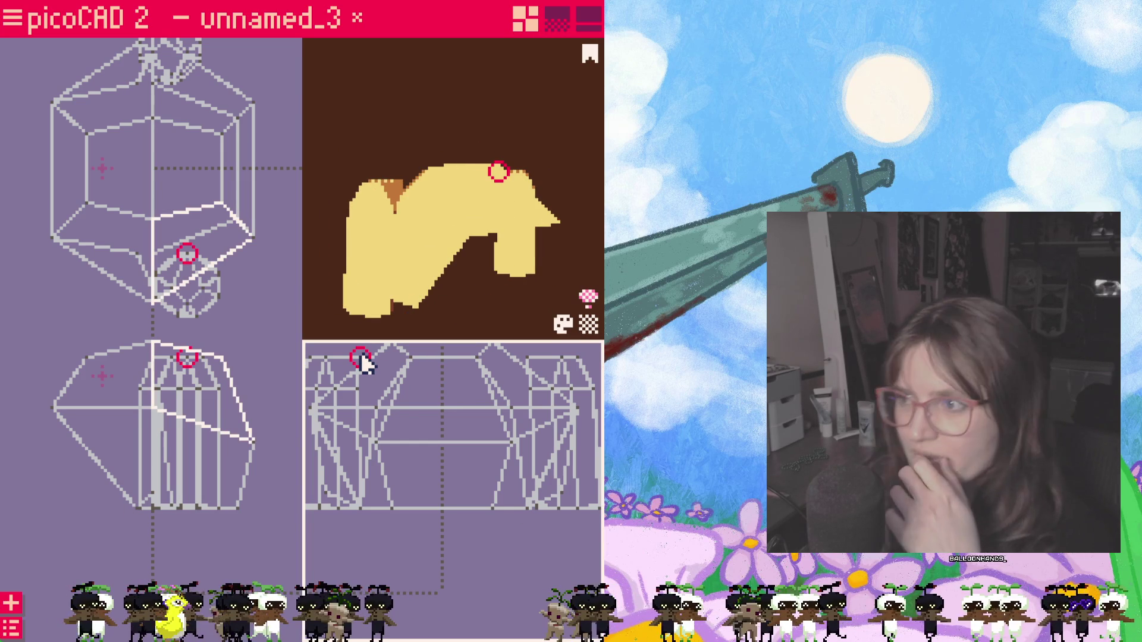
Step: Select an ear face and nearby lower-ear vertices on the head to start reshaping
{"action": "left_click", "coordinate": [498, 323]}
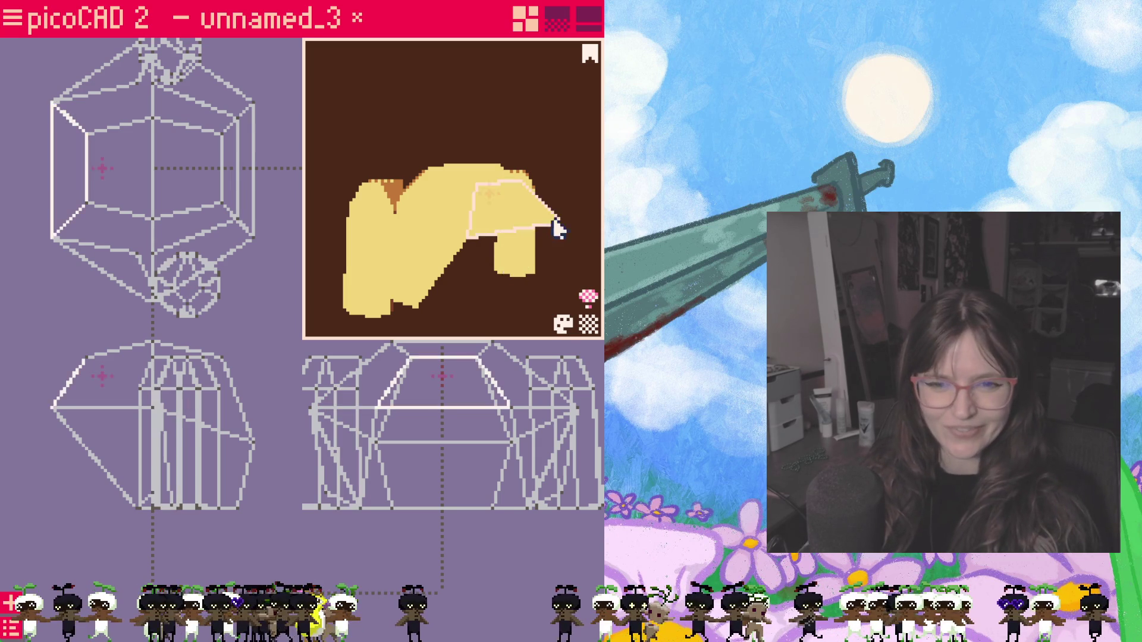
{"action": "left_click", "coordinate": [372, 228]}
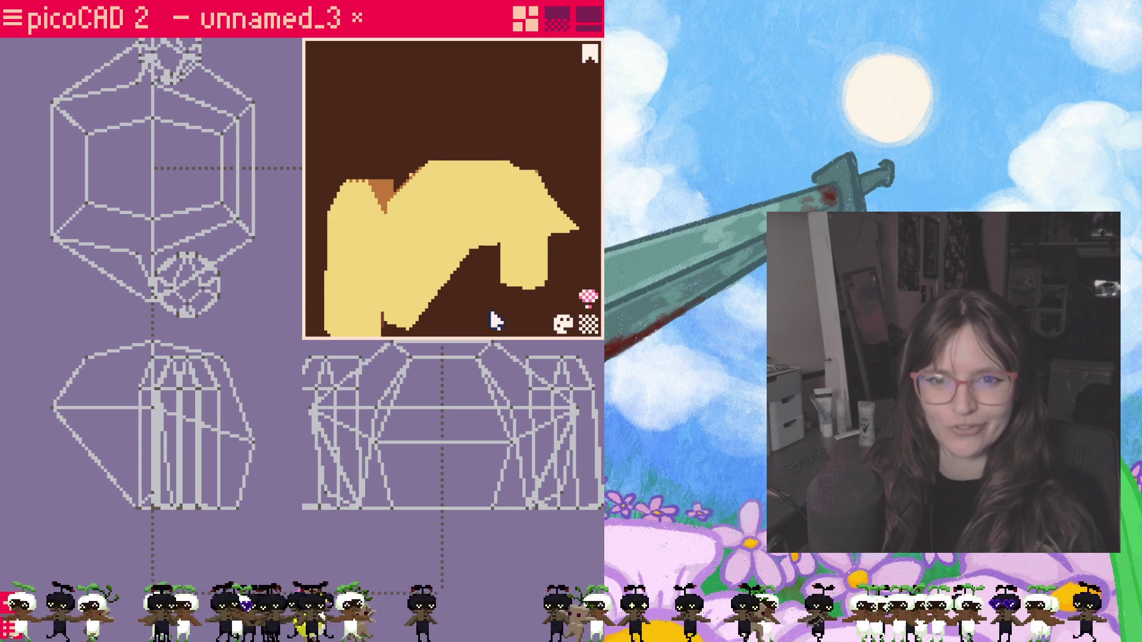
{"action": "scroll", "coordinate": [441, 299], "scroll_direction": "down", "scroll_amount": 3}
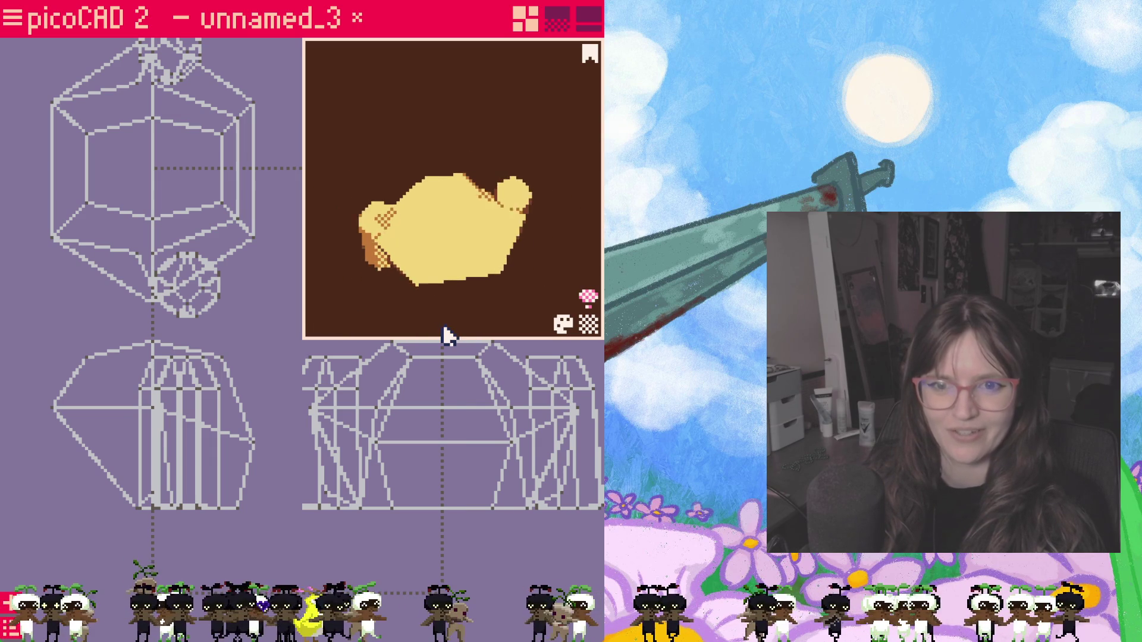
{"action": "left_click_drag", "start_coordinate": [447, 286], "coordinate": [451, 304]}
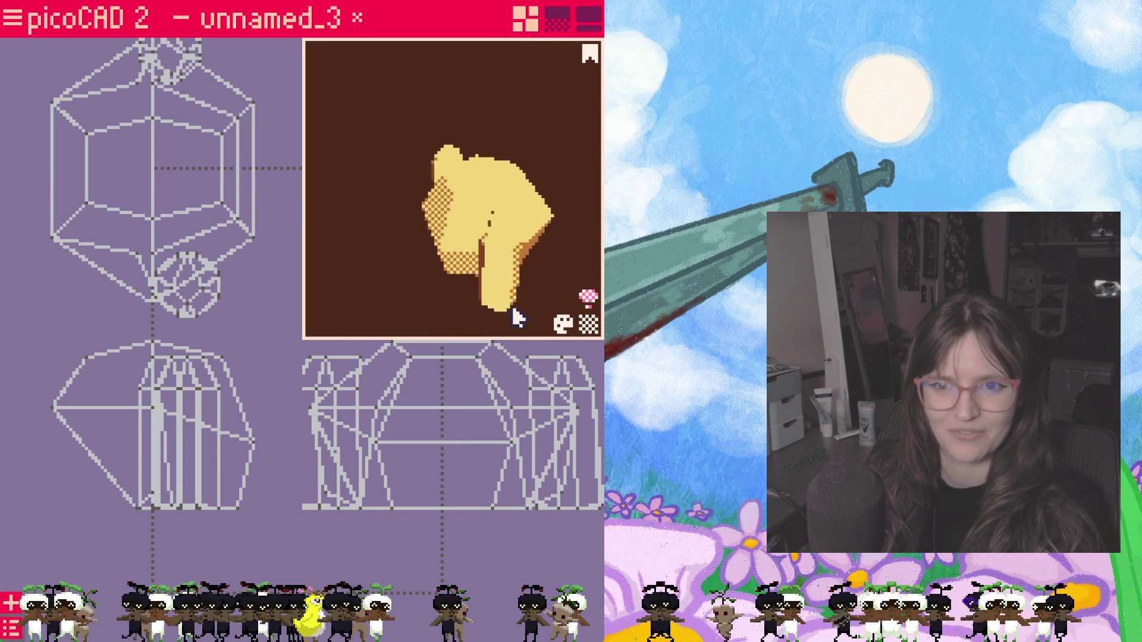
{"action": "left_click", "coordinate": [190, 290]}
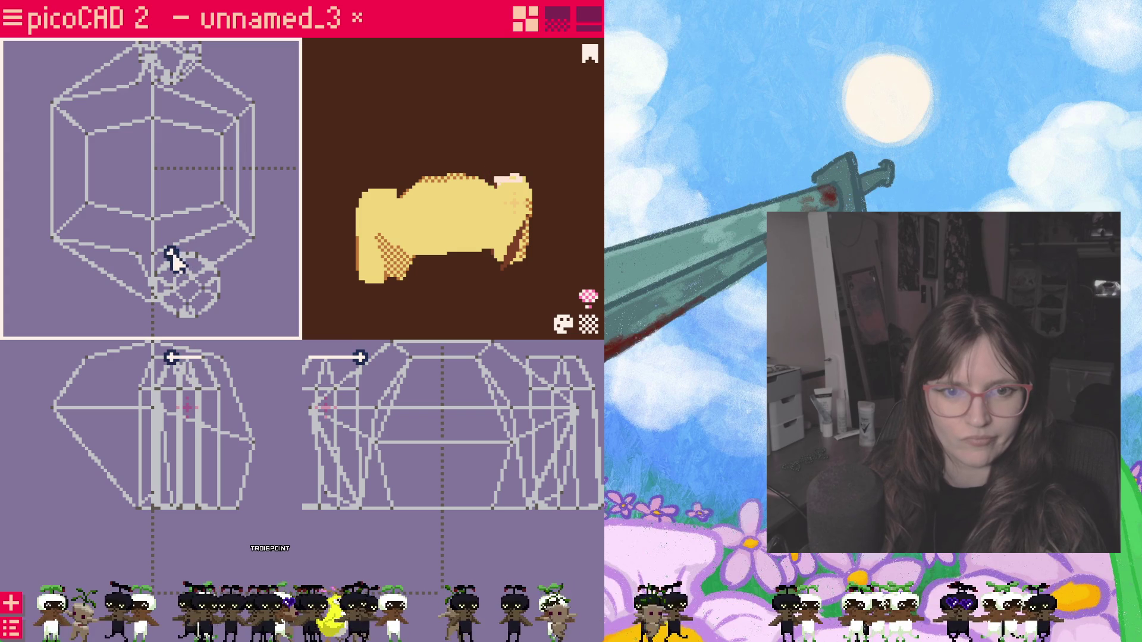
{"action": "left_click", "coordinate": [189, 257]}
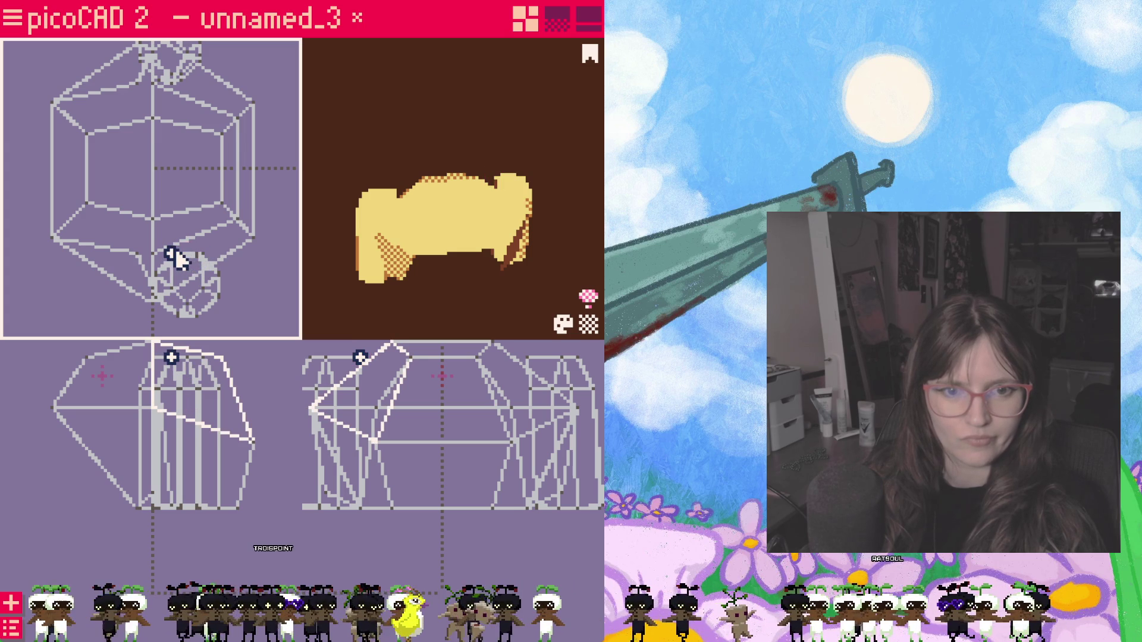
Step: Move the ear-tip vertex right and down and pull its neighbouring vertex upward
{"action": "left_click", "coordinate": [172, 75]}
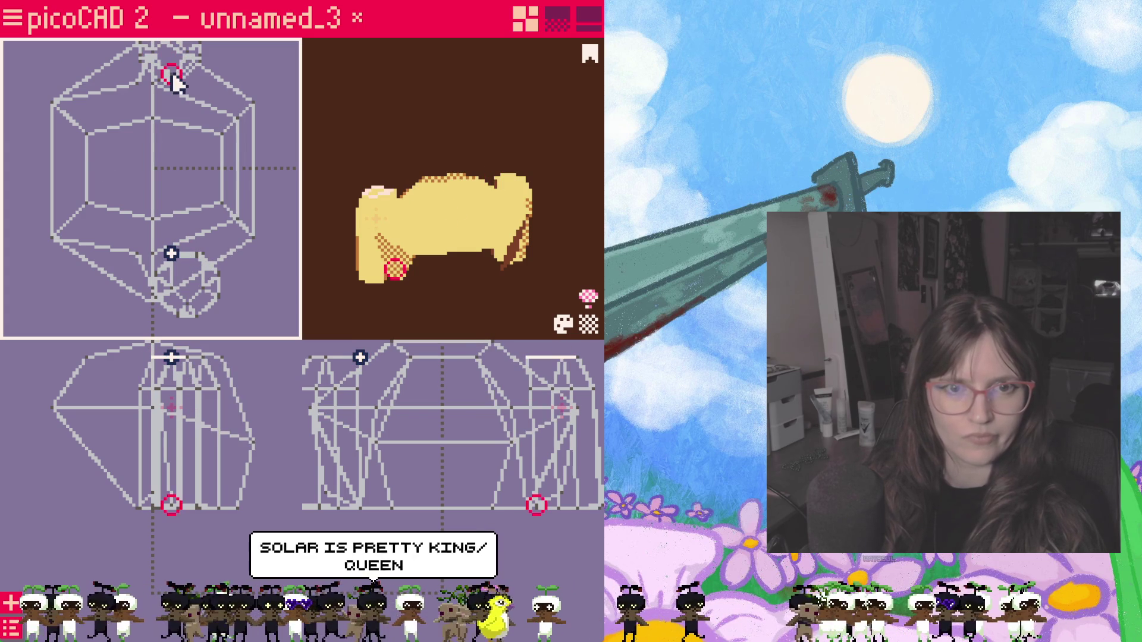
{"action": "left_click", "coordinate": [159, 82]}
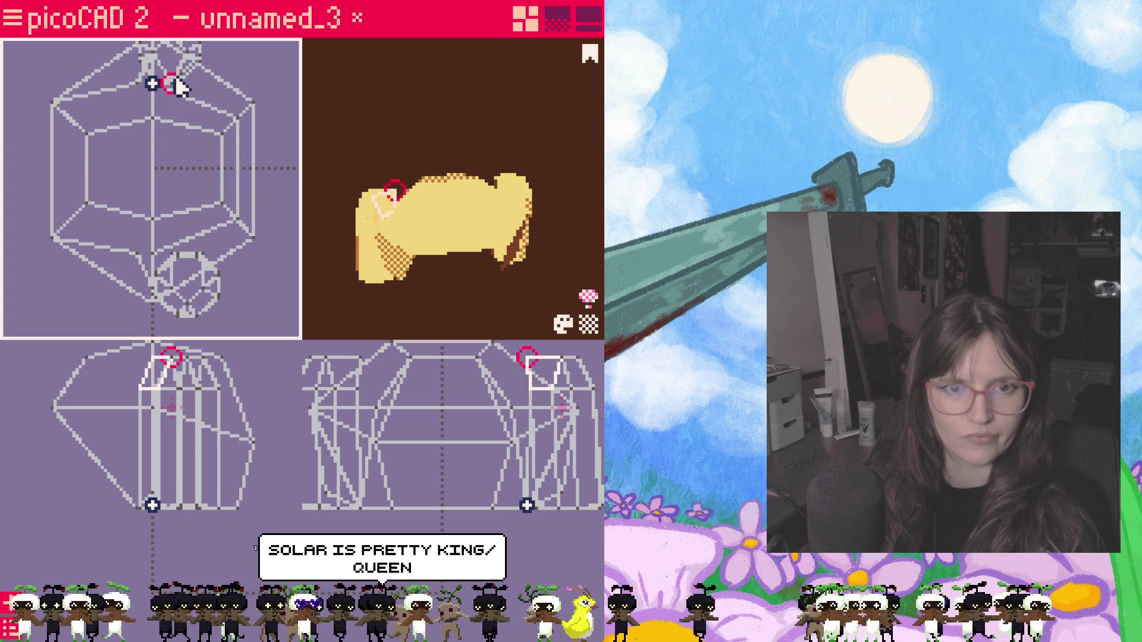
{"action": "left_click", "coordinate": [188, 89]}
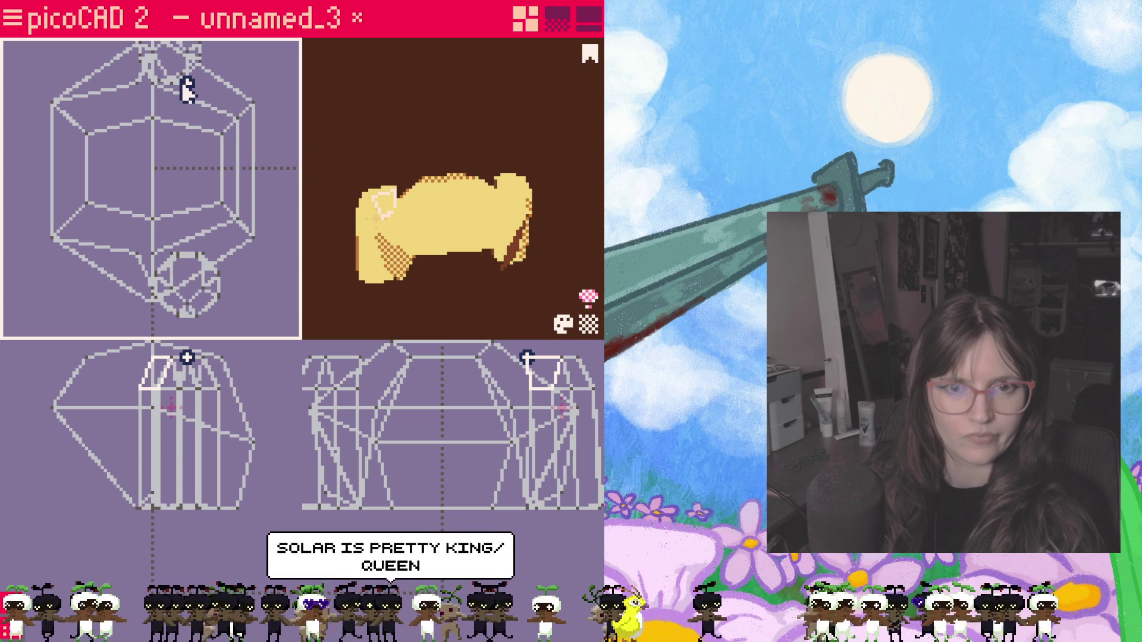
{"action": "left_click", "coordinate": [172, 75]}
{"action": "left_click", "coordinate": [270, 129]}
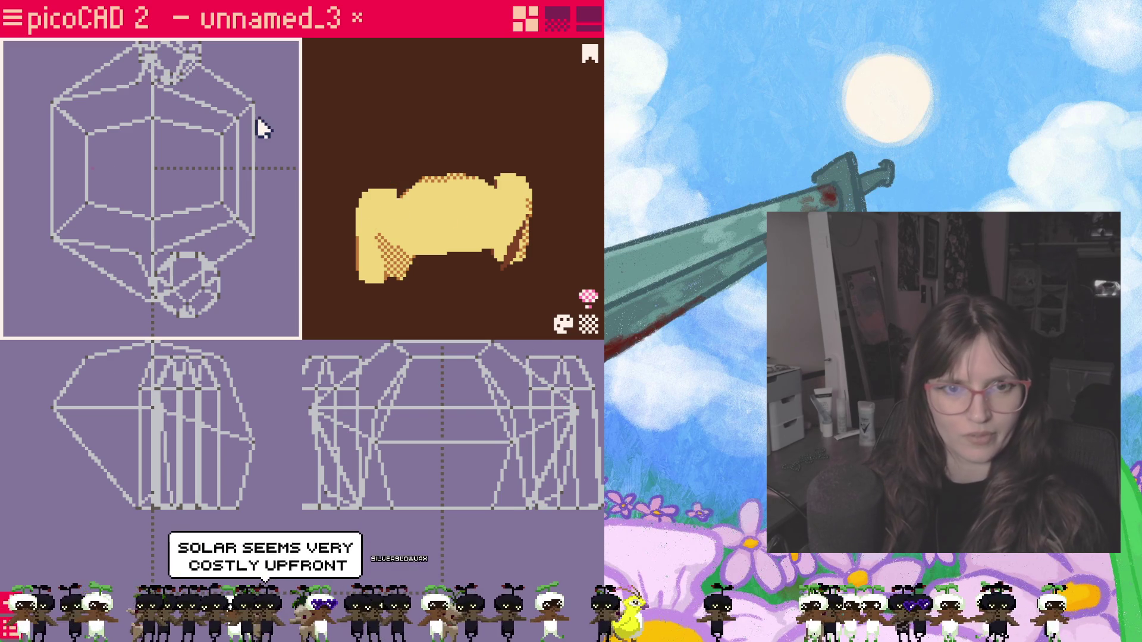
{"action": "scroll", "coordinate": [206, 98], "scroll_direction": "down", "scroll_amount": 2}
{"action": "left_click", "coordinate": [187, 88]}
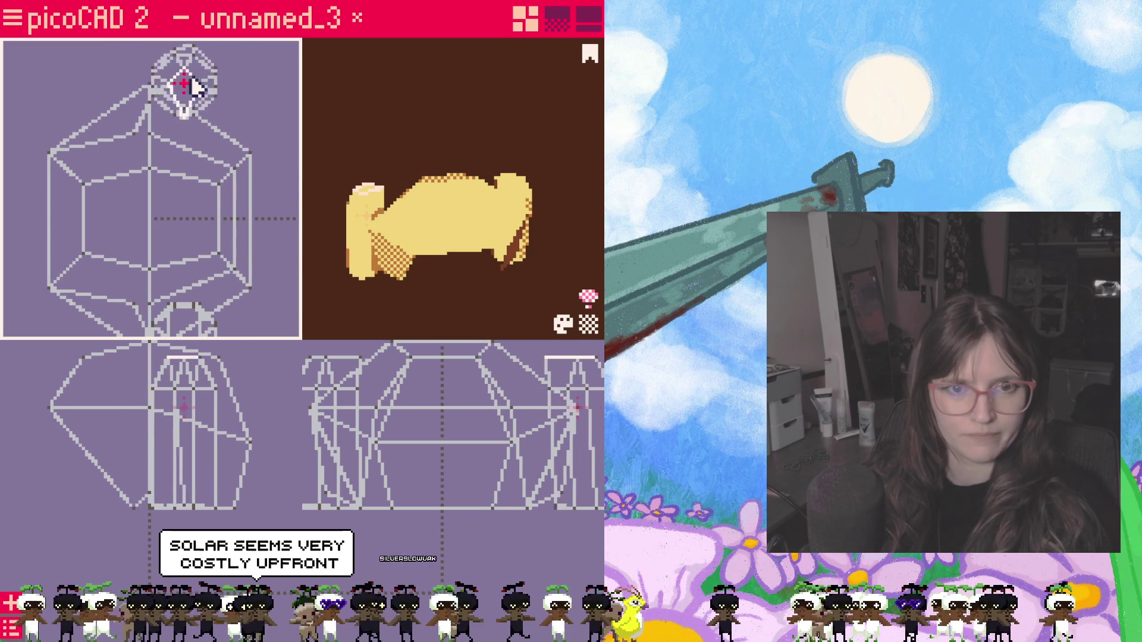
{"action": "left_click_drag", "start_coordinate": [190, 88], "coordinate": [222, 107]}
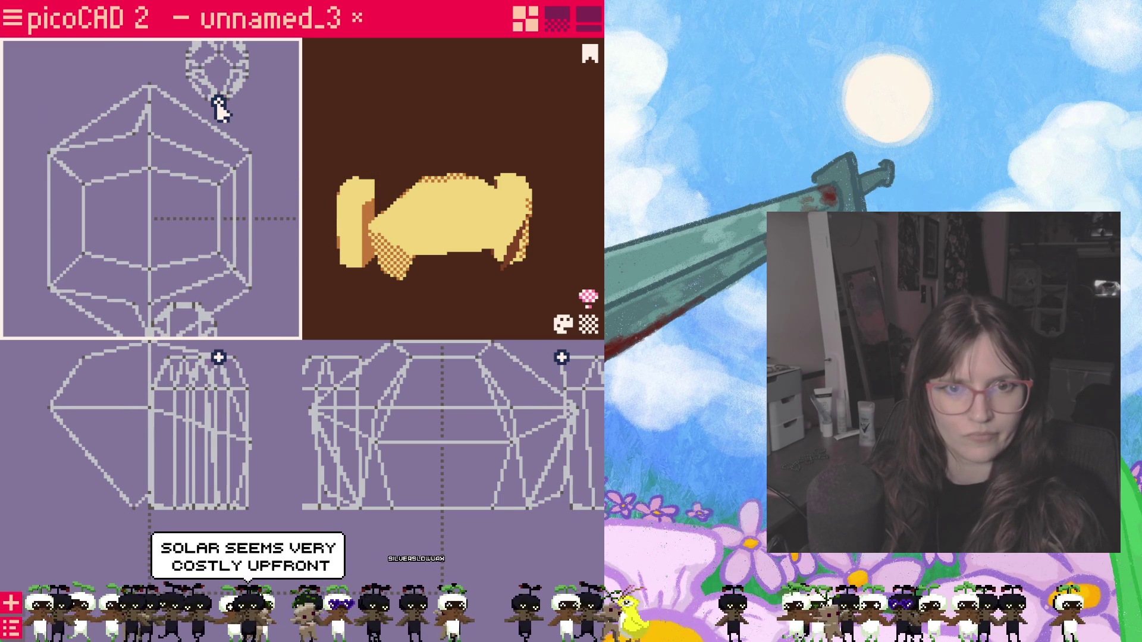
{"action": "left_click", "coordinate": [220, 104]}
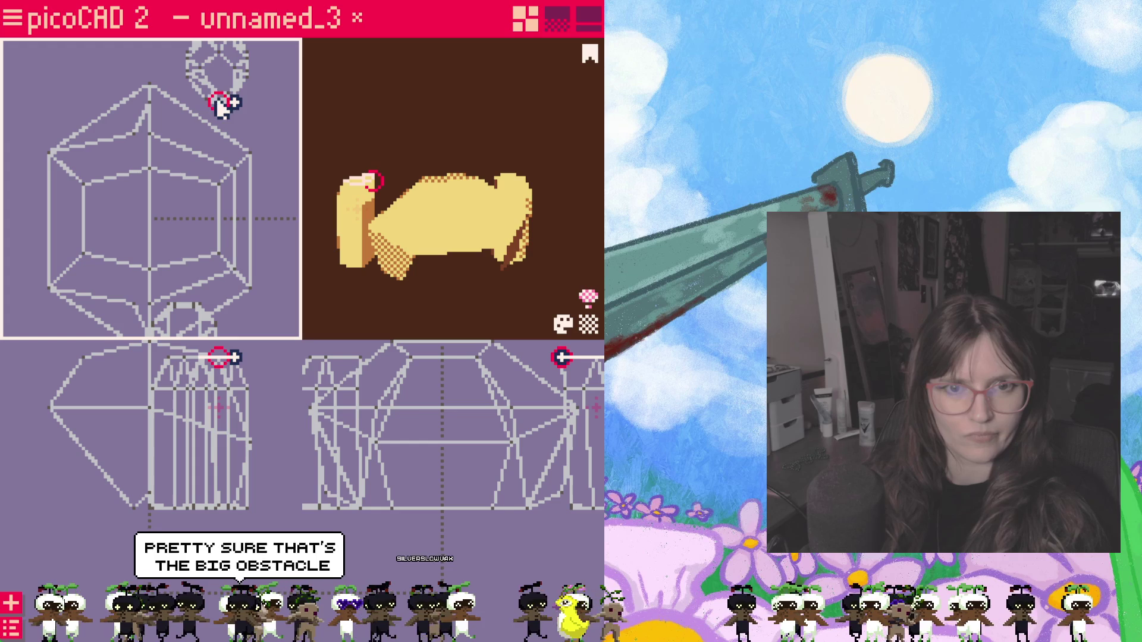
{"action": "mouse_move", "coordinate": [220, 105]}
{"action": "left_mouse_down"}
{"action": "mouse_move", "coordinate": [224, 82]}
{"action": "mouse_move", "coordinate": [188, 98]}
{"action": "left_mouse_up"}
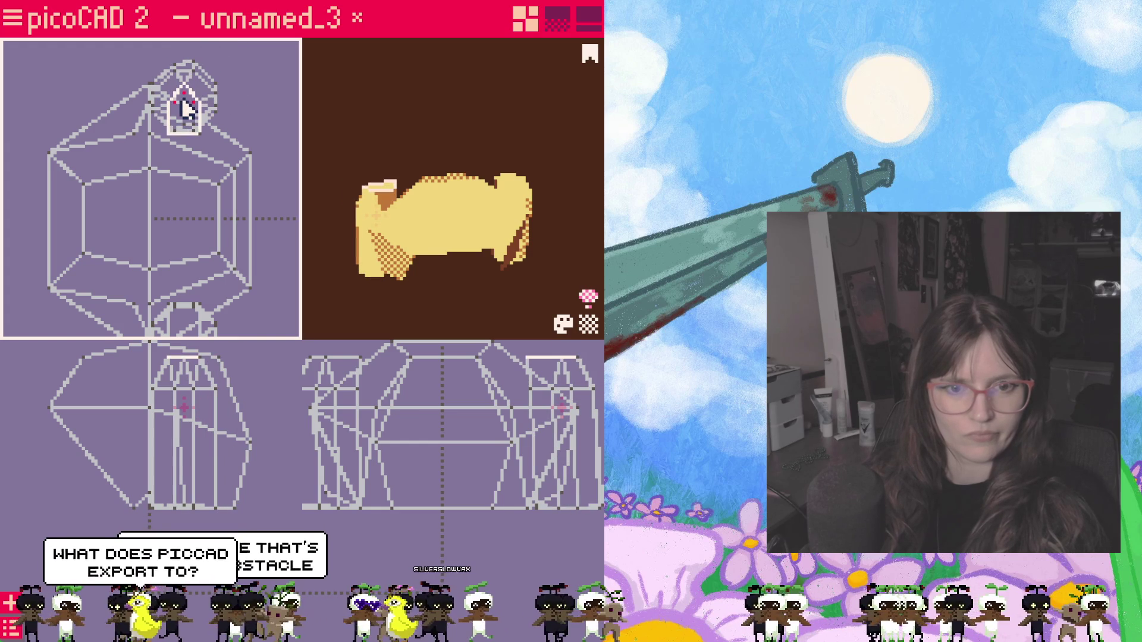
Step: Reposition the selected ear geometry in the front view and check the result
{"action": "mouse_move", "coordinate": [420, 295]}
{"action": "left_mouse_down"}
{"action": "mouse_move", "coordinate": [397, 315]}
{"action": "mouse_move", "coordinate": [423, 286]}
{"action": "mouse_move", "coordinate": [393, 293]}
{"action": "left_mouse_up"}
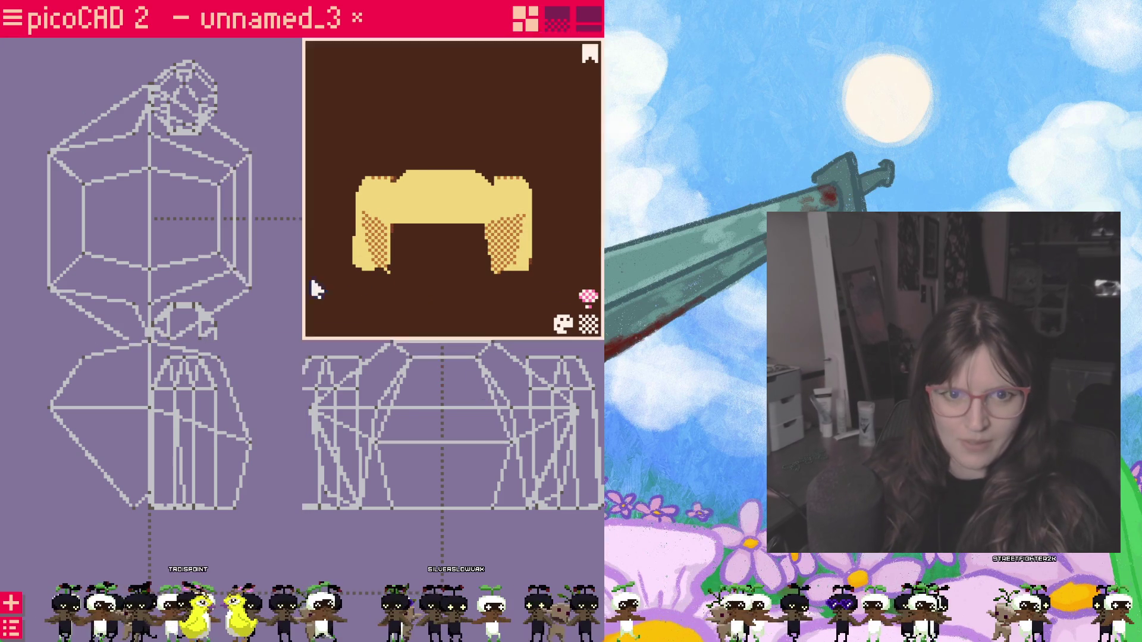
{"action": "left_click", "coordinate": [532, 389]}
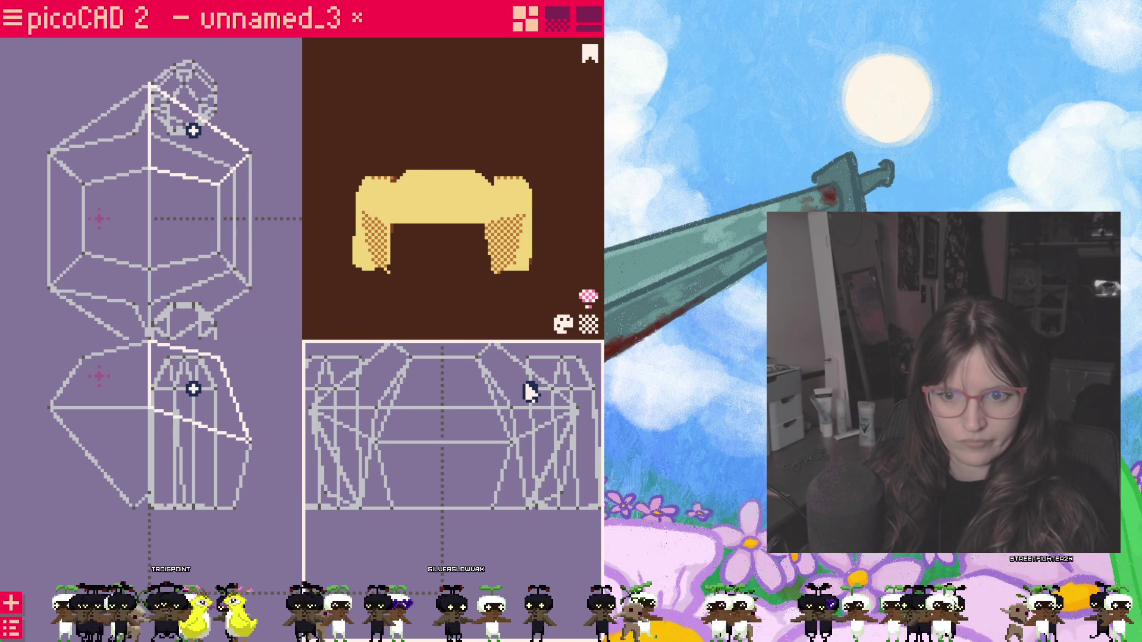
{"action": "left_click", "coordinate": [531, 393]}
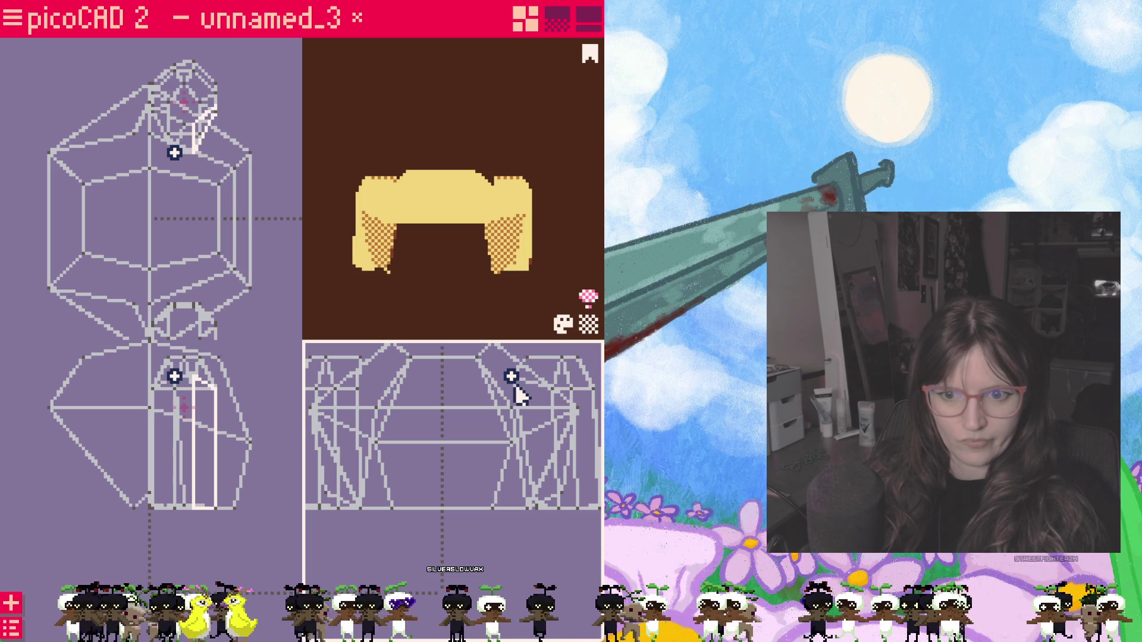
{"action": "left_click_drag", "start_coordinate": [517, 395], "coordinate": [183, 393]}
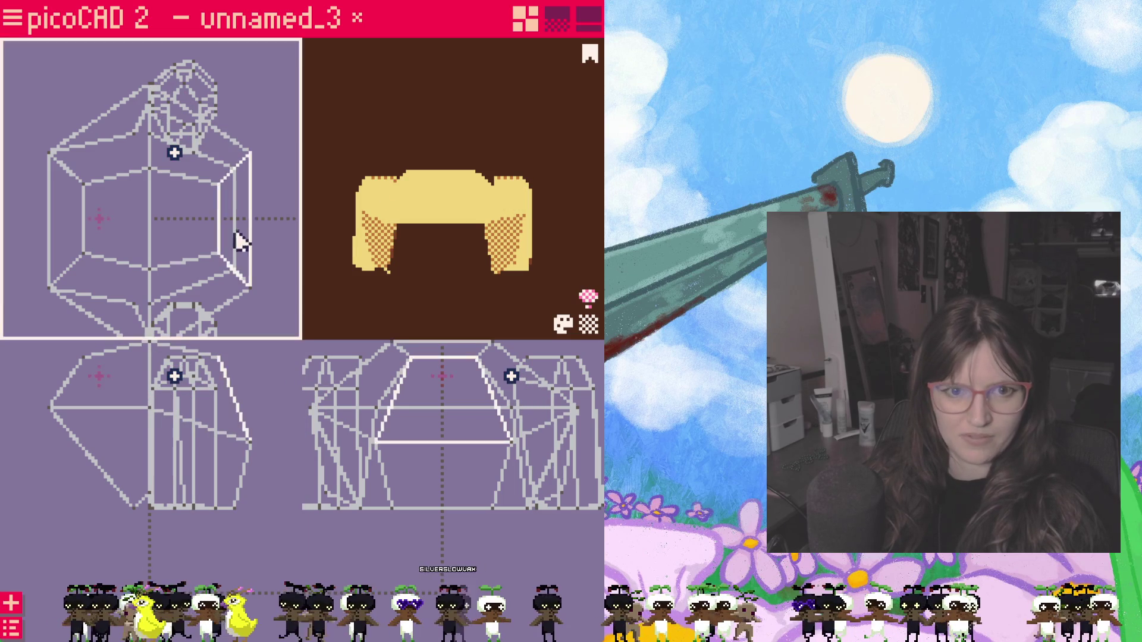
{"action": "left_click", "coordinate": [375, 394]}
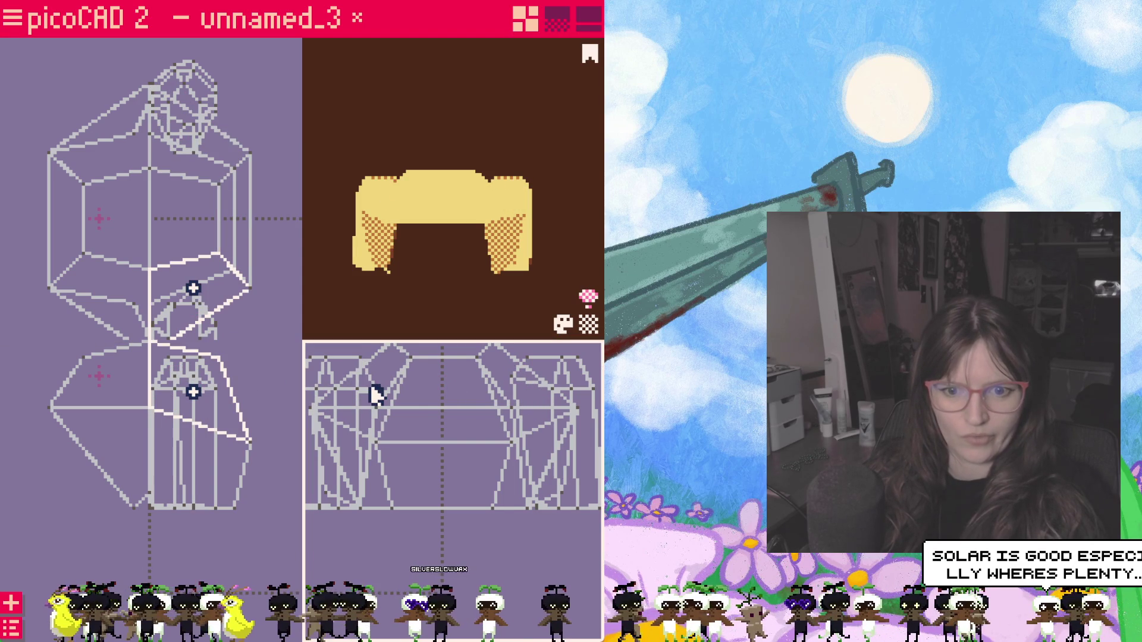
{"action": "left_click", "coordinate": [415, 382]}
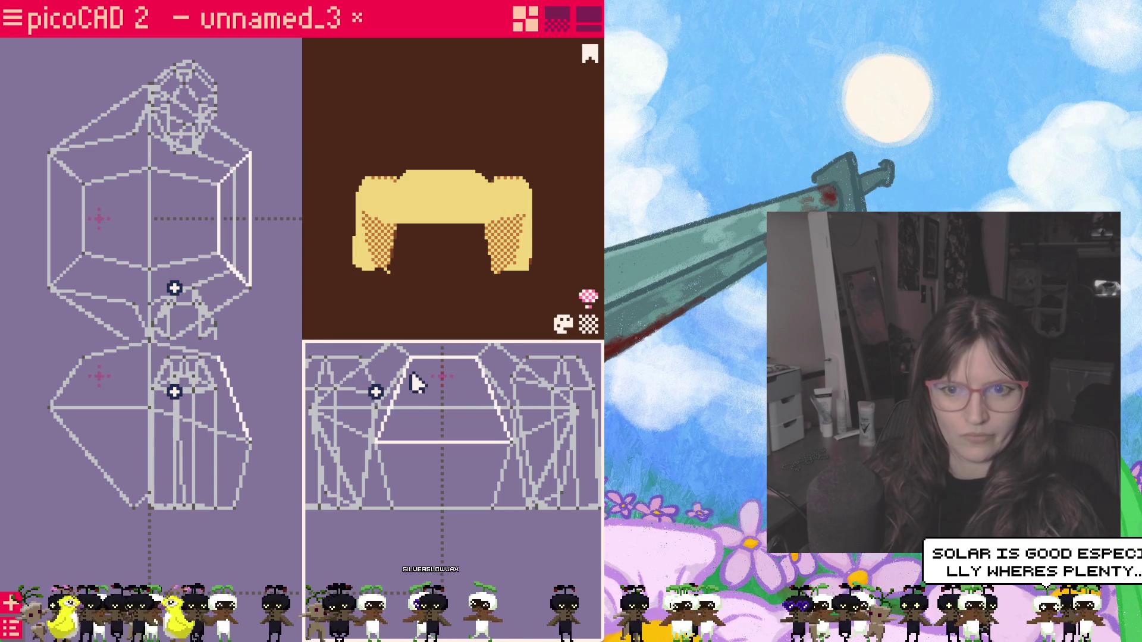
{"action": "mouse_move", "coordinate": [467, 268]}
{"action": "left_mouse_down"}
{"action": "mouse_move", "coordinate": [356, 257]}
{"action": "mouse_move", "coordinate": [421, 284]}
{"action": "mouse_move", "coordinate": [429, 271]}
{"action": "left_mouse_up"}
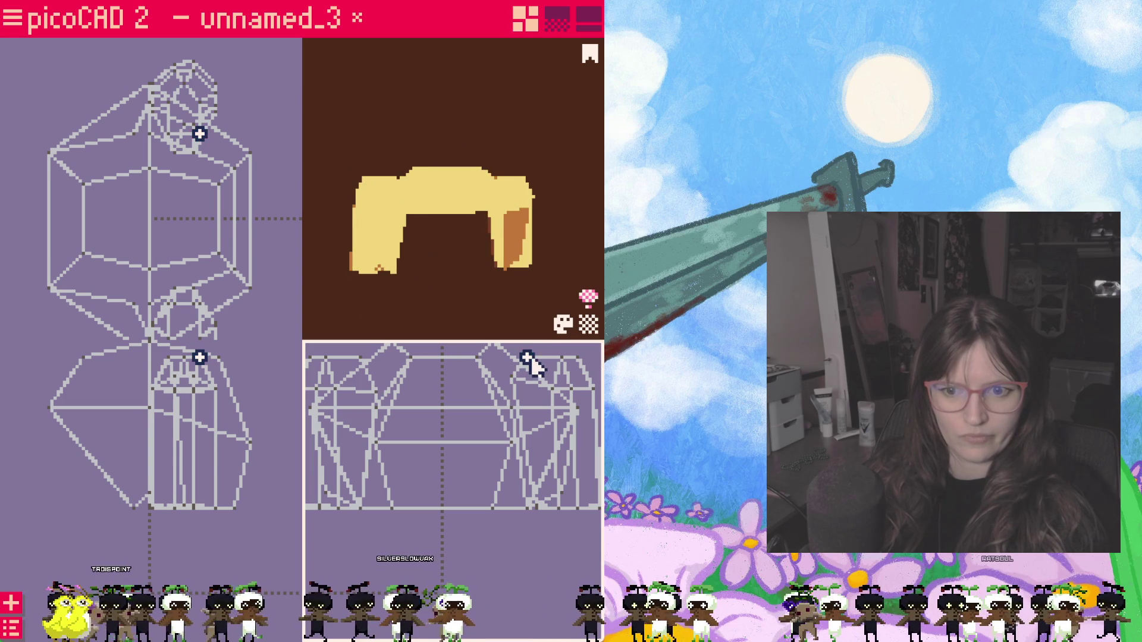
Step: Inspect the reshaped ear tip from several preview angles
{"action": "left_click", "coordinate": [575, 359]}
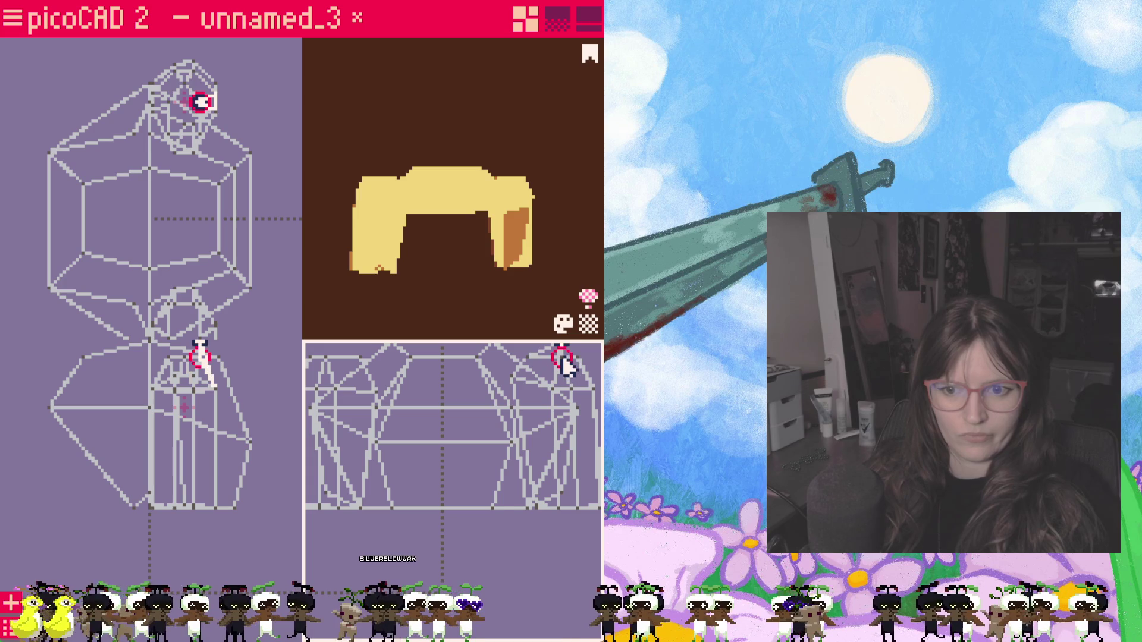
{"action": "mouse_move", "coordinate": [500, 277]}
{"action": "left_mouse_down"}
{"action": "mouse_move", "coordinate": [467, 302]}
{"action": "mouse_move", "coordinate": [506, 318]}
{"action": "mouse_move", "coordinate": [413, 329]}
{"action": "mouse_move", "coordinate": [471, 305]}
{"action": "mouse_move", "coordinate": [461, 313]}
{"action": "left_mouse_up"}
{"action": "scroll", "coordinate": [505, 317], "scroll_direction": "down", "scroll_amount": 2}
{"action": "left_click", "coordinate": [446, 429]}
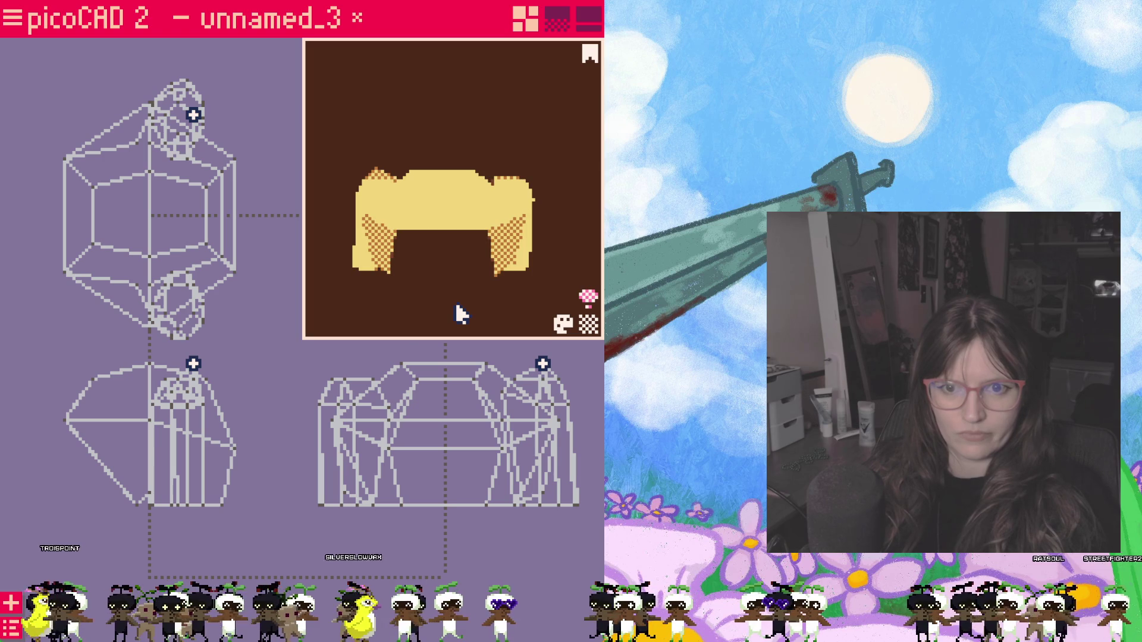
Step: Drag the hair's upper-right corner vertex down and snap it onto the lower-right corner
{"action": "left_click", "coordinate": [549, 362]}
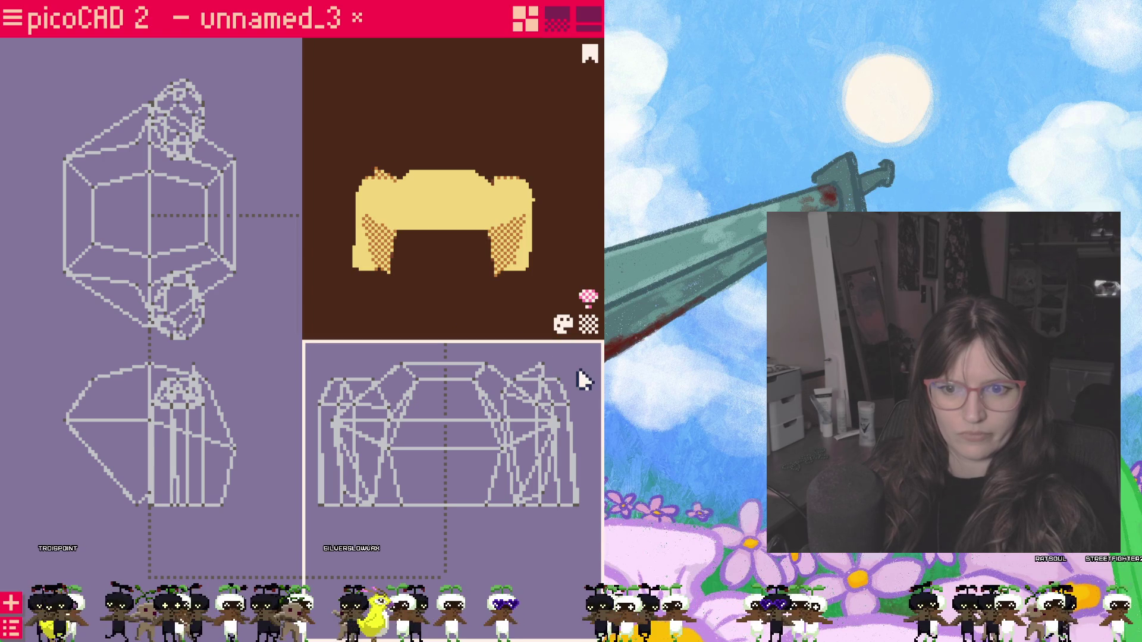
{"action": "left_click", "coordinate": [546, 375]}
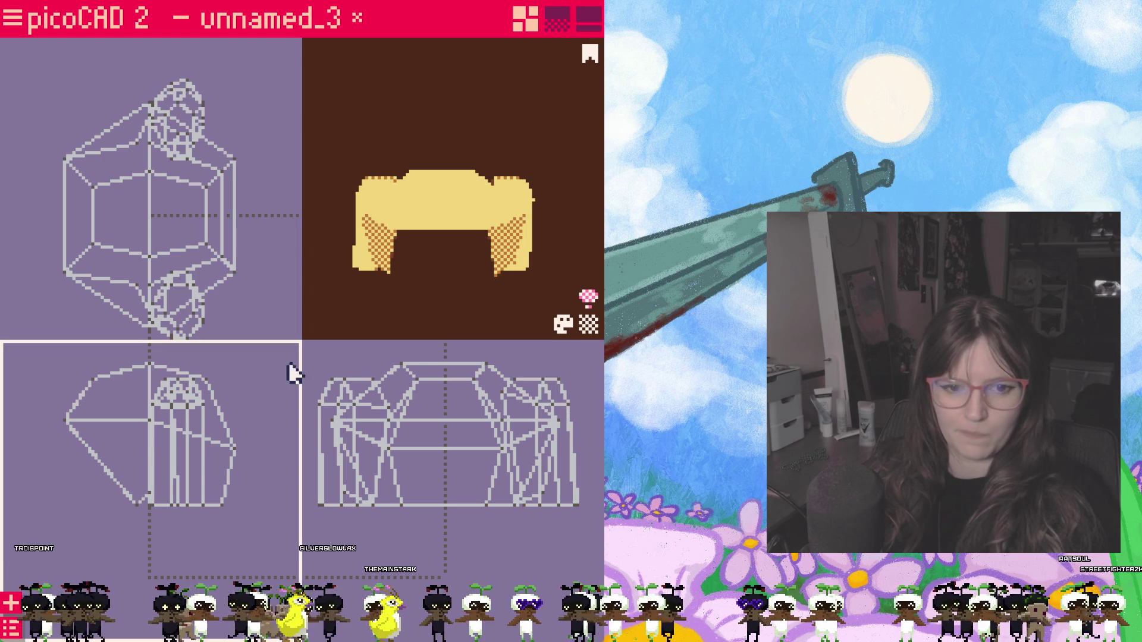
{"action": "left_click", "coordinate": [551, 404]}
{"action": "left_click_drag", "start_coordinate": [553, 409], "coordinate": [577, 509]}
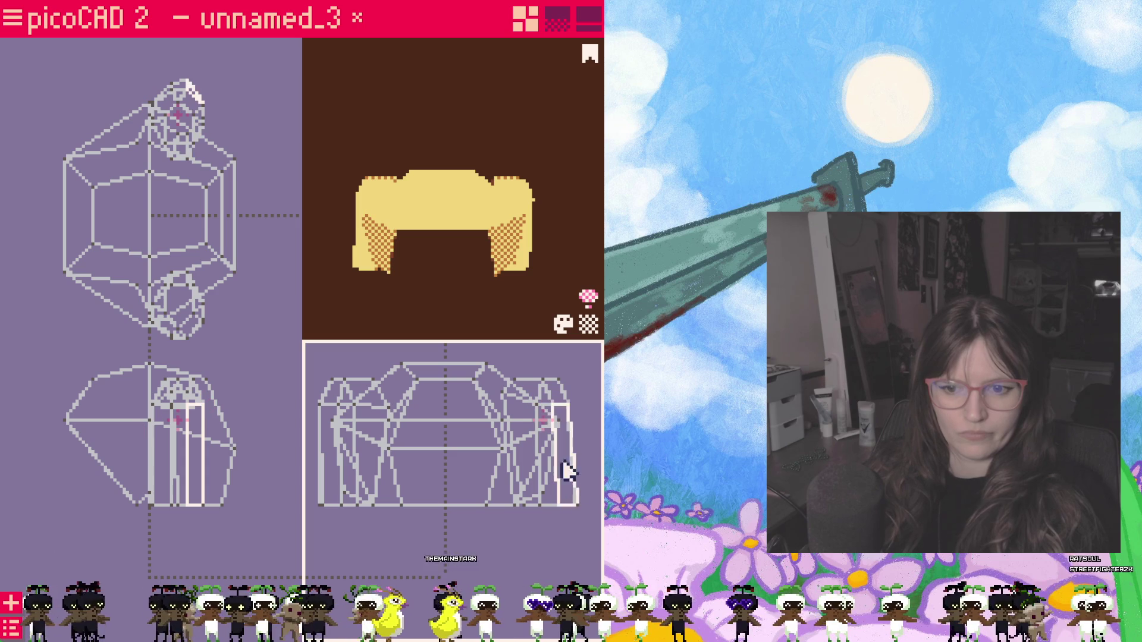
{"action": "left_click", "coordinate": [576, 508]}
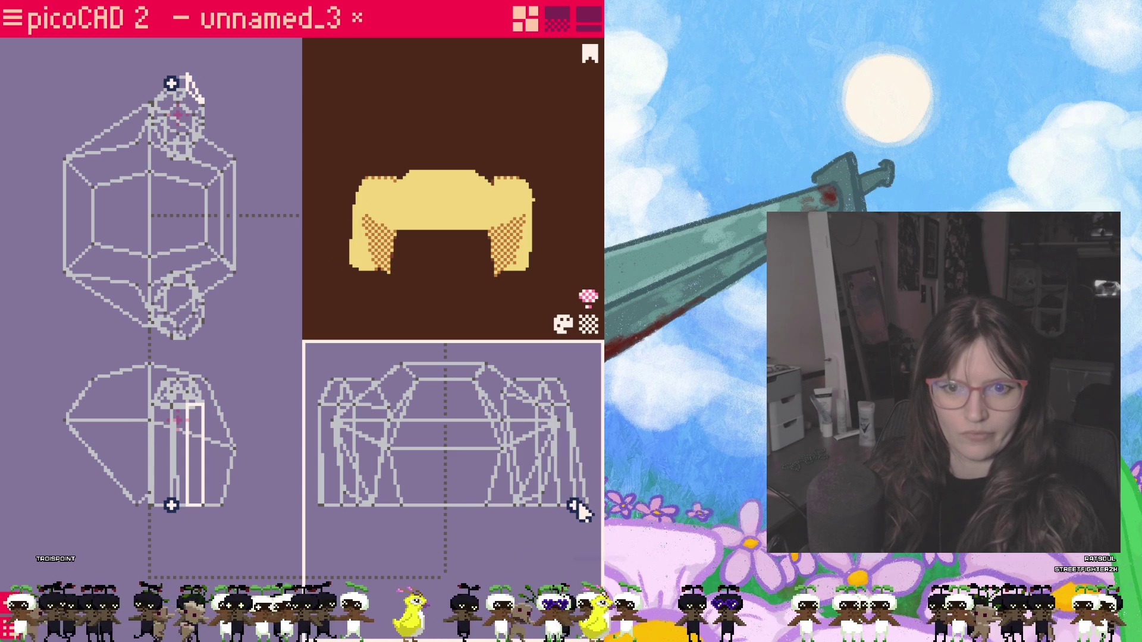
{"action": "left_click_drag", "start_coordinate": [558, 509], "coordinate": [584, 507]}
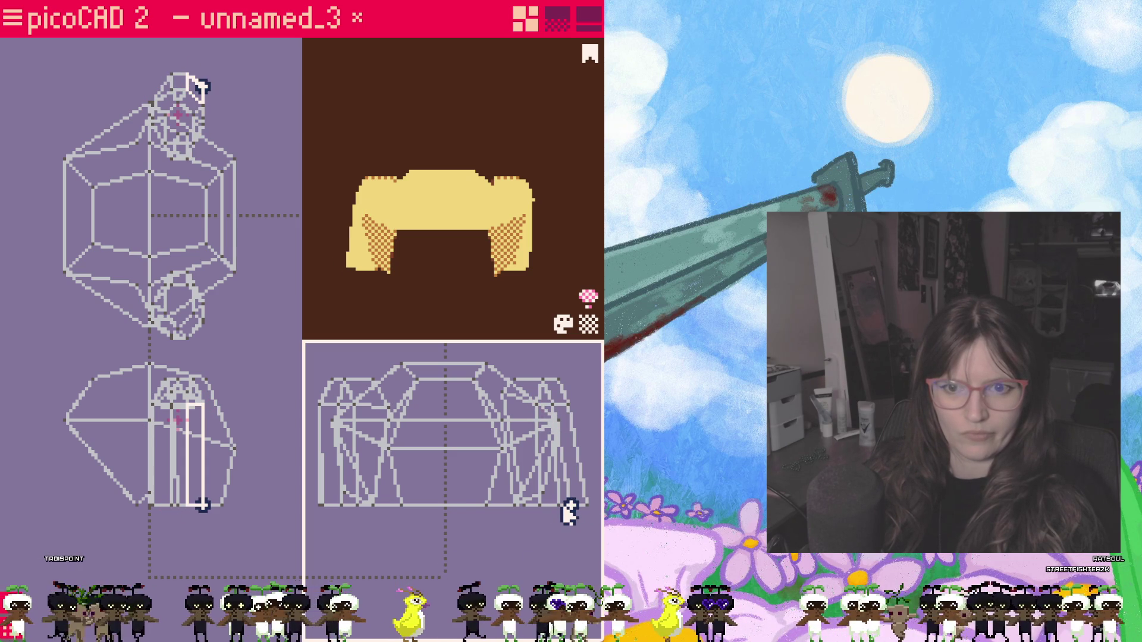
Step: Select the hair's lower-left corner vertices, recentre the front view and check the shape
{"action": "left_click", "coordinate": [322, 507]}
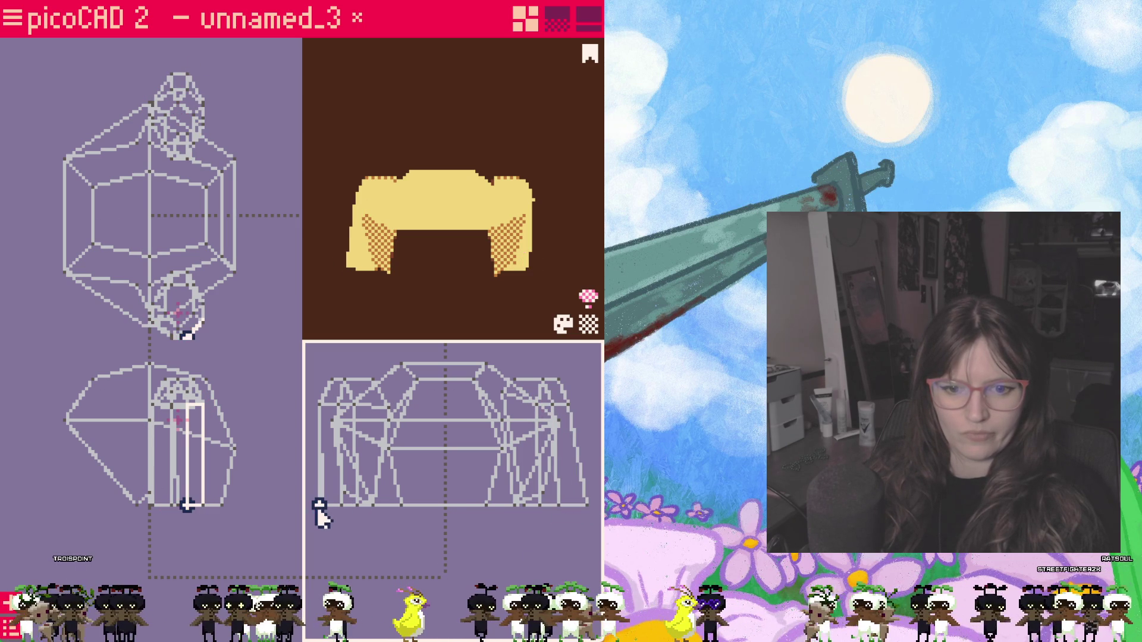
{"action": "left_click", "coordinate": [314, 509]}
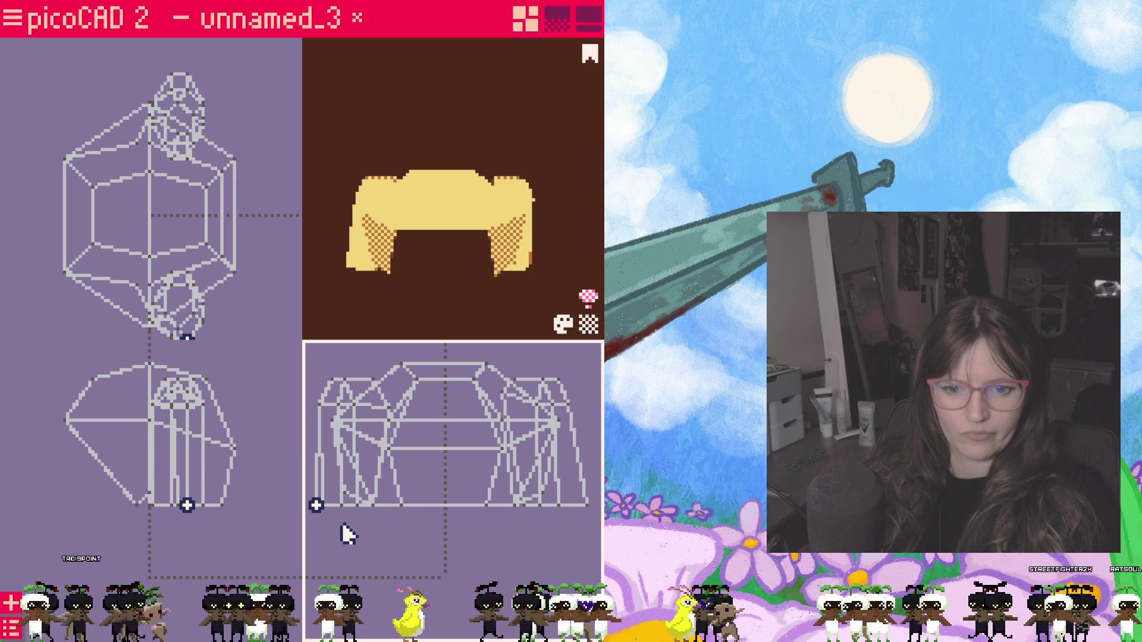
{"action": "middle_click_drag", "start_coordinate": [348, 533], "coordinate": [406, 542]}
{"action": "left_click", "coordinate": [386, 518]}
{"action": "mouse_move", "coordinate": [406, 308]}
{"action": "left_mouse_down"}
{"action": "mouse_move", "coordinate": [342, 319]}
{"action": "mouse_move", "coordinate": [482, 321]}
{"action": "mouse_move", "coordinate": [400, 319]}
{"action": "left_mouse_up"}
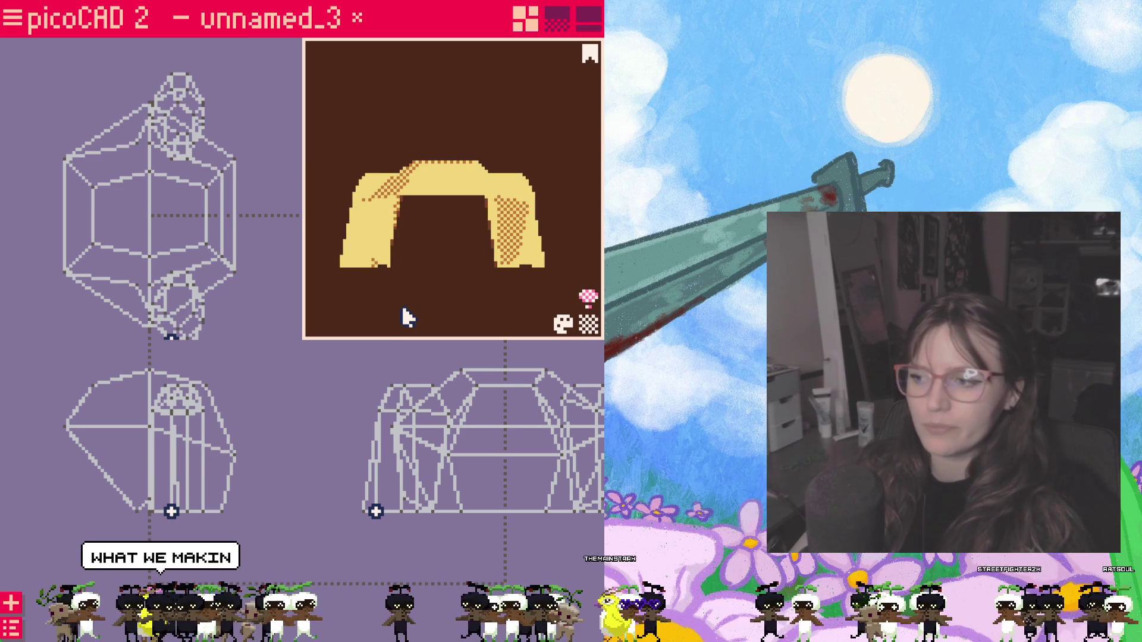
Step: Show the Export submenu (GIF, texture, OBJ, GLTF, sprite sheet) from the main menu
{"action": "left_click", "coordinate": [12, 18]}
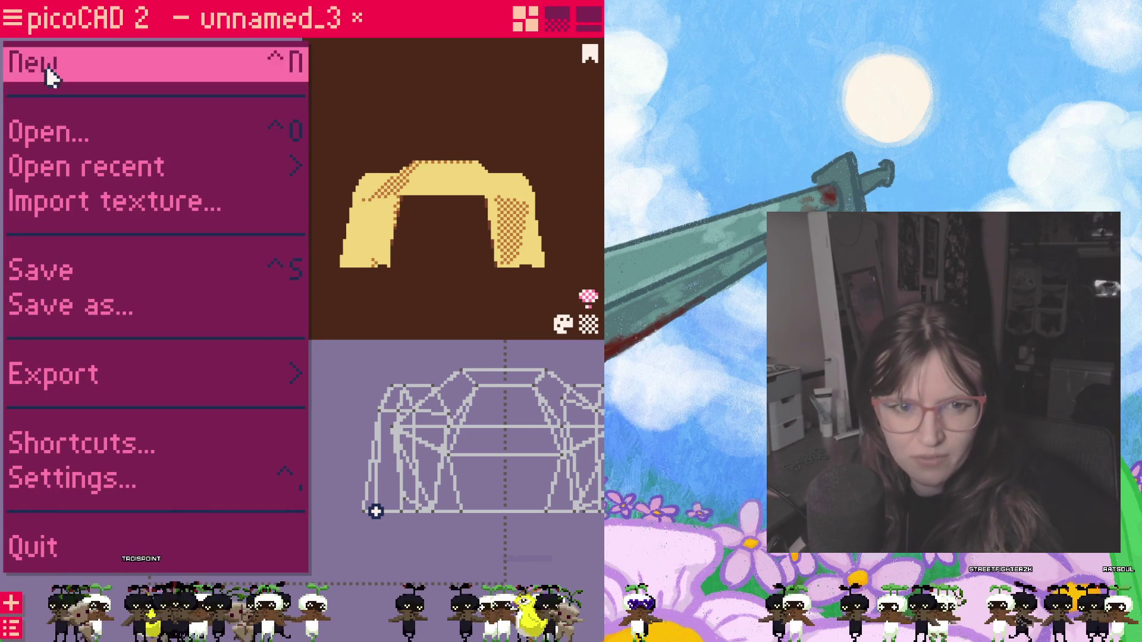
{"action": "left_click", "coordinate": [75, 375]}
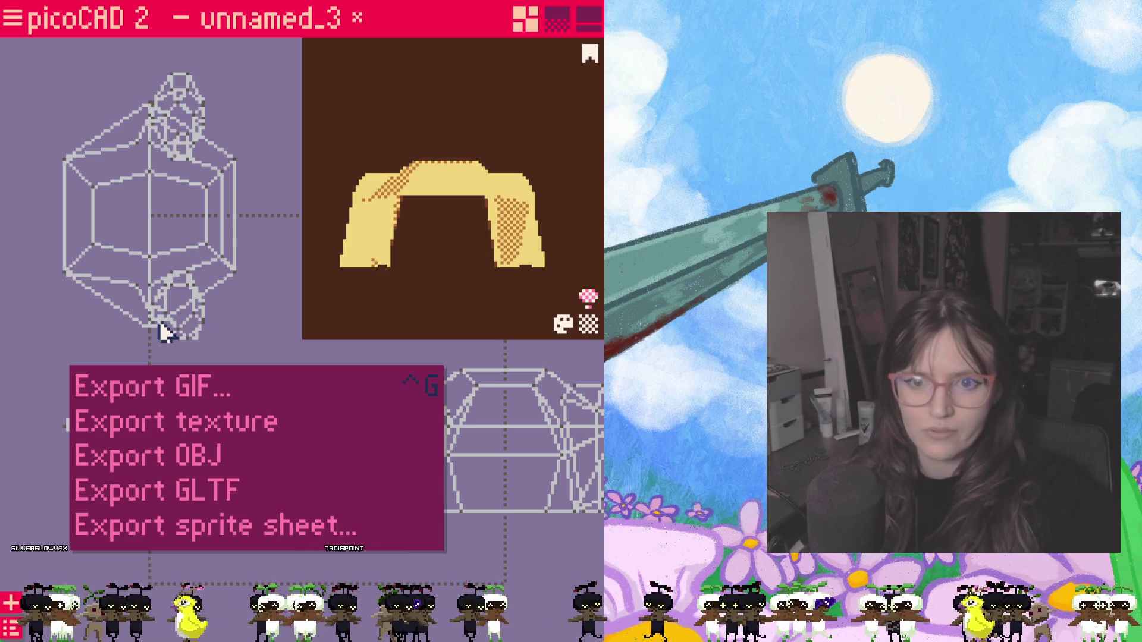
Step: Dismiss the export options, recentre the views on the hair and bring up the parts overview
{"action": "left_click", "coordinate": [44, 379]}
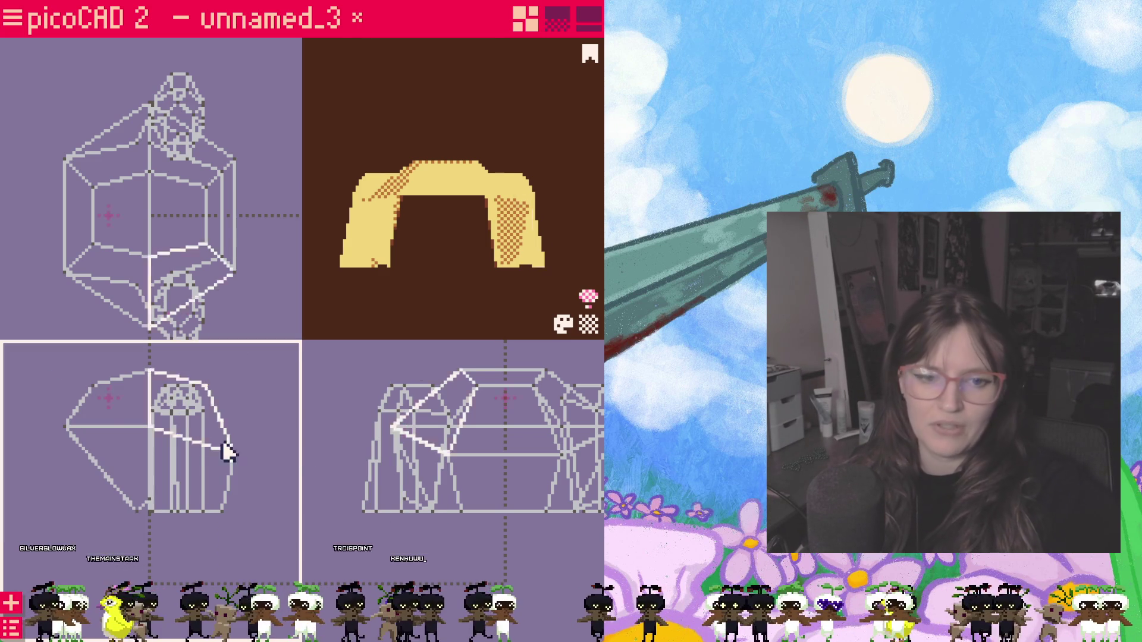
{"action": "left_click_drag", "start_coordinate": [377, 554], "coordinate": [371, 528]}
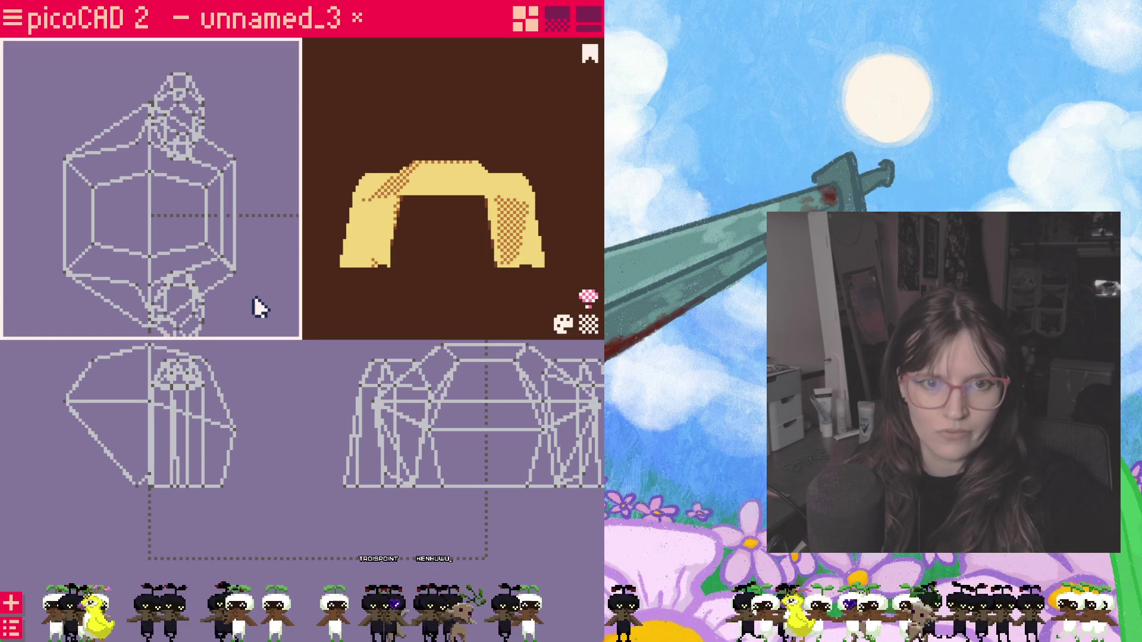
{"action": "left_click_drag", "start_coordinate": [266, 304], "coordinate": [266, 251]}
{"action": "scroll", "coordinate": [267, 252], "scroll_direction": "up", "scroll_amount": 2}
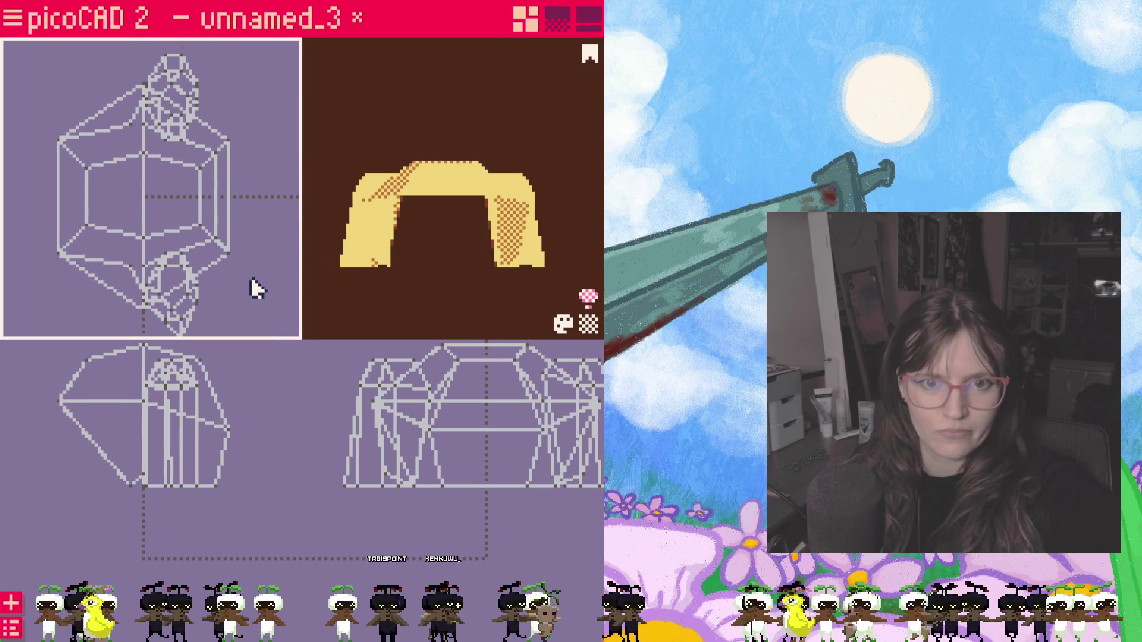
{"action": "mouse_move", "coordinate": [441, 317]}
{"action": "left_mouse_down"}
{"action": "mouse_move", "coordinate": [589, 311]}
{"action": "mouse_move", "coordinate": [393, 300]}
{"action": "mouse_move", "coordinate": [576, 298]}
{"action": "left_mouse_up"}
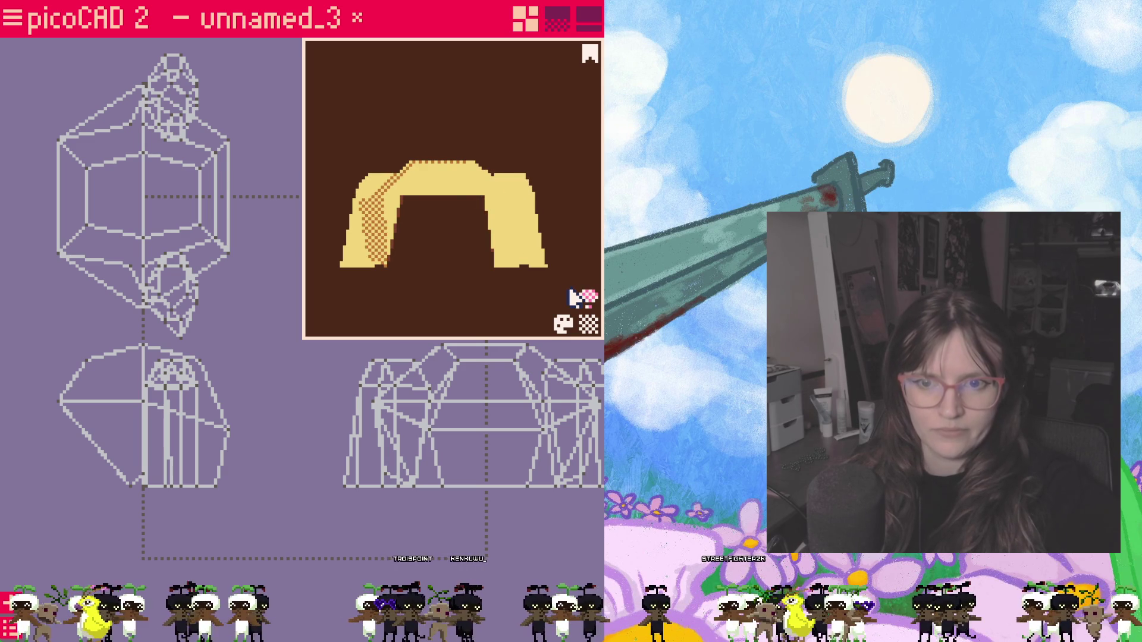
{"action": "left_click_drag", "start_coordinate": [457, 277], "coordinate": [458, 283]}
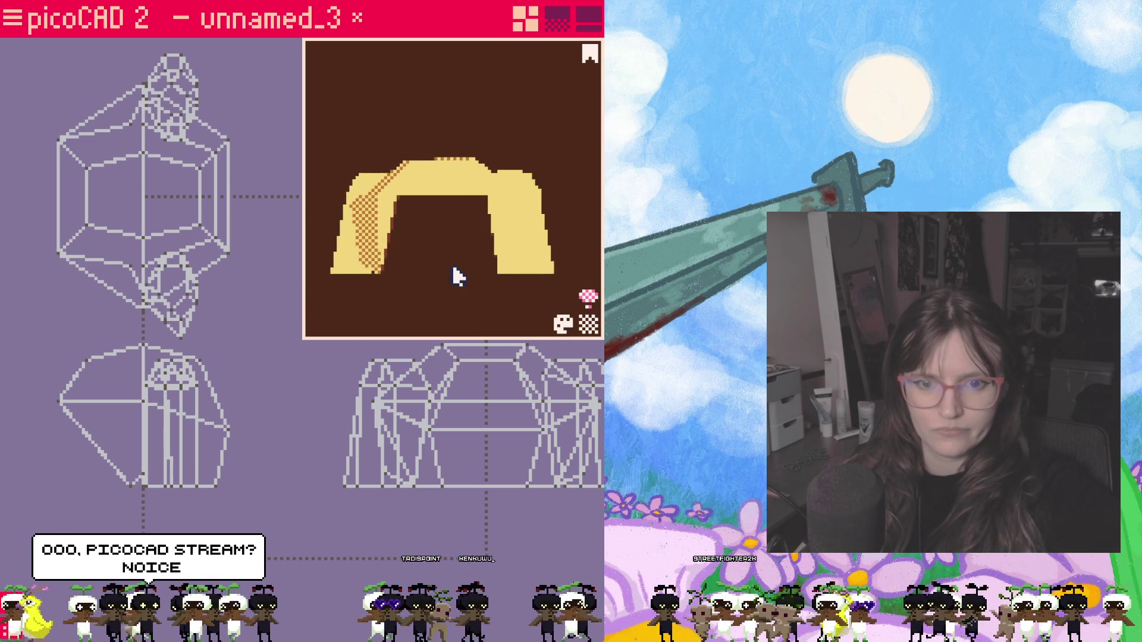
{"action": "left_click", "coordinate": [129, 487]}
{"action": "key", "text": "Tab"}
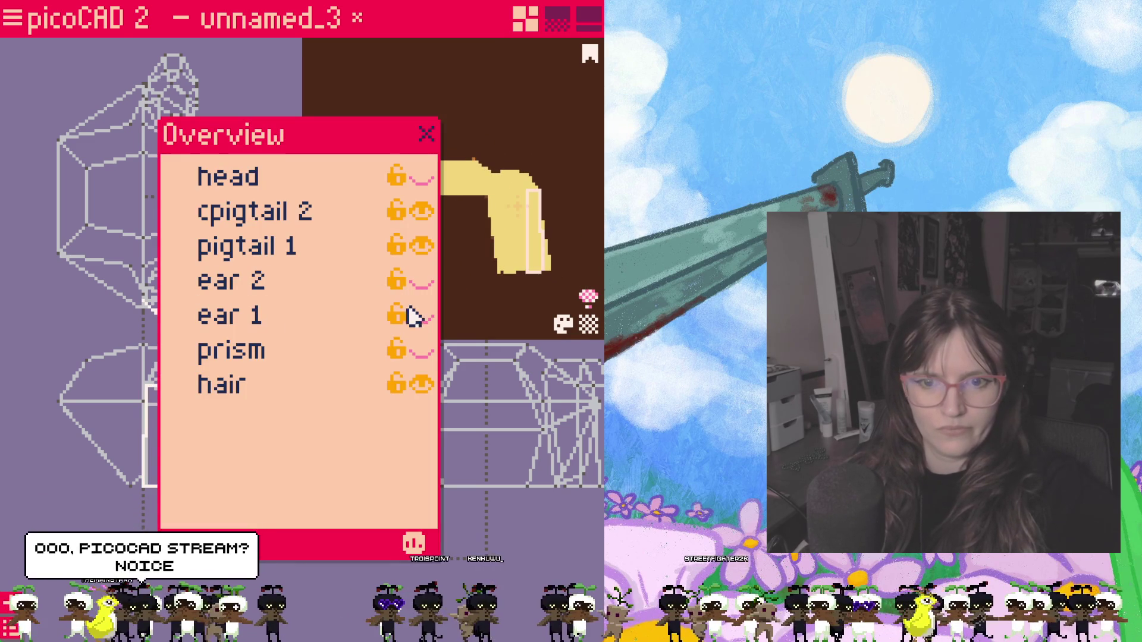
Step: Show ear 2 and the head in the overview so only the prism stays hidden
{"action": "left_click", "coordinate": [423, 282]}
{"action": "left_click", "coordinate": [422, 282]}
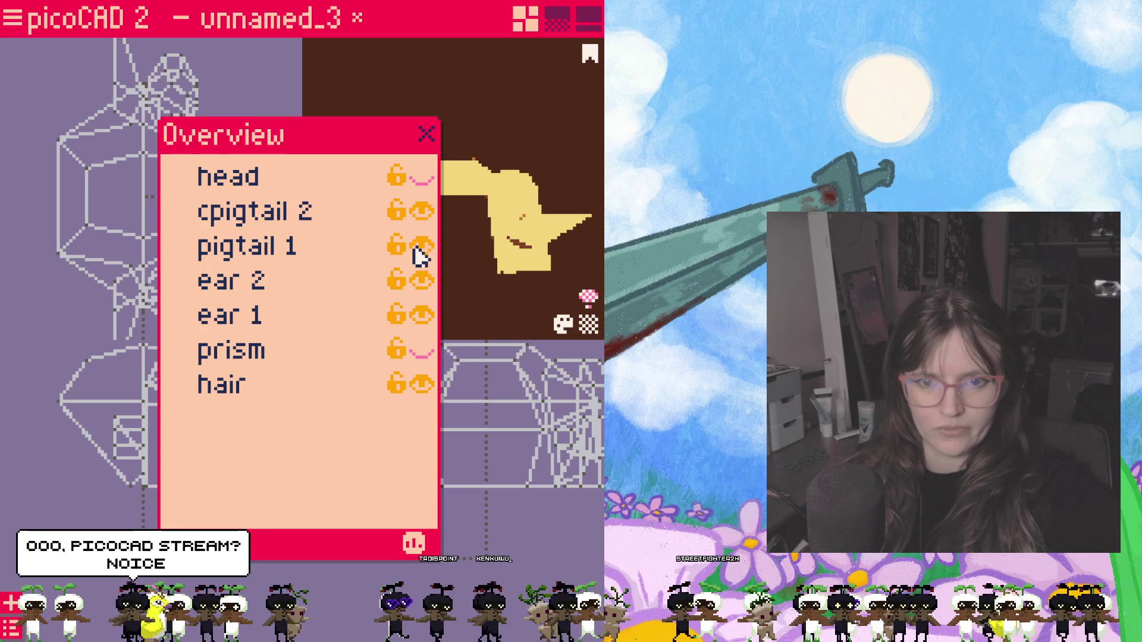
{"action": "left_click", "coordinate": [422, 177]}
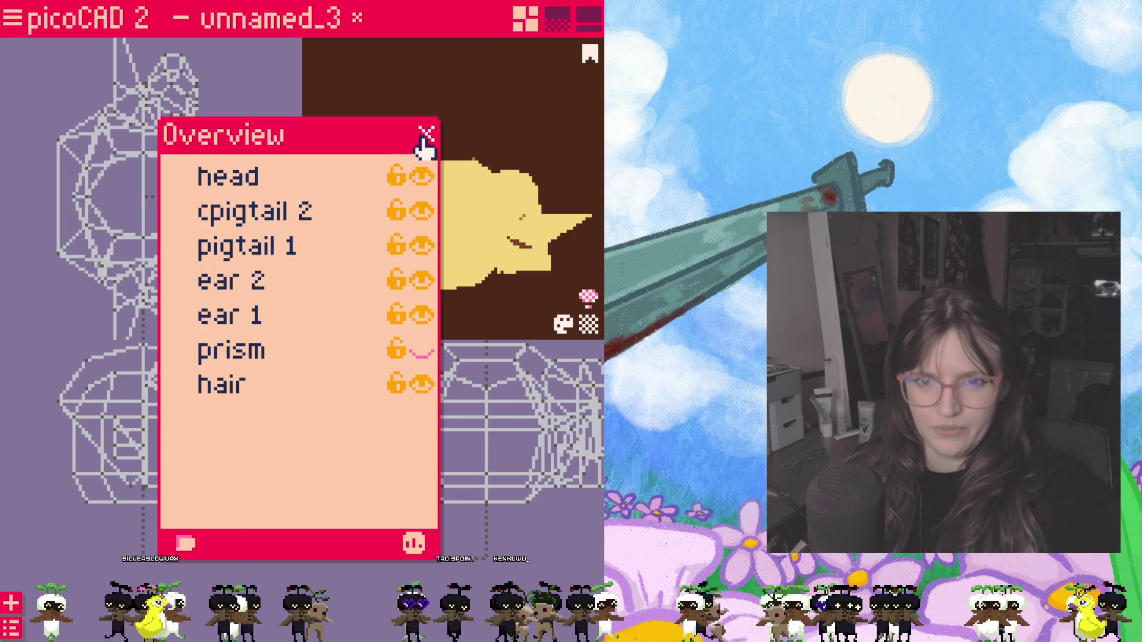
{"action": "left_click", "coordinate": [426, 135]}
{"action": "left_click_drag", "start_coordinate": [412, 231], "coordinate": [417, 257]}
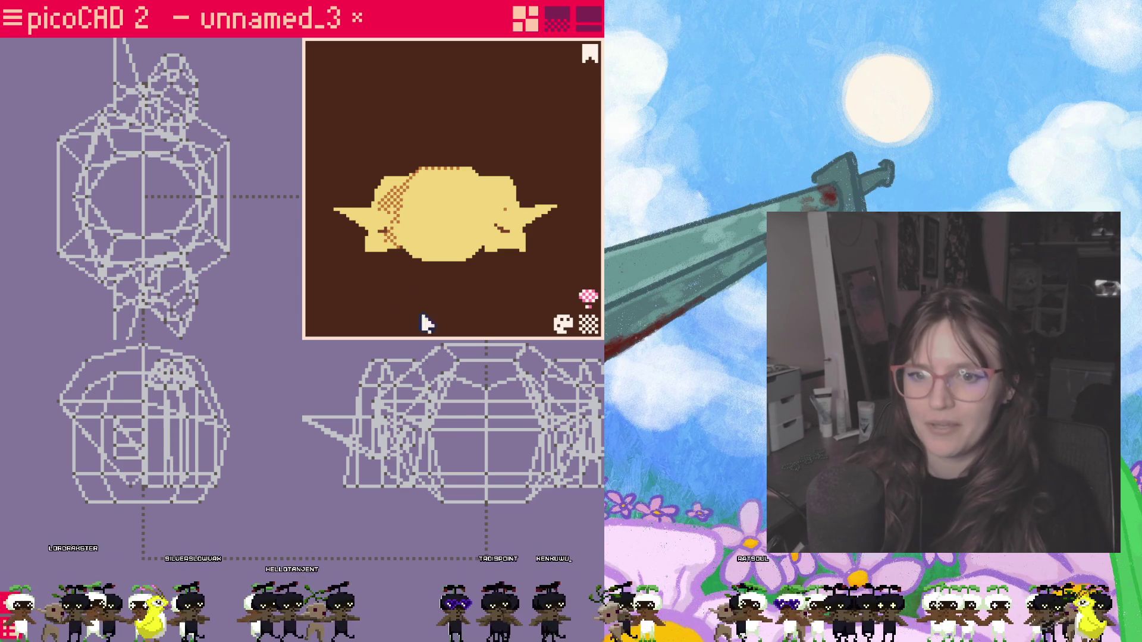
Step: Select a face and vertex on the pointed ear and switch to the texture editing layout
{"action": "left_click_drag", "start_coordinate": [385, 524], "coordinate": [470, 540]}
{"action": "scroll", "coordinate": [447, 531], "scroll_direction": "up", "scroll_amount": 2}
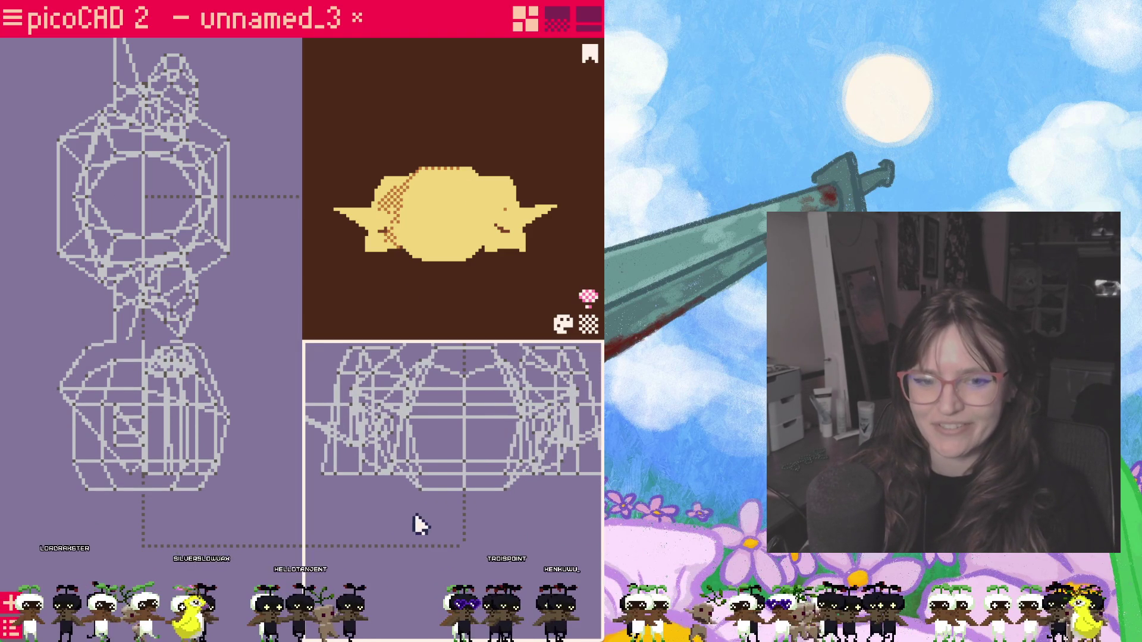
{"action": "scroll", "coordinate": [401, 530], "scroll_direction": "down", "scroll_amount": 1}
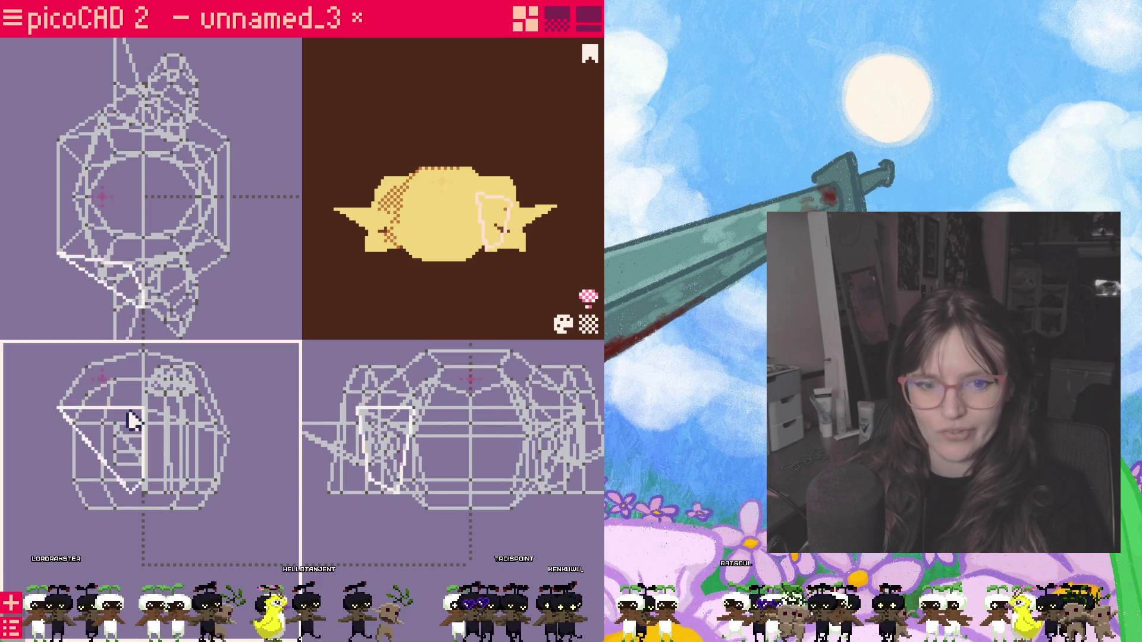
{"action": "left_click", "coordinate": [133, 382]}
{"action": "key", "text": "r"}
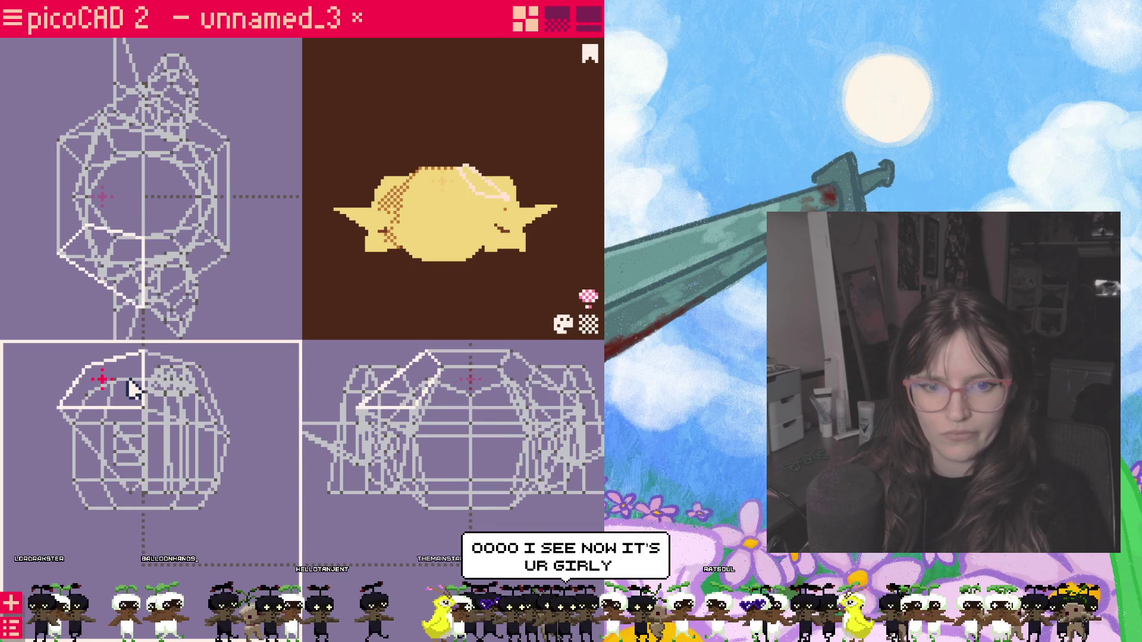
{"action": "left_click", "coordinate": [161, 368]}
{"action": "left_click_drag", "start_coordinate": [465, 268], "coordinate": [396, 305]}
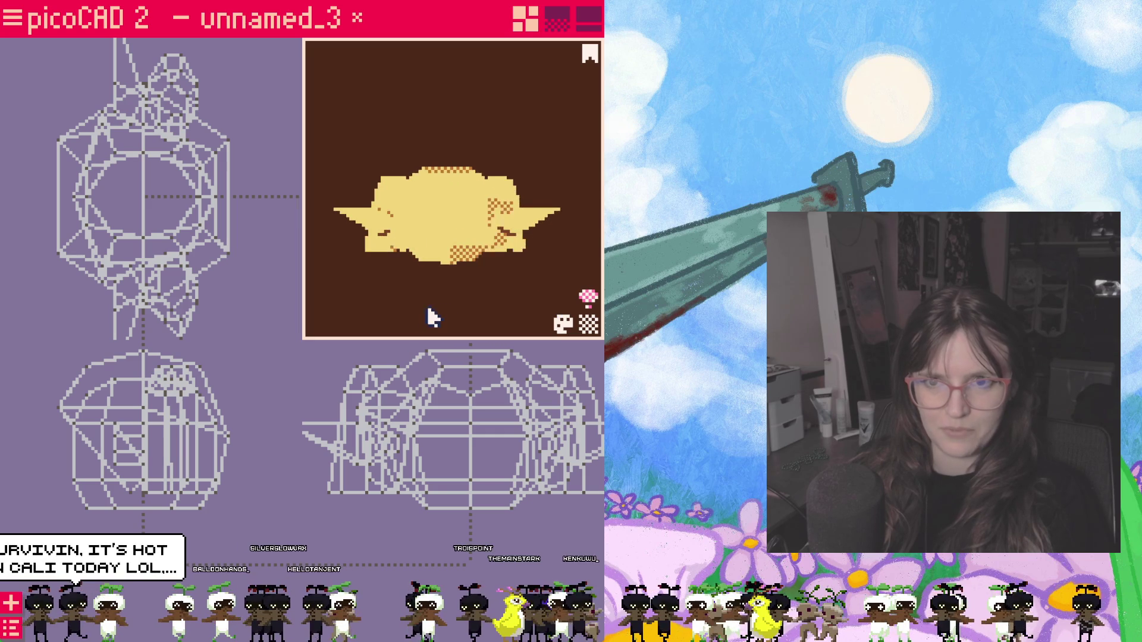
{"action": "left_click", "coordinate": [557, 19]}
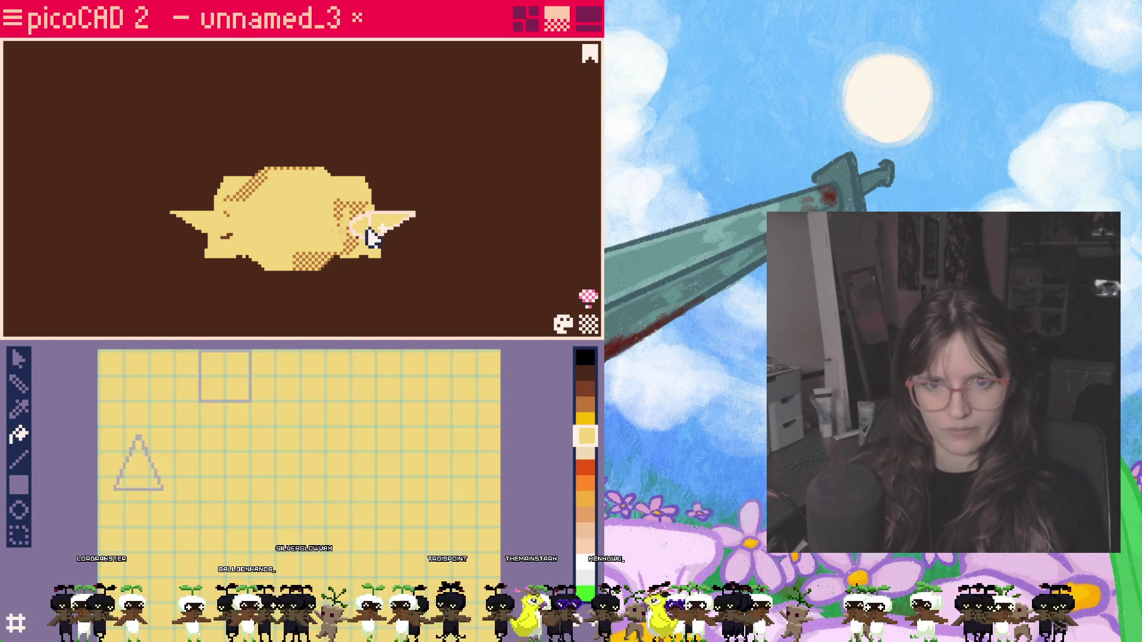
Step: Move the ear's UV triangle and square down toward the texture's lower-left skin area
{"action": "left_click", "coordinate": [19, 482]}
{"action": "middle_click_drag", "start_coordinate": [221, 553], "coordinate": [250, 455]}
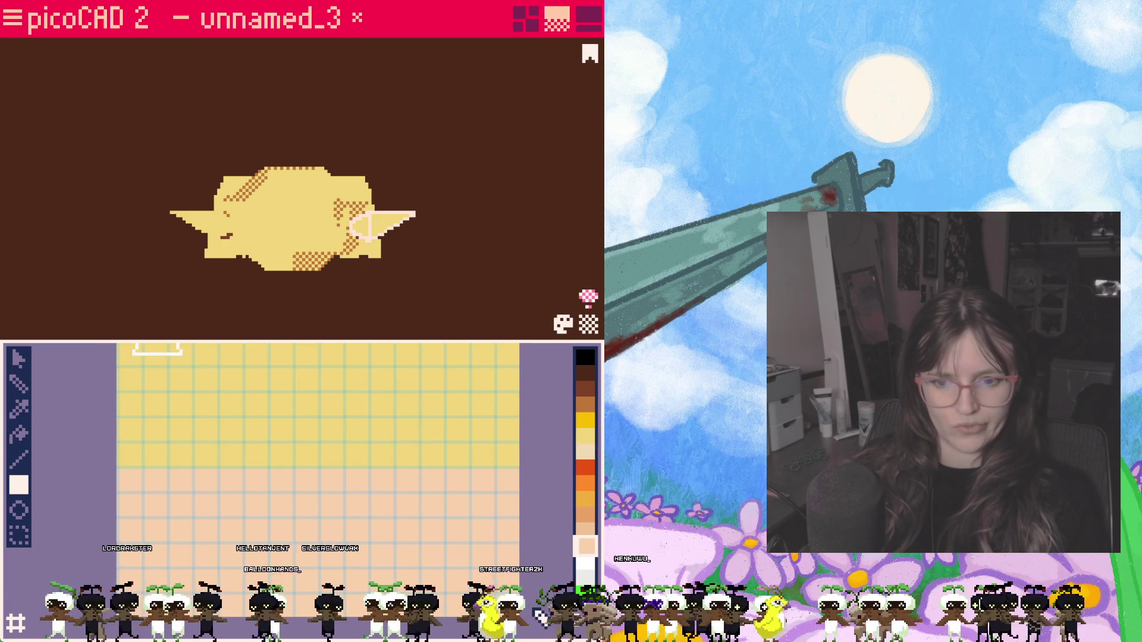
{"action": "left_click", "coordinate": [18, 358]}
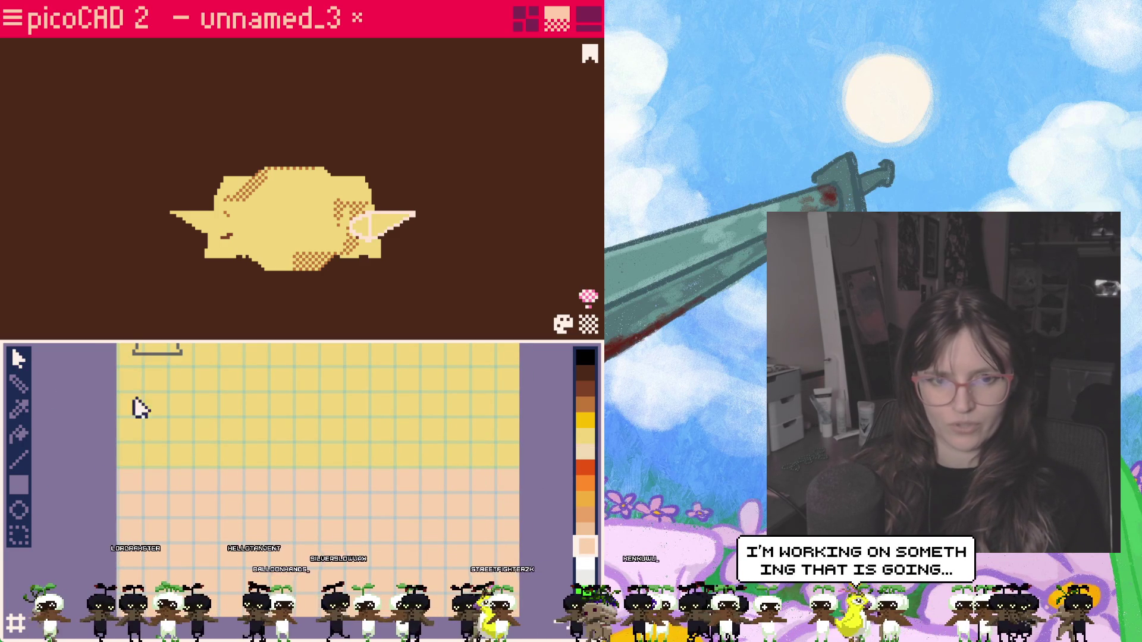
{"action": "left_click", "coordinate": [171, 433]}
{"action": "left_click_drag", "start_coordinate": [171, 432], "coordinate": [157, 499]}
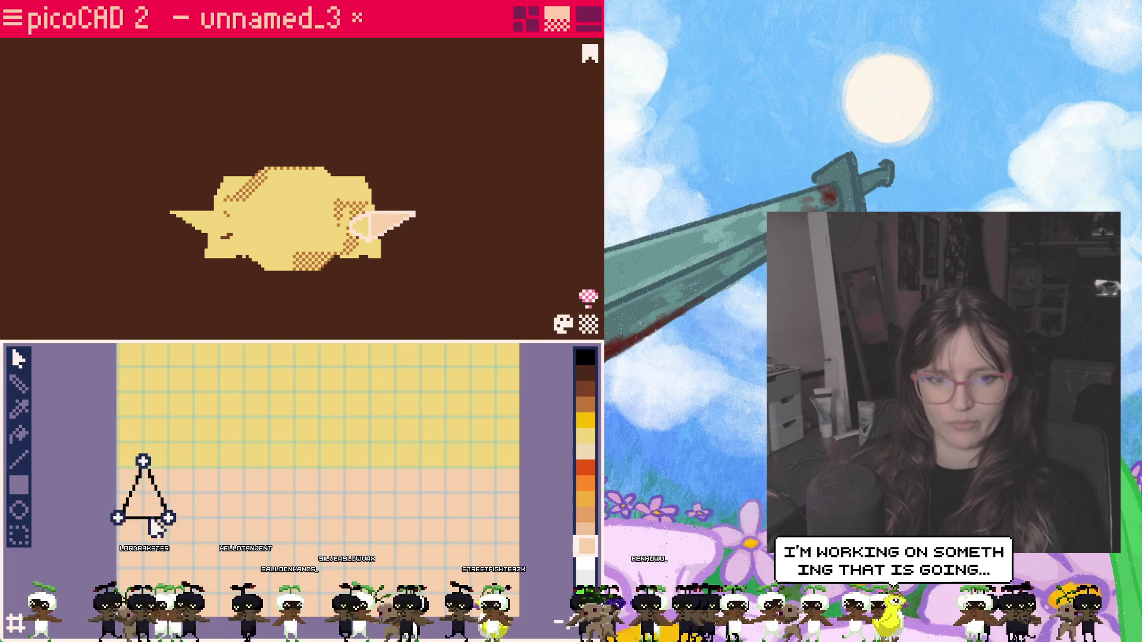
{"action": "scroll", "coordinate": [279, 437], "scroll_direction": "down", "scroll_amount": 2}
{"action": "middle_click_drag", "start_coordinate": [280, 437], "coordinate": [240, 393]}
{"action": "scroll", "coordinate": [237, 380], "scroll_direction": "up", "scroll_amount": 2}
{"action": "left_click_drag", "start_coordinate": [236, 380], "coordinate": [231, 519]}
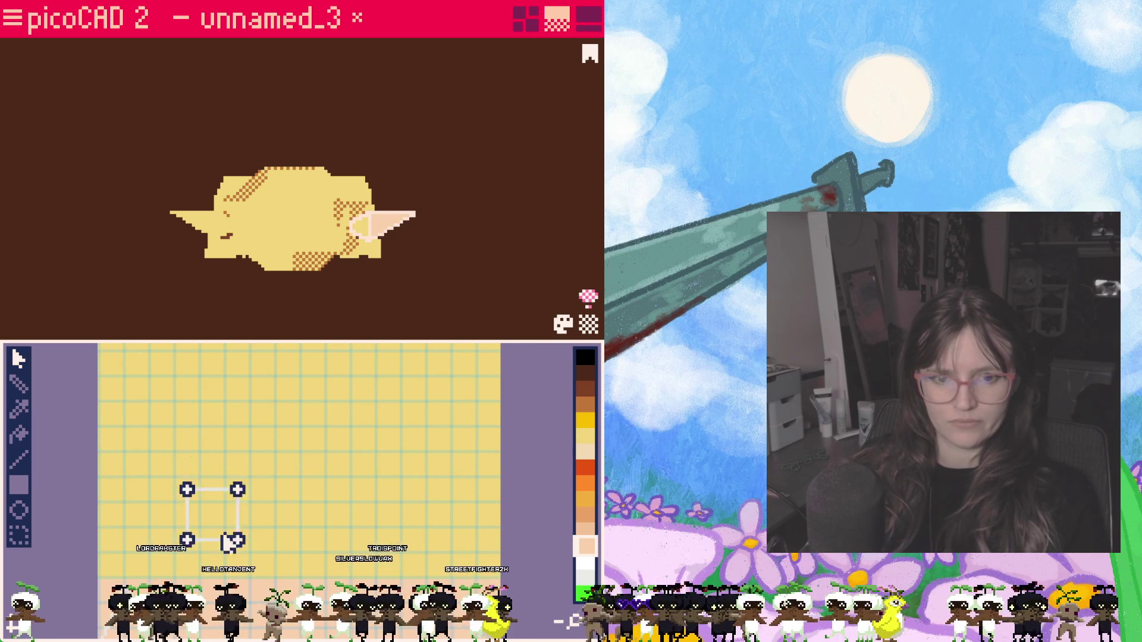
{"action": "middle_click_drag", "start_coordinate": [231, 520], "coordinate": [250, 500]}
Step: Place the ear UV shapes onto the peach skin region of the texture
{"action": "left_click", "coordinate": [210, 500]}
{"action": "left_click_drag", "start_coordinate": [192, 487], "coordinate": [206, 502]}
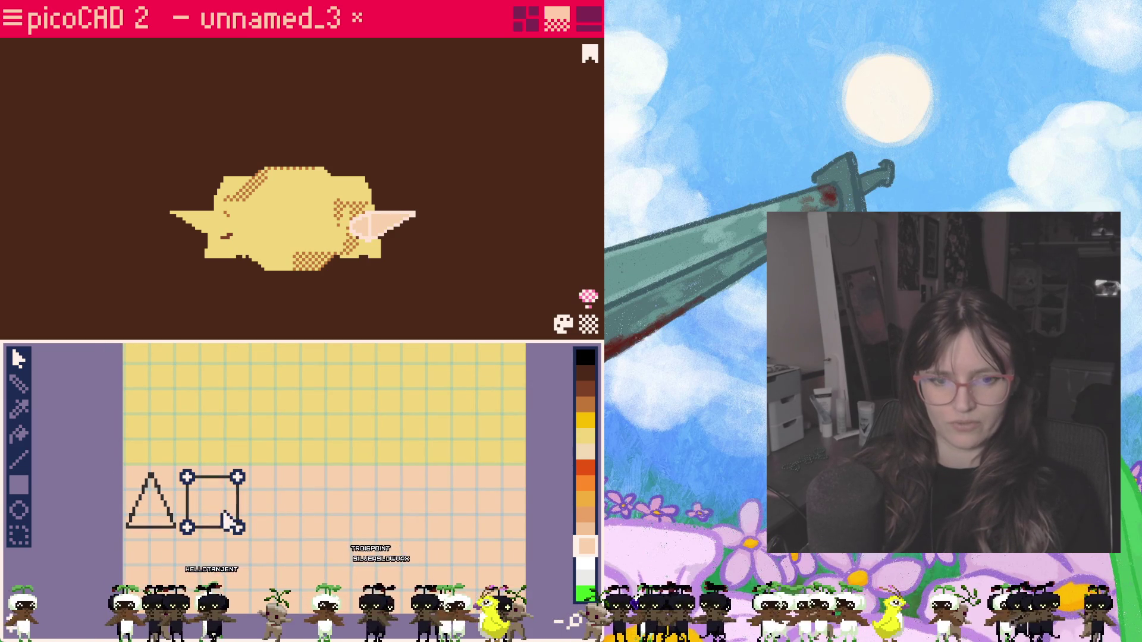
{"action": "left_click", "coordinate": [209, 495]}
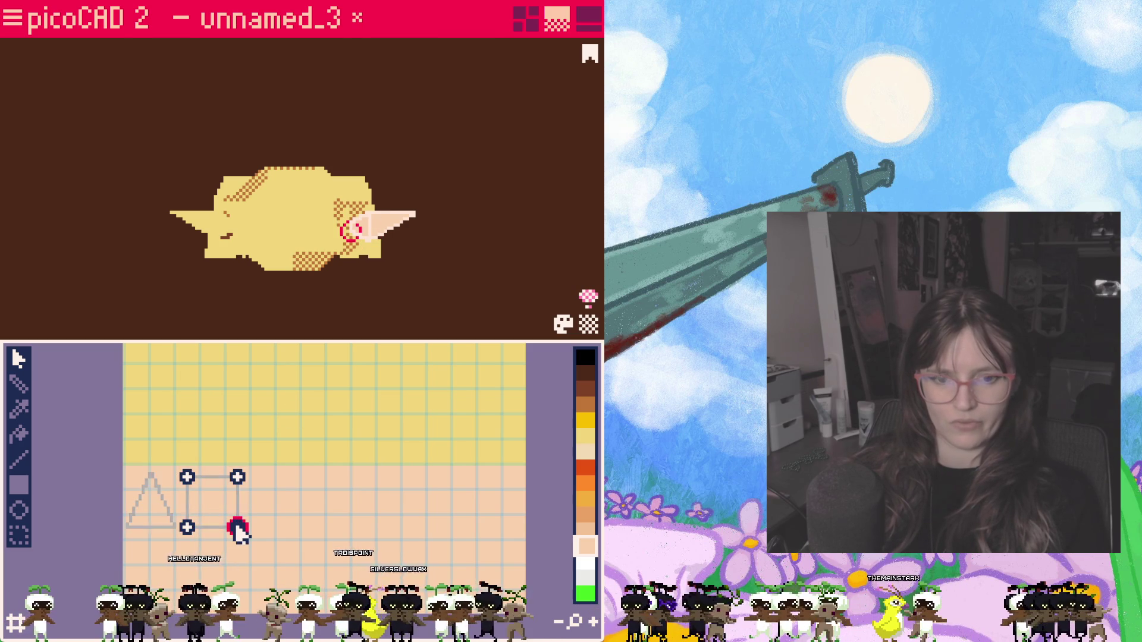
{"action": "mouse_move", "coordinate": [226, 516]}
{"action": "left_mouse_down"}
{"action": "mouse_move", "coordinate": [277, 536]}
{"action": "mouse_move", "coordinate": [214, 540]}
{"action": "left_mouse_up"}
{"action": "left_click", "coordinate": [290, 544]}
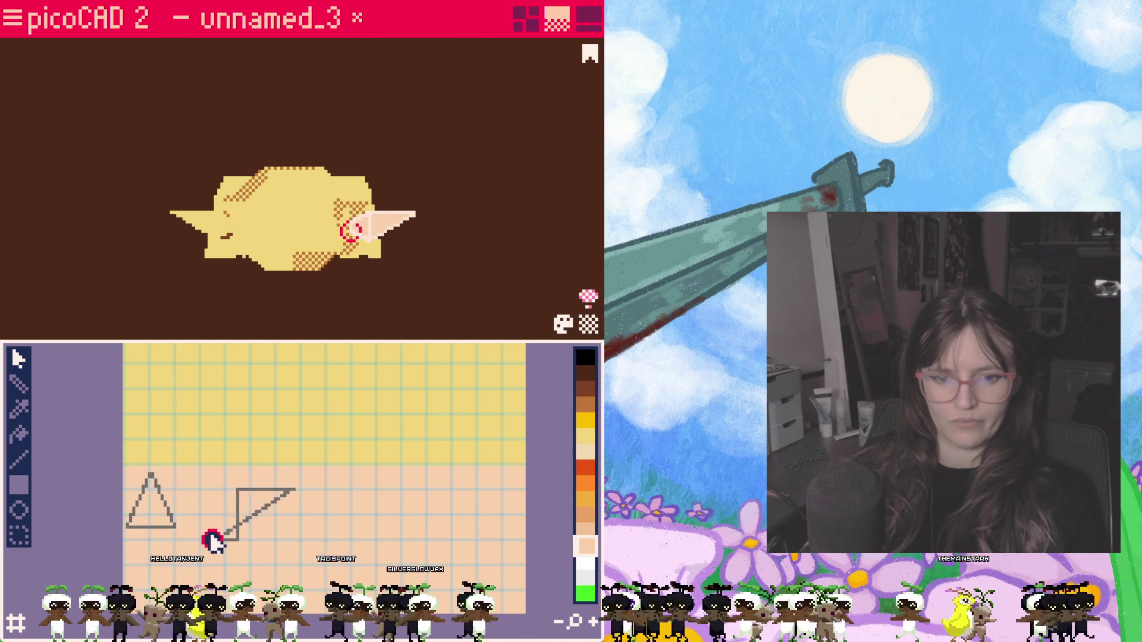
{"action": "left_click", "coordinate": [287, 492]}
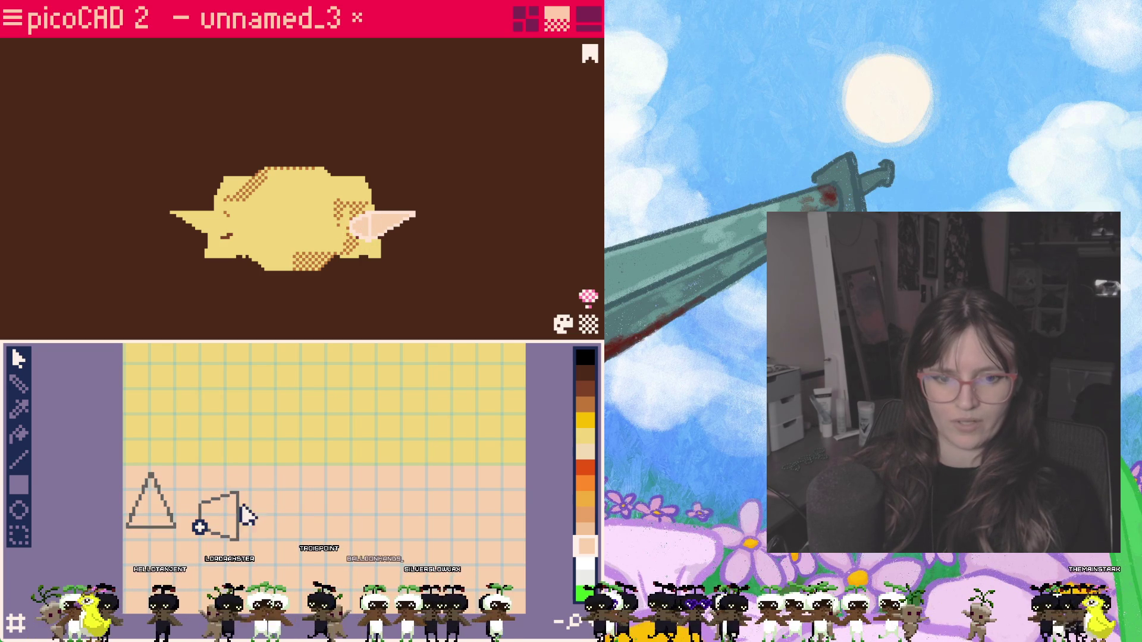
{"action": "mouse_move", "coordinate": [224, 509]}
{"action": "left_mouse_down"}
{"action": "mouse_move", "coordinate": [196, 564]}
{"action": "mouse_move", "coordinate": [154, 516]}
{"action": "mouse_move", "coordinate": [214, 539]}
{"action": "left_mouse_up"}
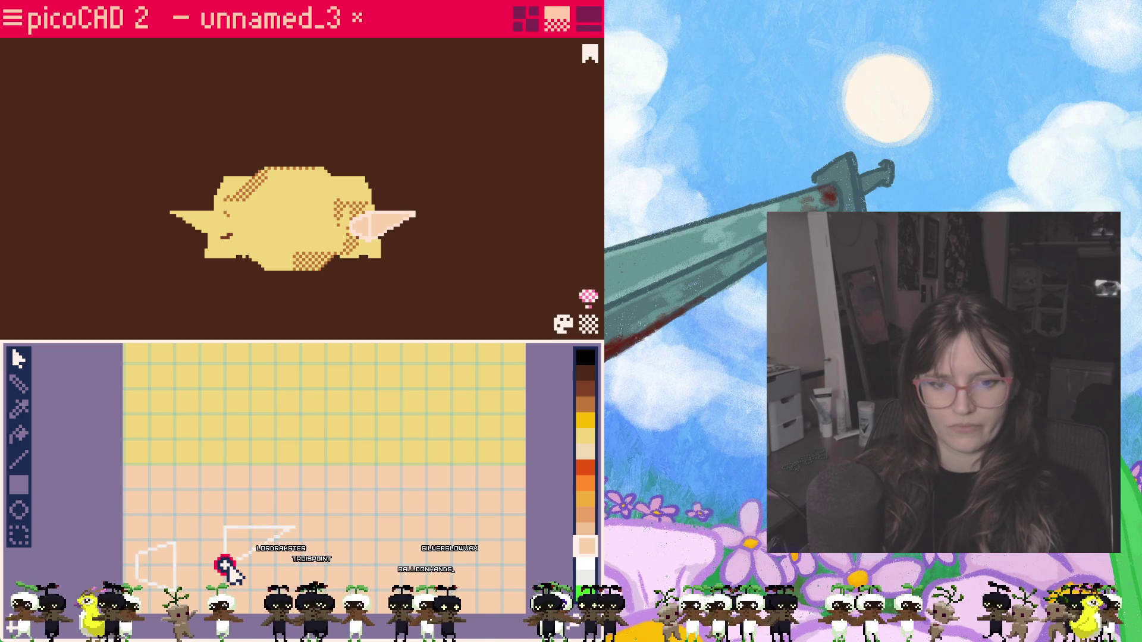
{"action": "left_click_drag", "start_coordinate": [214, 575], "coordinate": [204, 574]}
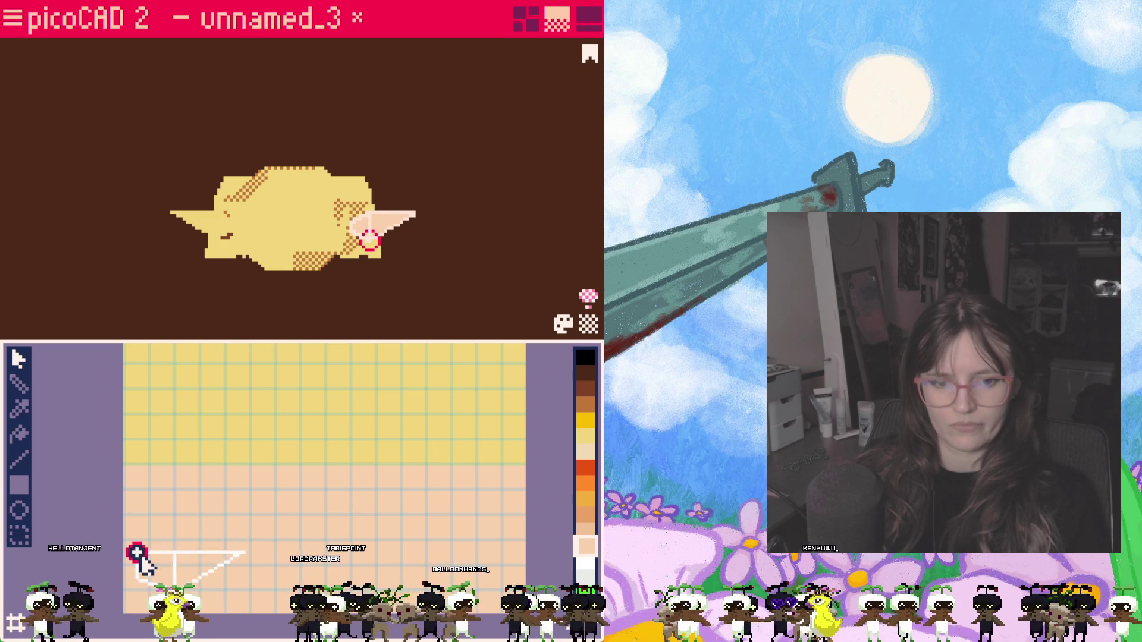
Step: Reposition the ear UV's top vertices and bring the next face's small UV square into view
{"action": "left_click_drag", "start_coordinate": [192, 585], "coordinate": [258, 527]}
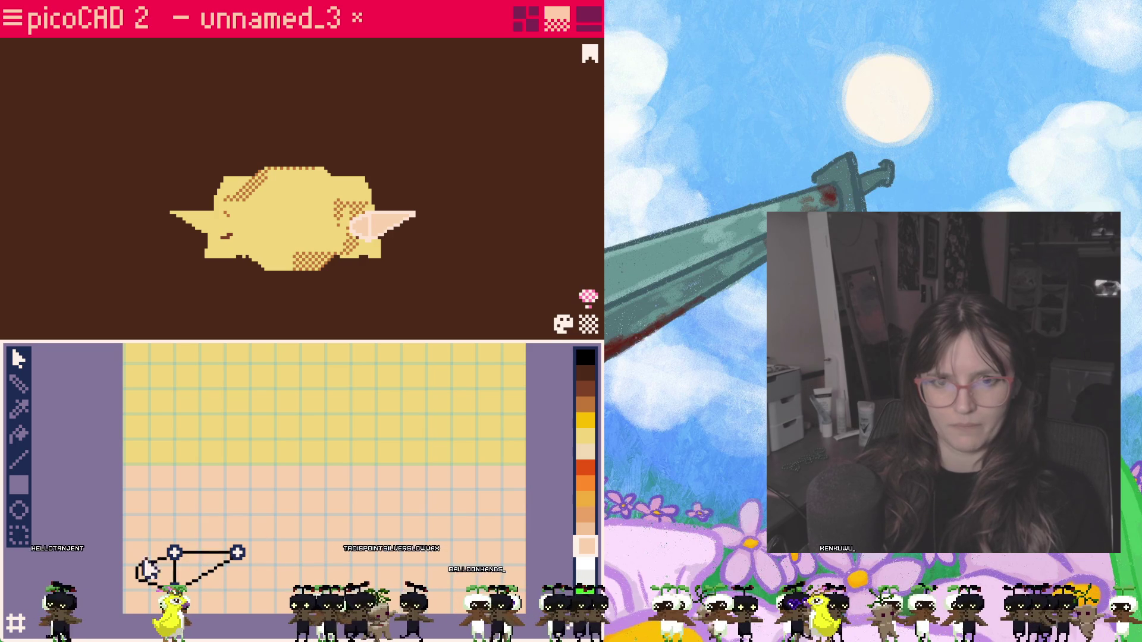
{"action": "left_click_drag", "start_coordinate": [306, 390], "coordinate": [296, 257]}
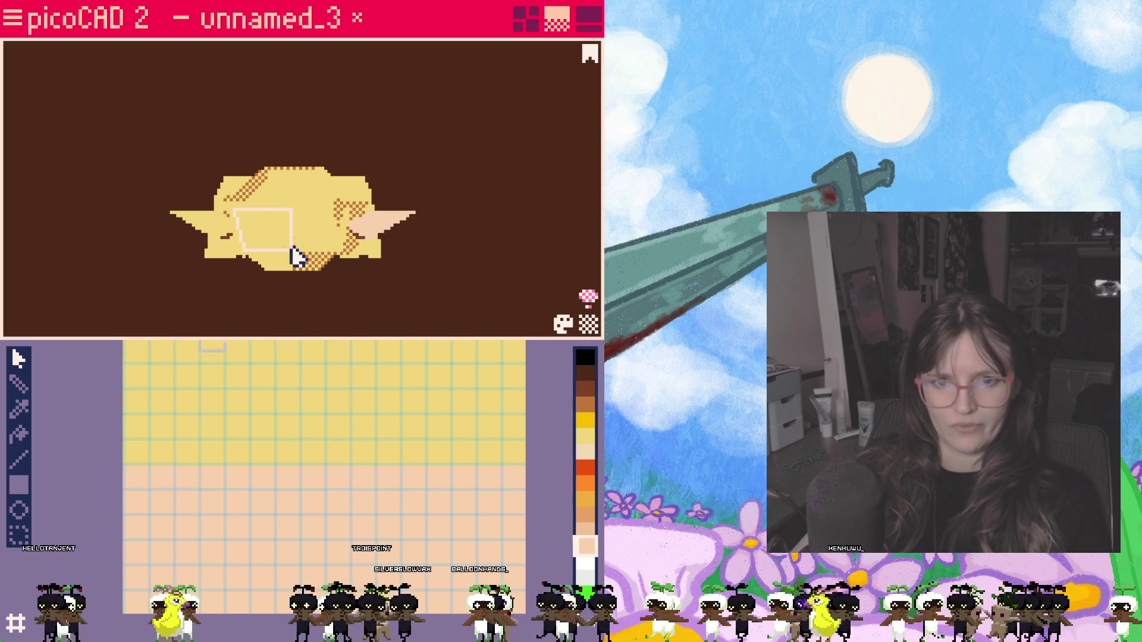
{"action": "middle_click_drag", "start_coordinate": [309, 418], "coordinate": [295, 500]}
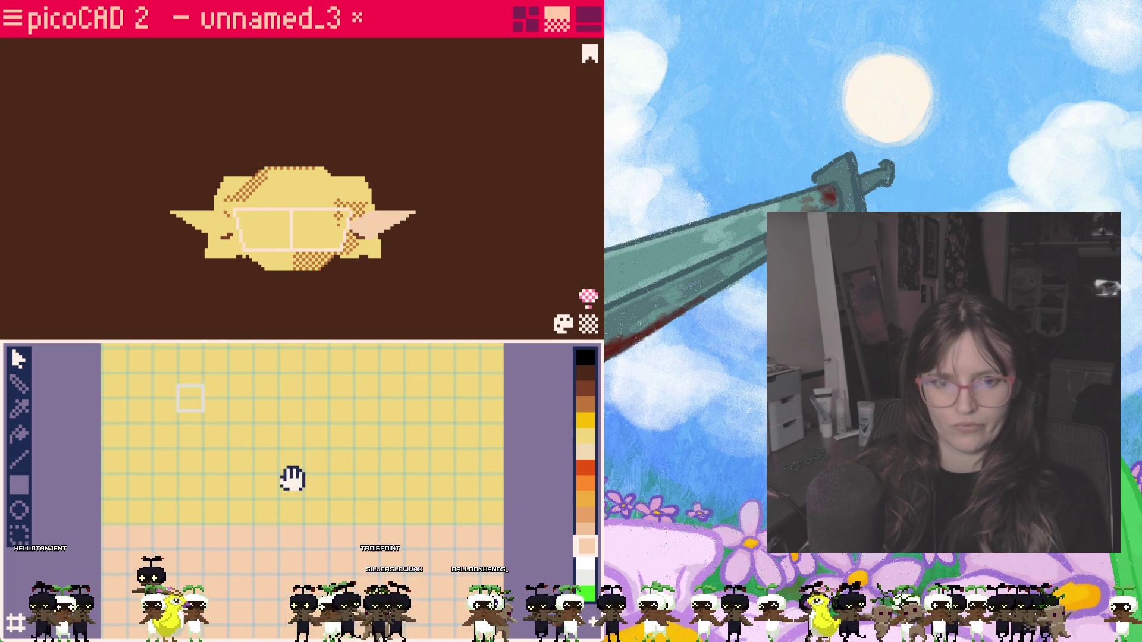
Step: Move the small face UV square onto the skin area and grab its lower-left corner to stretch it
{"action": "mouse_move", "coordinate": [295, 446]}
{"action": "middle_mouse_down"}
{"action": "mouse_move", "coordinate": [348, 475]}
{"action": "mouse_move", "coordinate": [346, 429]}
{"action": "middle_mouse_up"}
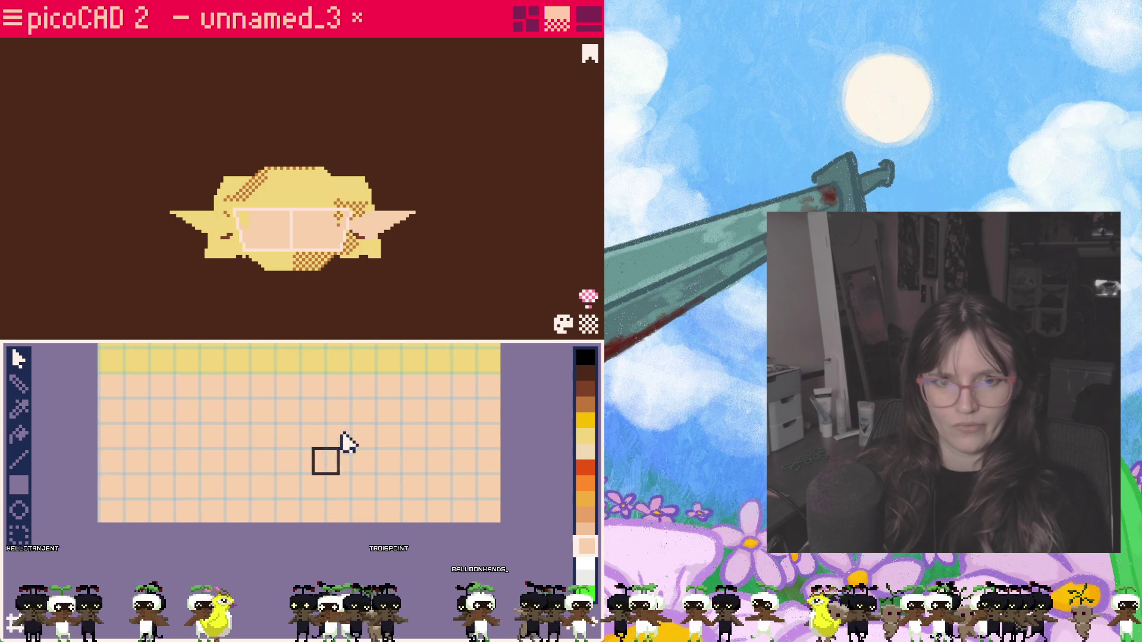
{"action": "left_click", "coordinate": [325, 463]}
{"action": "mouse_move", "coordinate": [326, 462]}
{"action": "left_mouse_down"}
{"action": "mouse_move", "coordinate": [289, 420]}
{"action": "mouse_move", "coordinate": [321, 409]}
{"action": "left_mouse_up"}
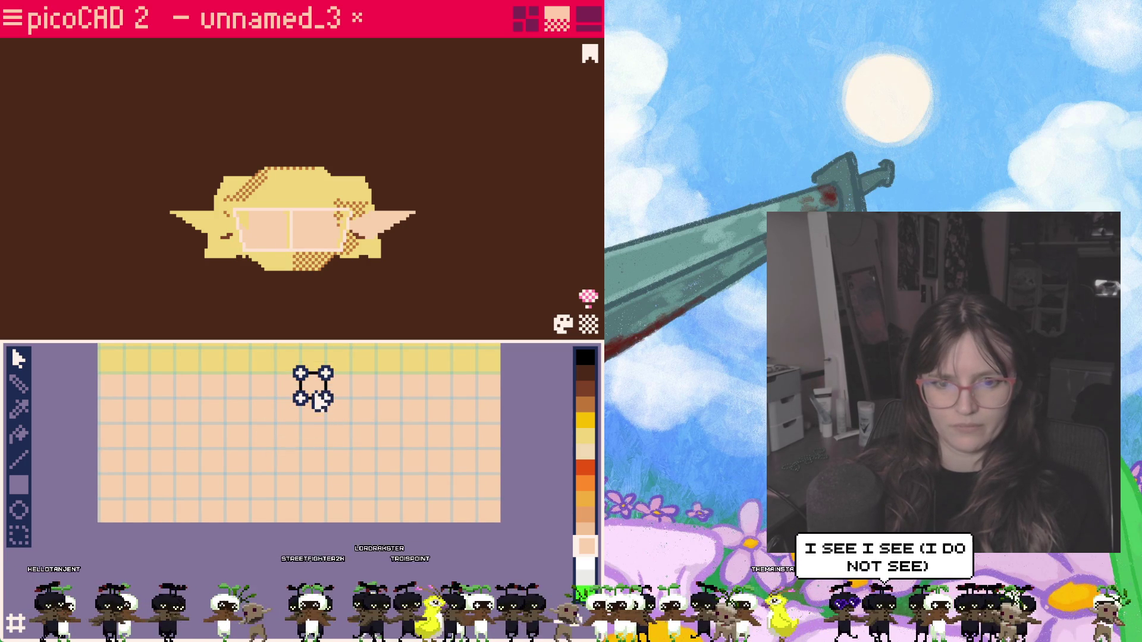
{"action": "left_click", "coordinate": [373, 411]}
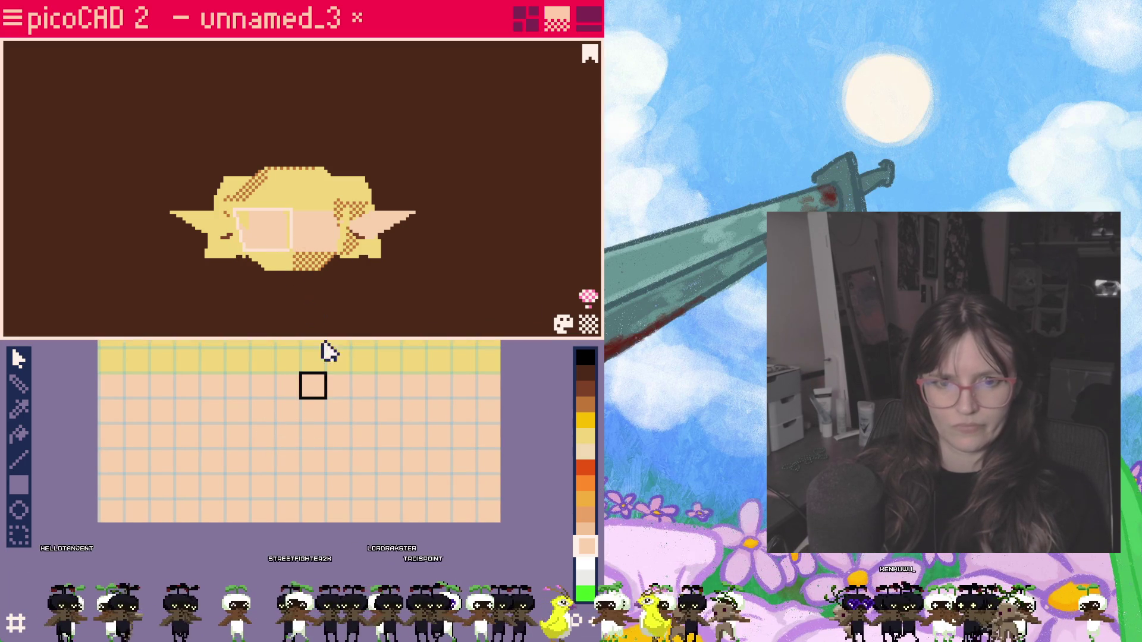
{"action": "left_click", "coordinate": [304, 277]}
{"action": "left_click_drag", "start_coordinate": [288, 384], "coordinate": [314, 431]}
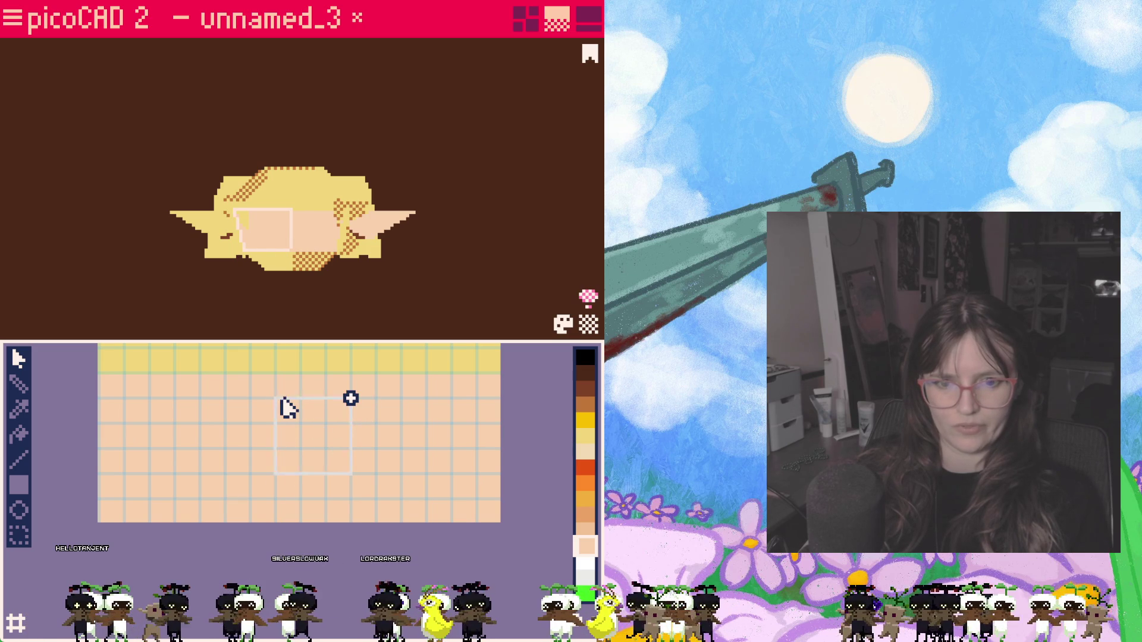
{"action": "key", "text": "Escape"}
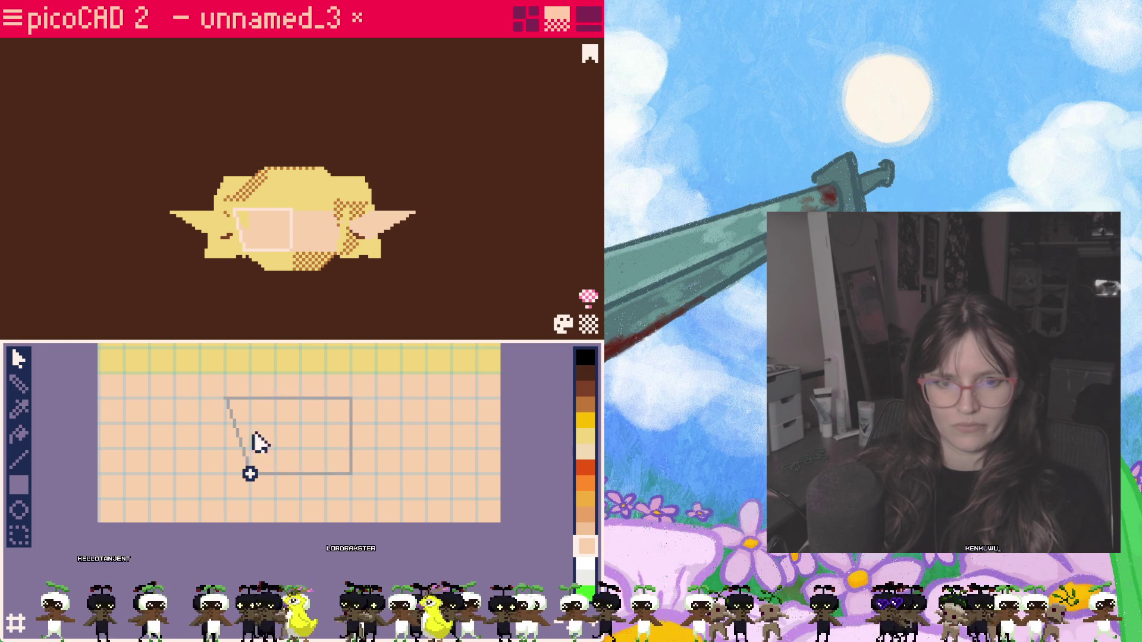
{"action": "left_click", "coordinate": [252, 471]}
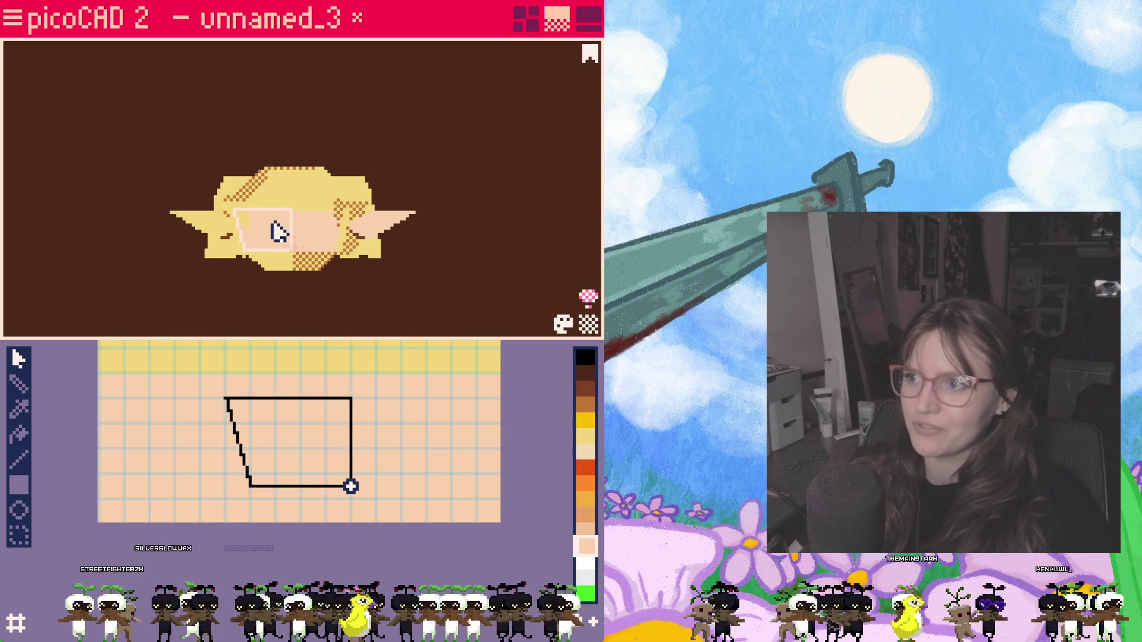
Step: Place the right face's UV quad beside the left one and stretch its corners up and right
{"action": "left_click", "coordinate": [314, 236]}
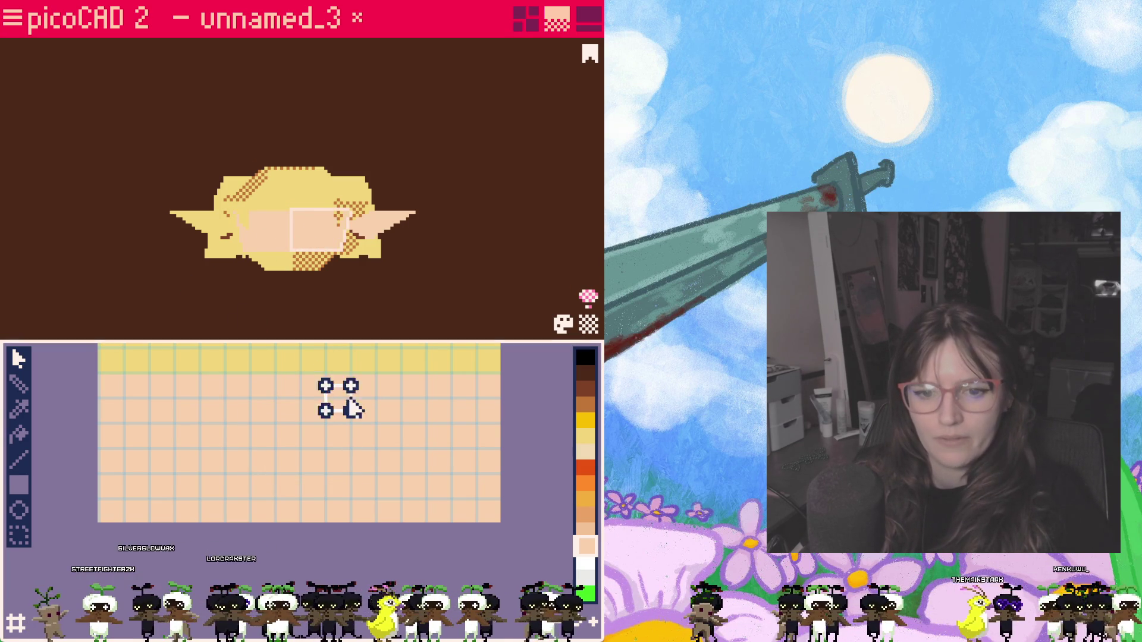
{"action": "left_click", "coordinate": [310, 234]}
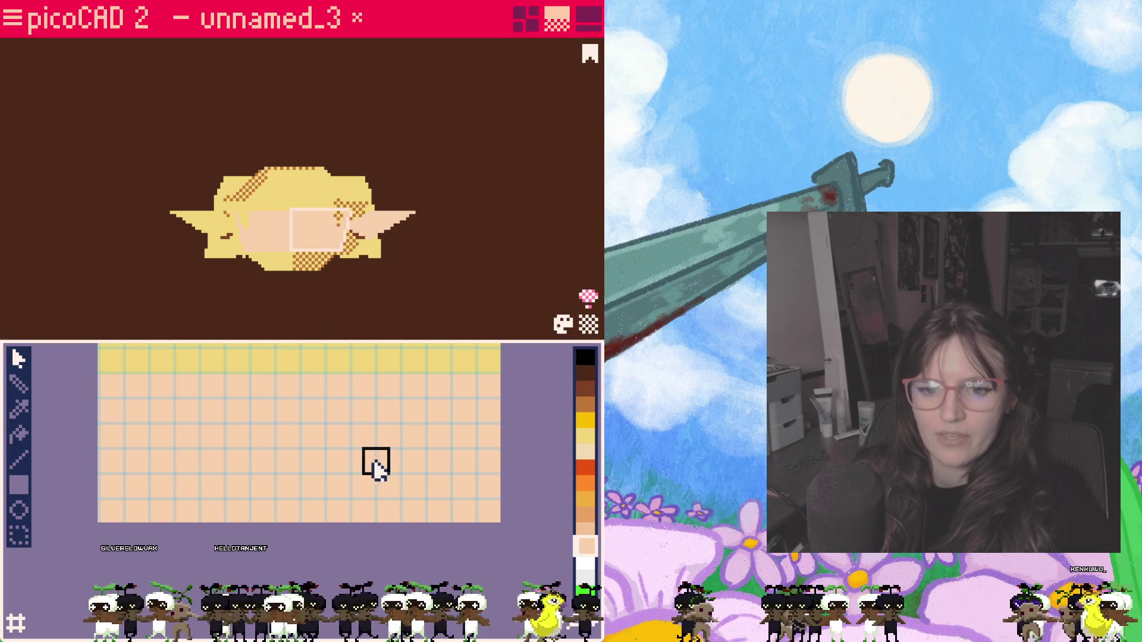
{"action": "left_click_drag", "start_coordinate": [350, 472], "coordinate": [351, 487]}
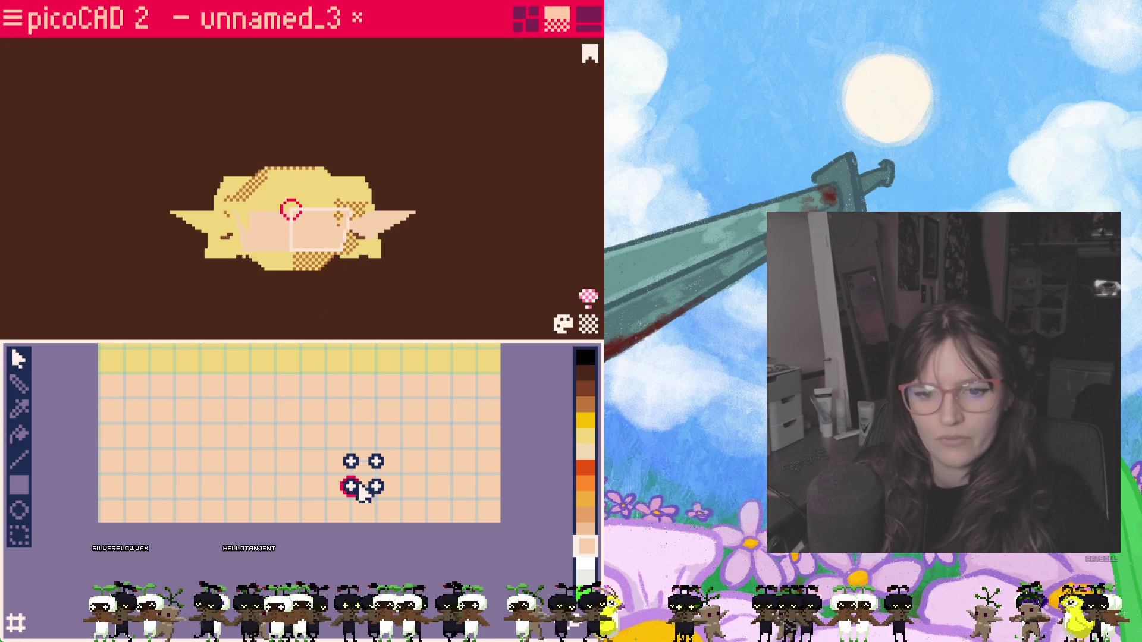
{"action": "left_click", "coordinate": [273, 240]}
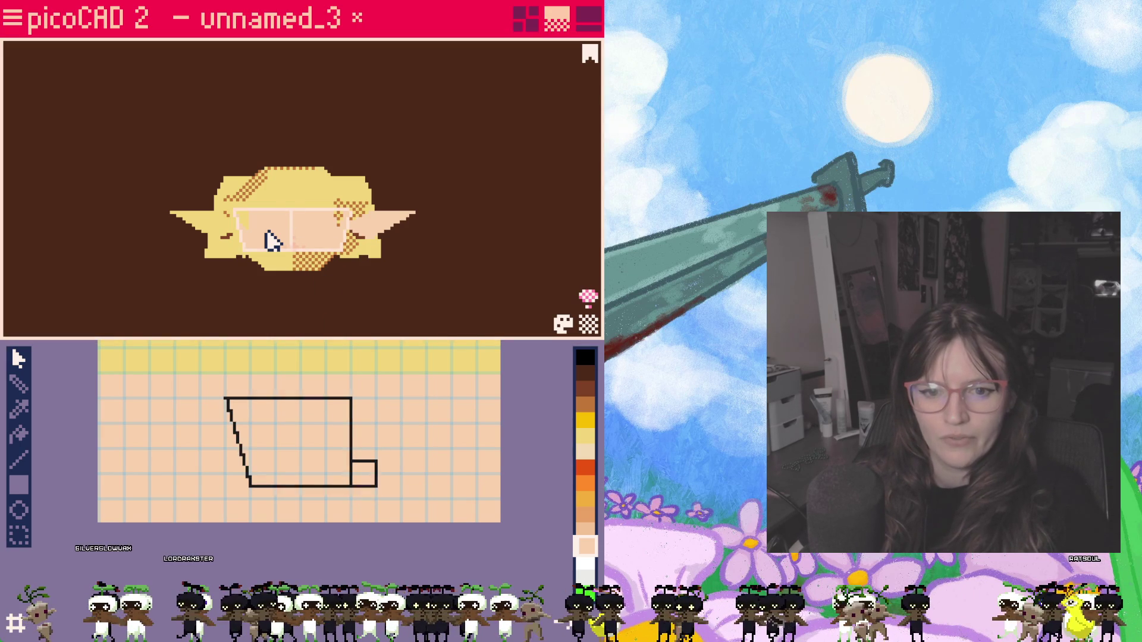
{"action": "left_click", "coordinate": [380, 480]}
{"action": "left_click_drag", "start_coordinate": [390, 455], "coordinate": [457, 402]}
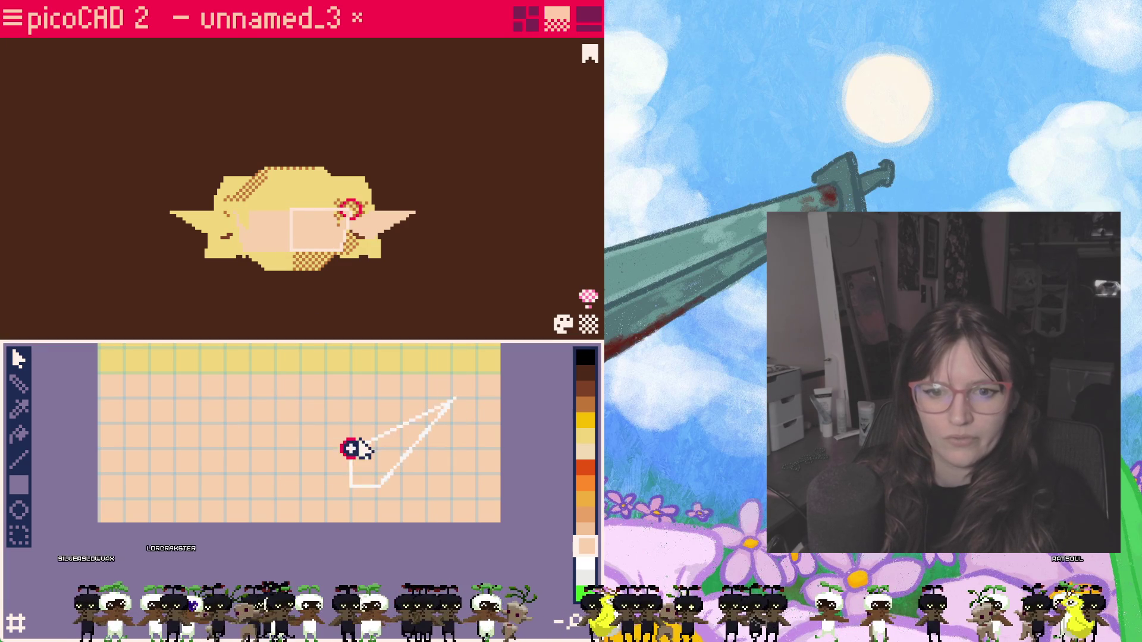
{"action": "left_click_drag", "start_coordinate": [375, 486], "coordinate": [440, 488]}
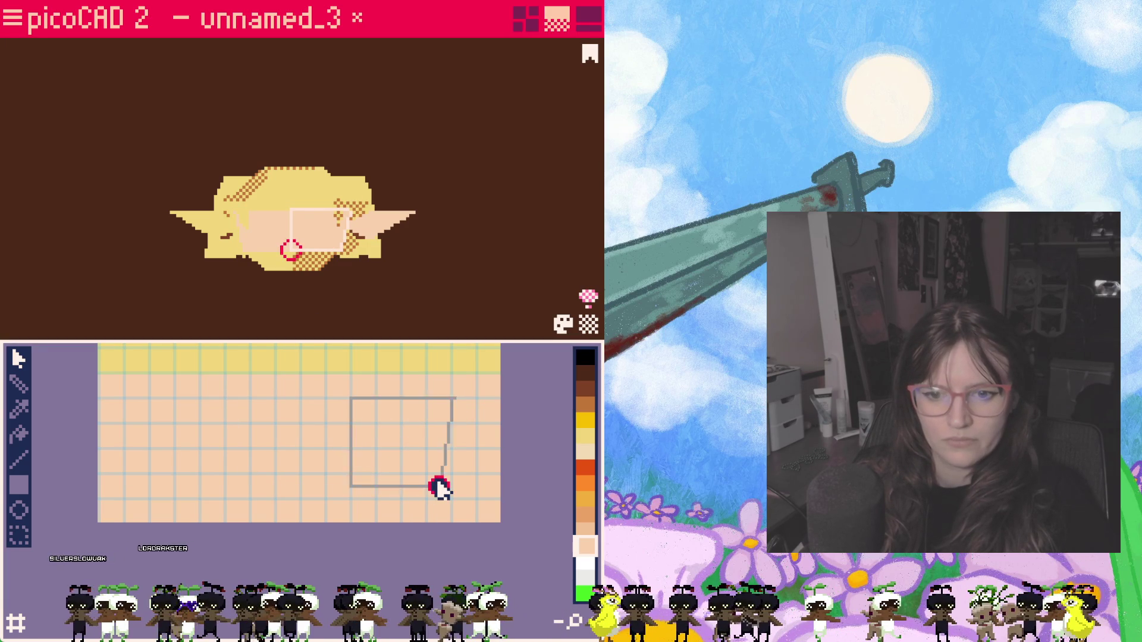
{"action": "key", "text": "Escape"}
Step: Slant the quad's right edge to mirror the left half, then check both face halves together
{"action": "left_click", "coordinate": [409, 452]}
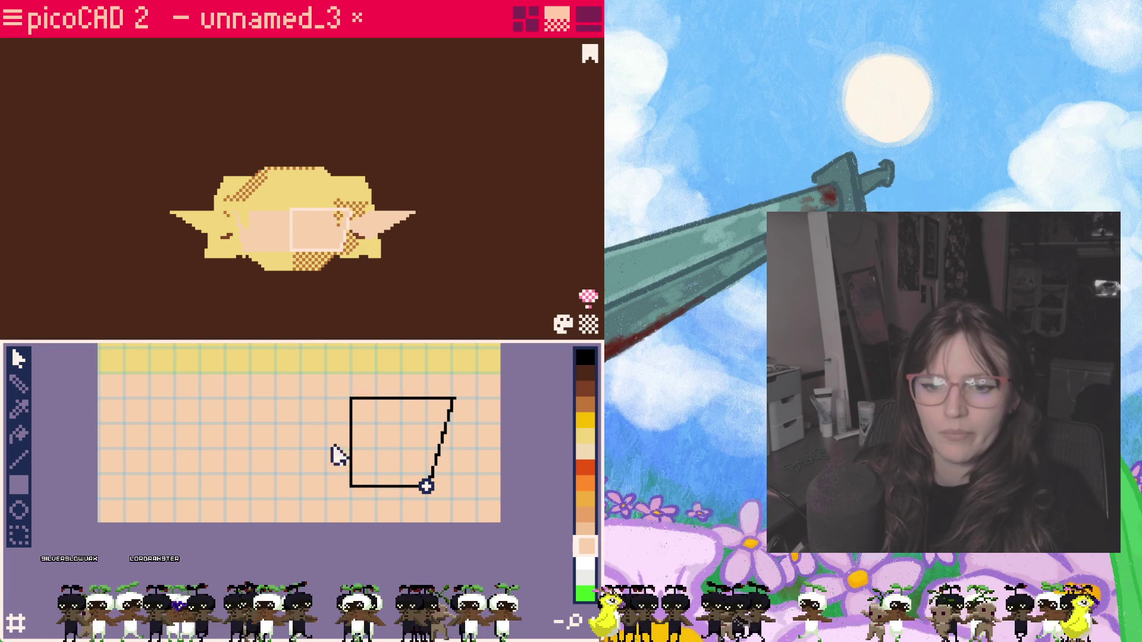
{"action": "left_click", "coordinate": [426, 486]}
{"action": "left_click_drag", "start_coordinate": [455, 488], "coordinate": [464, 487]}
{"action": "left_click", "coordinate": [454, 404]}
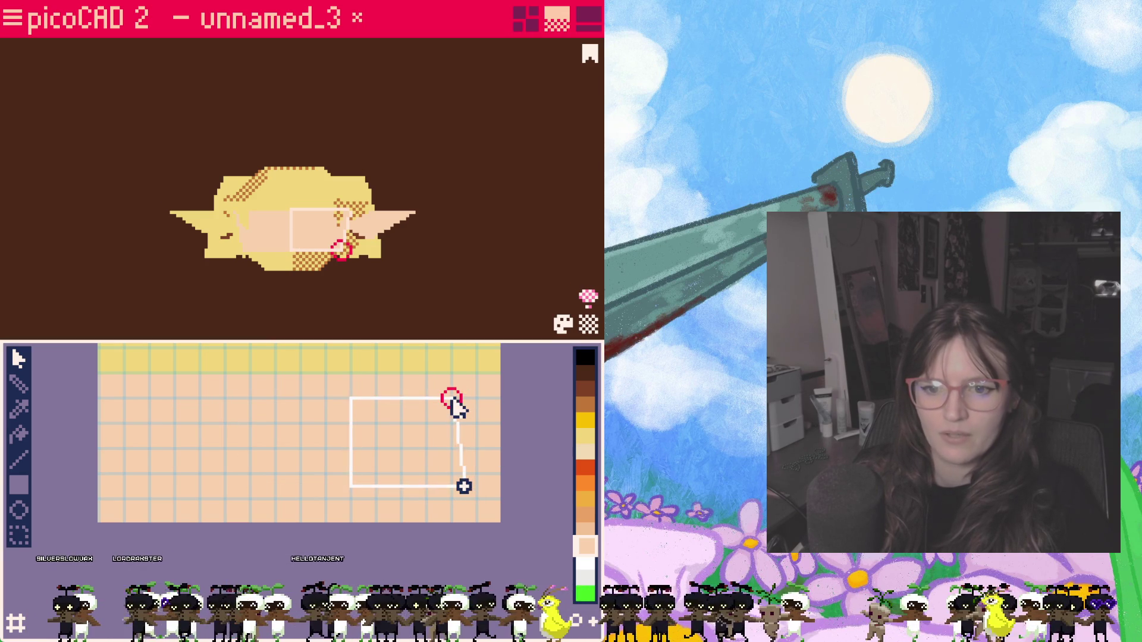
{"action": "left_click", "coordinate": [268, 243]}
{"action": "left_click", "coordinate": [314, 231]}
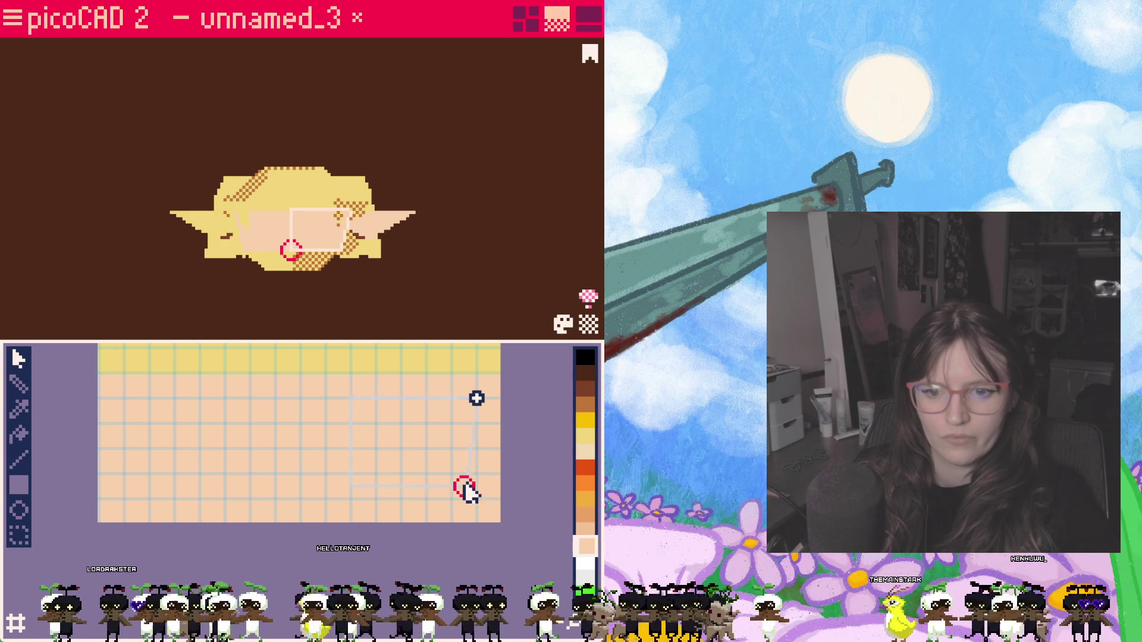
{"action": "left_click", "coordinate": [275, 251]}
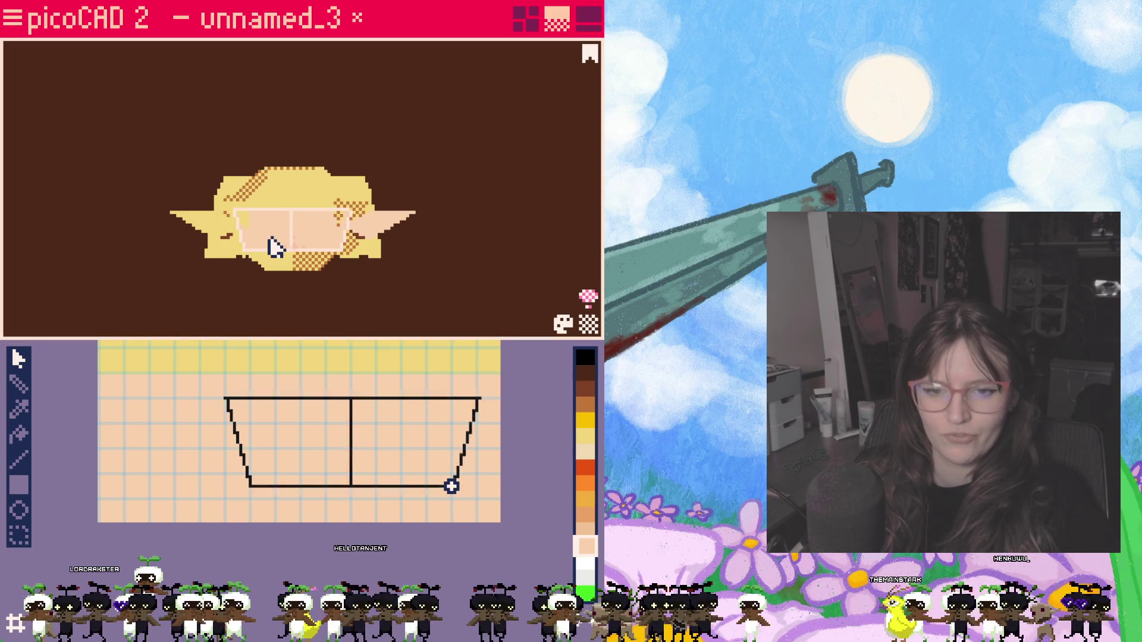
{"action": "left_click", "coordinate": [308, 237], "text": "shift"}
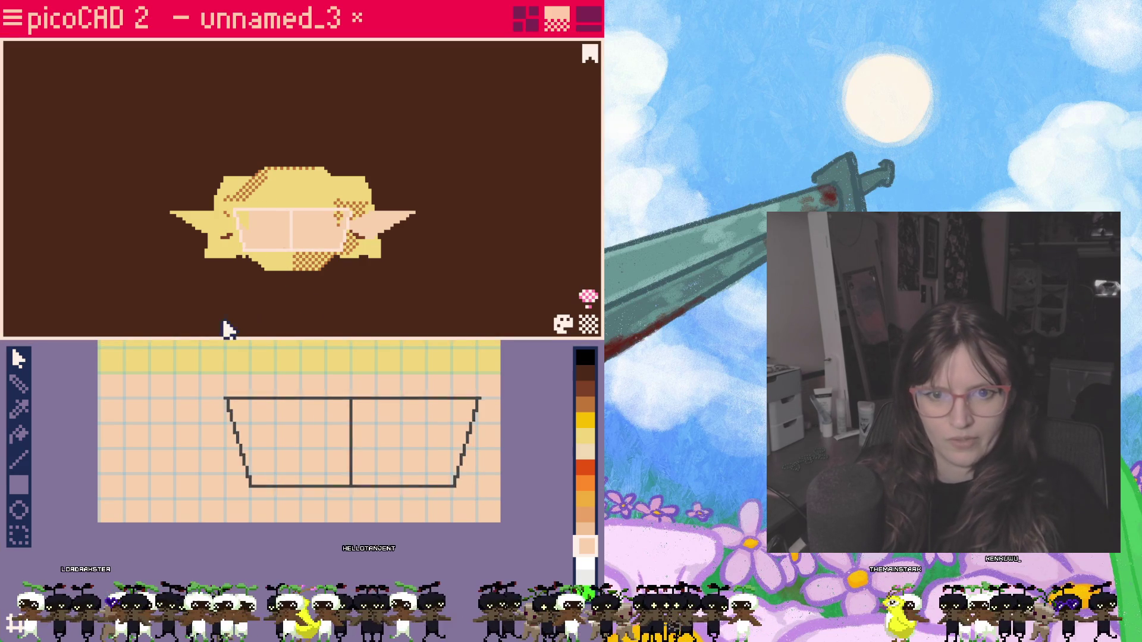
{"action": "key", "text": "Escape"}
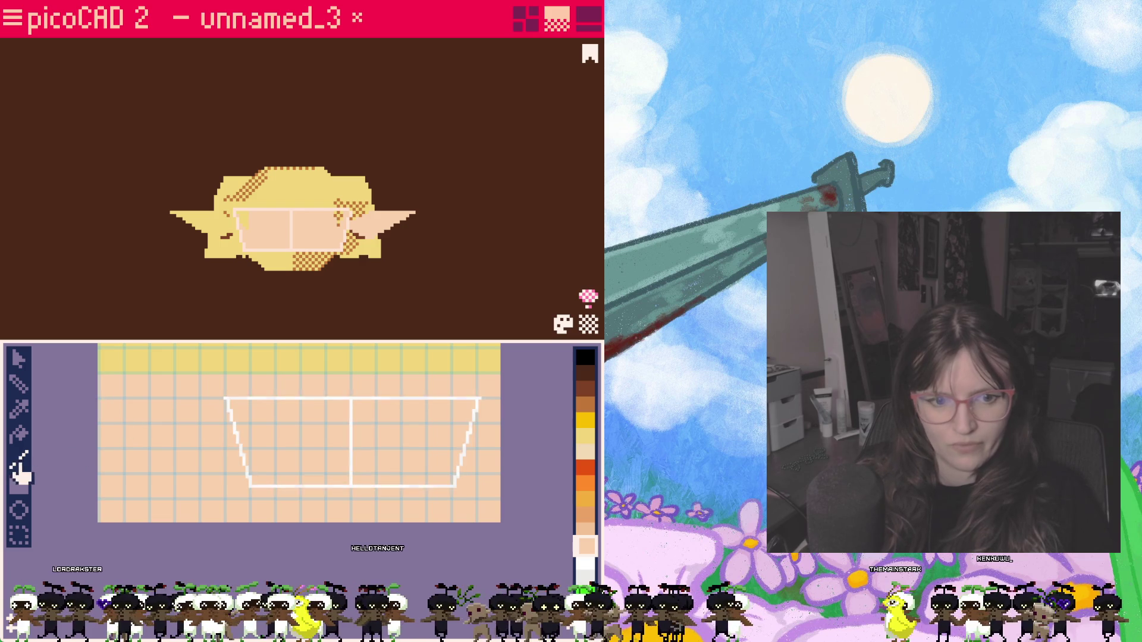
Step: Paint green lines along the trapezoid's left and right slanted edges, then pick the chin face
{"action": "left_click", "coordinate": [585, 477]}
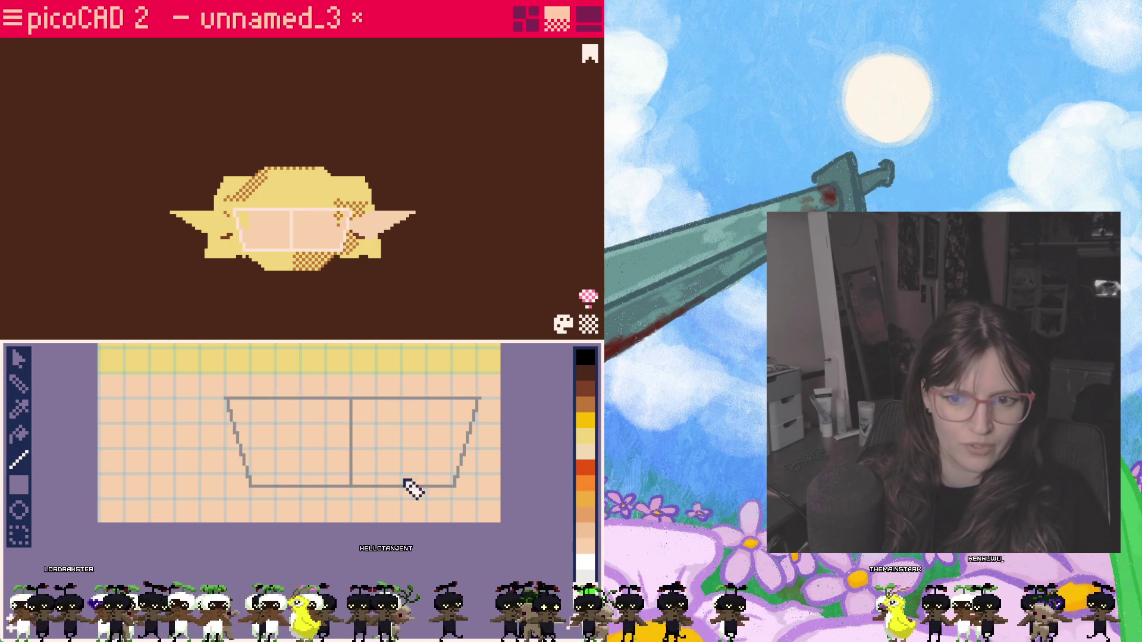
{"action": "left_click_drag", "start_coordinate": [241, 459], "coordinate": [254, 495]}
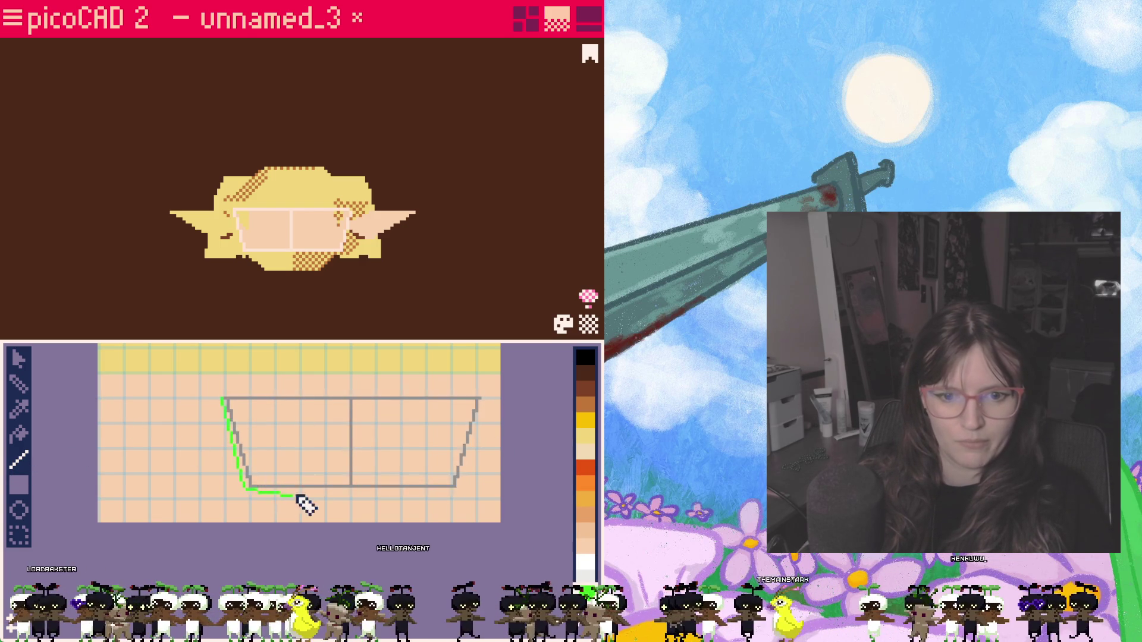
{"action": "left_click_drag", "start_coordinate": [461, 490], "coordinate": [482, 403]}
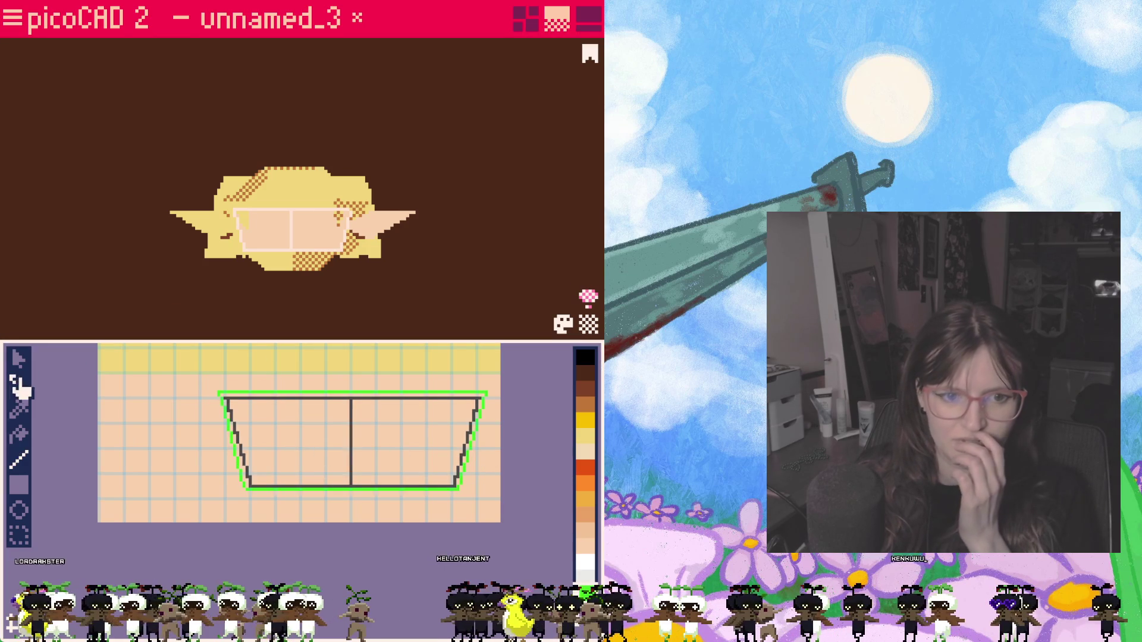
{"action": "left_click", "coordinate": [18, 358]}
{"action": "left_click", "coordinate": [278, 255]}
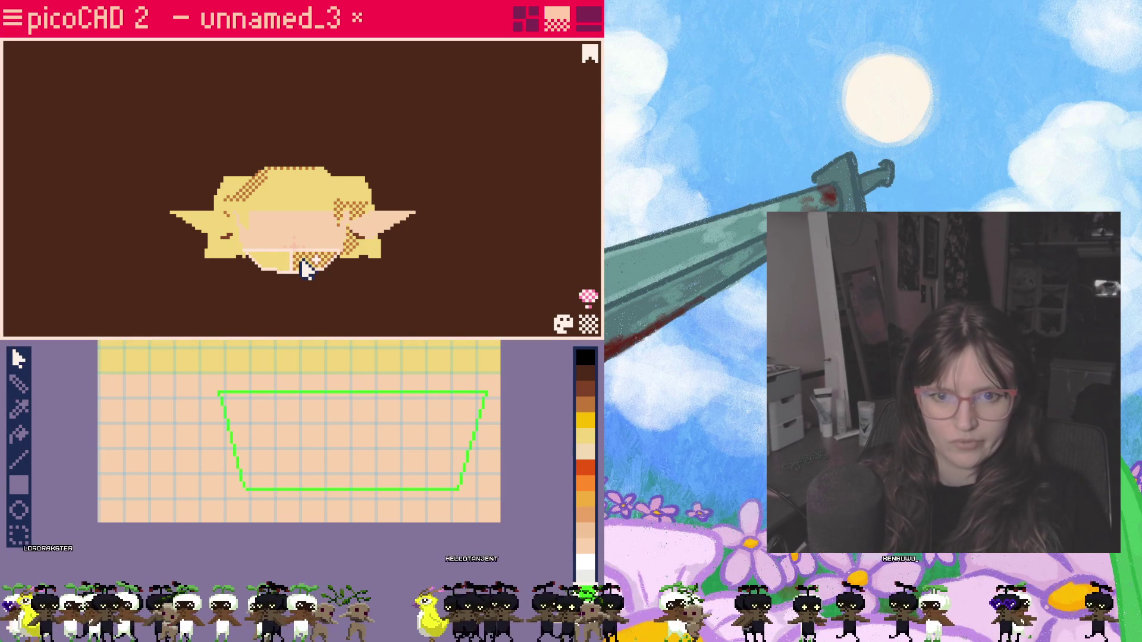
{"action": "scroll", "coordinate": [344, 443], "scroll_direction": "up", "scroll_amount": 3}
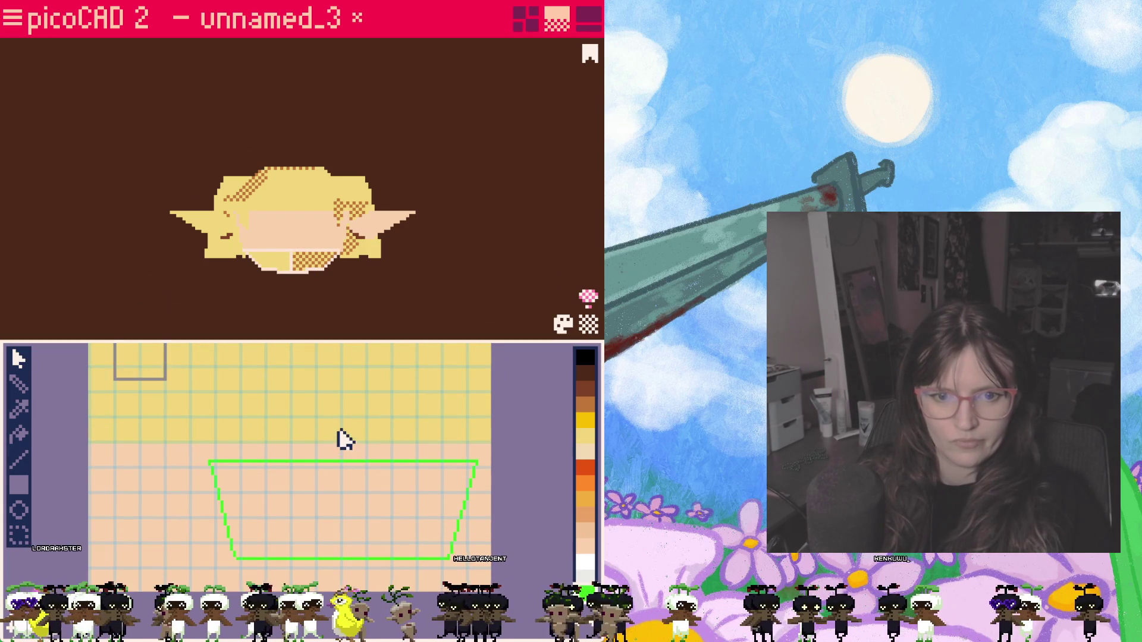
Step: Gather the chin square and face quads and shift them up and left on the skin area
{"action": "left_click", "coordinate": [370, 539]}
{"action": "middle_click_drag", "start_coordinate": [371, 544], "coordinate": [408, 496]}
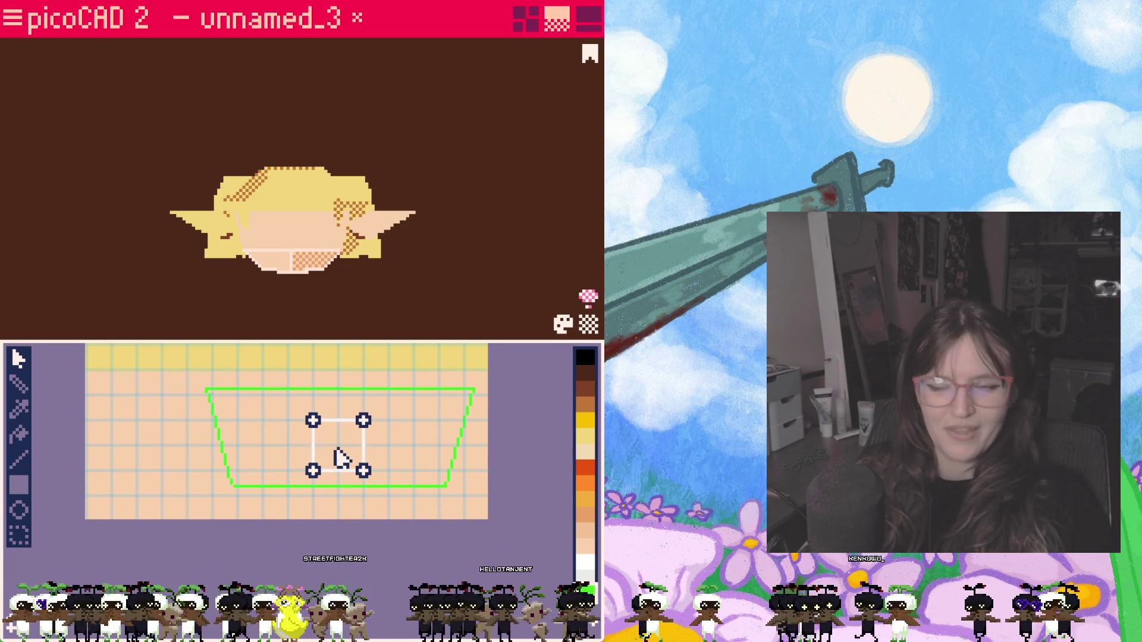
{"action": "left_click", "coordinate": [235, 427]}
{"action": "left_click", "coordinate": [272, 248]}
{"action": "left_click", "coordinate": [321, 242]}
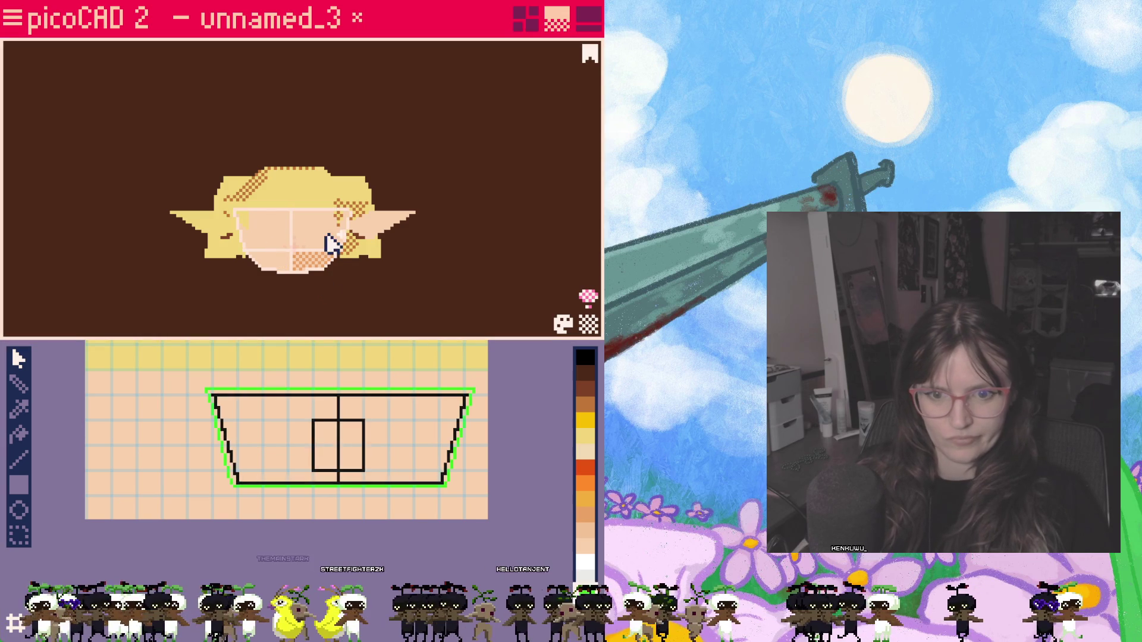
{"action": "left_click_drag", "start_coordinate": [277, 447], "coordinate": [403, 450]}
{"action": "left_click", "coordinate": [404, 450]}
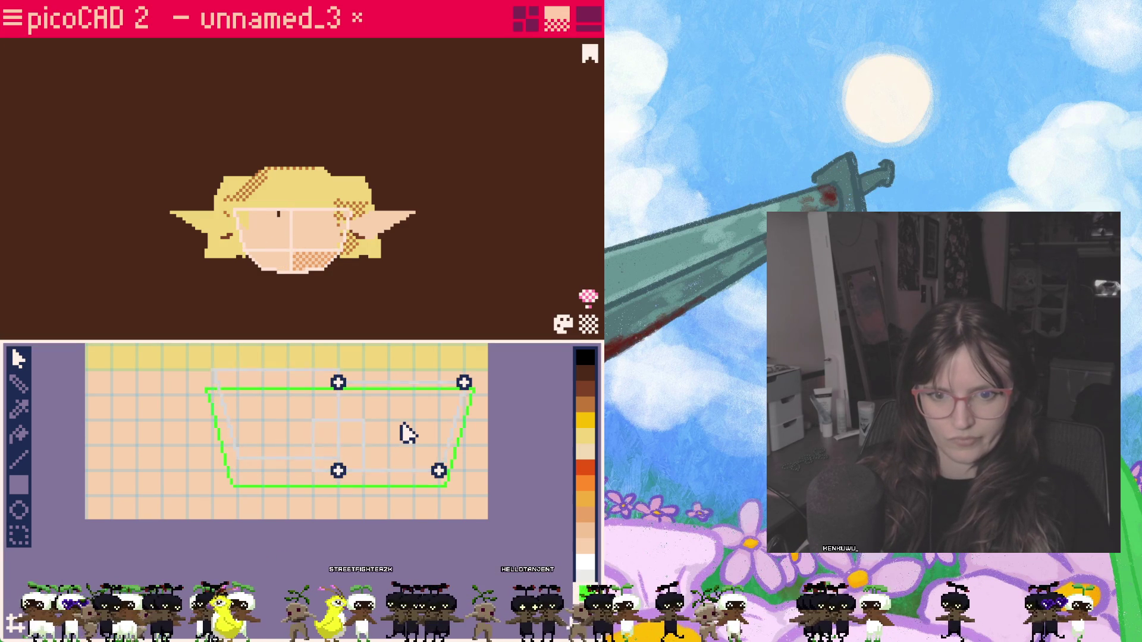
{"action": "left_click", "coordinate": [330, 447]}
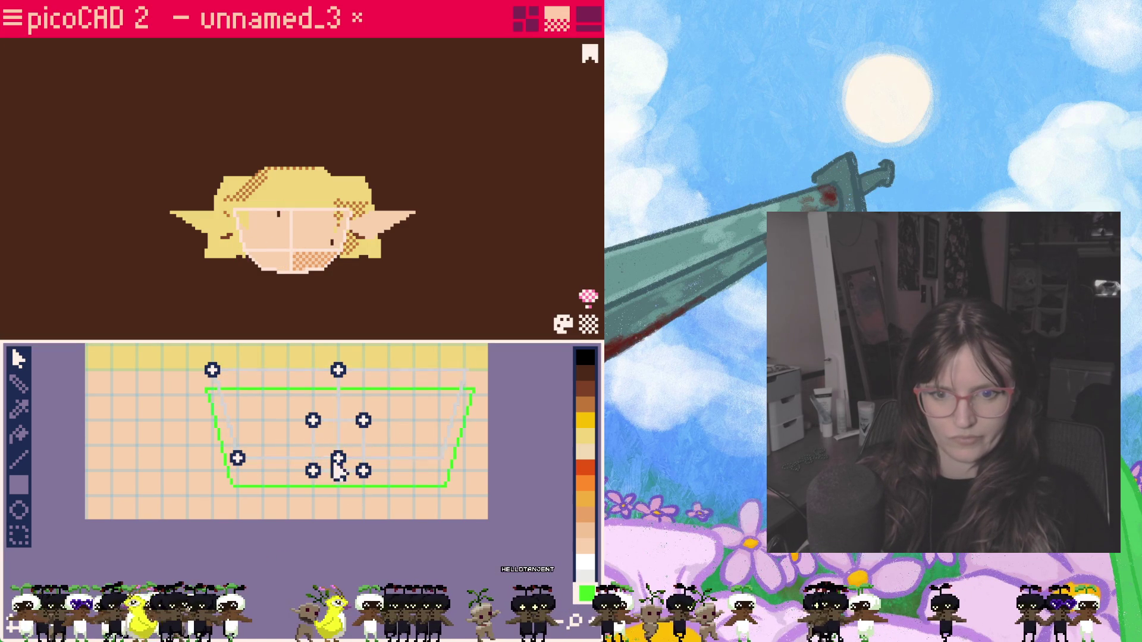
{"action": "left_click", "coordinate": [333, 451]}
{"action": "mouse_move", "coordinate": [333, 460]}
{"action": "left_mouse_down"}
{"action": "mouse_move", "coordinate": [332, 444]}
{"action": "mouse_move", "coordinate": [277, 510]}
{"action": "left_mouse_up"}
{"action": "left_click", "coordinate": [337, 446]}
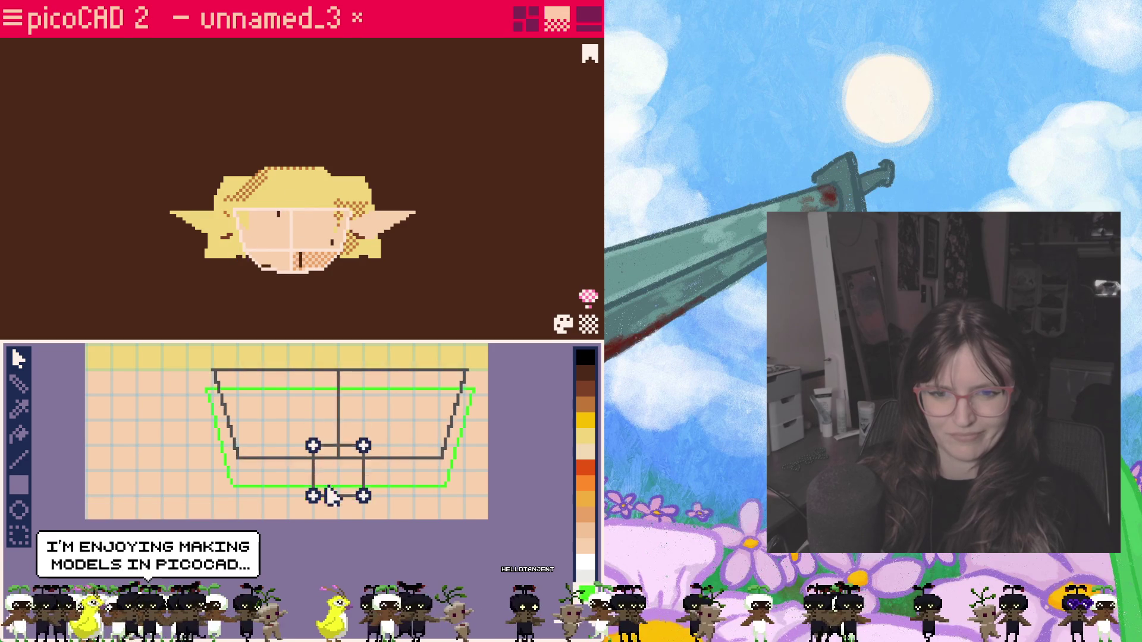
Step: Move the small chin square below the trapezoid and pull its corners into a curved jawline
{"action": "left_click", "coordinate": [376, 496]}
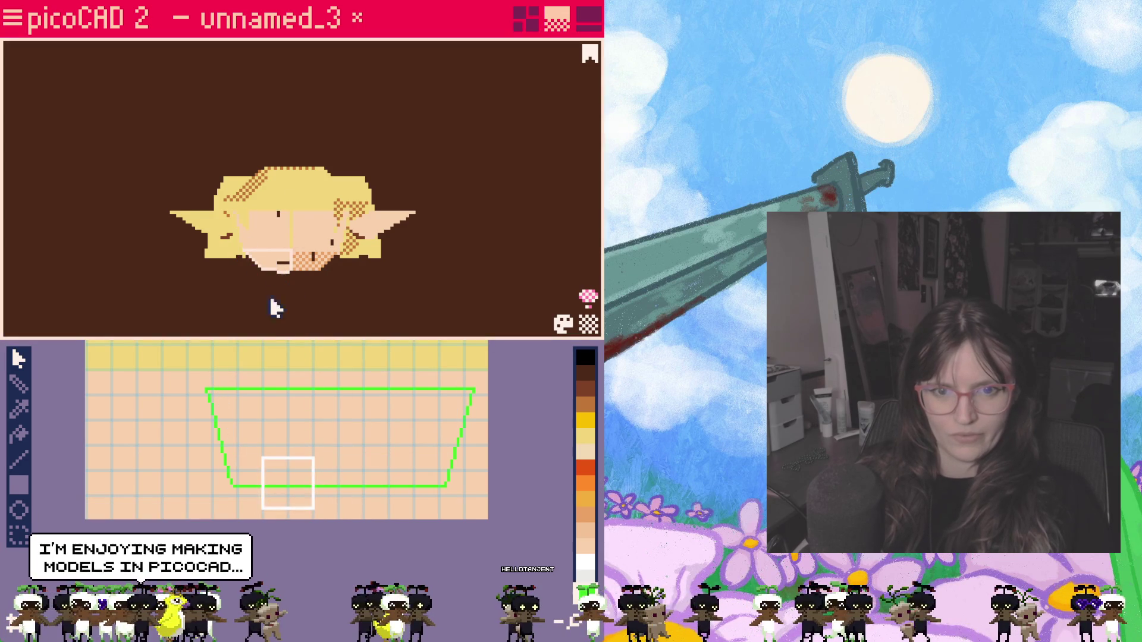
{"action": "left_click", "coordinate": [288, 481]}
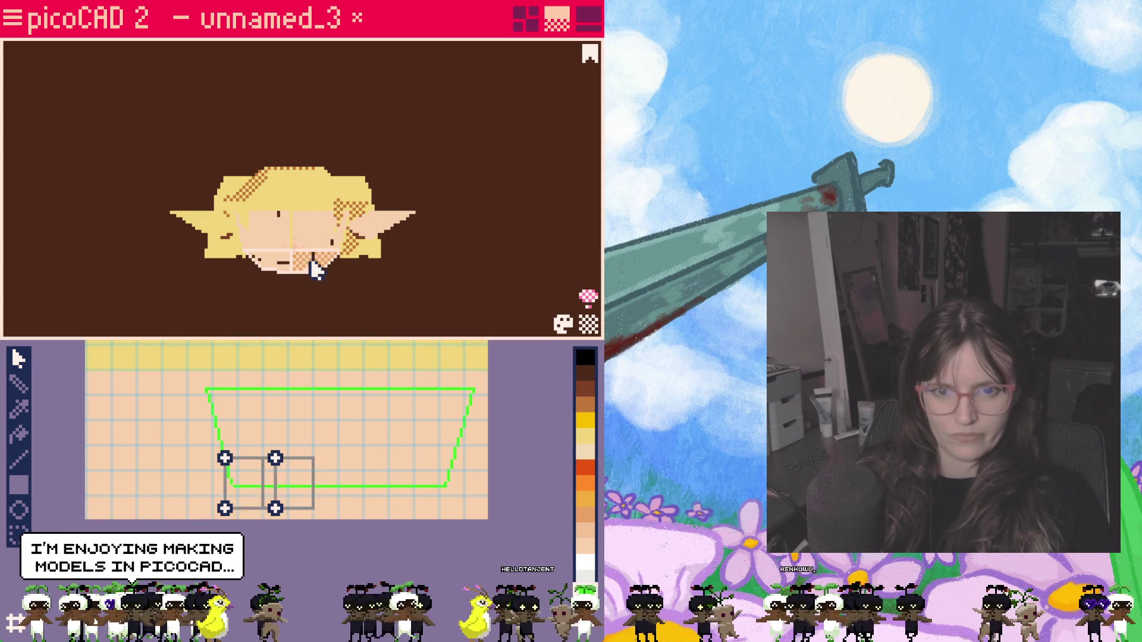
{"action": "left_click_drag", "start_coordinate": [305, 477], "coordinate": [376, 512]}
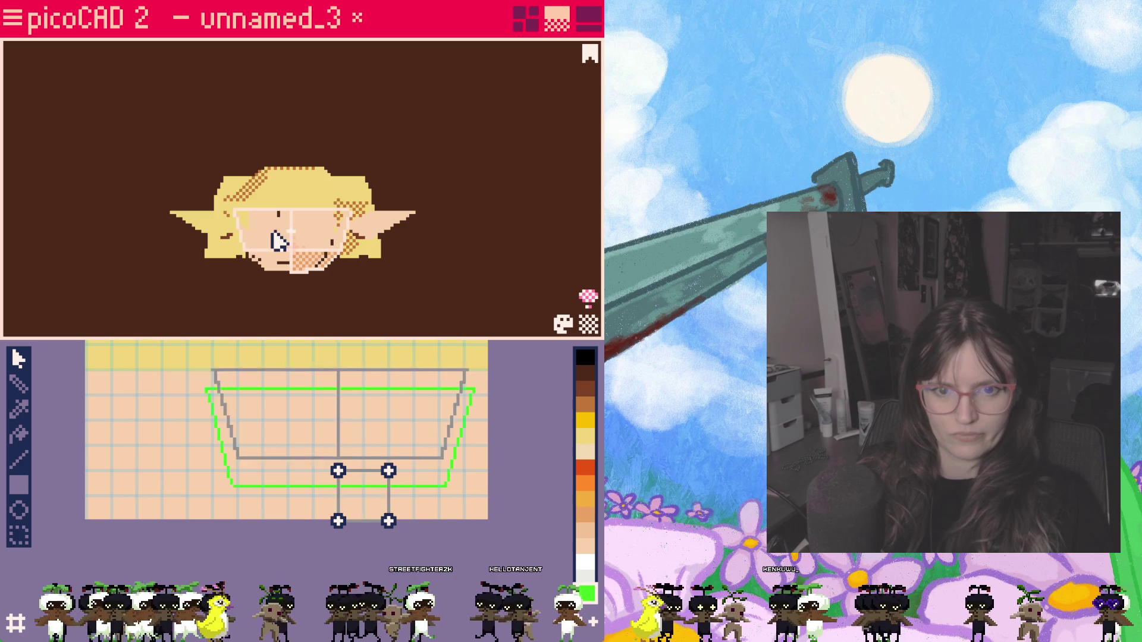
{"action": "left_click_drag", "start_coordinate": [363, 516], "coordinate": [363, 501]}
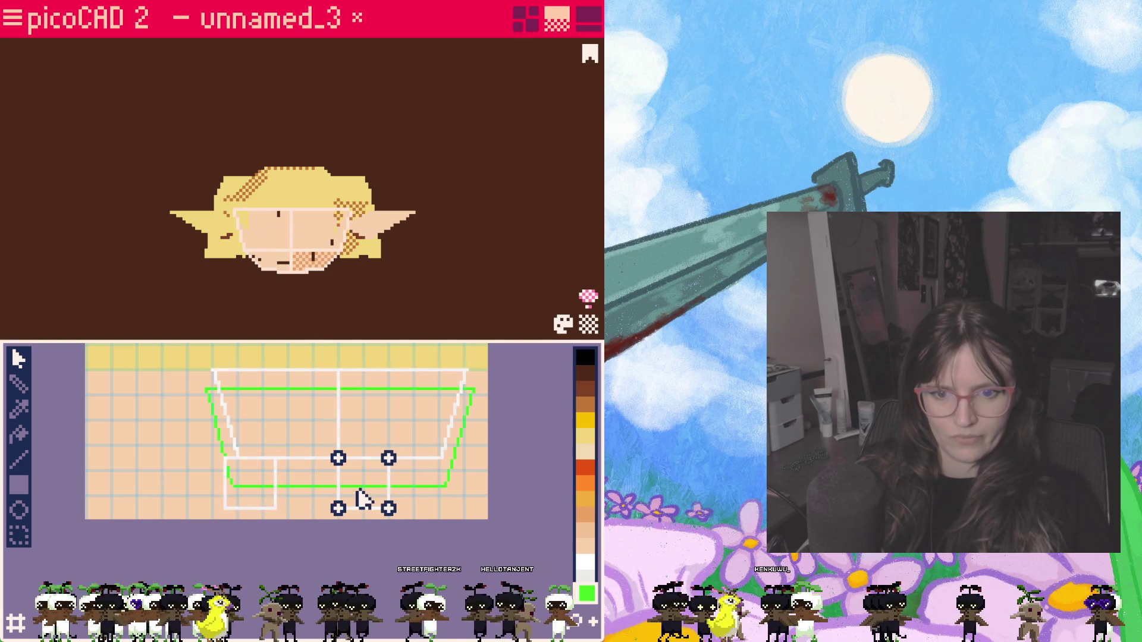
{"action": "left_click_drag", "start_coordinate": [390, 460], "coordinate": [403, 460]}
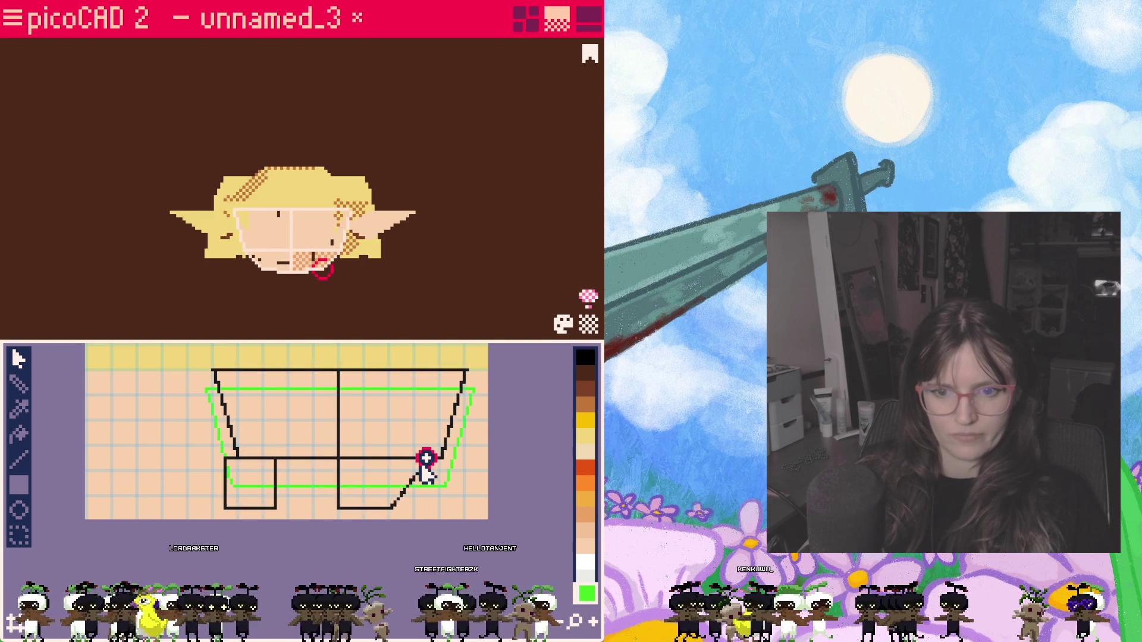
{"action": "left_click_drag", "start_coordinate": [390, 510], "coordinate": [412, 507]}
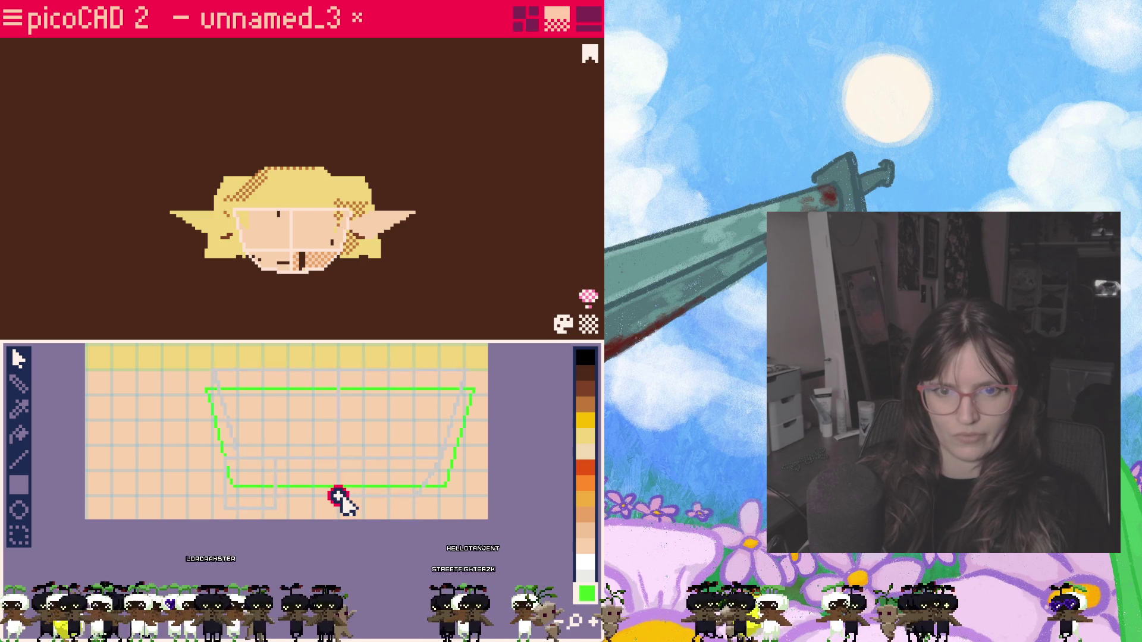
{"action": "left_click", "coordinate": [249, 482]}
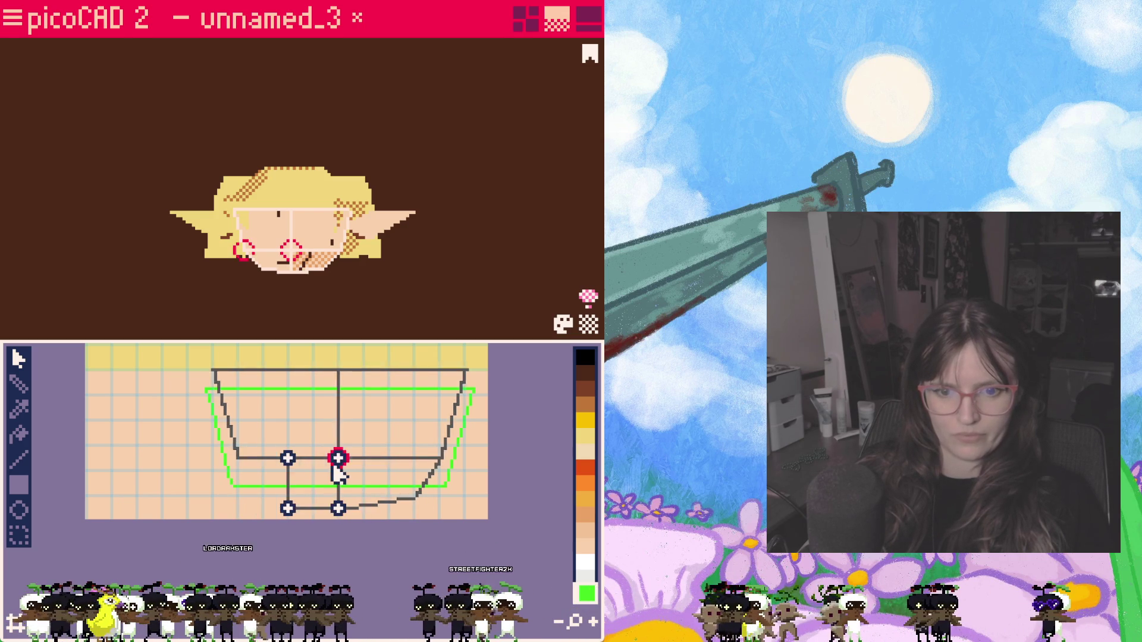
{"action": "key", "text": "Escape"}
{"action": "key", "text": "Escape"}
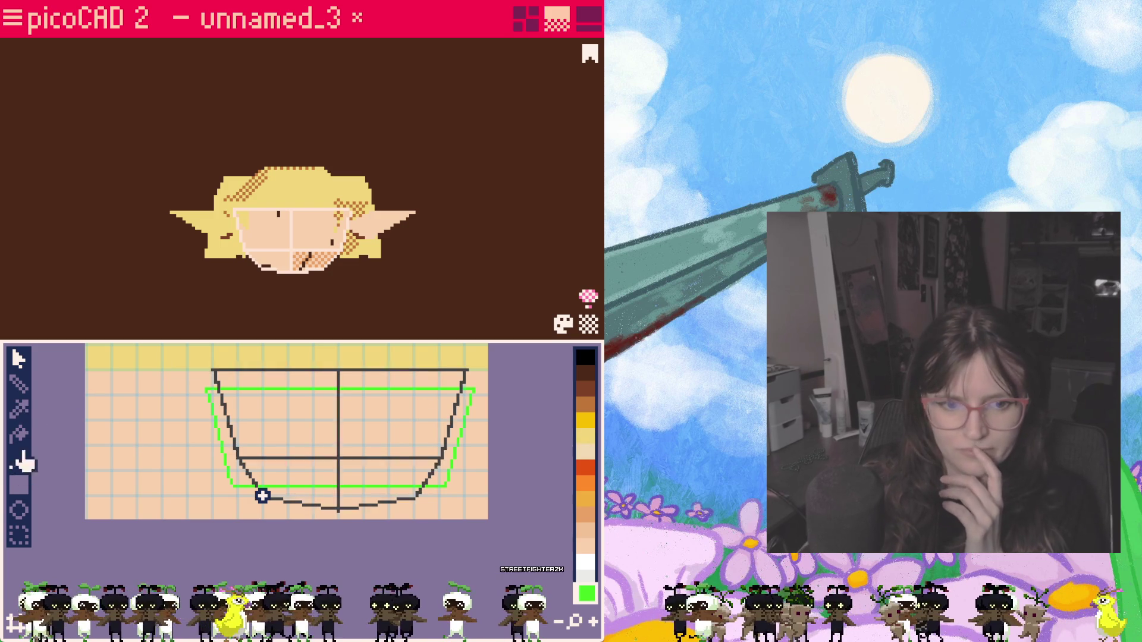
Step: Choose the rectangle fill with the pale skin swatch and check the front face on the model
{"action": "left_click", "coordinate": [20, 481]}
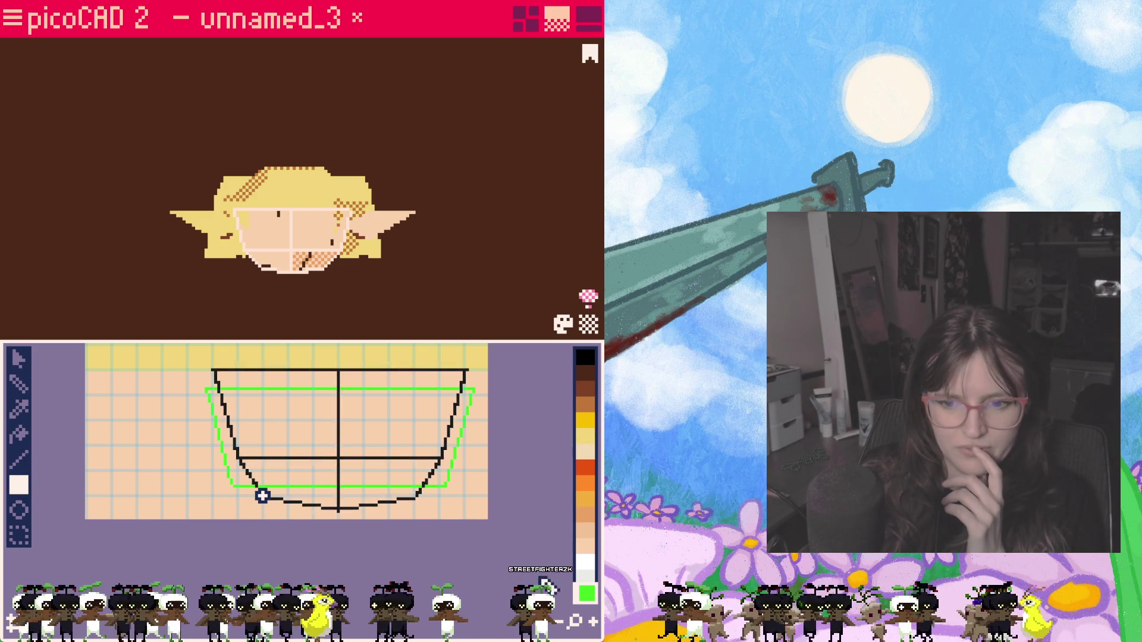
{"action": "left_click", "coordinate": [586, 547]}
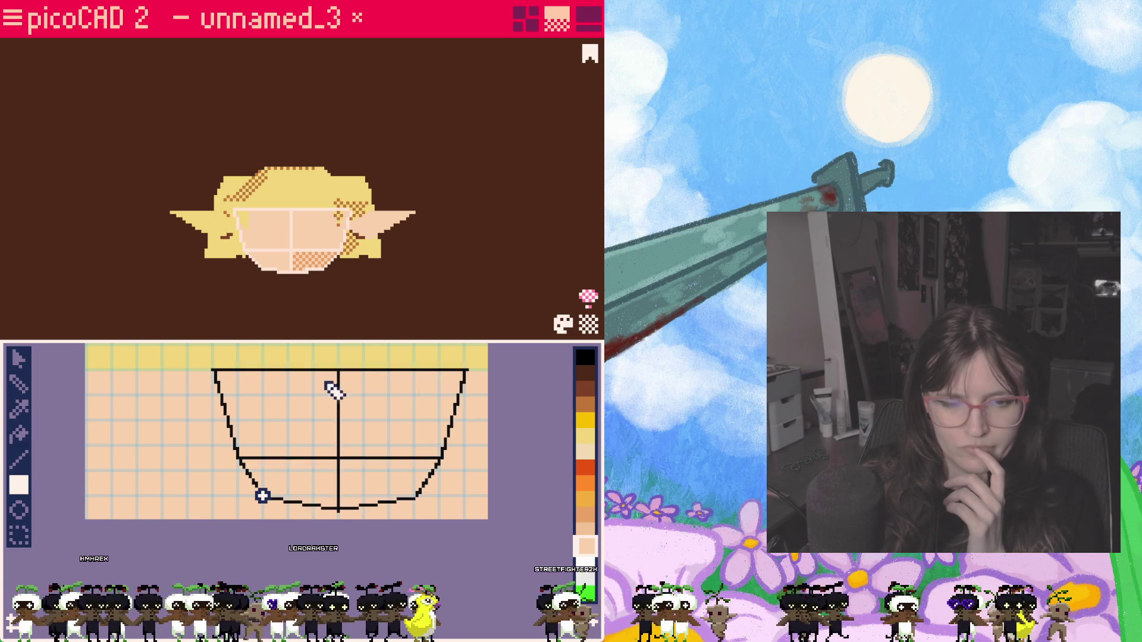
{"action": "middle_click_drag", "start_coordinate": [367, 409], "coordinate": [364, 464]}
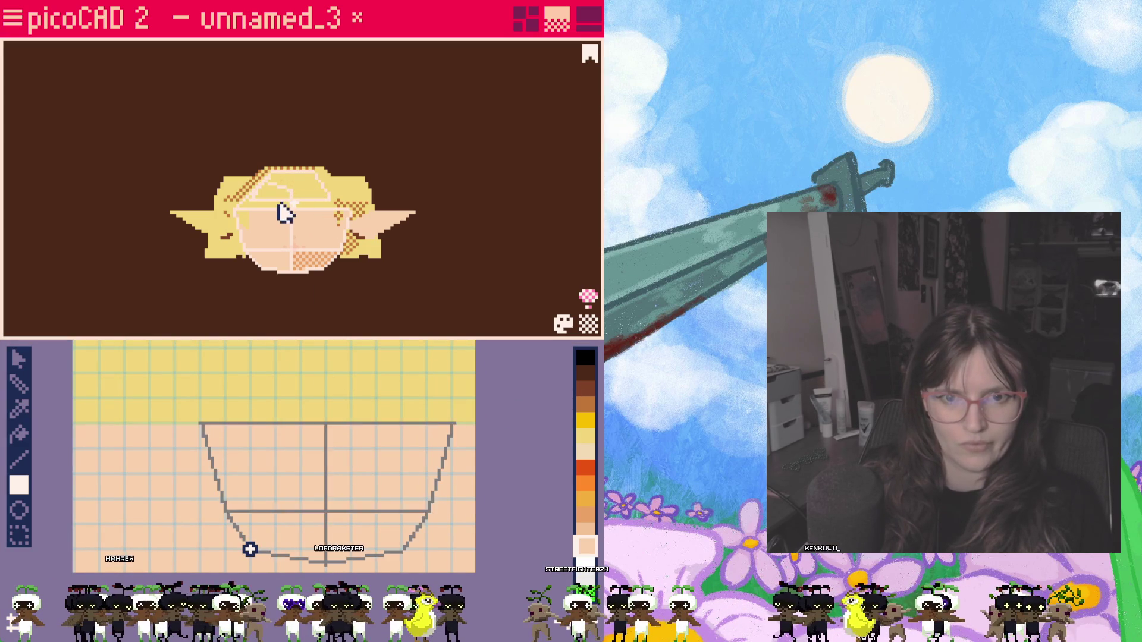
{"action": "right_click", "coordinate": [266, 217]}
{"action": "left_click", "coordinate": [205, 229]}
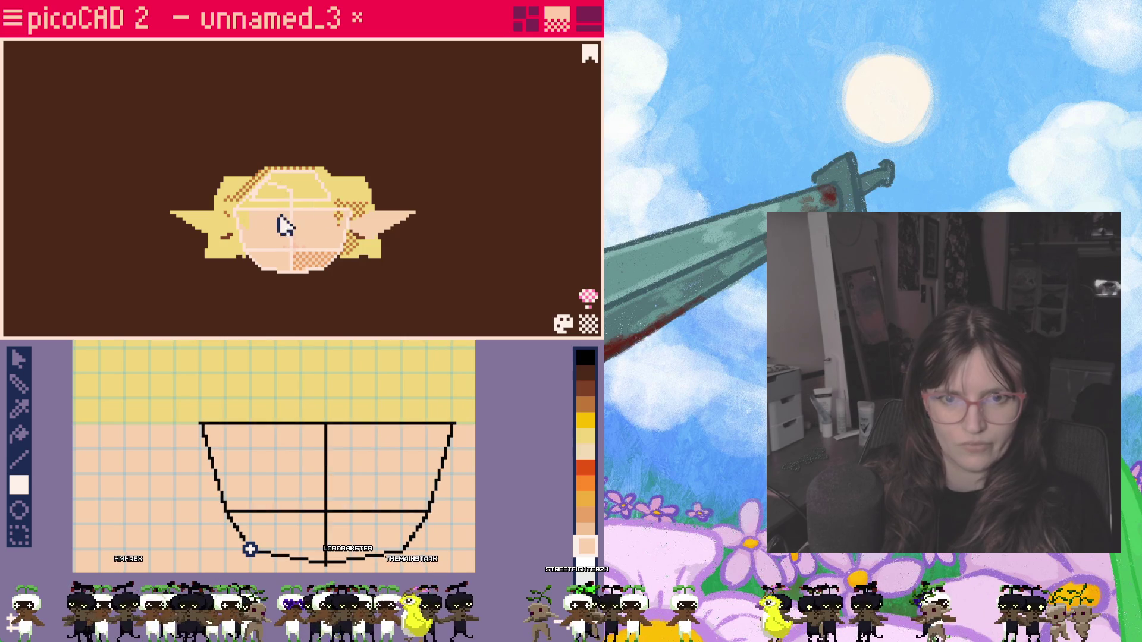
{"action": "left_click", "coordinate": [277, 218]}
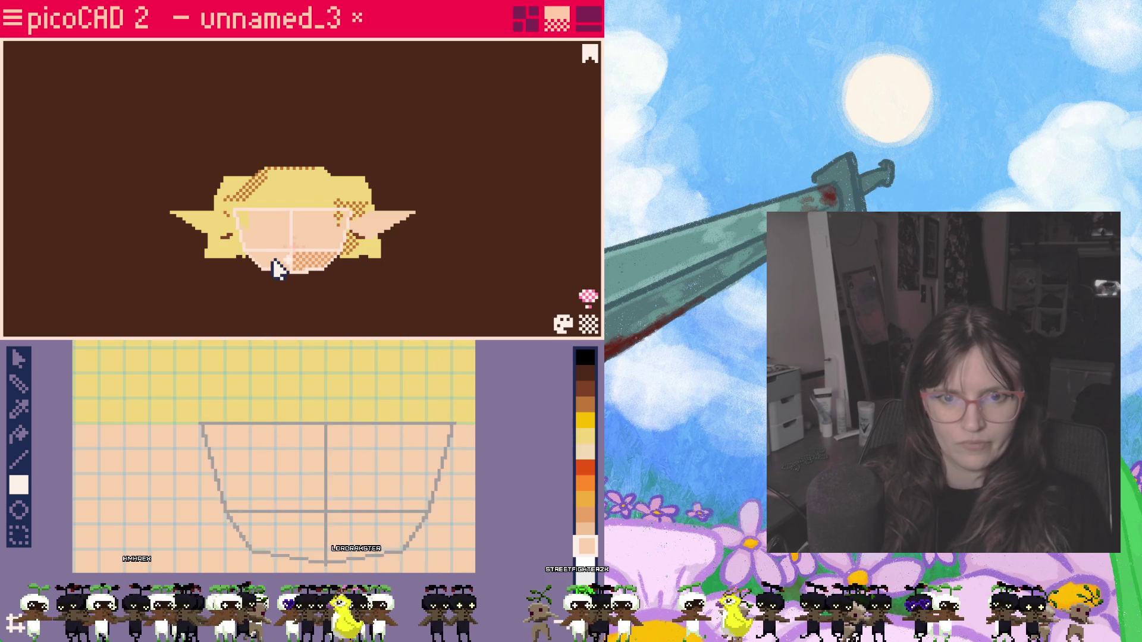
Step: Select the top-of-head faces and move the first small UV square onto the yellow hair band
{"action": "left_click_drag", "start_coordinate": [331, 402], "coordinate": [310, 463]}
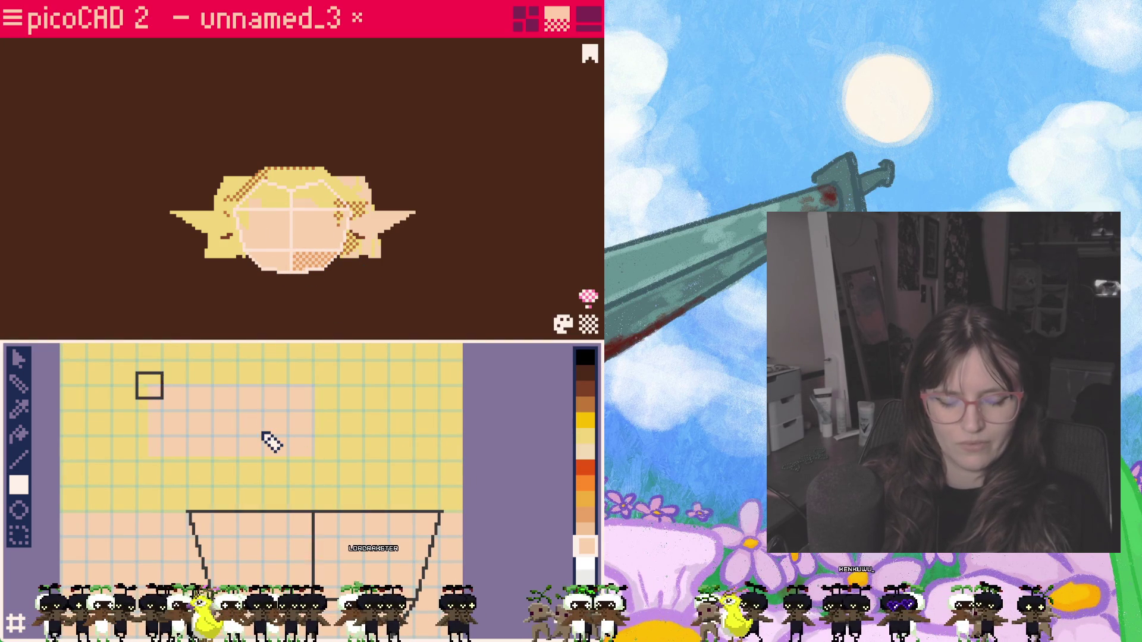
{"action": "key", "text": "Delete"}
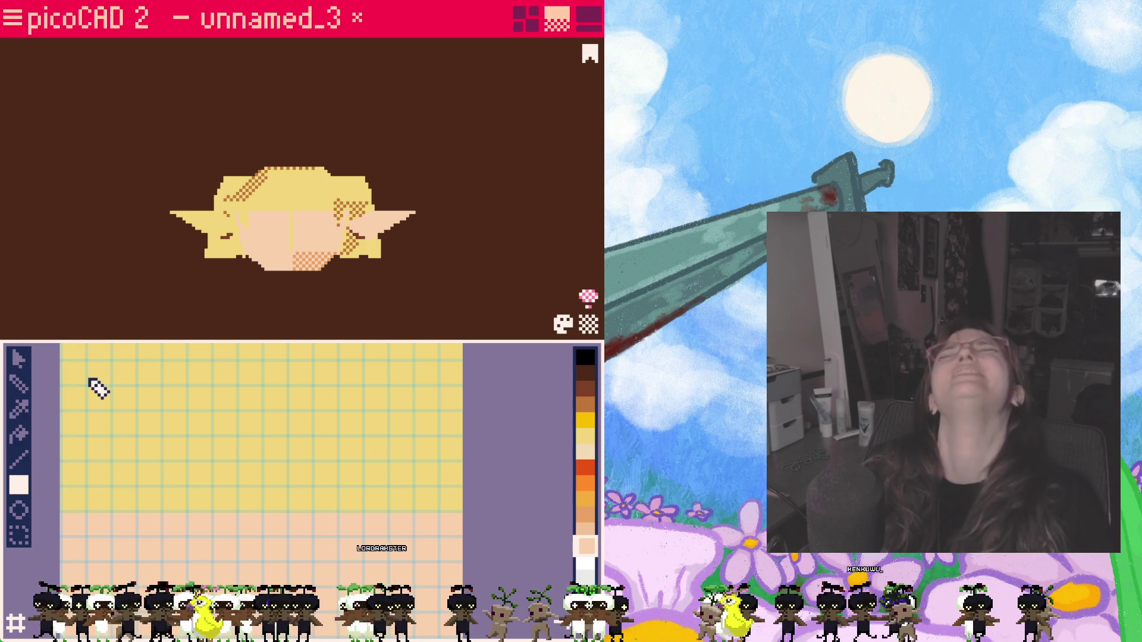
{"action": "left_click", "coordinate": [340, 231]}
{"action": "left_click", "coordinate": [268, 236], "text": "shift"}
{"action": "left_click", "coordinate": [308, 263], "text": "shift"}
{"action": "left_click", "coordinate": [273, 267], "text": "shift"}
{"action": "left_click", "coordinate": [81, 383]}
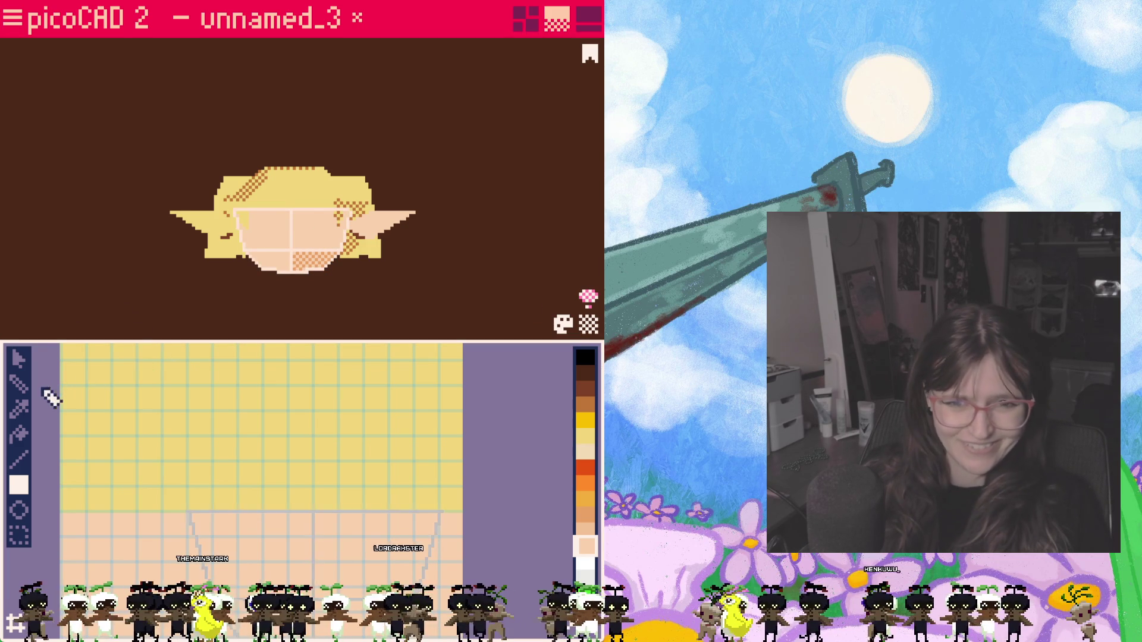
{"action": "left_click", "coordinate": [281, 209]}
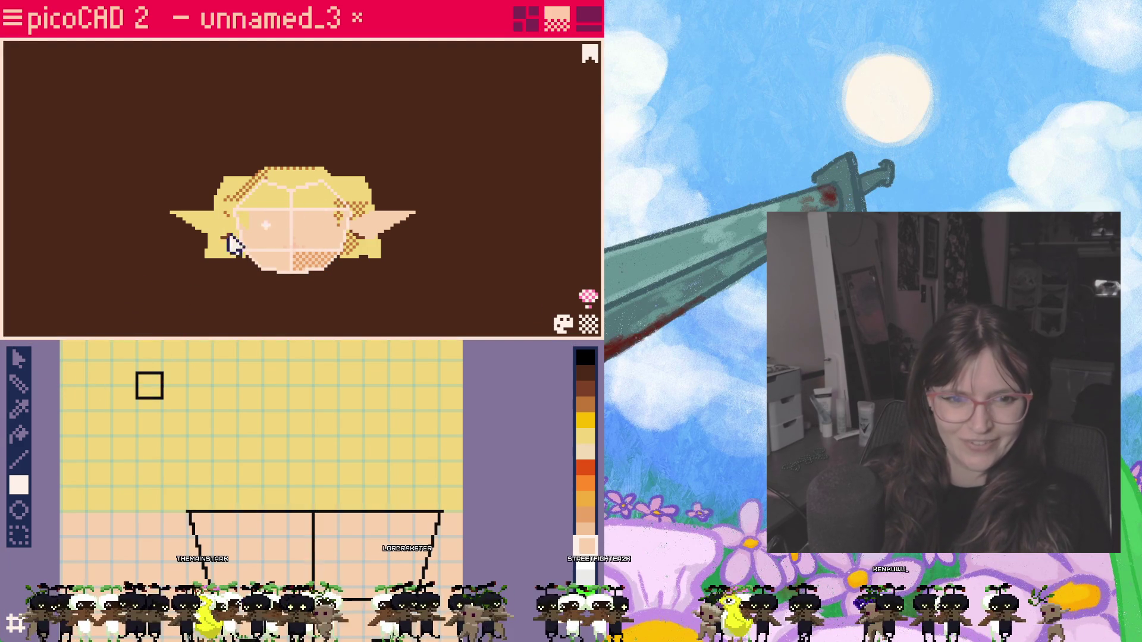
{"action": "left_click", "coordinate": [20, 359]}
{"action": "mouse_move", "coordinate": [150, 388]}
{"action": "left_mouse_down"}
{"action": "mouse_move", "coordinate": [308, 482]}
{"action": "mouse_move", "coordinate": [313, 498]}
{"action": "left_mouse_up"}
{"action": "left_click", "coordinate": [372, 500]}
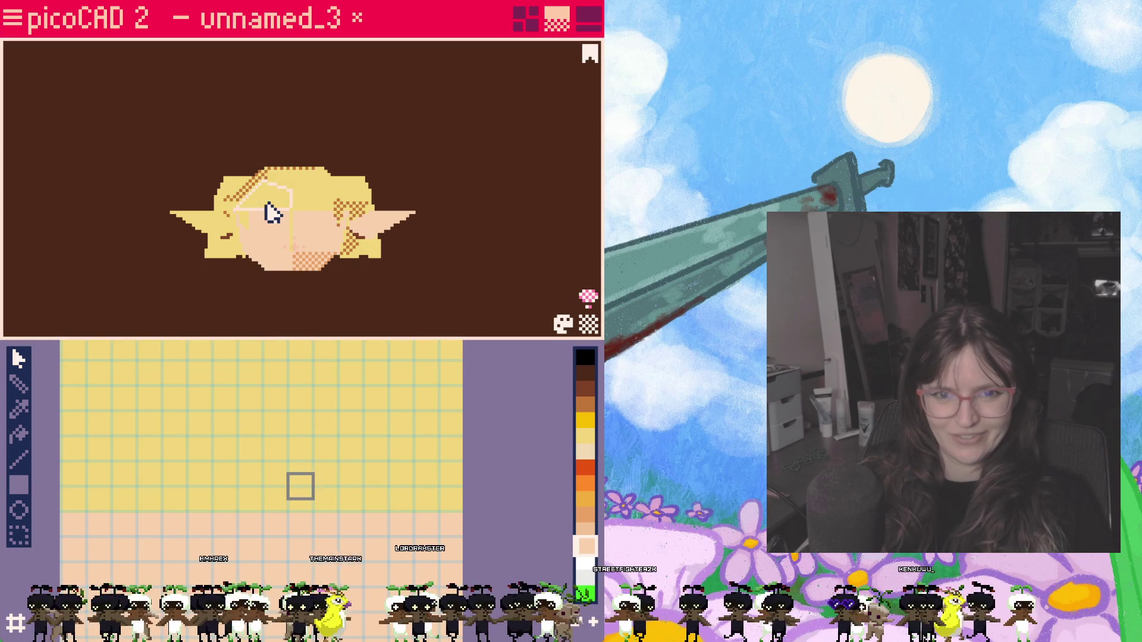
Step: Move the neighbouring top face's square onto the hair colour and select front and top faces together
{"action": "left_click", "coordinate": [300, 498]}
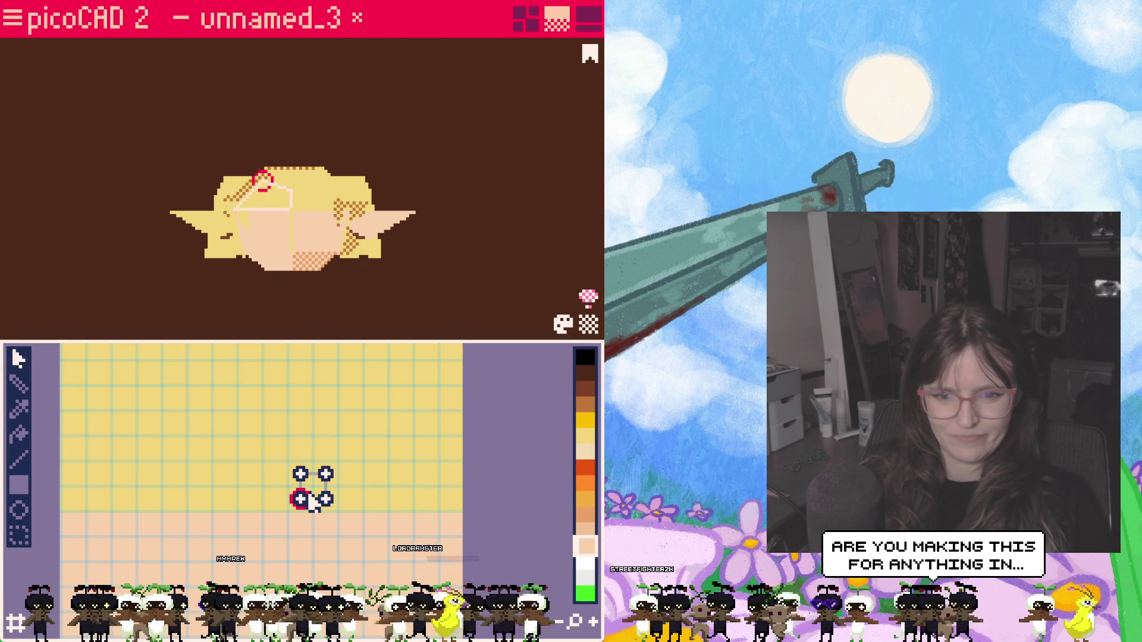
{"action": "left_click", "coordinate": [308, 222]}
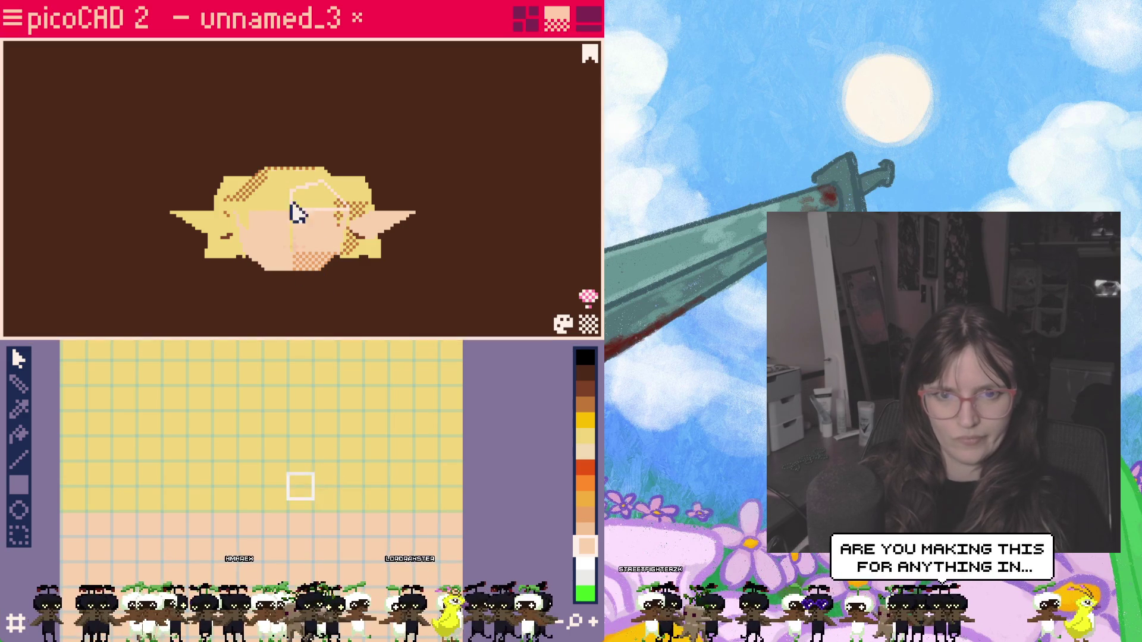
{"action": "left_click", "coordinate": [317, 240]}
{"action": "left_click", "coordinate": [363, 487]}
{"action": "left_click_drag", "start_coordinate": [363, 488], "coordinate": [376, 474]}
{"action": "left_click", "coordinate": [271, 209]}
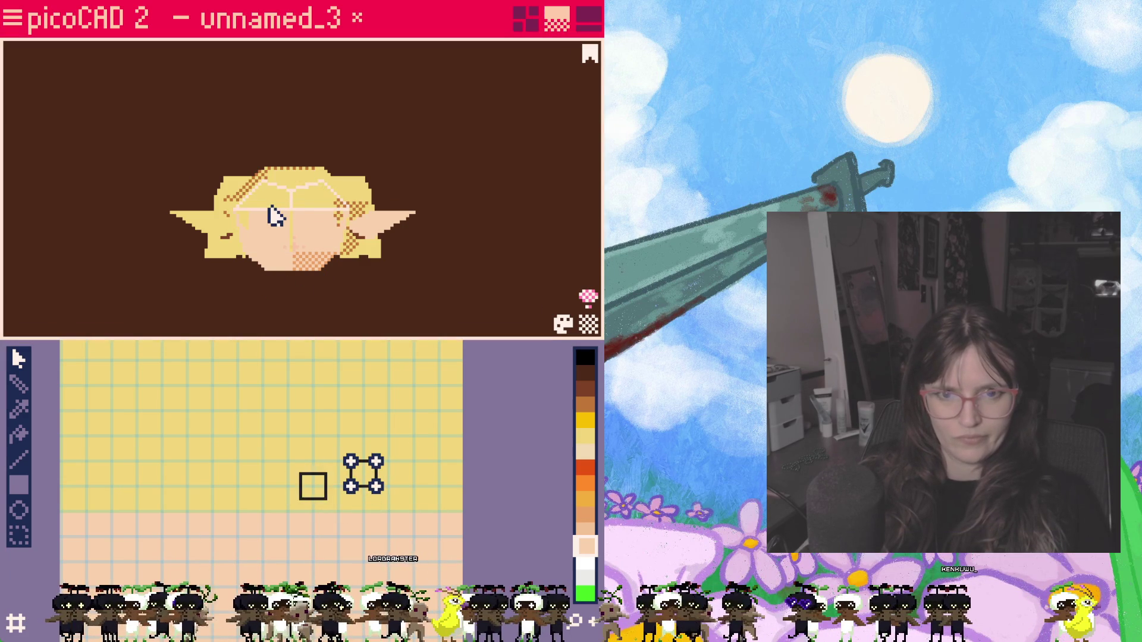
{"action": "left_click", "coordinate": [328, 220]}
{"action": "left_click", "coordinate": [397, 223]}
{"action": "left_click", "coordinate": [314, 203]}
{"action": "left_click", "coordinate": [307, 237]}
{"action": "left_click", "coordinate": [270, 240]}
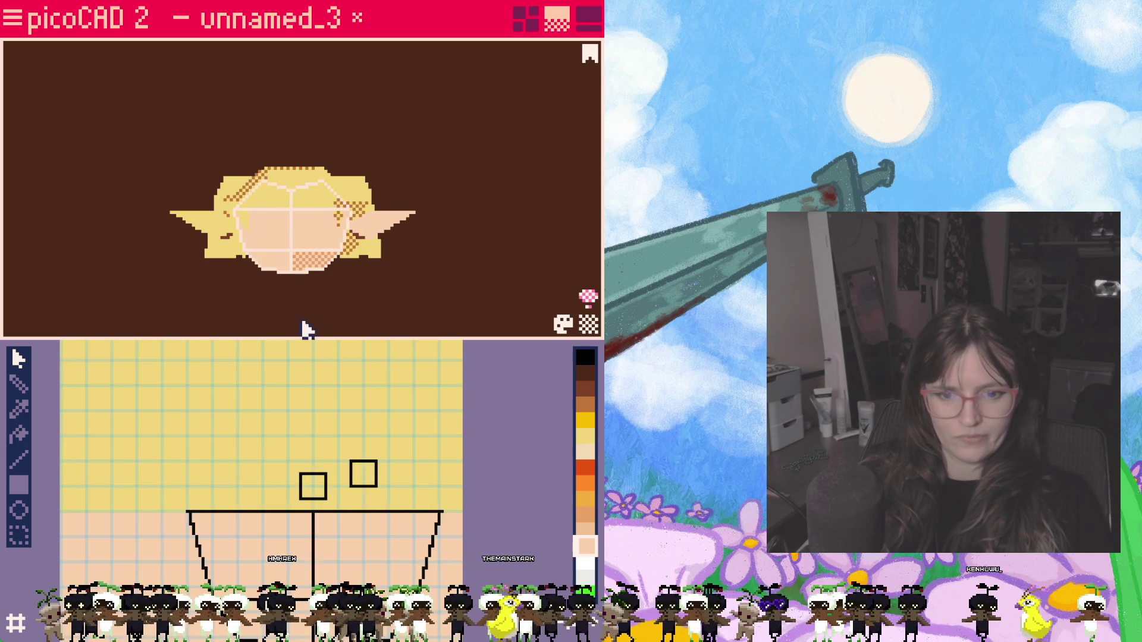
Step: Shift the small top square and its corner points down-left, clear of the face UVs
{"action": "left_click_drag", "start_coordinate": [357, 474], "coordinate": [340, 384]}
{"action": "left_click", "coordinate": [208, 457]}
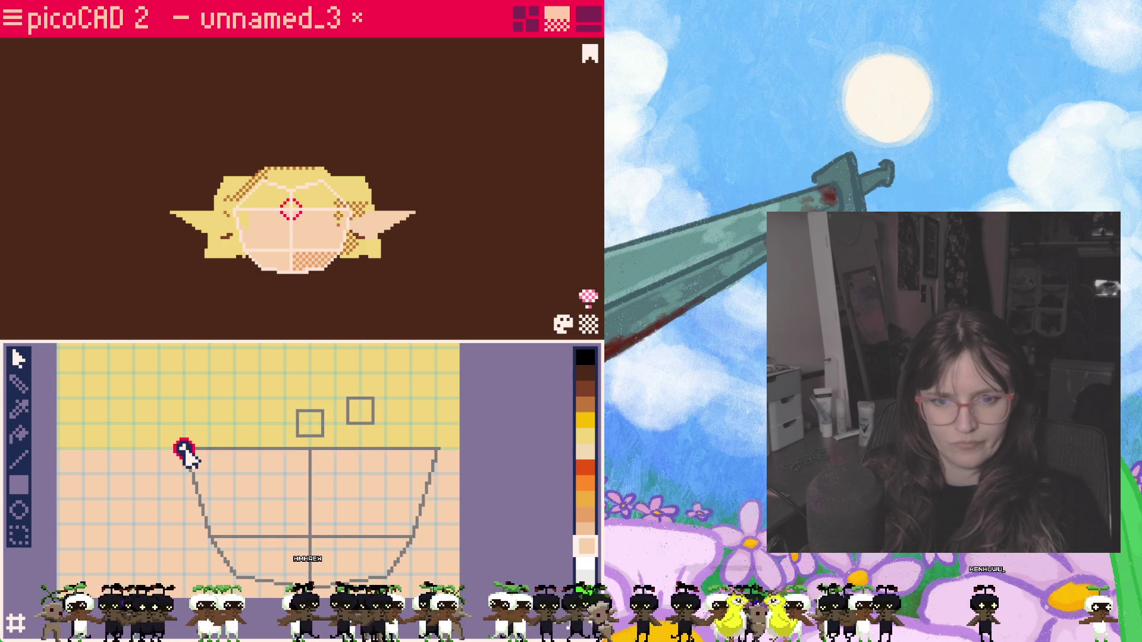
{"action": "key", "text": "Escape"}
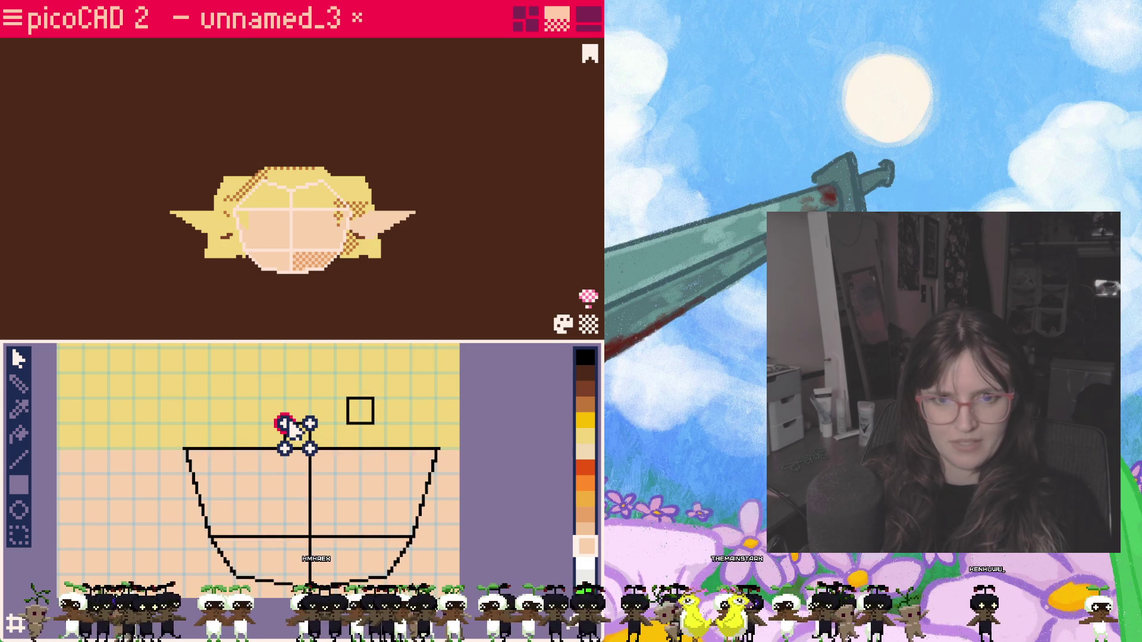
{"action": "left_click", "coordinate": [323, 440]}
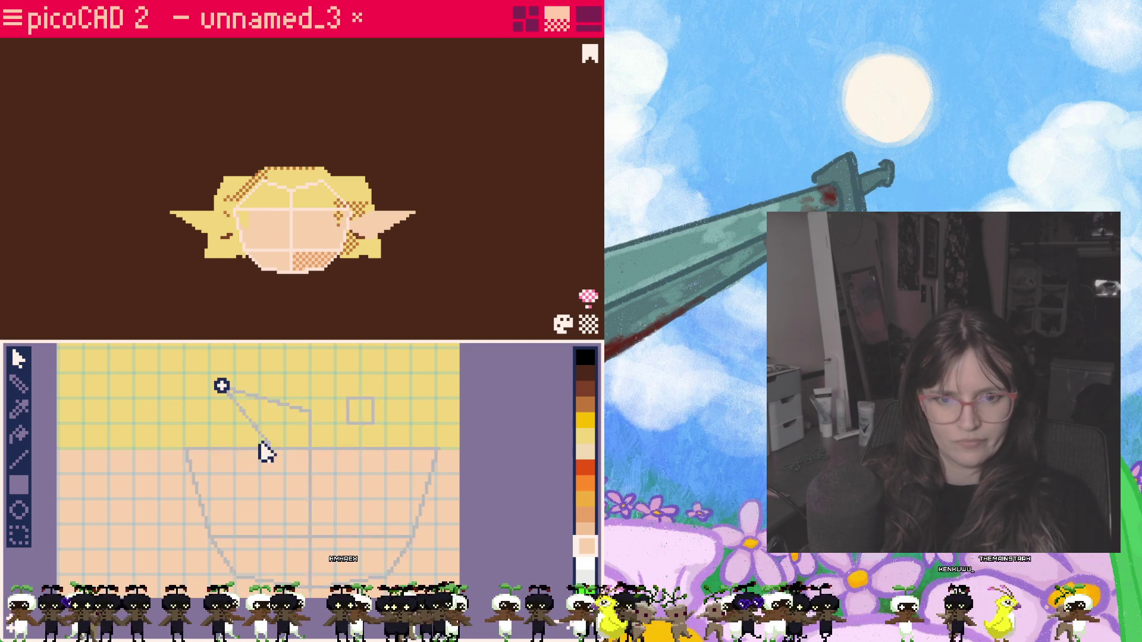
{"action": "left_click", "coordinate": [205, 449]}
{"action": "mouse_move", "coordinate": [360, 409]}
{"action": "left_mouse_down"}
{"action": "mouse_move", "coordinate": [328, 437]}
{"action": "mouse_move", "coordinate": [350, 428]}
{"action": "left_mouse_up"}
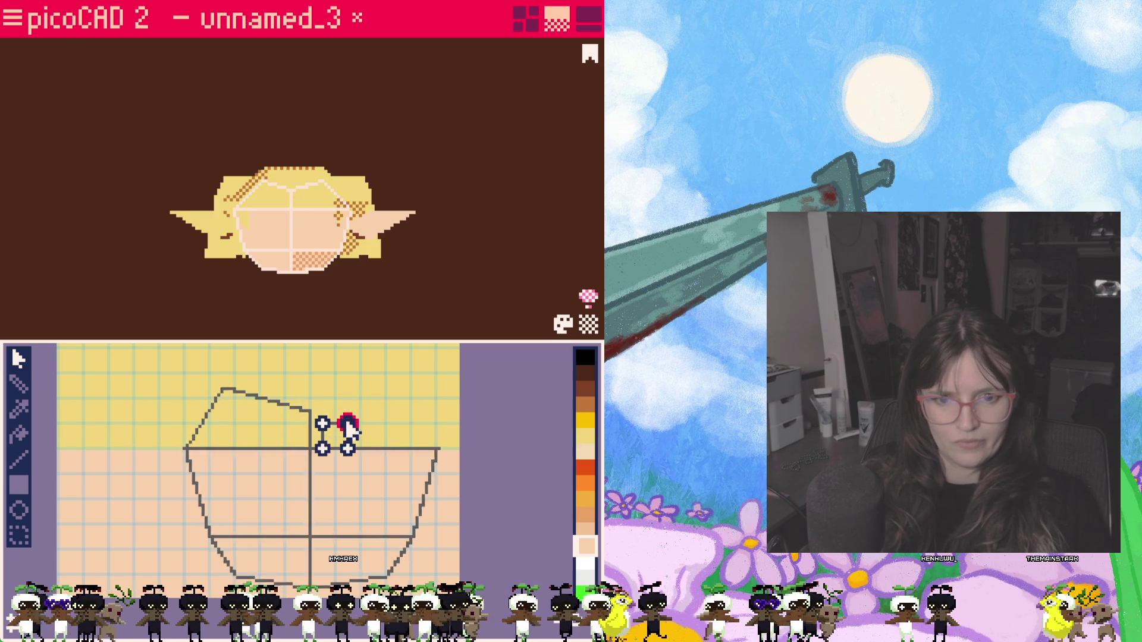
{"action": "left_click", "coordinate": [323, 425]}
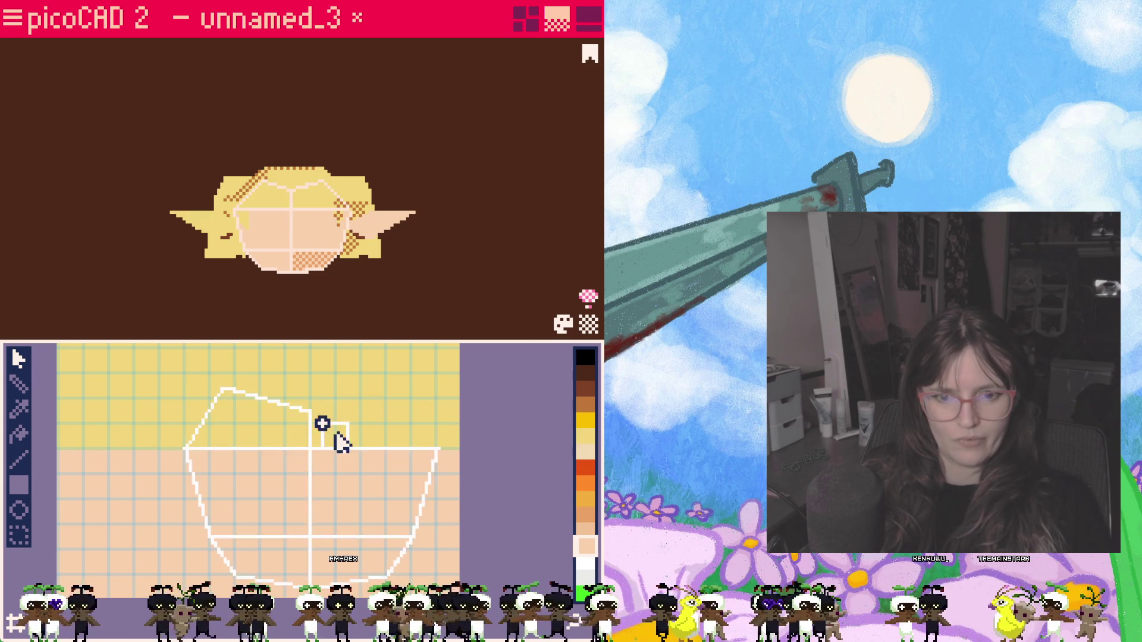
{"action": "left_click_drag", "start_coordinate": [368, 406], "coordinate": [355, 427]}
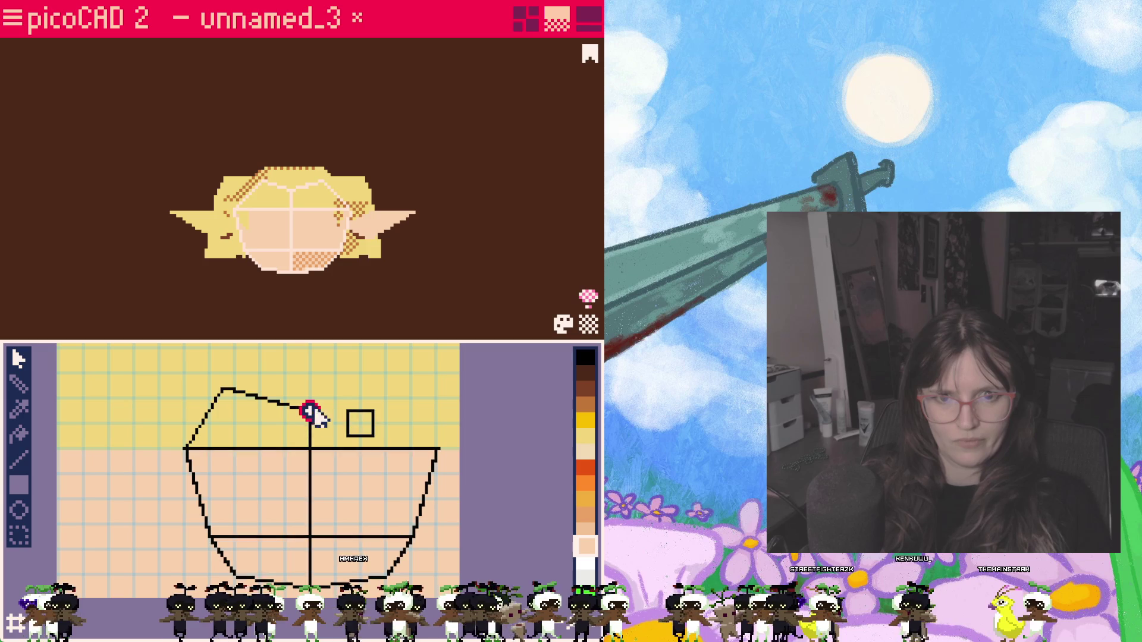
{"action": "left_click_drag", "start_coordinate": [312, 416], "coordinate": [308, 410]}
{"action": "mouse_move", "coordinate": [313, 214]}
{"action": "right_mouse_down"}
{"action": "mouse_move", "coordinate": [312, 319]}
{"action": "mouse_move", "coordinate": [295, 303]}
{"action": "mouse_move", "coordinate": [304, 322]}
{"action": "mouse_move", "coordinate": [320, 307]}
{"action": "right_mouse_up"}
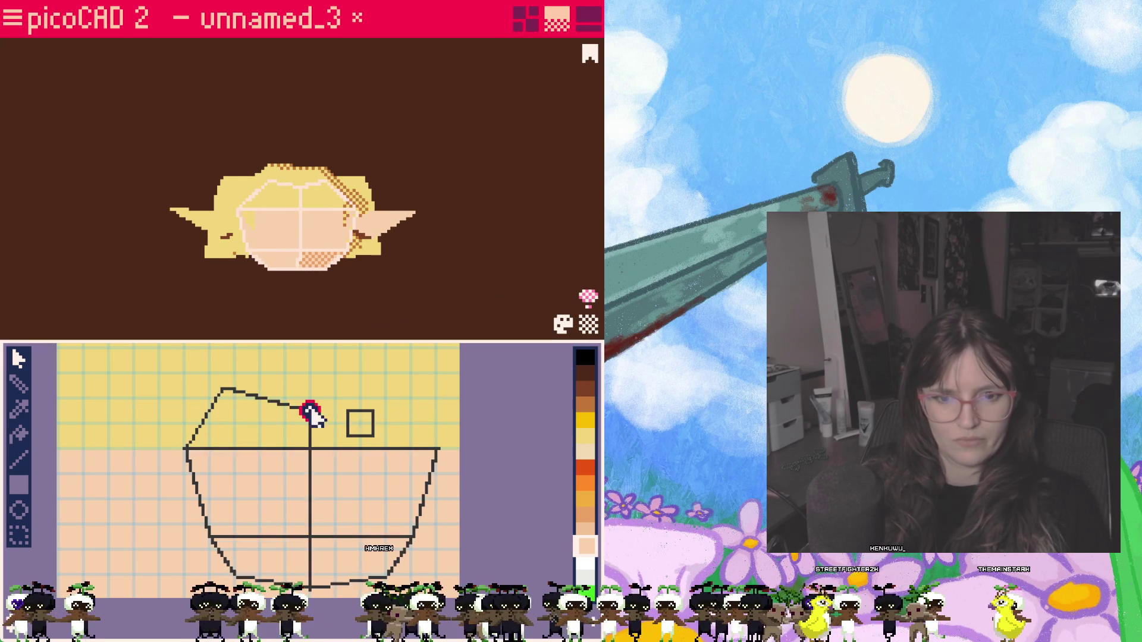
Step: Lift the top-of-head shape's left and middle vertices up into the yellow hair area
{"action": "left_click", "coordinate": [224, 386]}
{"action": "left_click", "coordinate": [184, 450]}
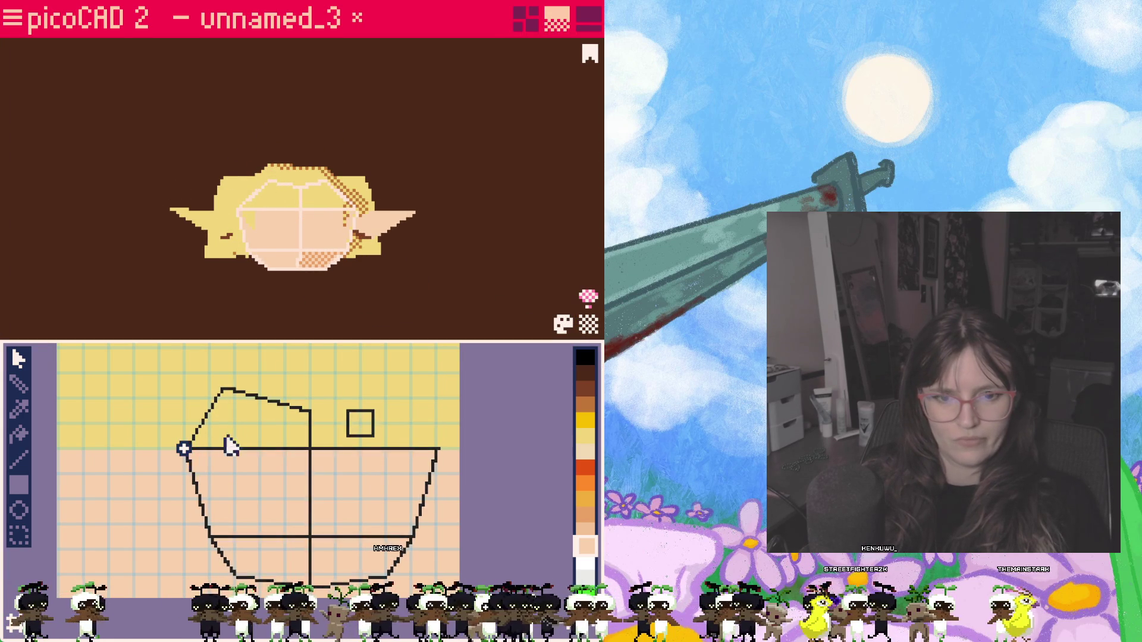
{"action": "left_click_drag", "start_coordinate": [185, 450], "coordinate": [177, 436]}
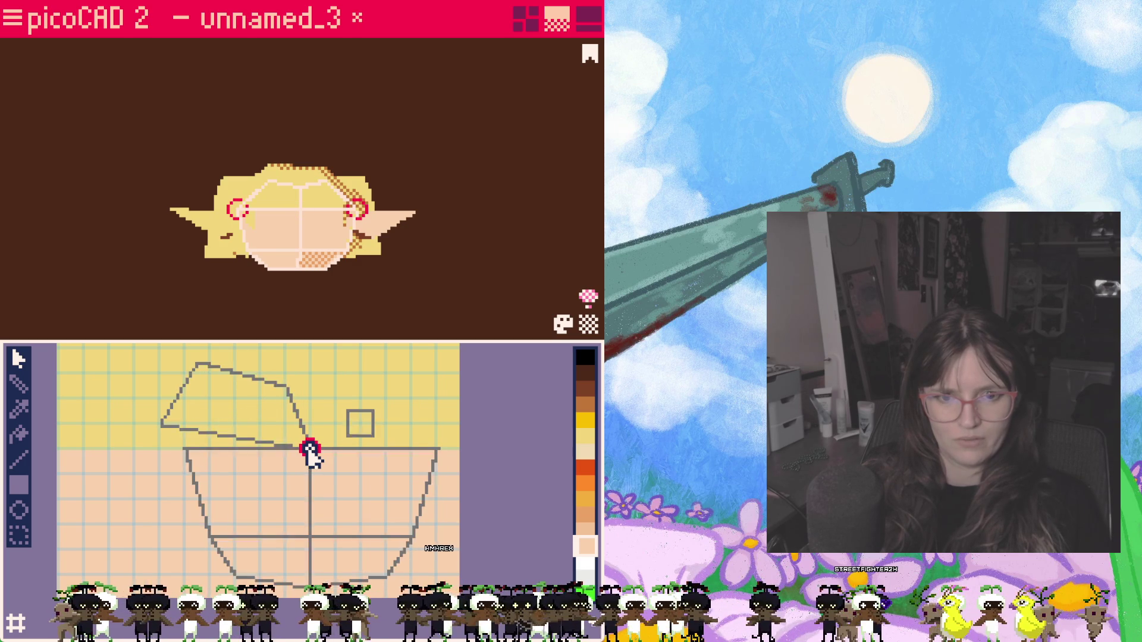
{"action": "left_click_drag", "start_coordinate": [313, 453], "coordinate": [311, 438]}
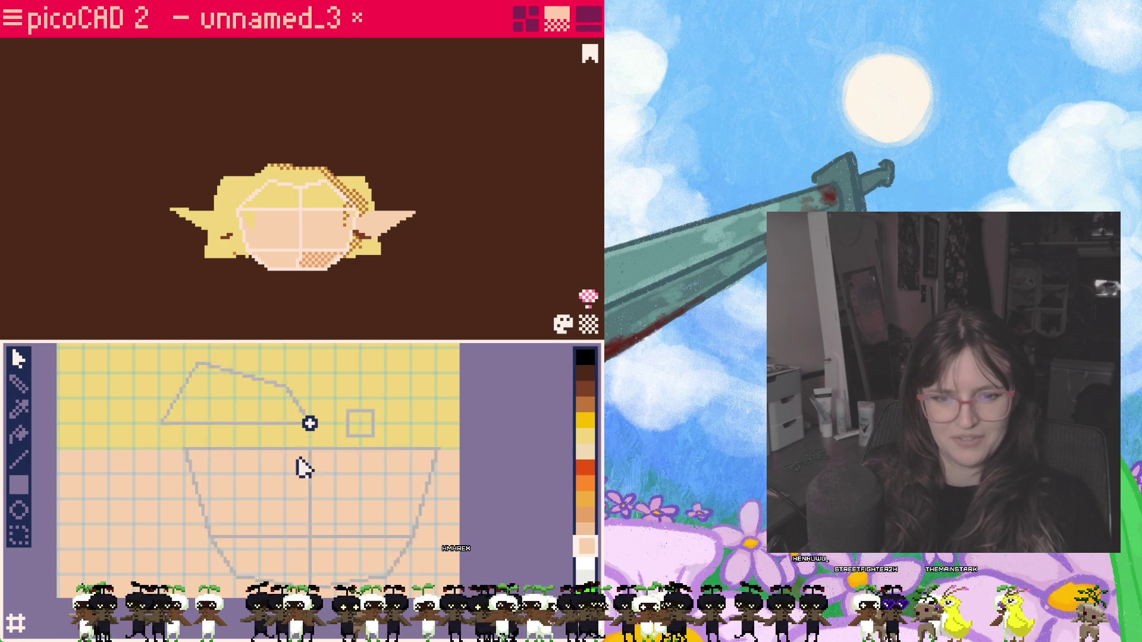
{"action": "left_click", "coordinate": [185, 449]}
{"action": "left_click", "coordinate": [301, 455]}
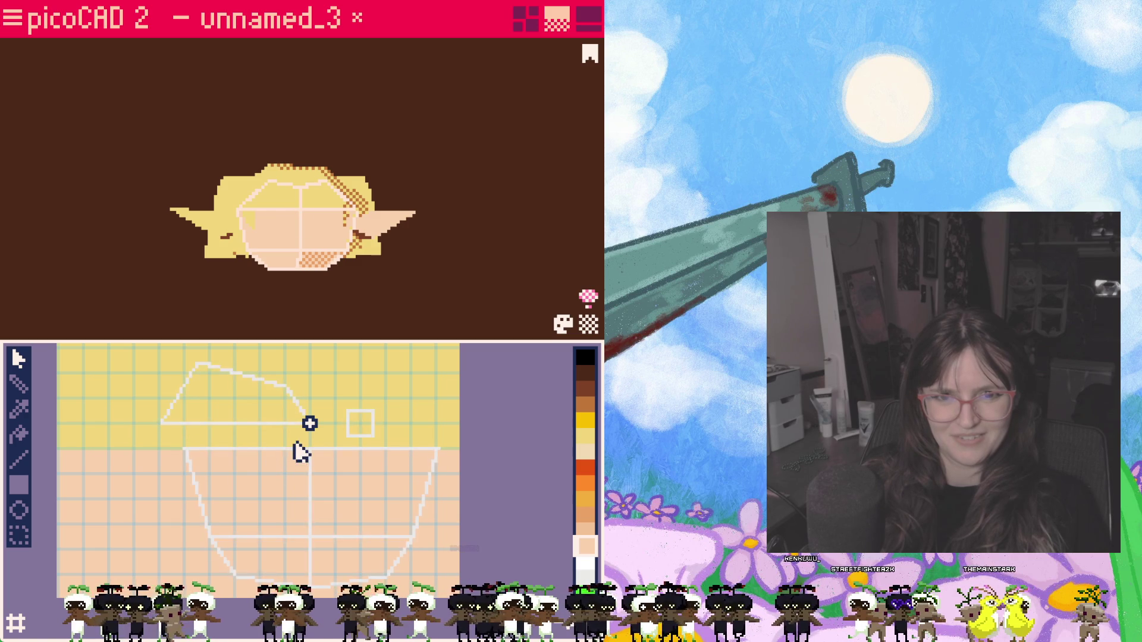
{"action": "left_click", "coordinate": [310, 451]}
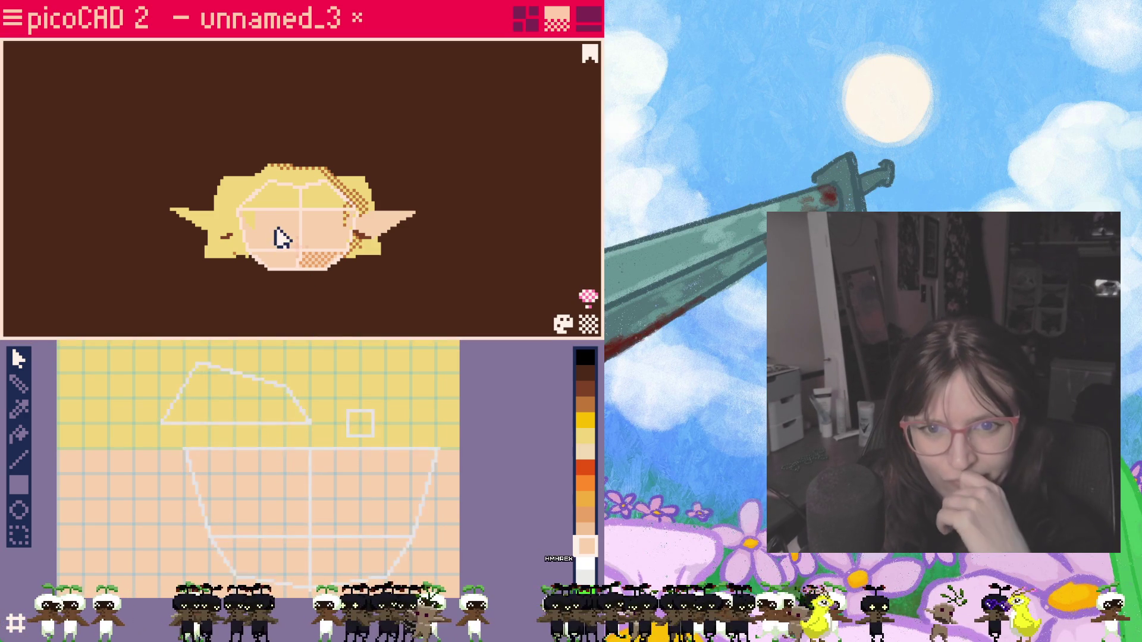
{"action": "left_click", "coordinate": [270, 471]}
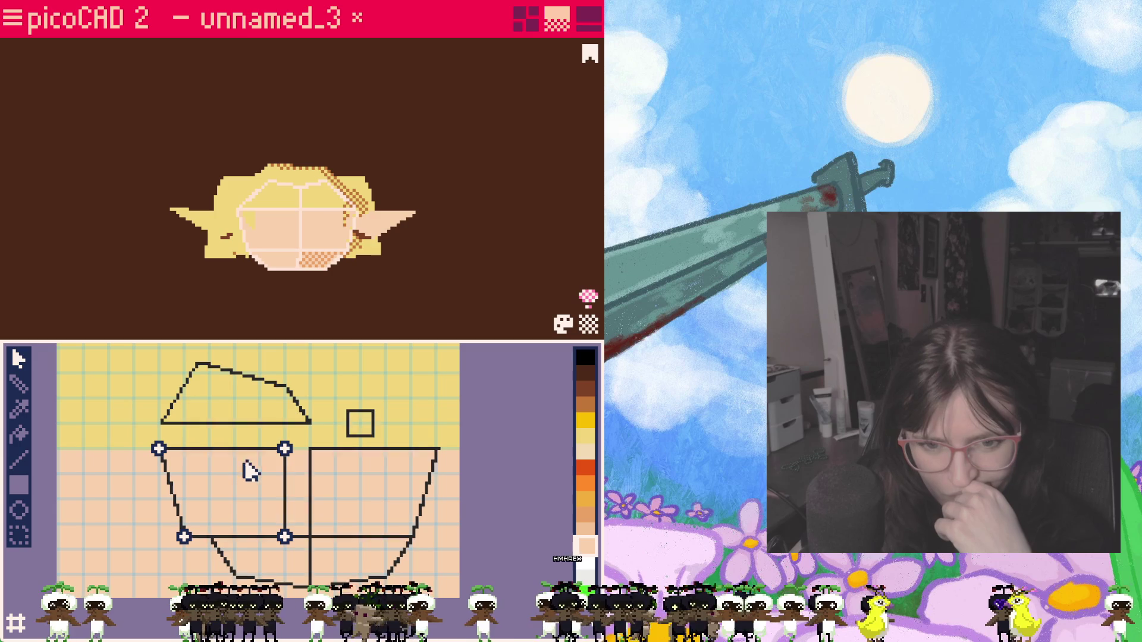
Step: Lower the right face quad slightly and move the left face quad further left
{"action": "left_click", "coordinate": [286, 448]}
{"action": "key", "text": "Escape"}
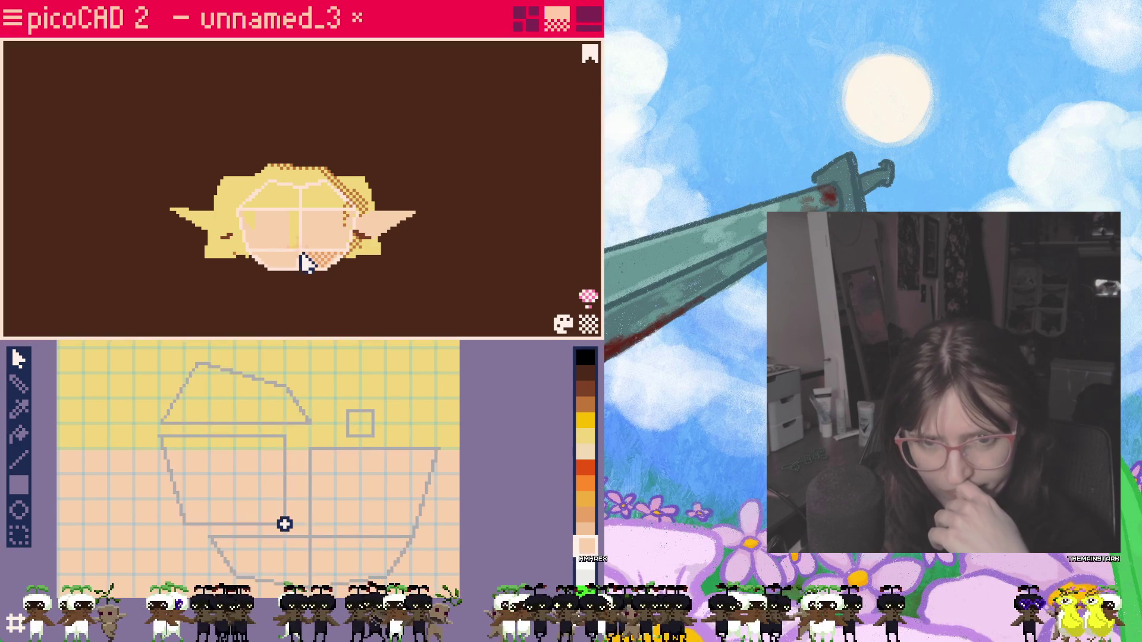
{"action": "left_click", "coordinate": [310, 449]}
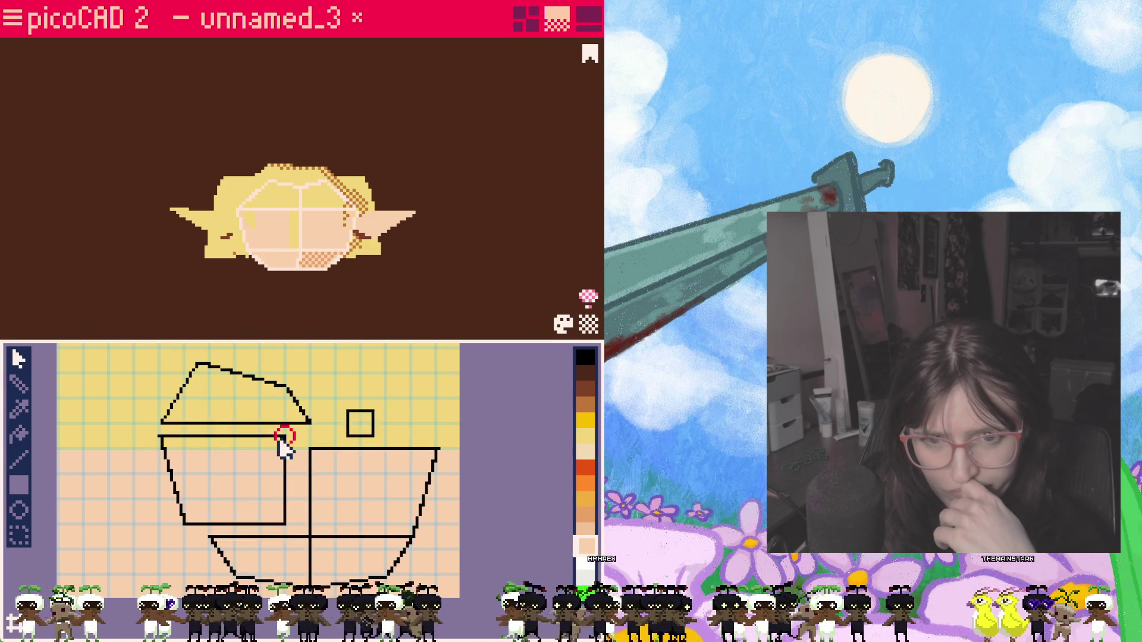
{"action": "left_click", "coordinate": [382, 464]}
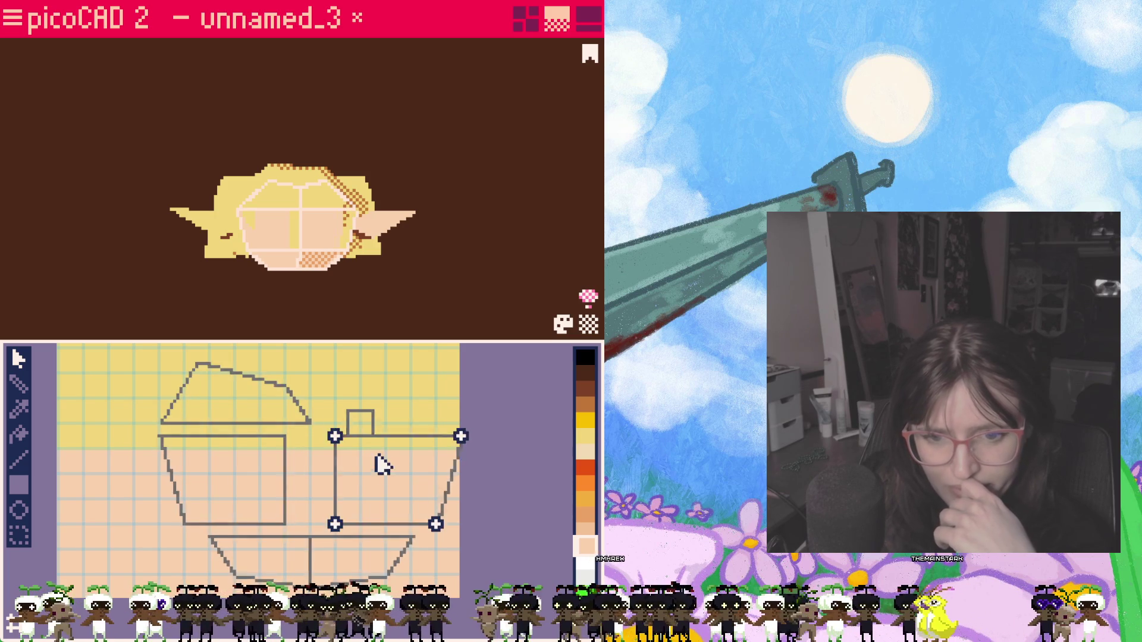
{"action": "left_click_drag", "start_coordinate": [383, 465], "coordinate": [386, 477]}
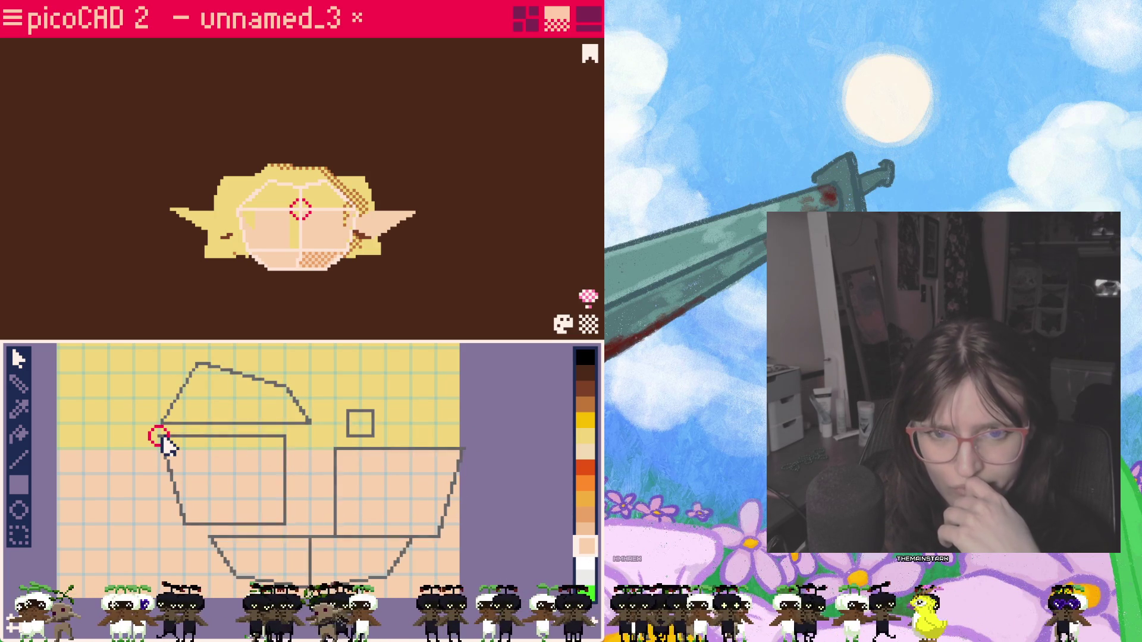
{"action": "left_click_drag", "start_coordinate": [208, 474], "coordinate": [127, 486]}
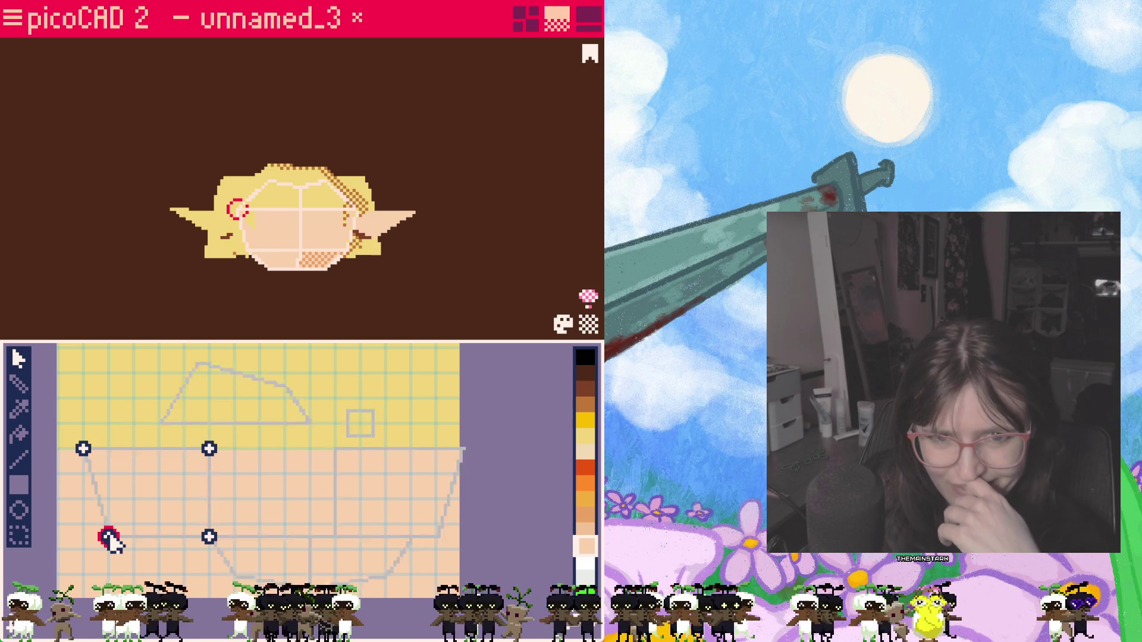
{"action": "left_click", "coordinate": [107, 536]}
{"action": "left_click", "coordinate": [83, 449]}
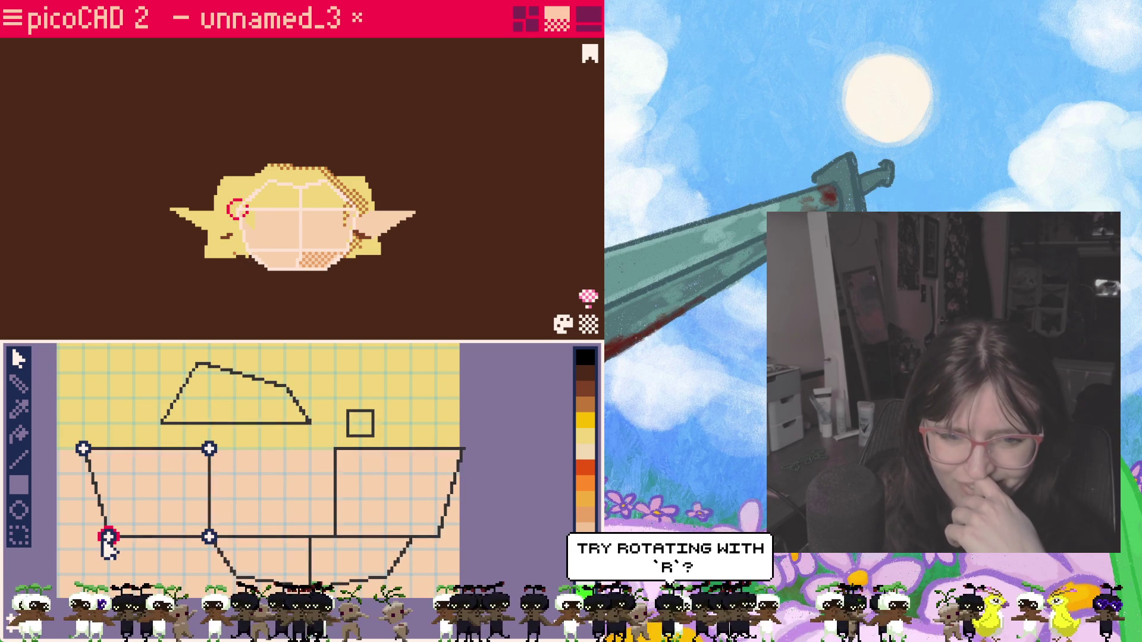
{"action": "left_click", "coordinate": [107, 535]}
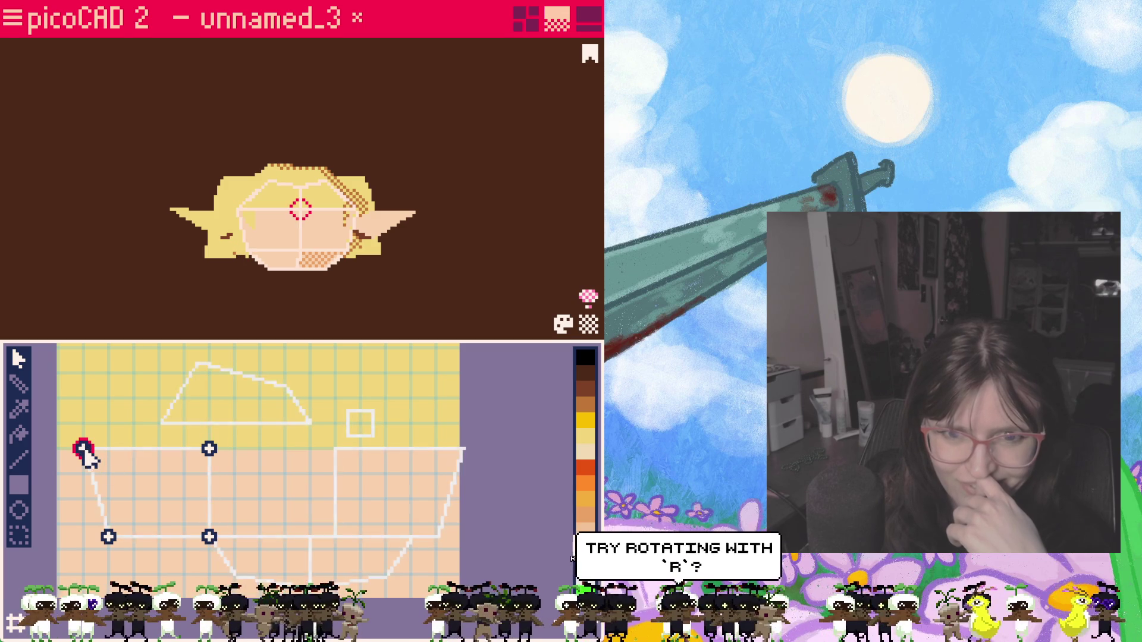
Step: Drag the left quad's vertices back toward the centre so the face UVs rejoin as a trapezoid
{"action": "left_click", "coordinate": [239, 474]}
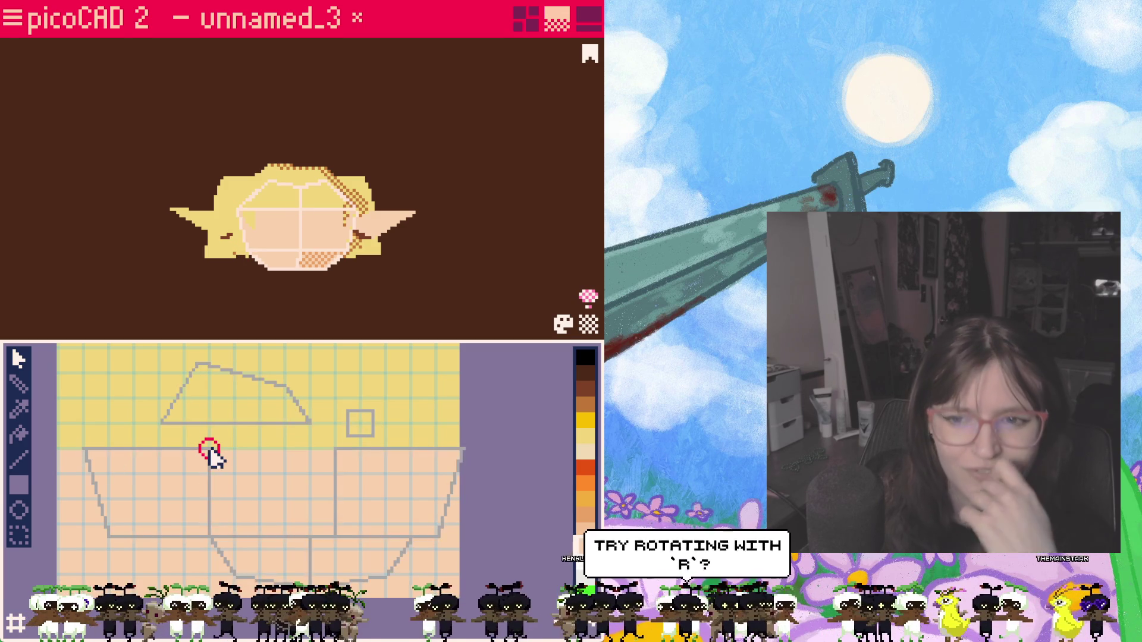
{"action": "left_click_drag", "start_coordinate": [210, 452], "coordinate": [334, 527]}
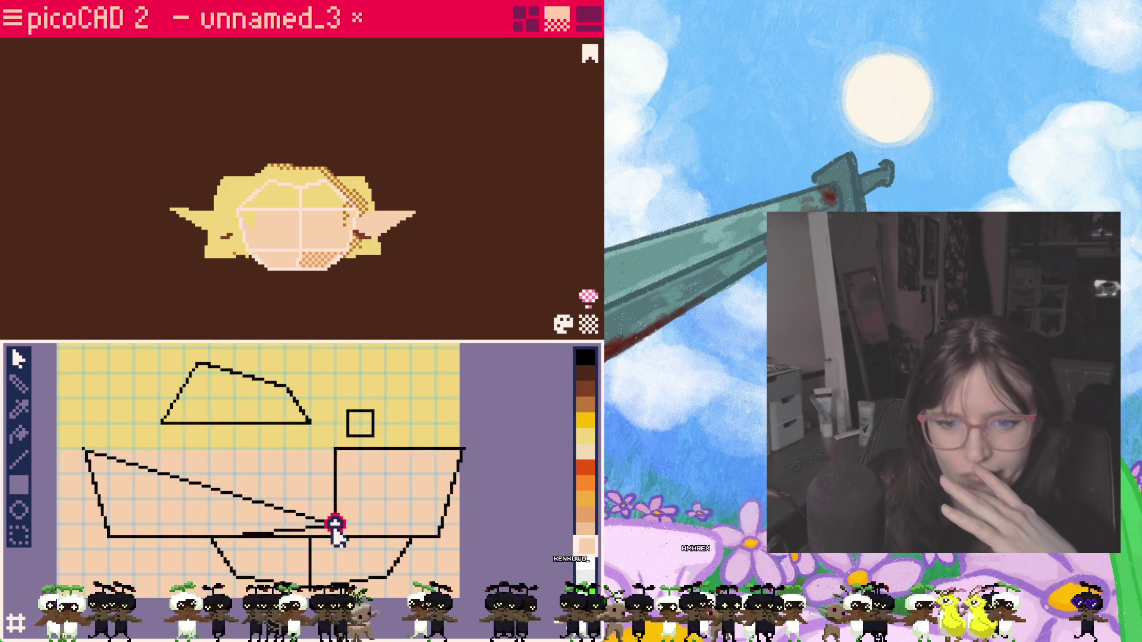
{"action": "left_click", "coordinate": [168, 456]}
{"action": "left_click_drag", "start_coordinate": [85, 454], "coordinate": [332, 449]}
{"action": "left_click_drag", "start_coordinate": [114, 534], "coordinate": [183, 447]}
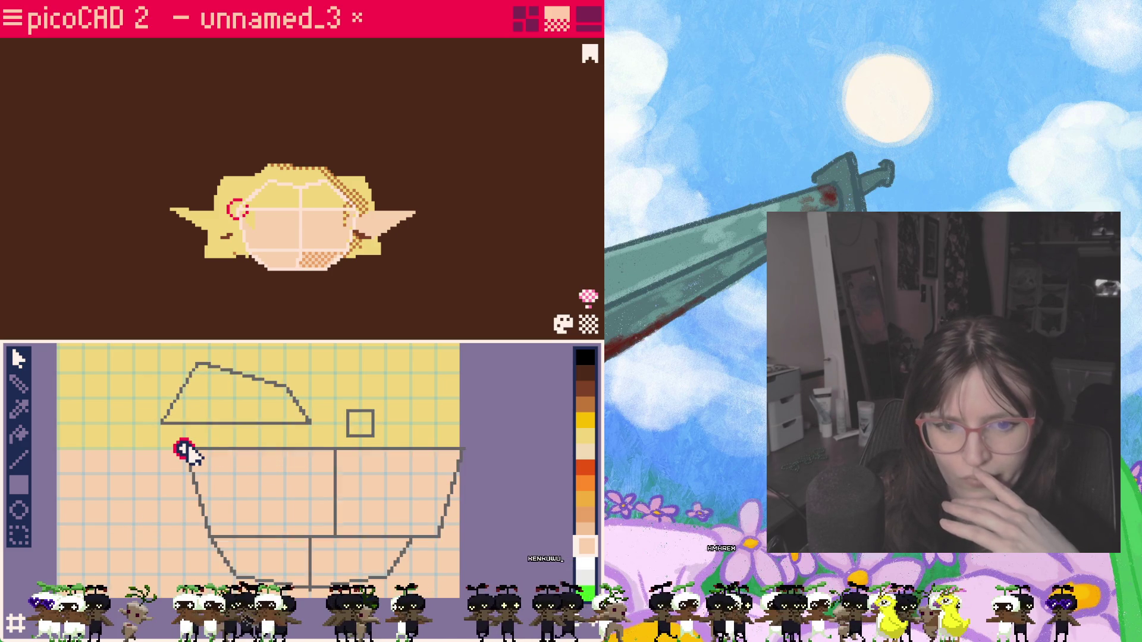
{"action": "key", "text": "Tab"}
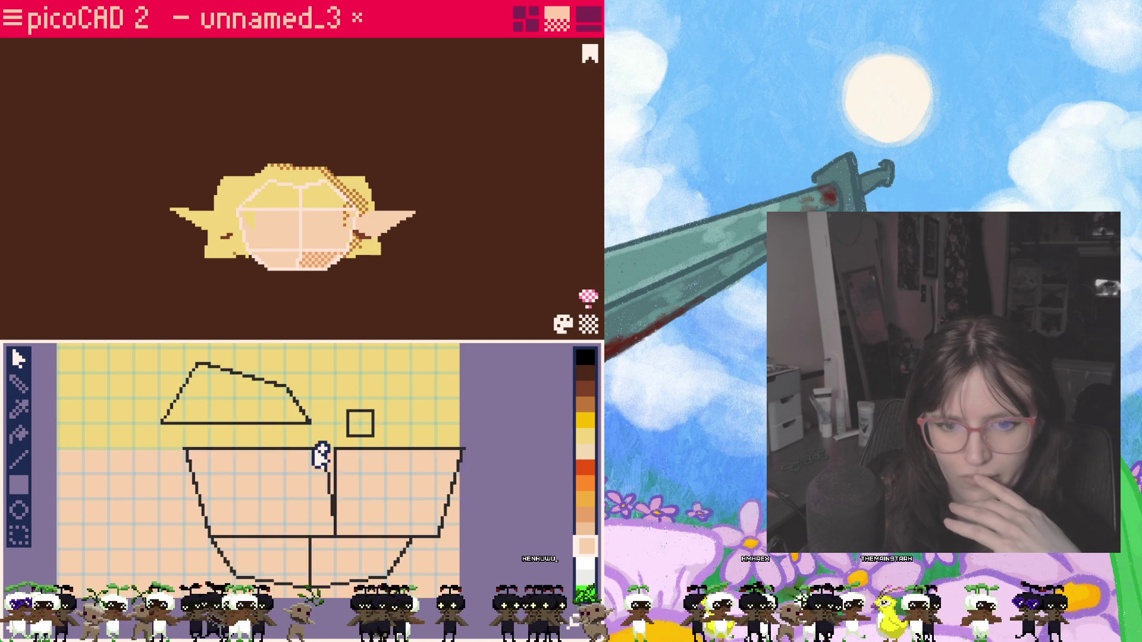
{"action": "left_click", "coordinate": [348, 482]}
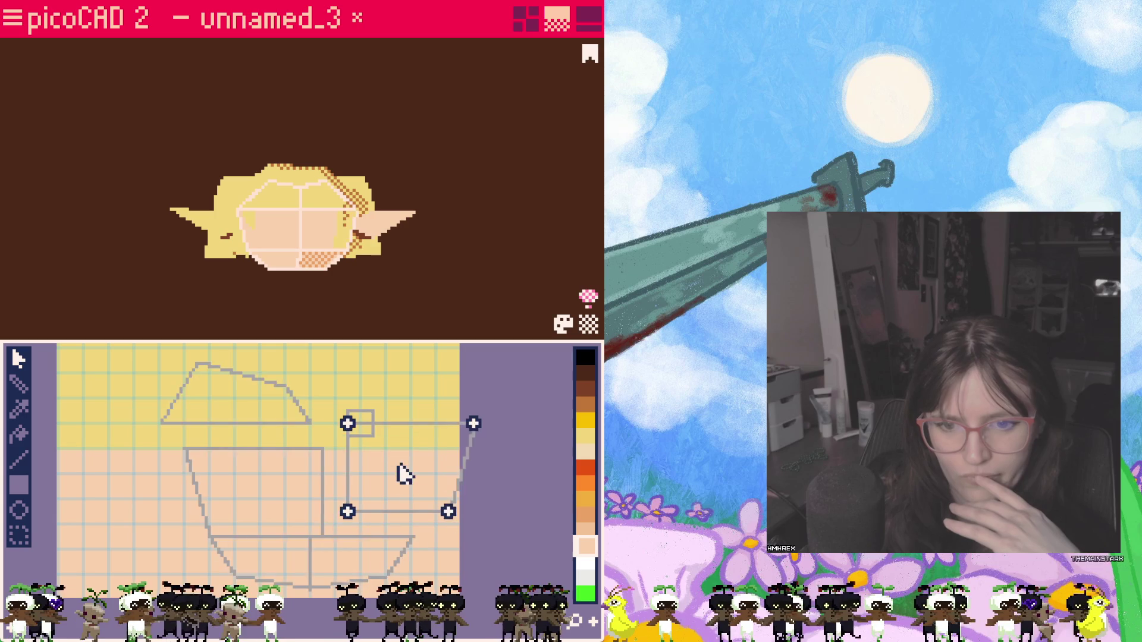
Step: Nudge the right face quad into place and reposition its inner vertices against the top edge
{"action": "left_click_drag", "start_coordinate": [406, 500], "coordinate": [406, 486]}
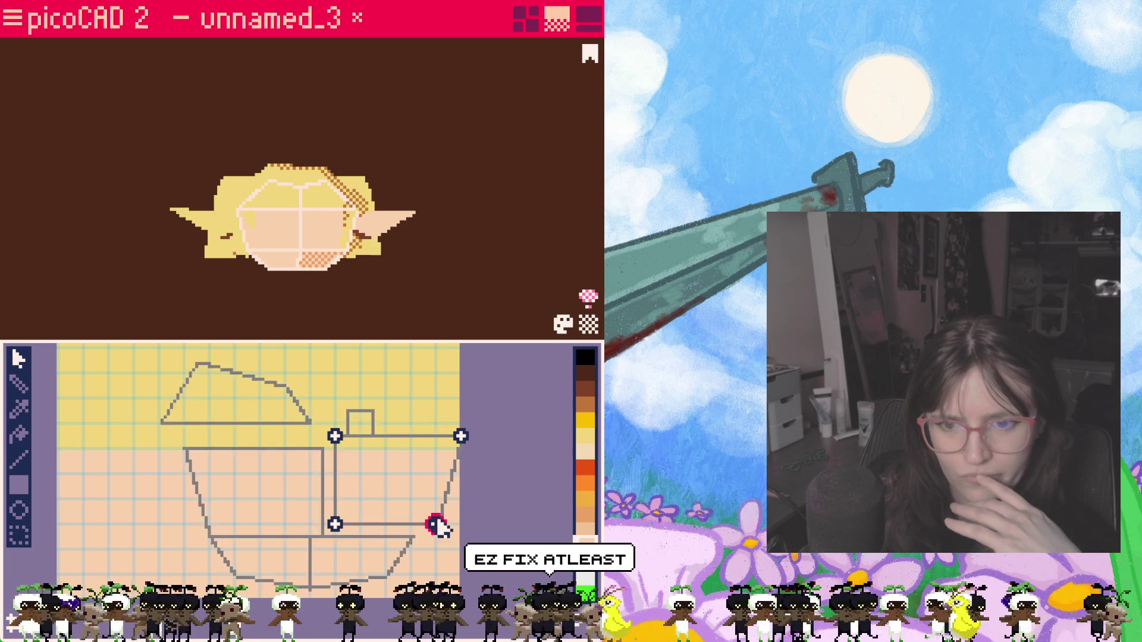
{"action": "left_click_drag", "start_coordinate": [334, 438], "coordinate": [349, 438]}
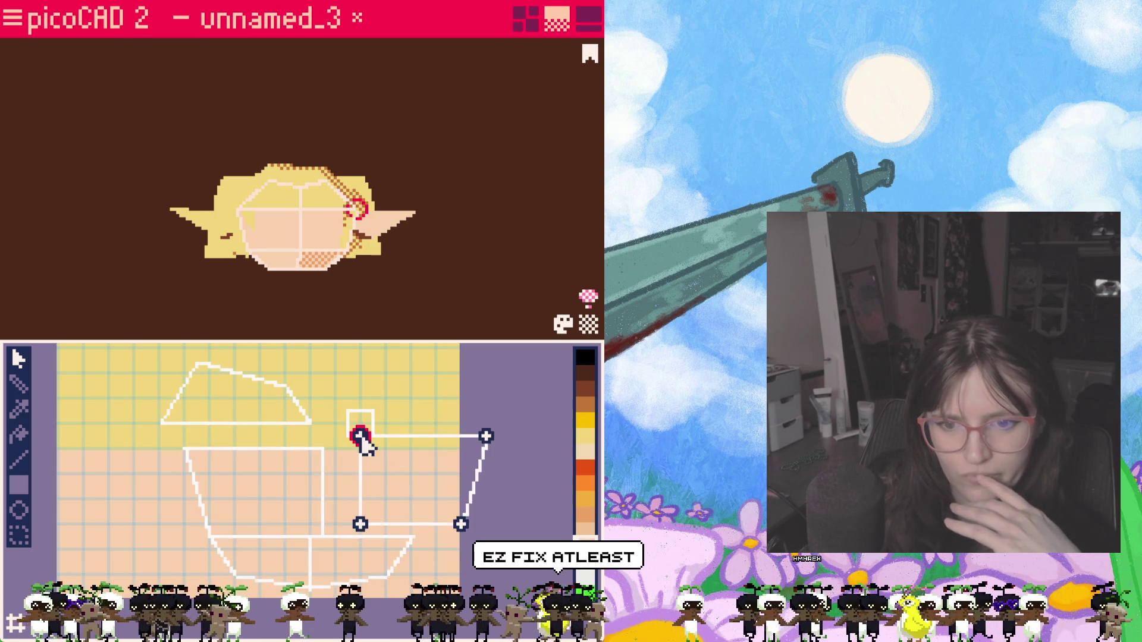
{"action": "left_click", "coordinate": [420, 428]}
{"action": "left_click", "coordinate": [375, 486]}
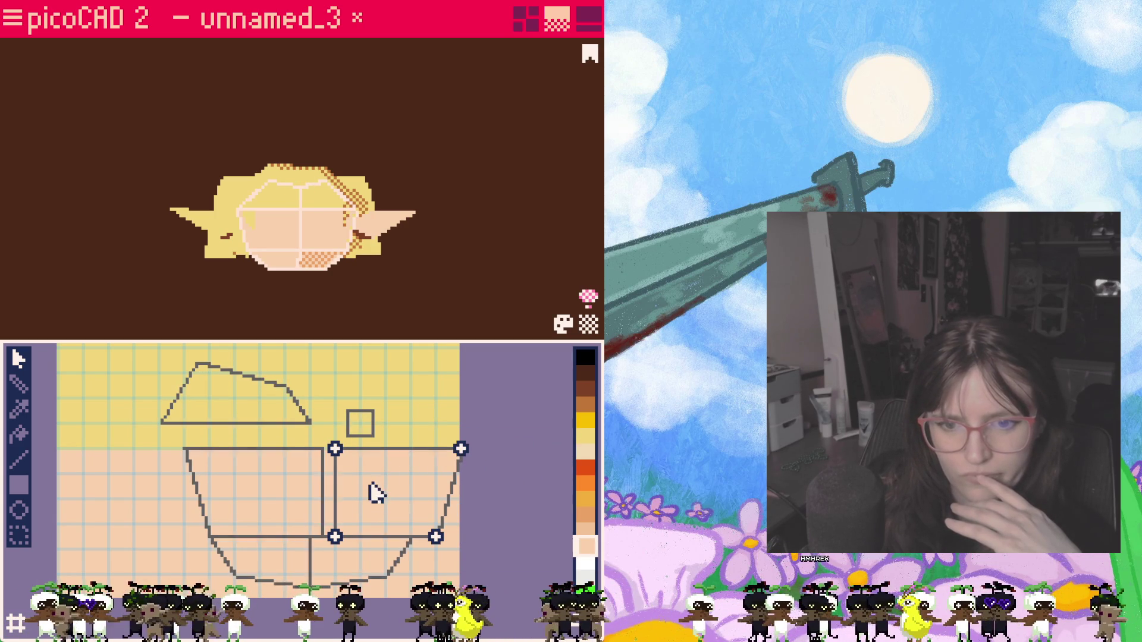
{"action": "left_click", "coordinate": [461, 451]}
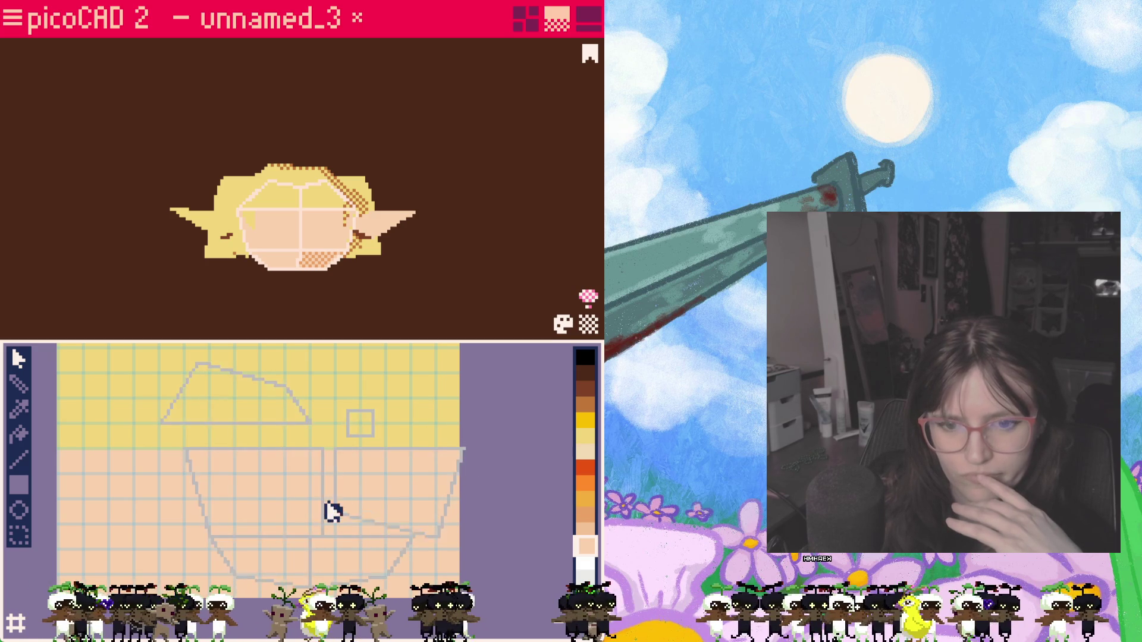
{"action": "left_click", "coordinate": [325, 453]}
{"action": "left_click_drag", "start_coordinate": [333, 448], "coordinate": [339, 449]}
{"action": "left_click", "coordinate": [375, 451]}
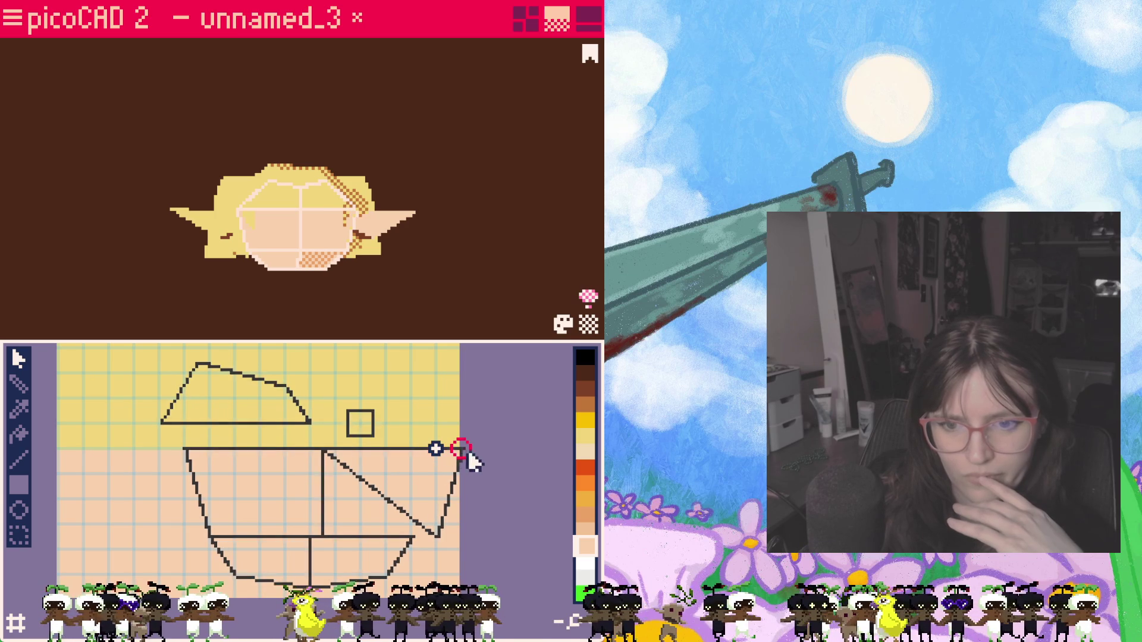
{"action": "left_click", "coordinate": [443, 535]}
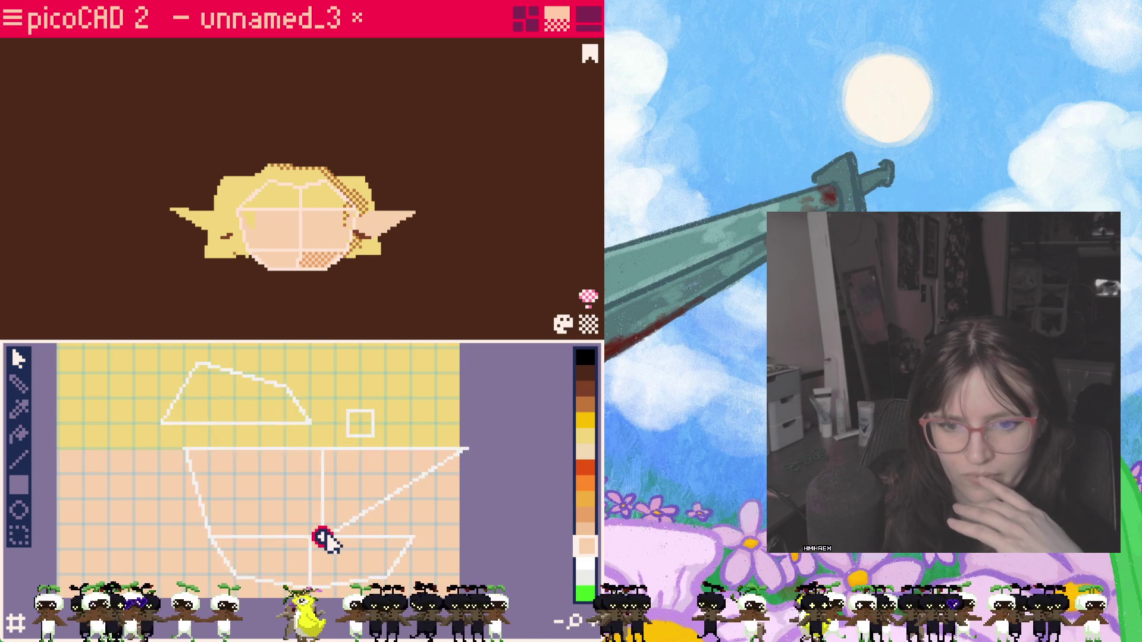
{"action": "left_click_drag", "start_coordinate": [450, 471], "coordinate": [421, 540]}
{"action": "left_click", "coordinate": [411, 538]}
{"action": "left_click", "coordinate": [323, 449]}
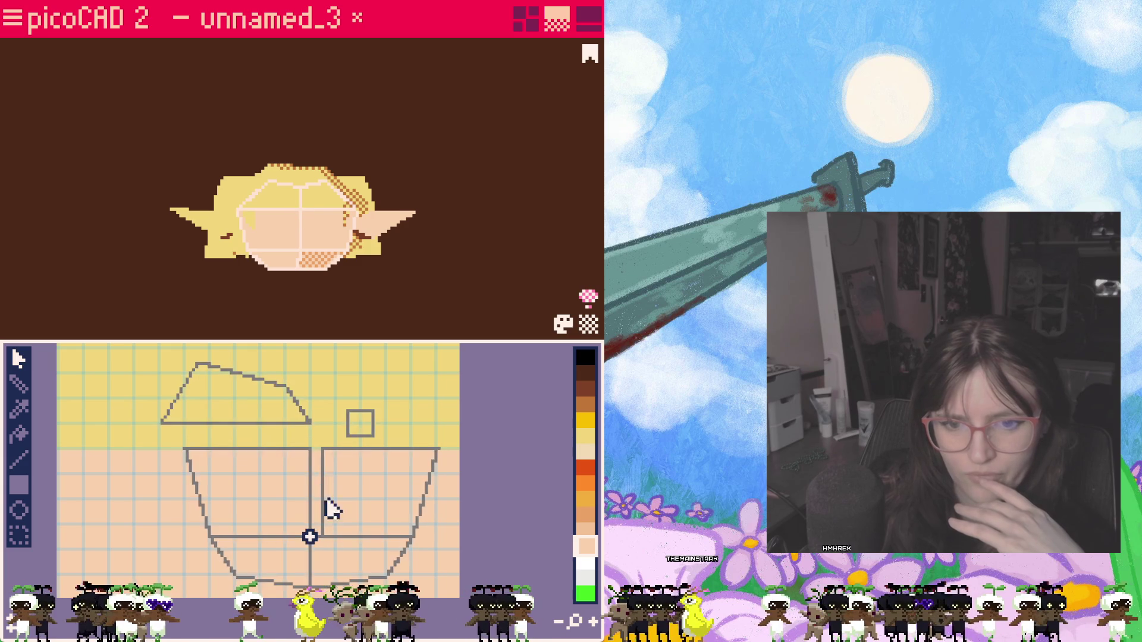
{"action": "left_click_drag", "start_coordinate": [310, 536], "coordinate": [310, 449]}
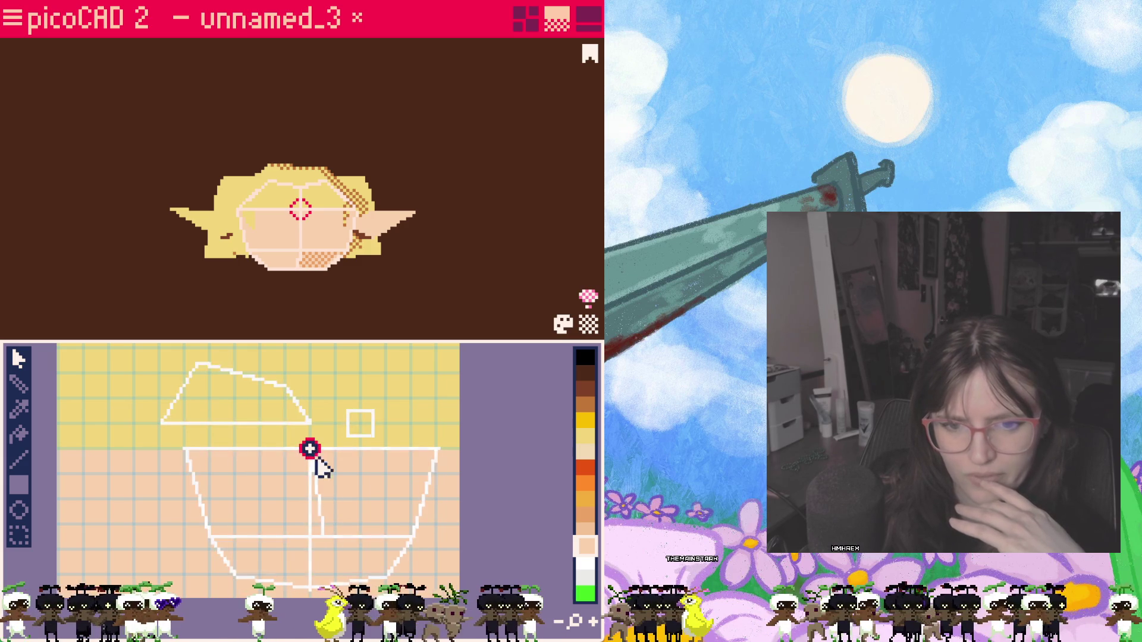
{"action": "left_click", "coordinate": [310, 449]}
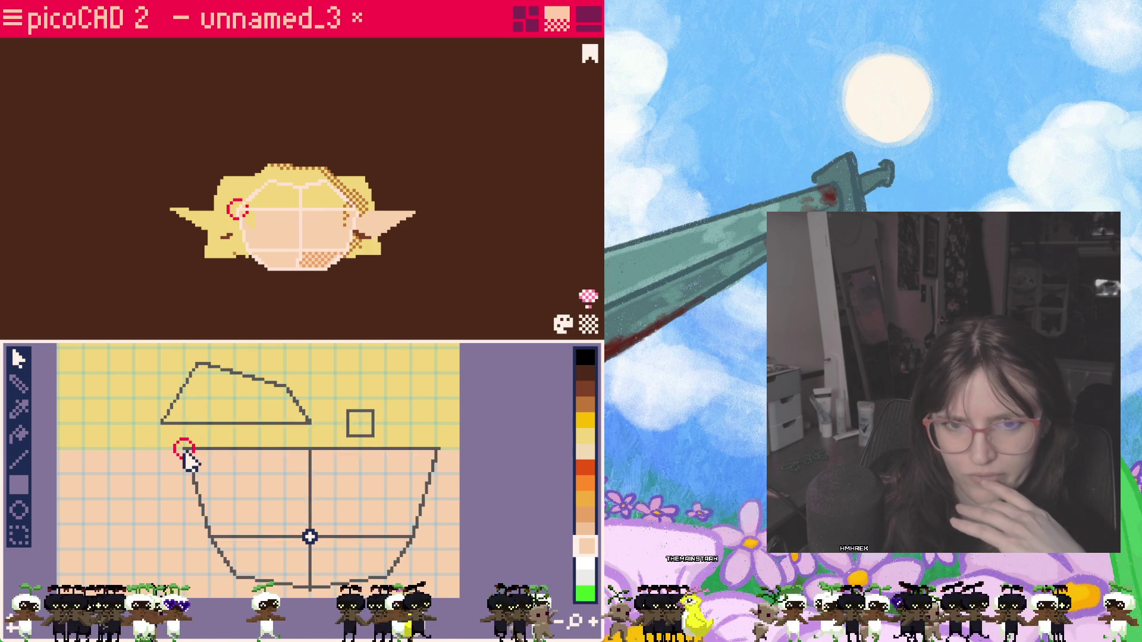
Step: Lower the left, middle and right top points so the edge runs level, widen the left corner, and turn the head front-on
{"action": "left_click_drag", "start_coordinate": [184, 450], "coordinate": [184, 473]}
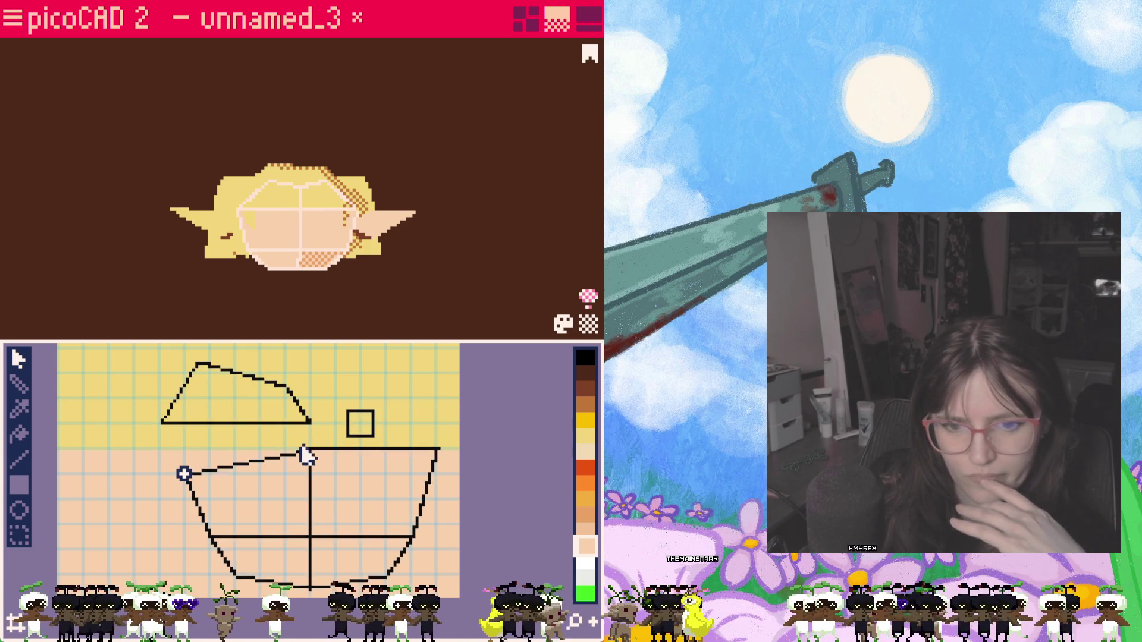
{"action": "left_click_drag", "start_coordinate": [307, 453], "coordinate": [310, 474]}
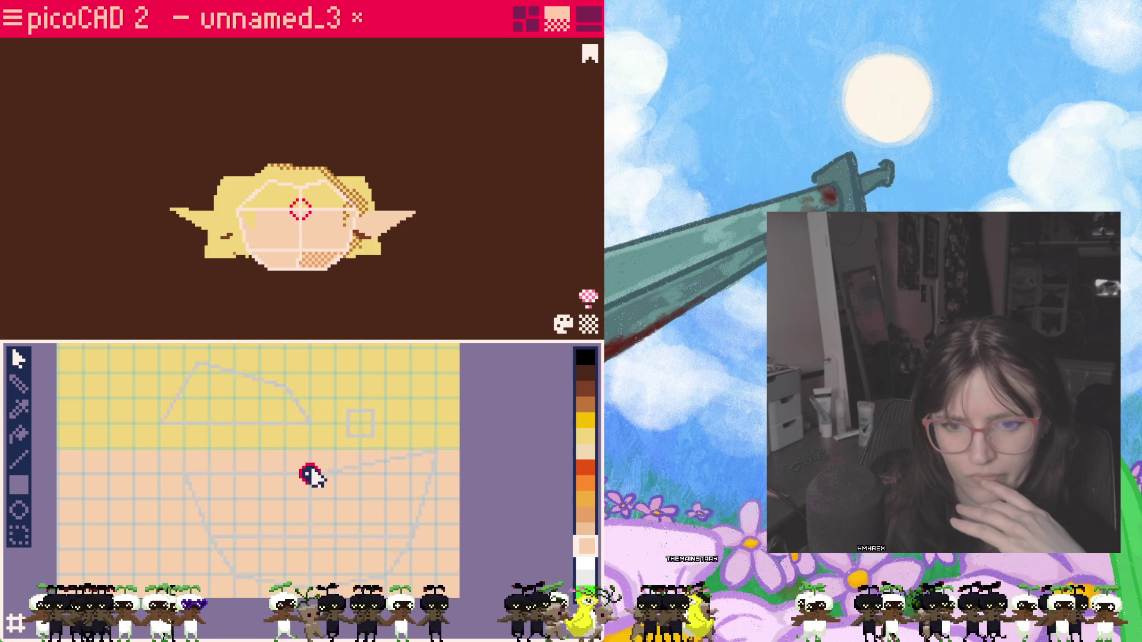
{"action": "mouse_move", "coordinate": [435, 455]}
{"action": "left_mouse_down"}
{"action": "mouse_move", "coordinate": [435, 473]}
{"action": "mouse_move", "coordinate": [459, 448]}
{"action": "left_mouse_up"}
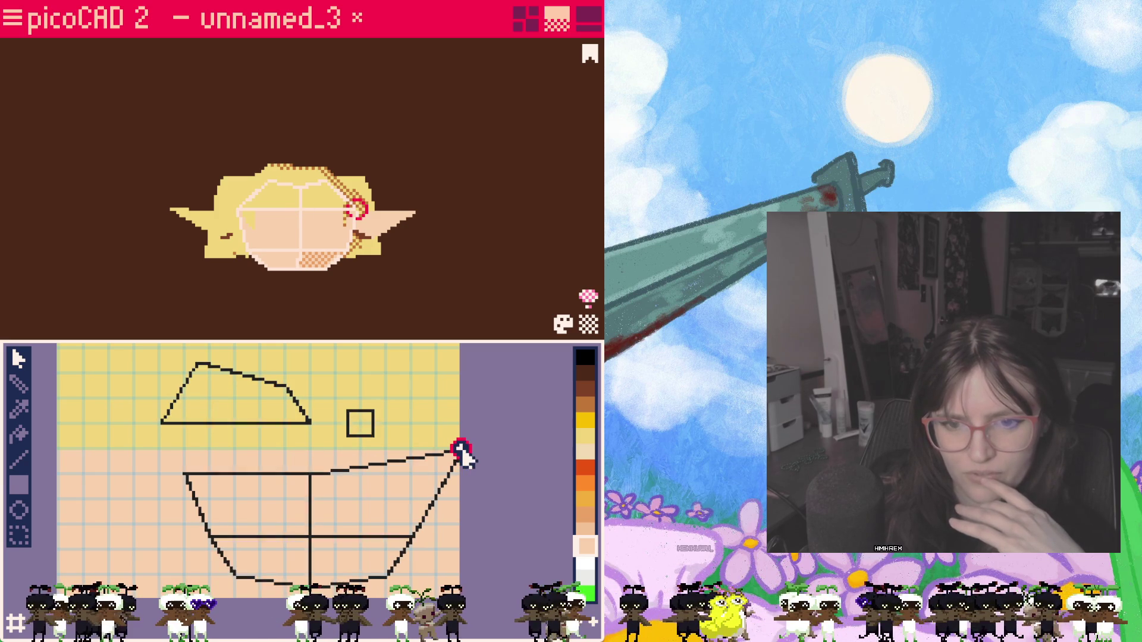
{"action": "left_click_drag", "start_coordinate": [310, 473], "coordinate": [308, 460]}
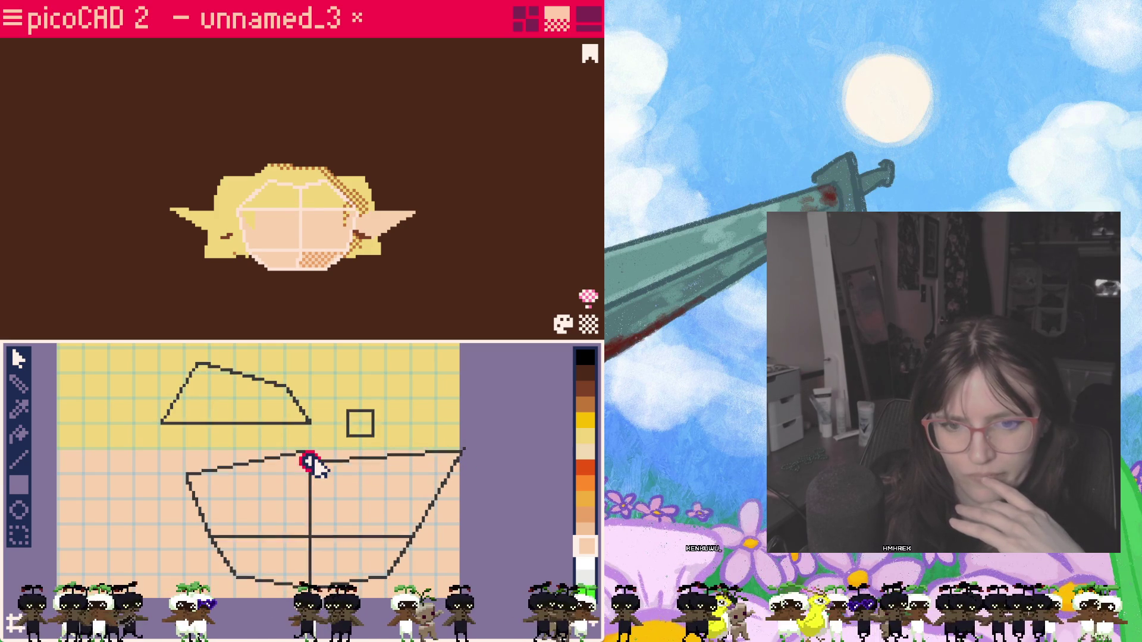
{"action": "left_click", "coordinate": [458, 446]}
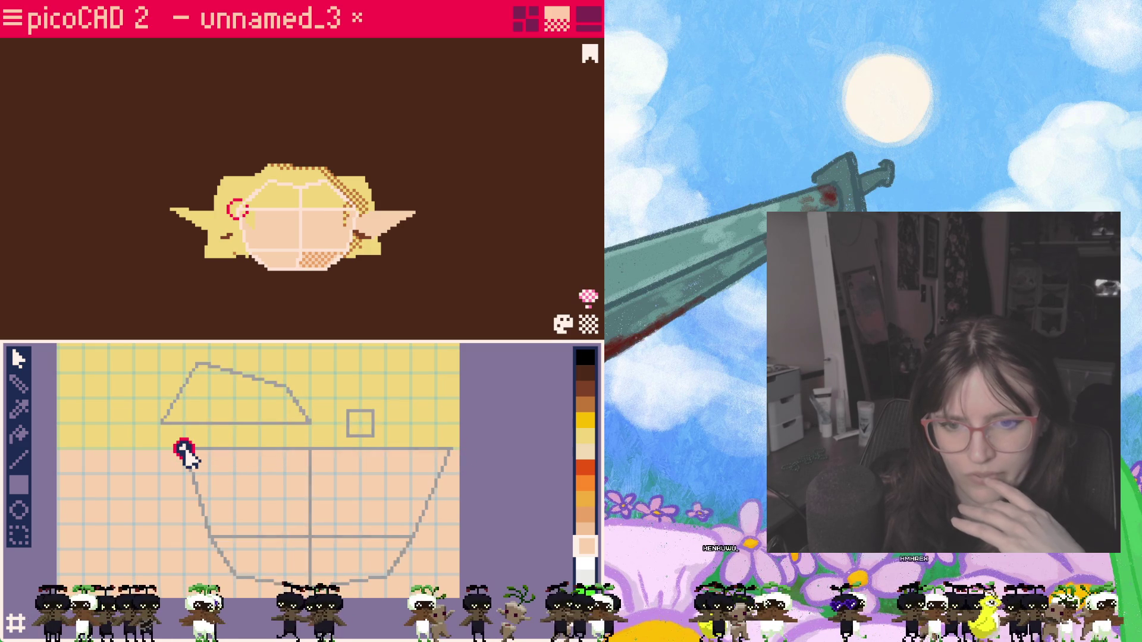
{"action": "left_click_drag", "start_coordinate": [185, 450], "coordinate": [171, 451]}
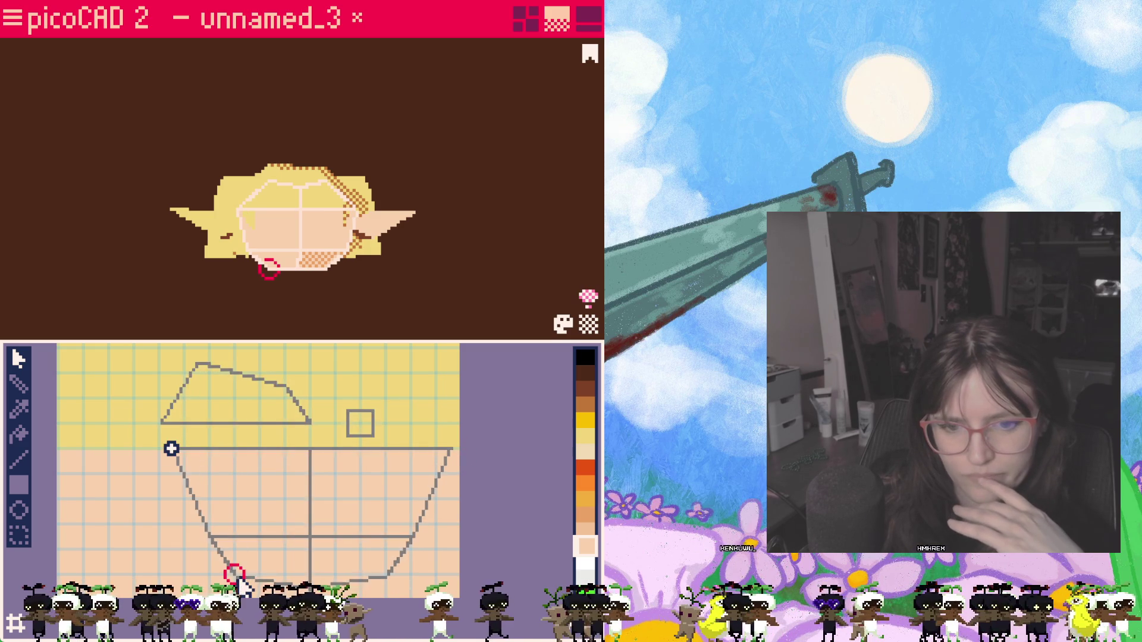
{"action": "left_click", "coordinate": [387, 578]}
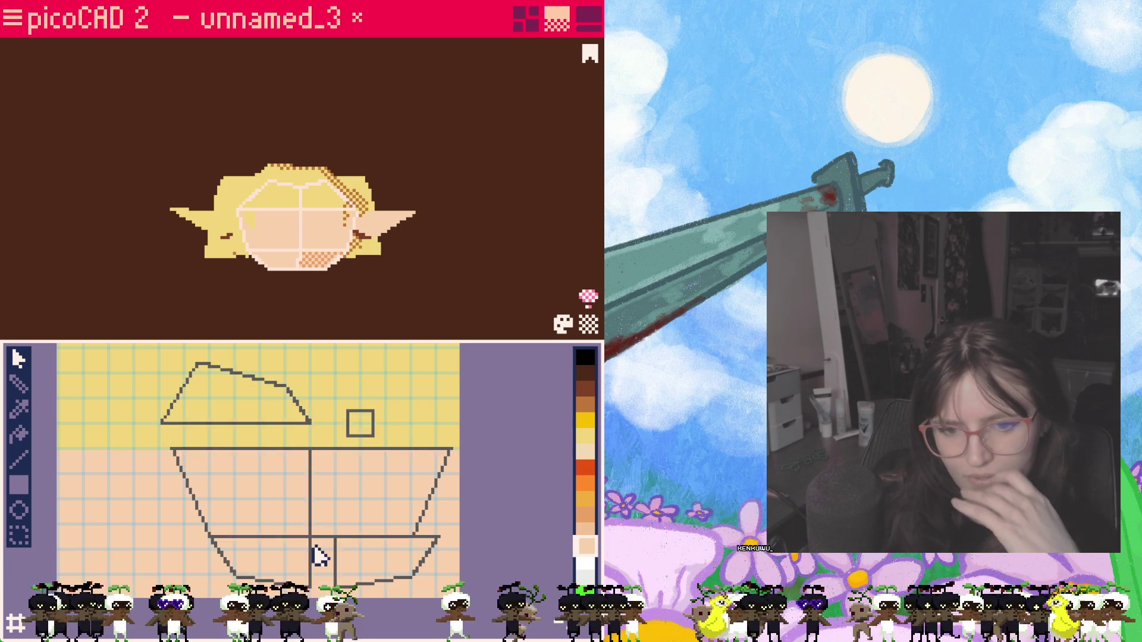
{"action": "left_click", "coordinate": [309, 374]}
{"action": "left_click_drag", "start_coordinate": [322, 303], "coordinate": [334, 319]}
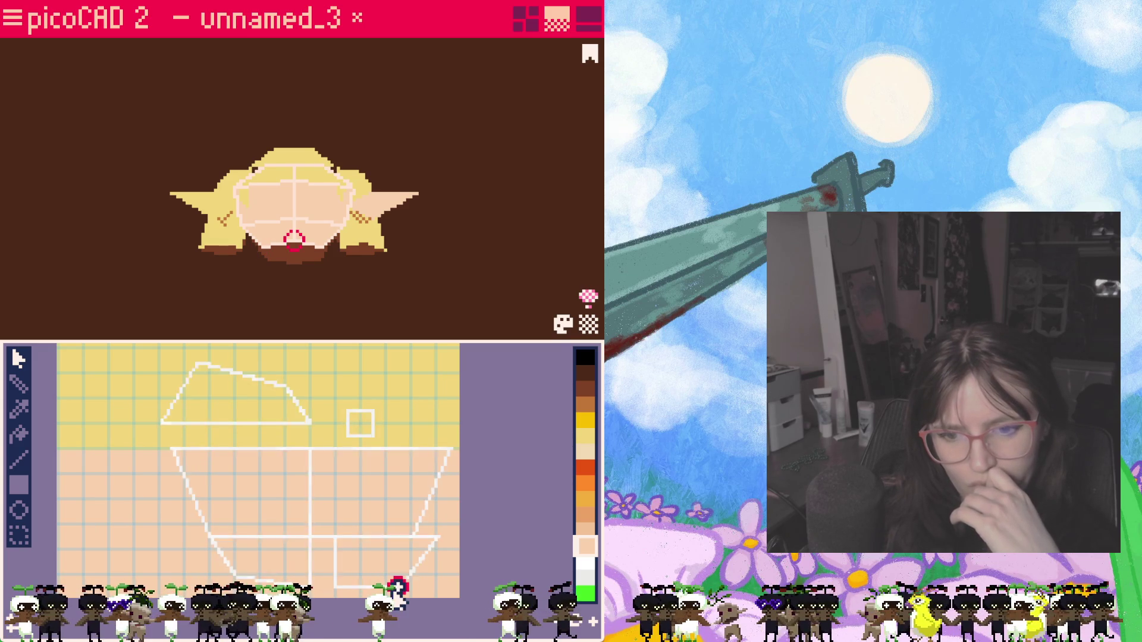
Step: Pull the lower cheek's right UV point up and reseat the cheek and chin quads on the skin
{"action": "left_click", "coordinate": [366, 558]}
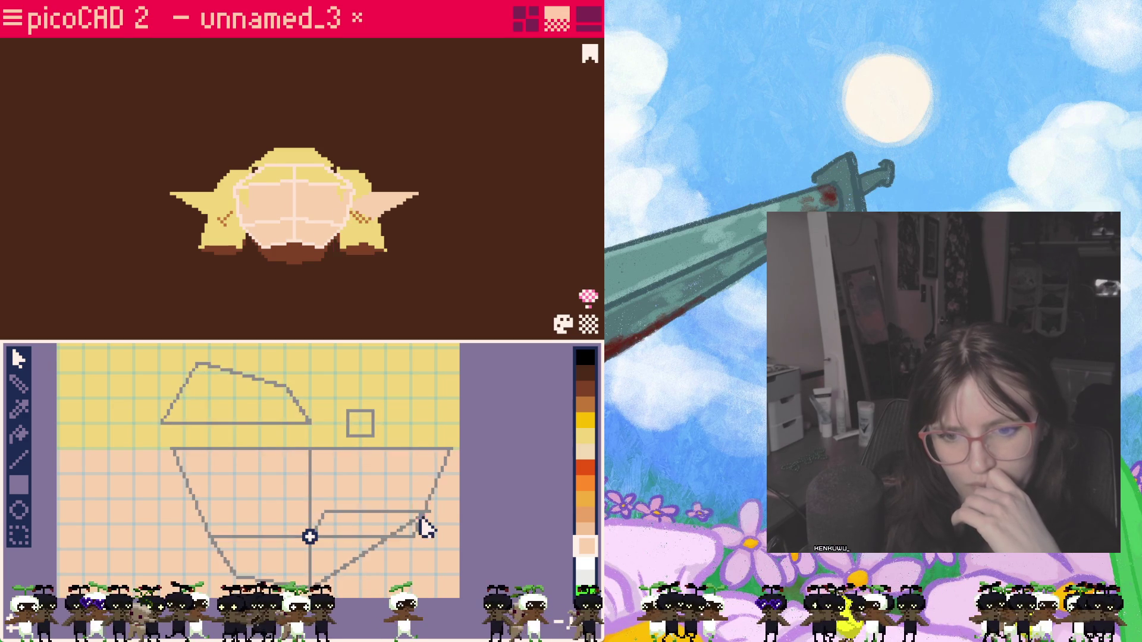
{"action": "left_click_drag", "start_coordinate": [409, 576], "coordinate": [386, 529]}
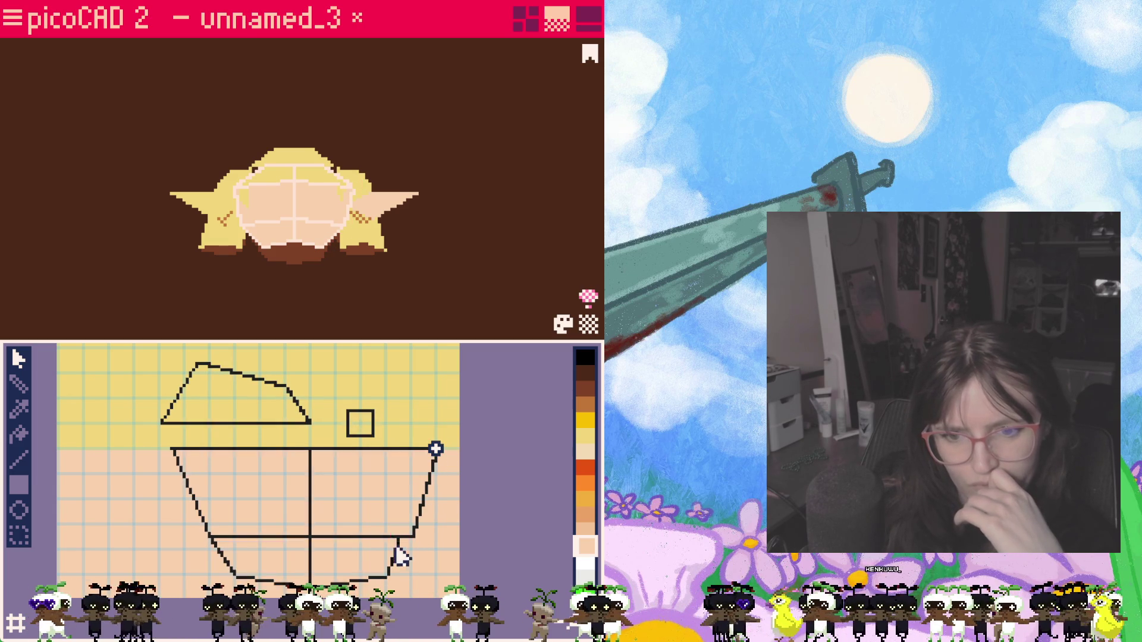
{"action": "left_click", "coordinate": [411, 538]}
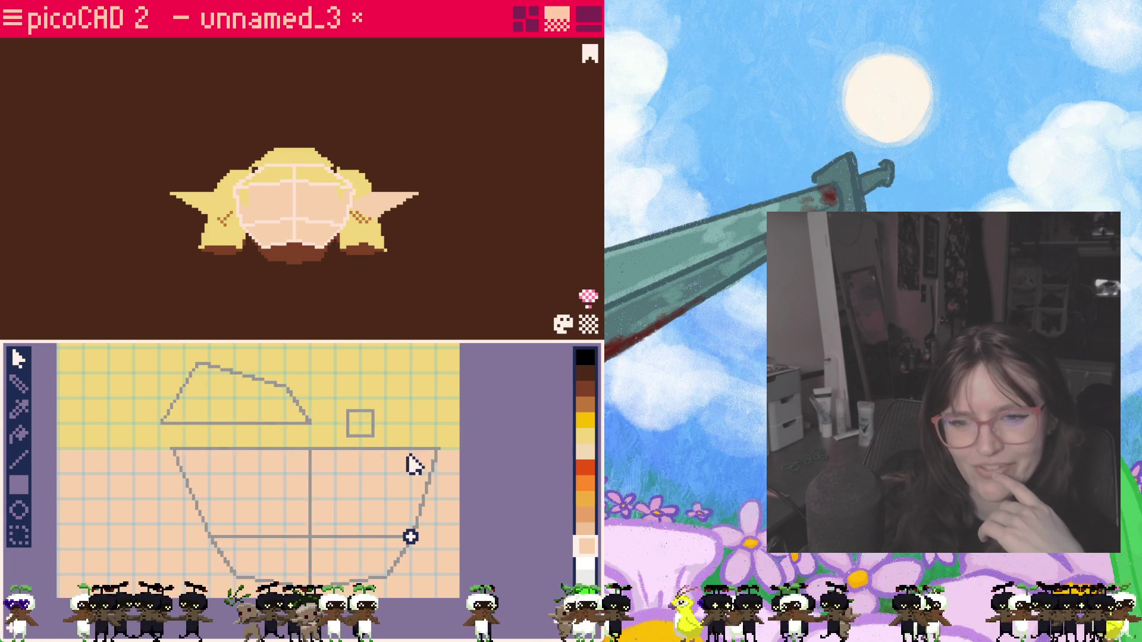
{"action": "left_click", "coordinate": [172, 449]}
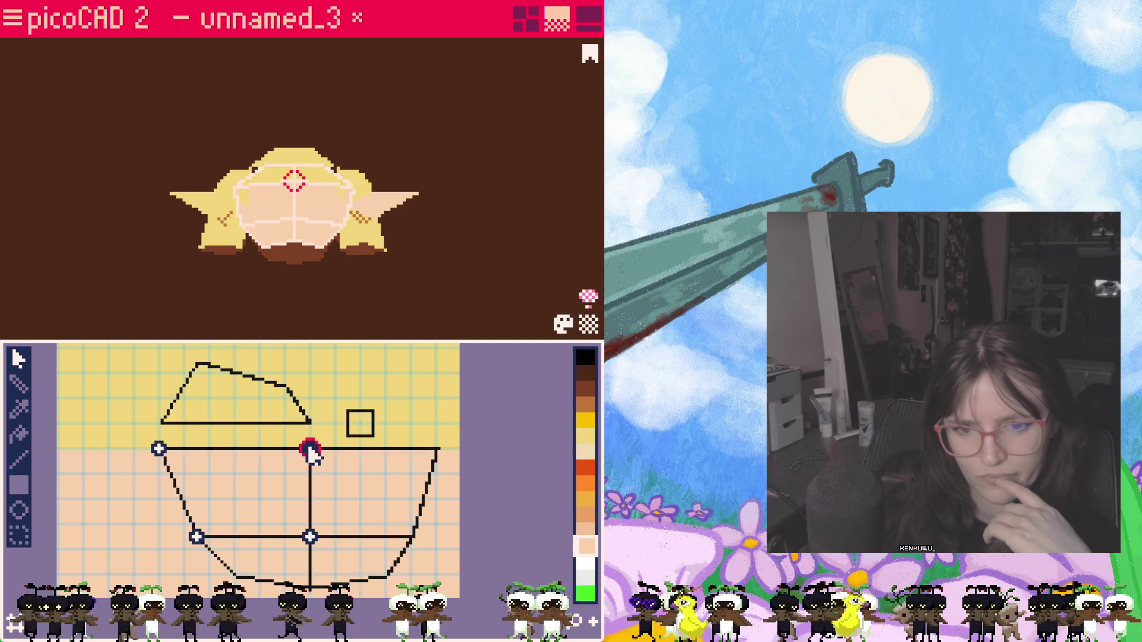
{"action": "left_click", "coordinate": [313, 458]}
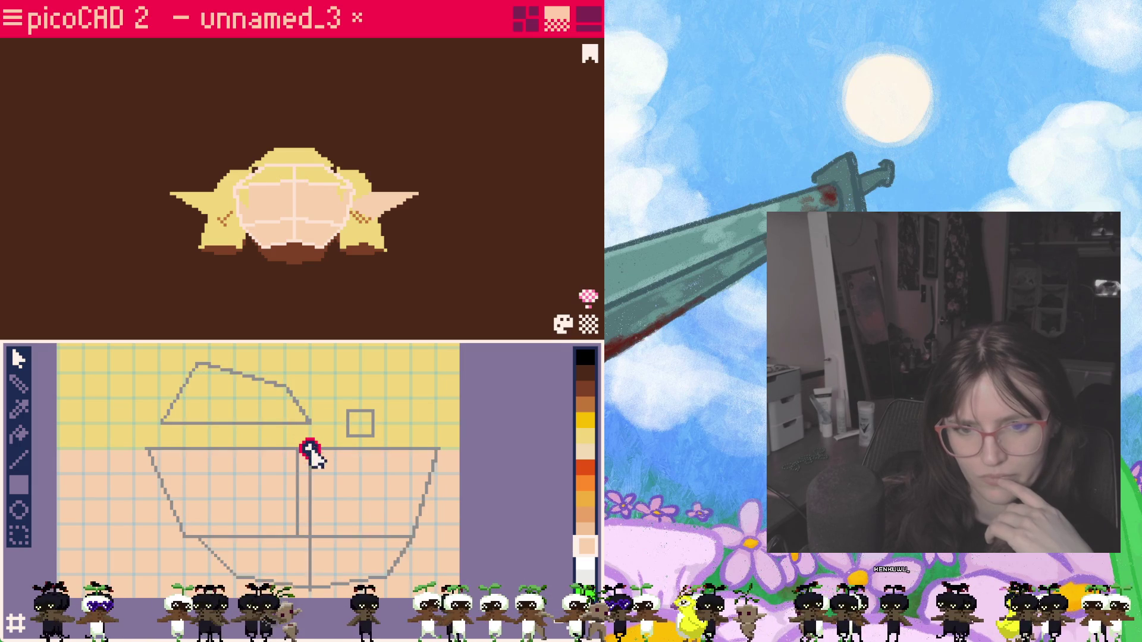
{"action": "left_click_drag", "start_coordinate": [297, 448], "coordinate": [302, 541]}
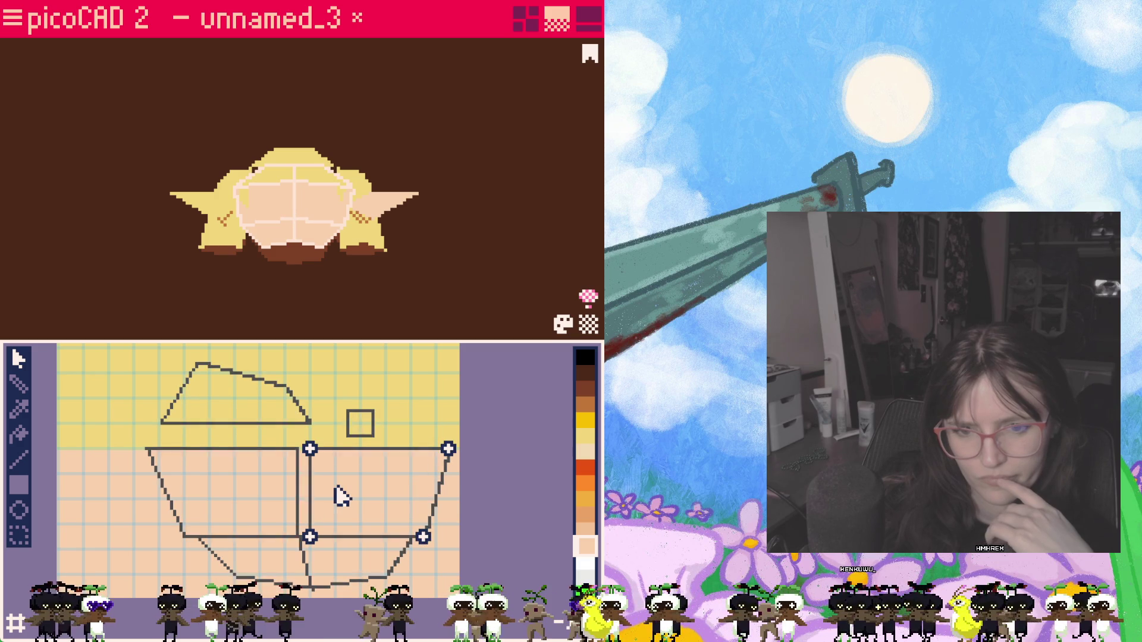
{"action": "left_click", "coordinate": [295, 496]}
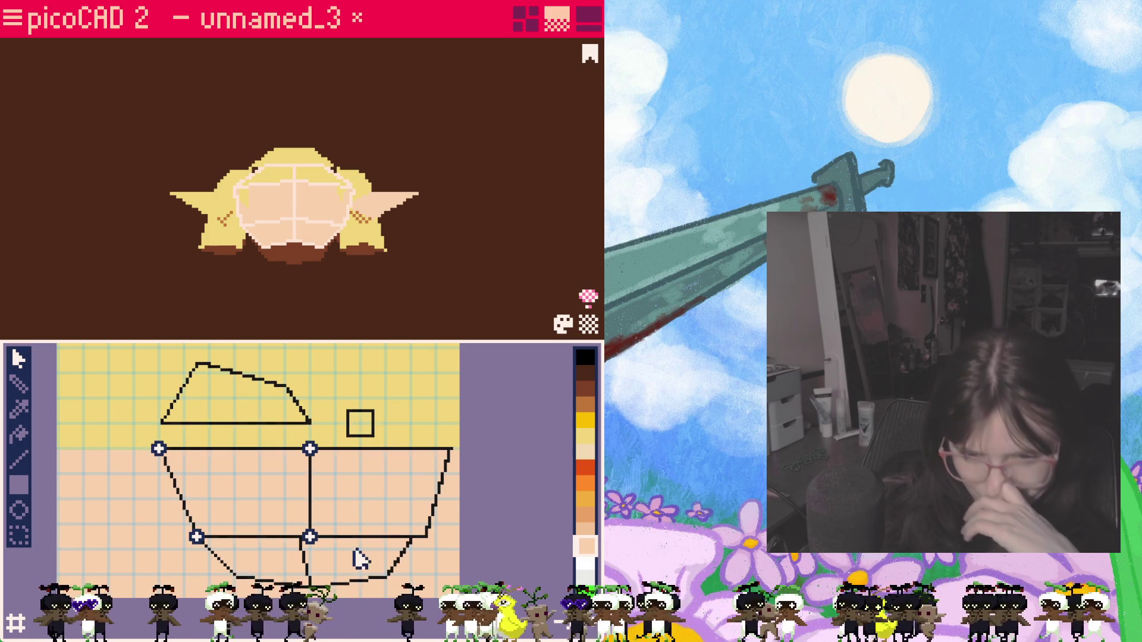
{"action": "left_click", "coordinate": [305, 555]}
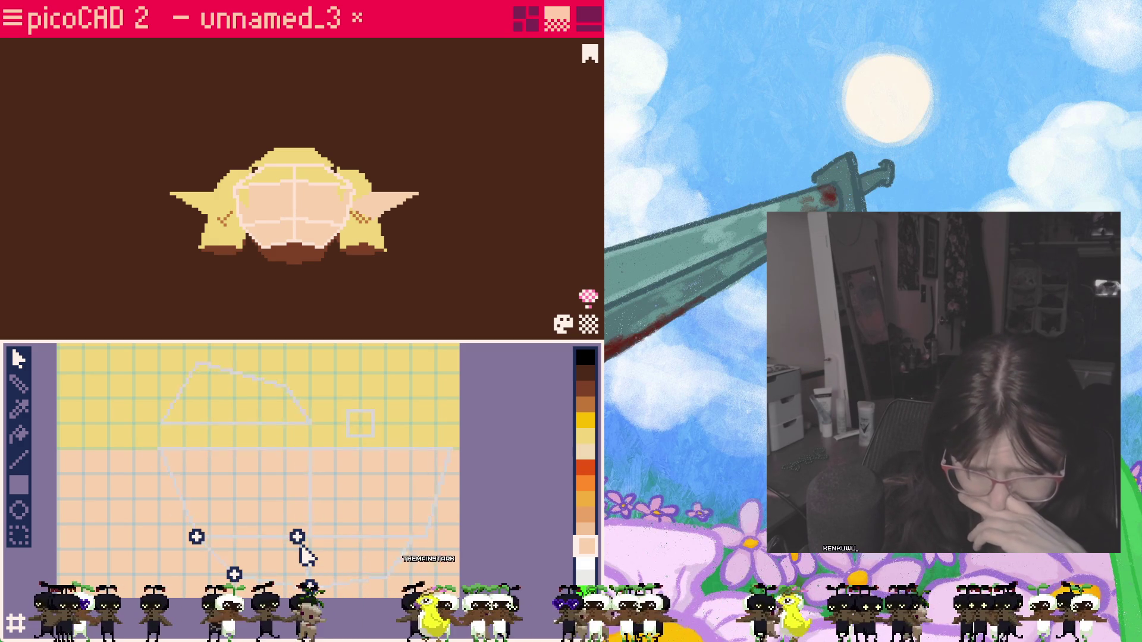
{"action": "left_click", "coordinate": [404, 551]}
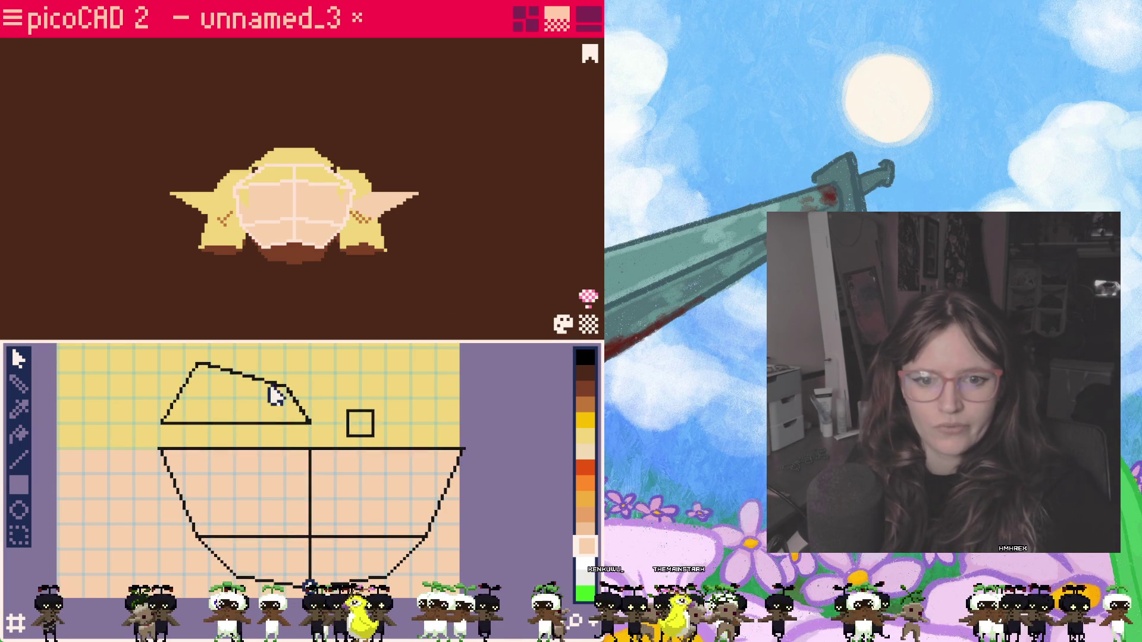
{"action": "left_click", "coordinate": [312, 424]}
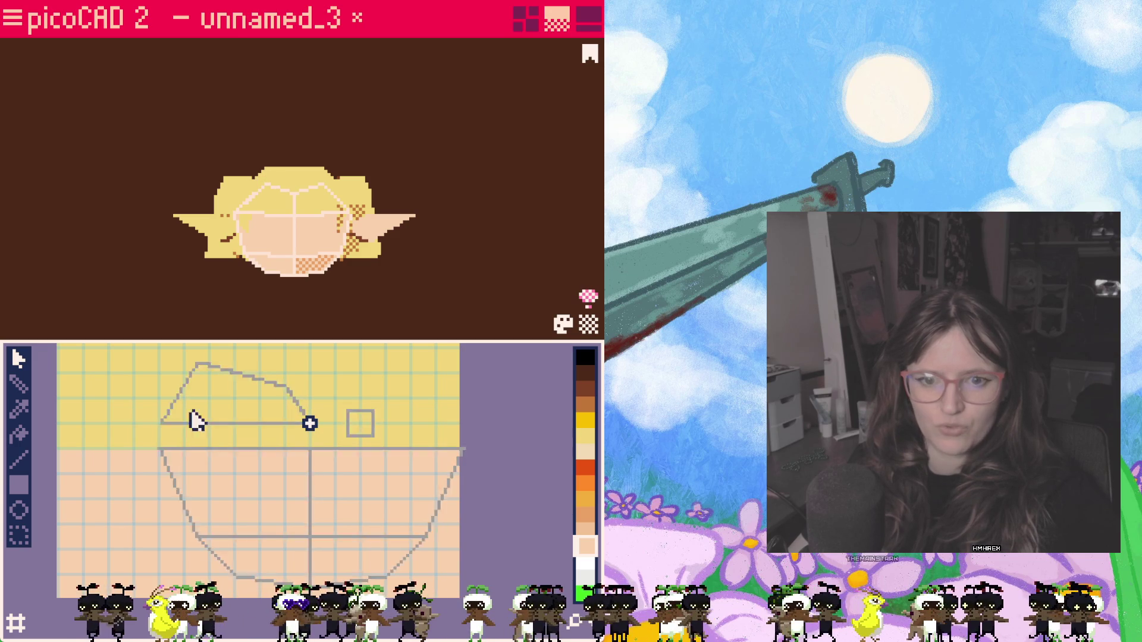
Step: Reposition the top-of-head UV points, lifting the apex and left point over the blonde hair area
{"action": "left_click_drag", "start_coordinate": [307, 423], "coordinate": [220, 435]}
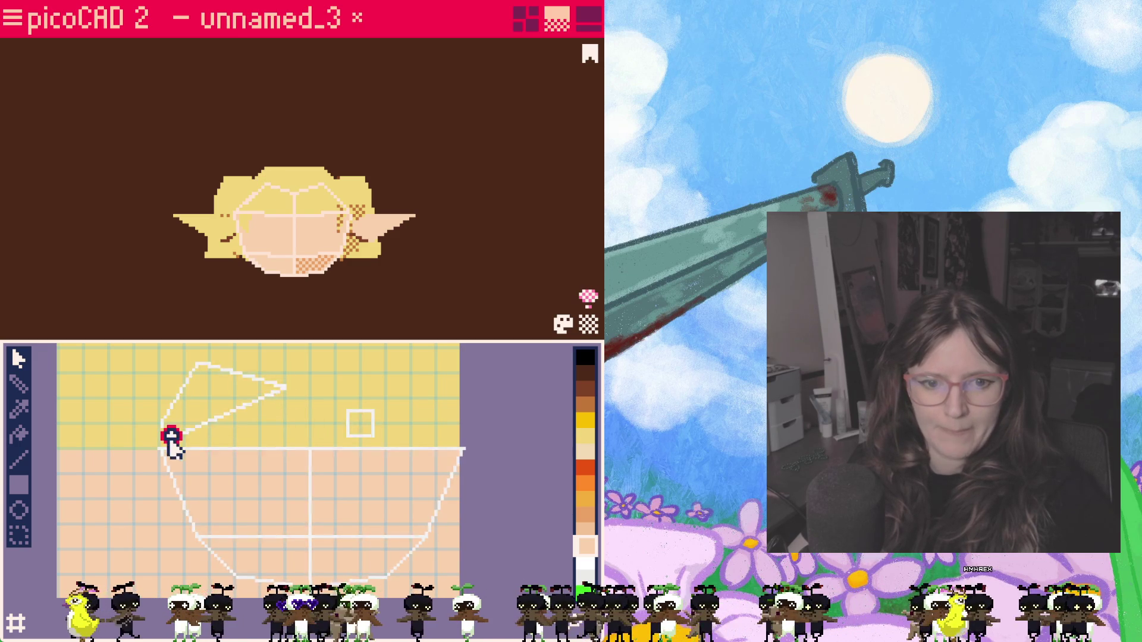
{"action": "left_click_drag", "start_coordinate": [285, 386], "coordinate": [309, 447]}
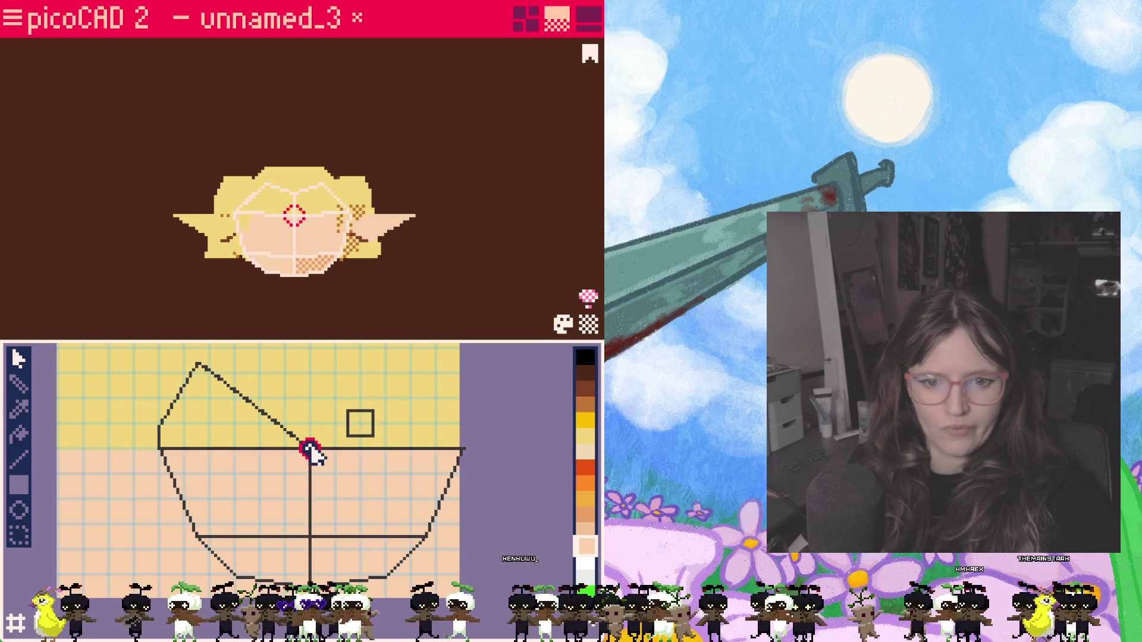
{"action": "mouse_move", "coordinate": [198, 365]}
{"action": "left_mouse_down"}
{"action": "mouse_move", "coordinate": [284, 371]}
{"action": "mouse_move", "coordinate": [308, 385]}
{"action": "left_mouse_up"}
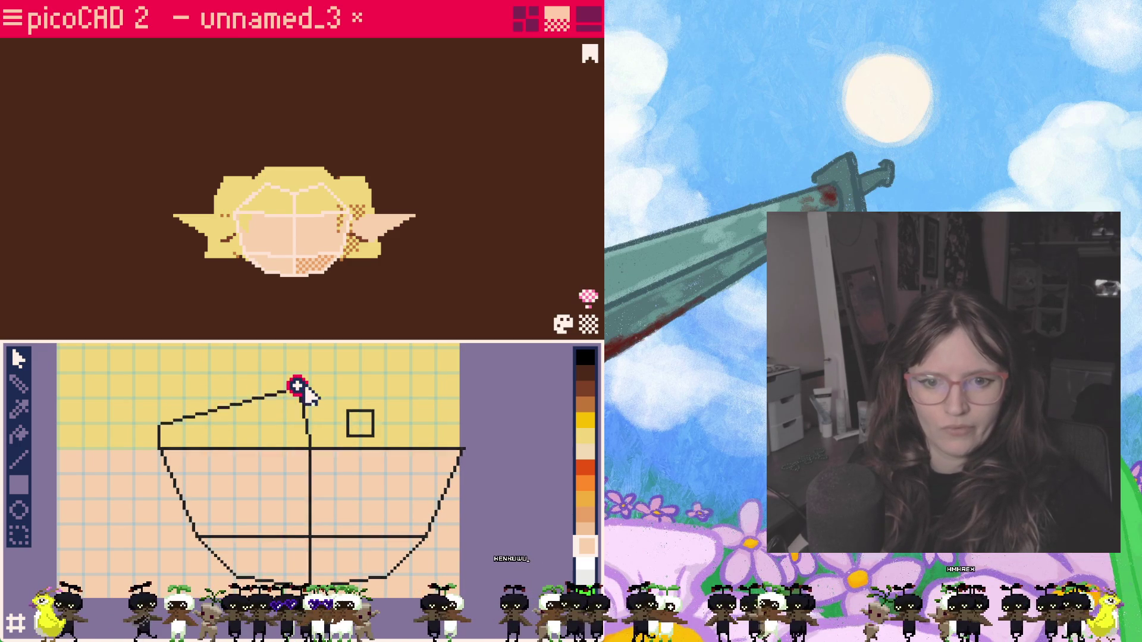
{"action": "left_click_drag", "start_coordinate": [158, 424], "coordinate": [209, 375]}
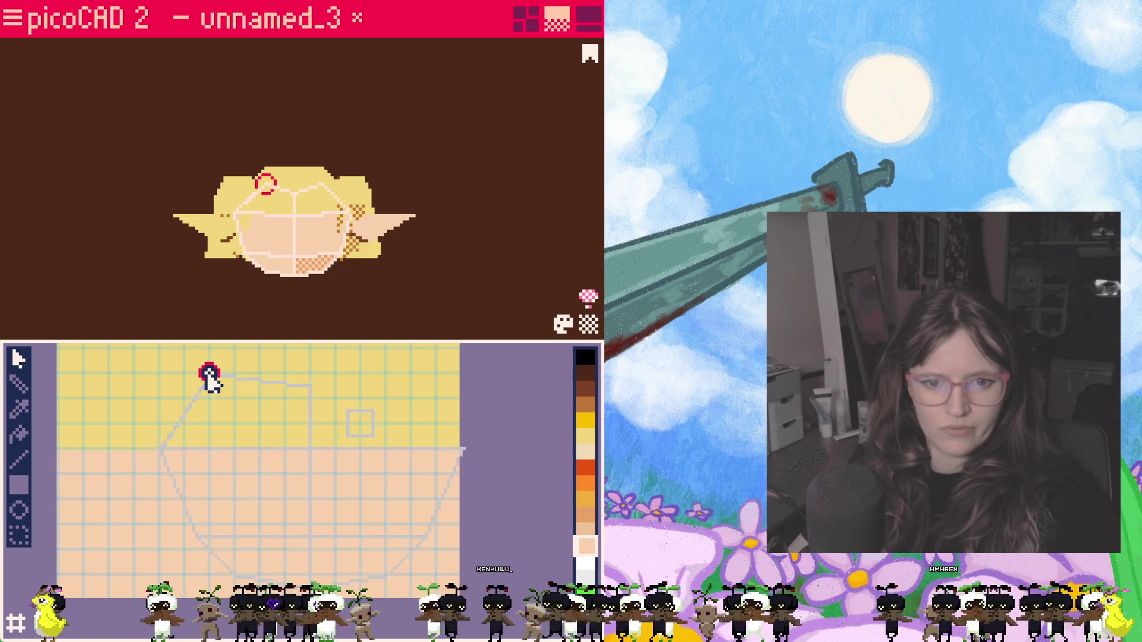
Step: Move the small square UV face upward beside the head layout and adjust the right corner points
{"action": "left_click", "coordinate": [374, 418]}
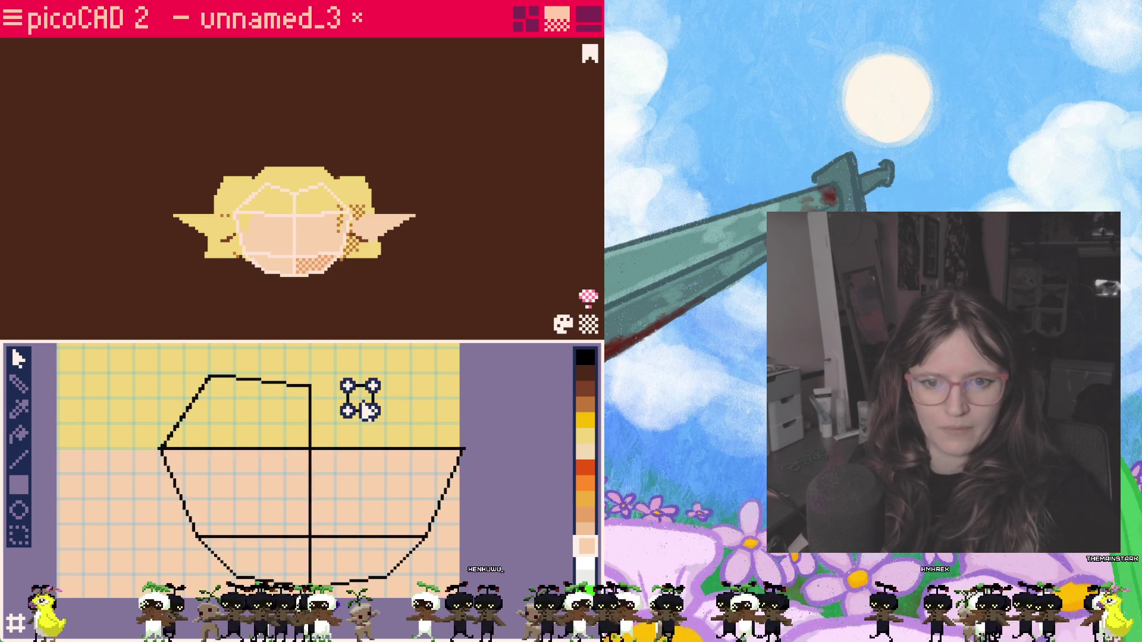
{"action": "mouse_move", "coordinate": [416, 431]}
{"action": "left_mouse_down"}
{"action": "mouse_move", "coordinate": [355, 413]}
{"action": "mouse_move", "coordinate": [423, 374]}
{"action": "left_mouse_up"}
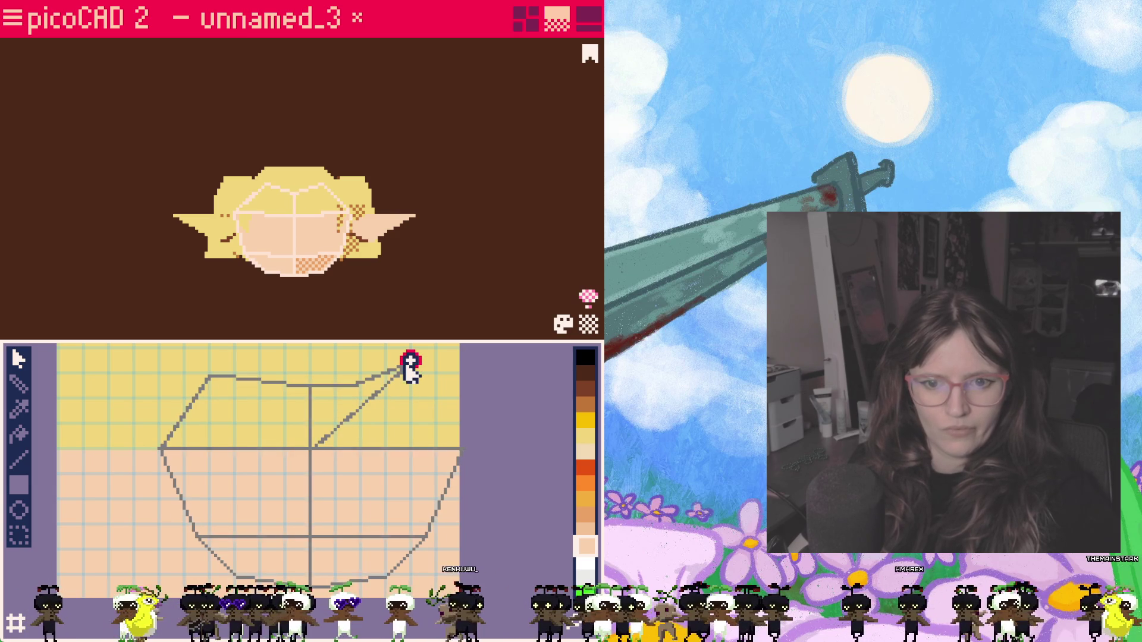
{"action": "left_click", "coordinate": [372, 429]}
{"action": "left_click", "coordinate": [373, 429]}
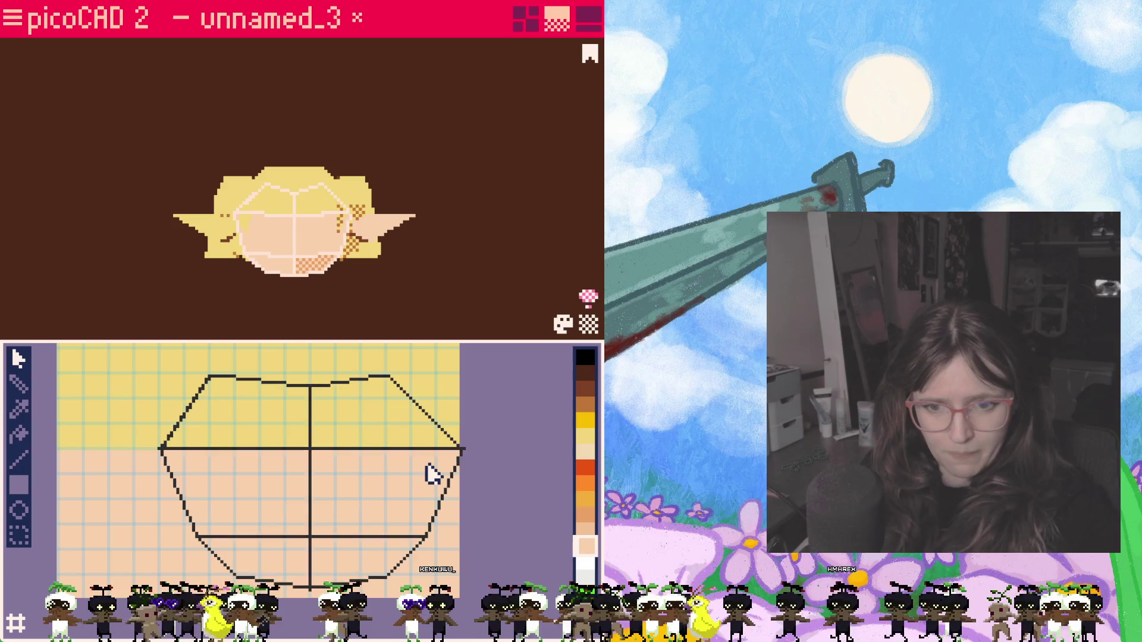
{"action": "left_click", "coordinate": [462, 446]}
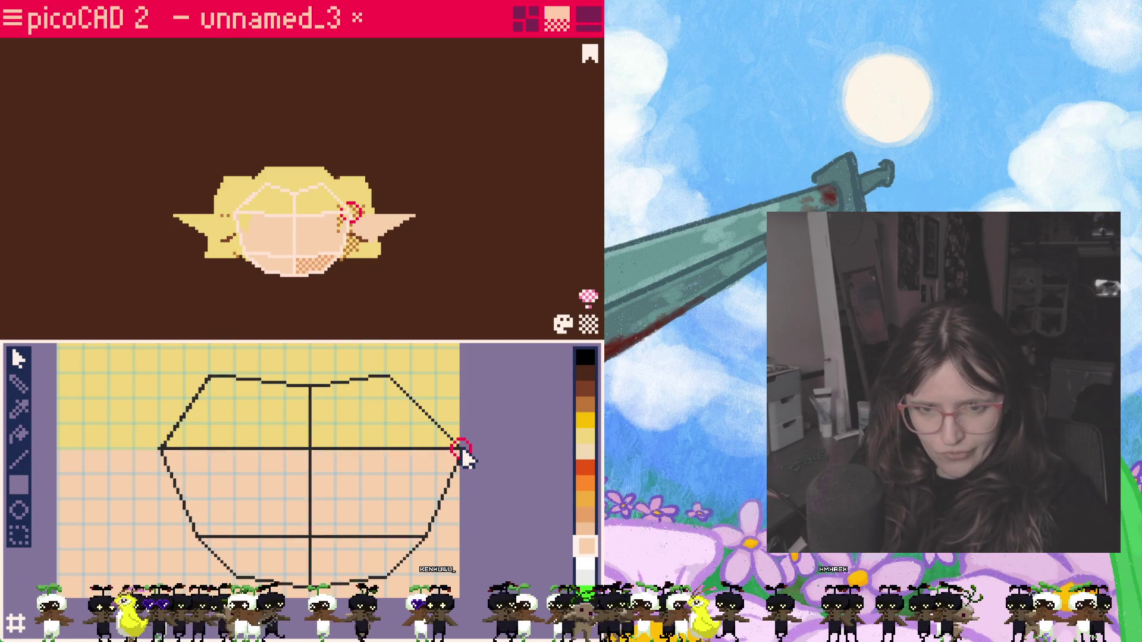
{"action": "left_click", "coordinate": [429, 481]}
Step: Orbit the head to check the hair mapping and clear the UV point selection
{"action": "right_click_drag", "start_coordinate": [349, 304], "coordinate": [337, 286]}
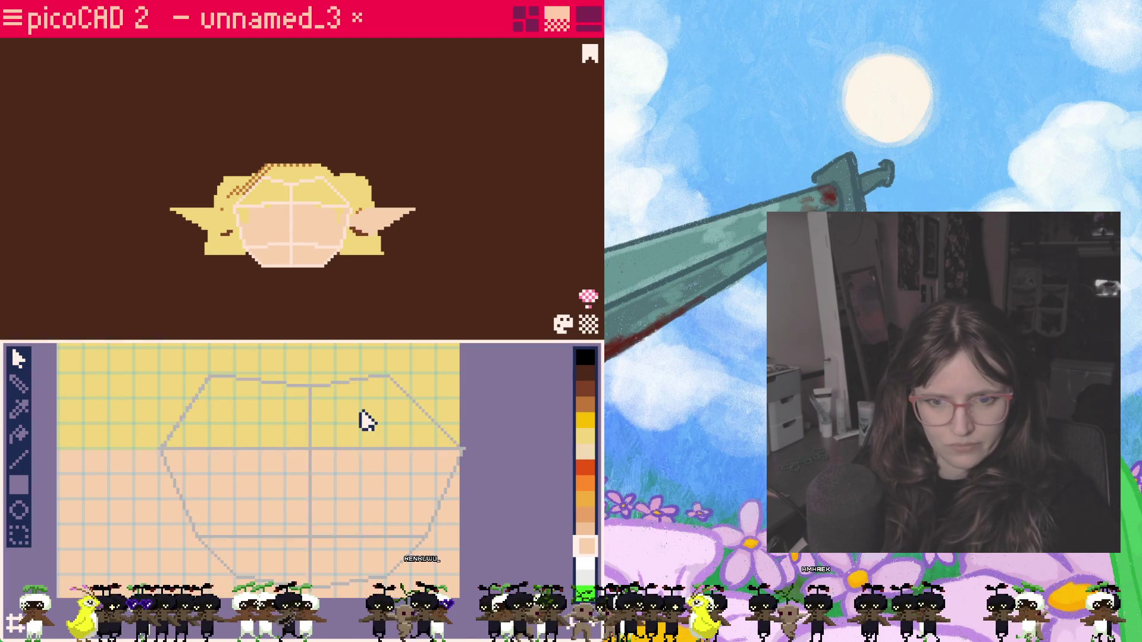
{"action": "left_click", "coordinate": [408, 373]}
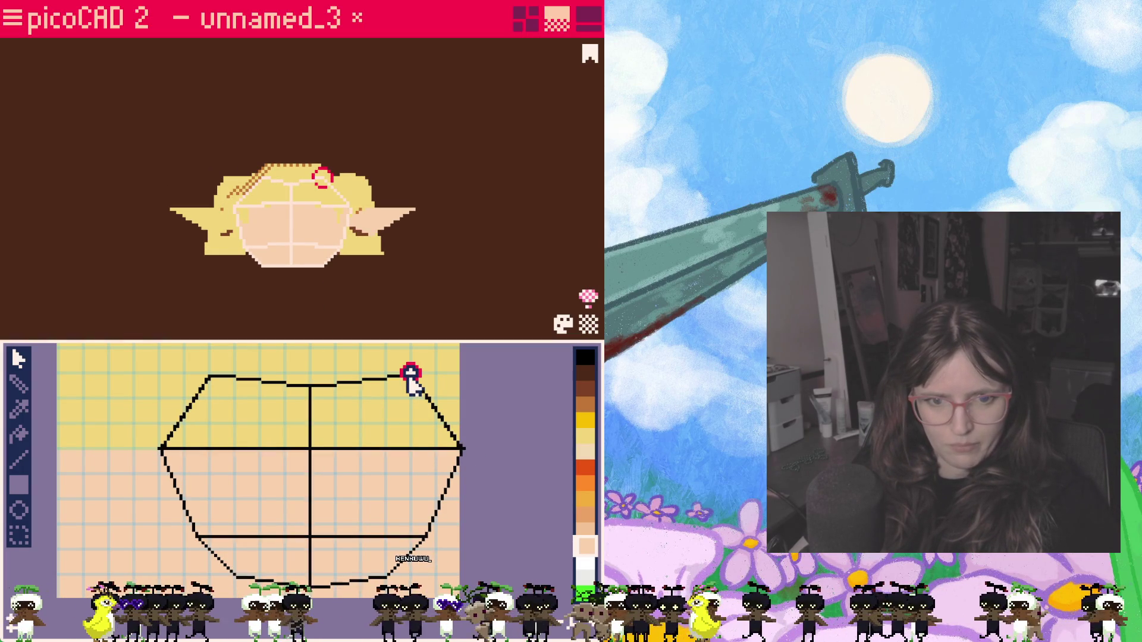
{"action": "left_click", "coordinate": [418, 418]}
{"action": "left_click", "coordinate": [366, 405]}
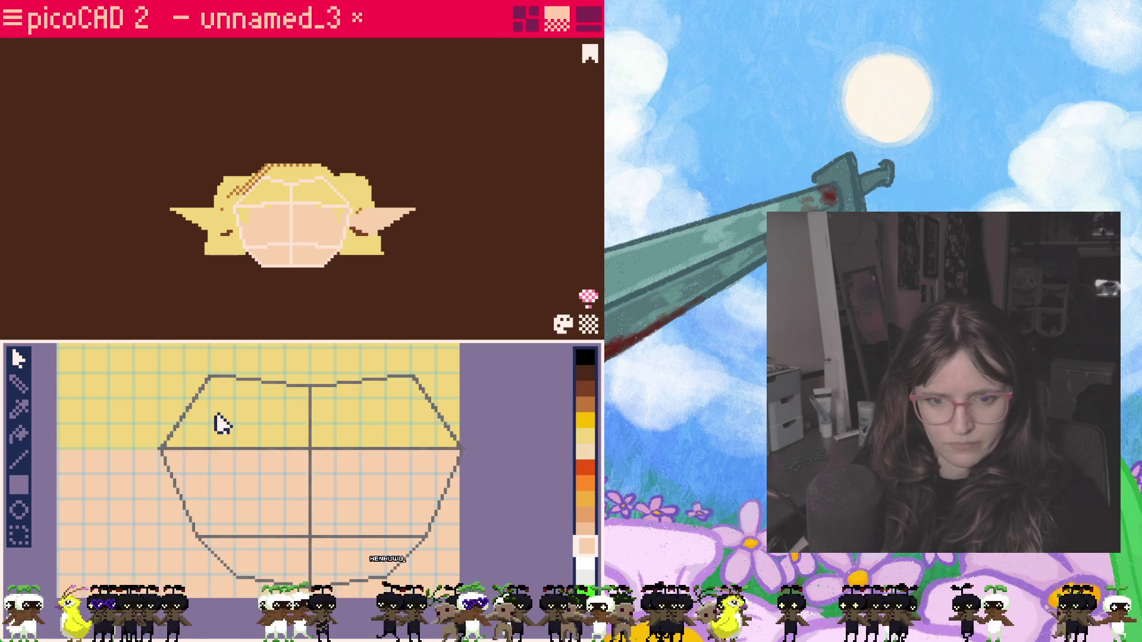
{"action": "scroll", "coordinate": [324, 472], "scroll_direction": "up", "scroll_amount": 2}
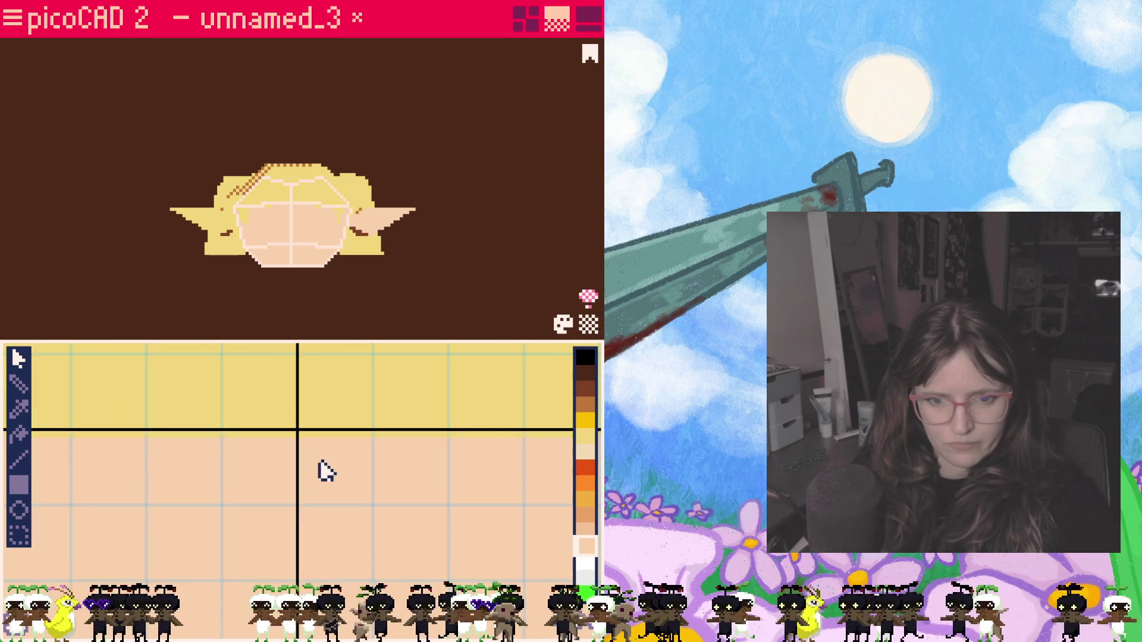
{"action": "scroll", "coordinate": [323, 471], "scroll_direction": "down", "scroll_amount": 2}
{"action": "scroll", "coordinate": [325, 472], "scroll_direction": "up", "scroll_amount": 2}
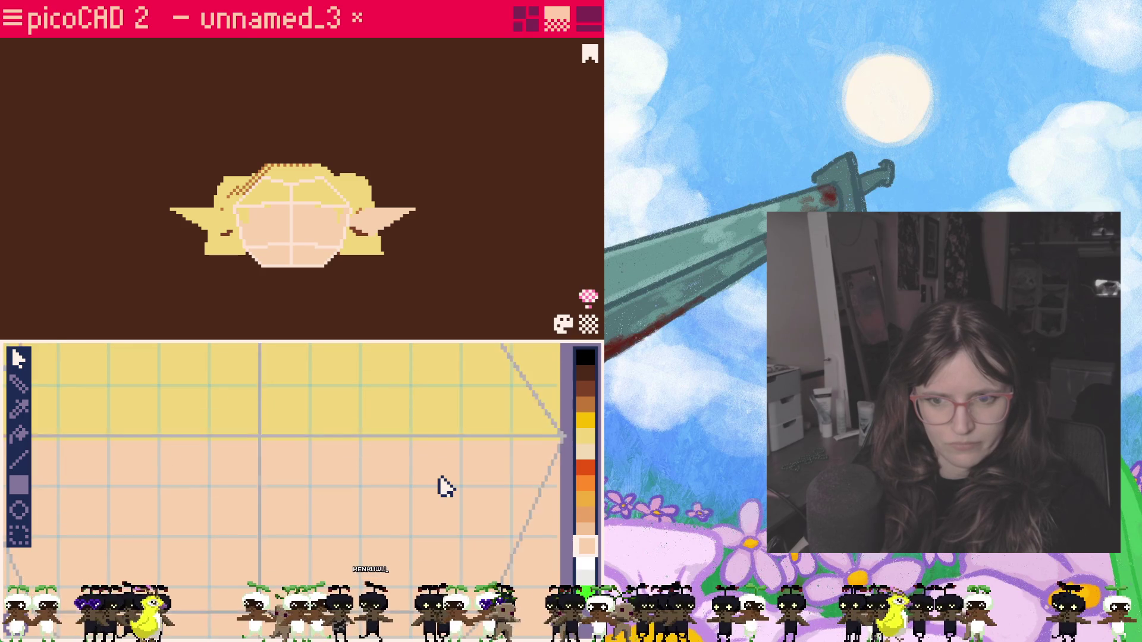
{"action": "scroll", "coordinate": [431, 487], "scroll_direction": "down", "scroll_amount": 2}
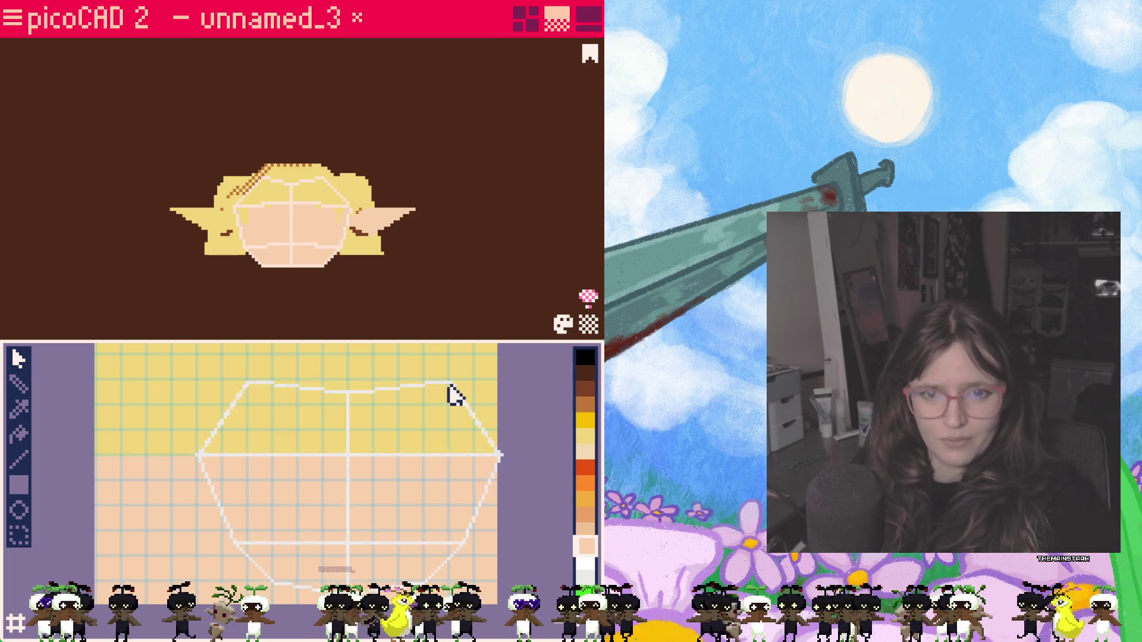
Step: Trace a green guide outline around the hexagonal head UV layout on the skin texture
{"action": "left_click", "coordinate": [259, 386]}
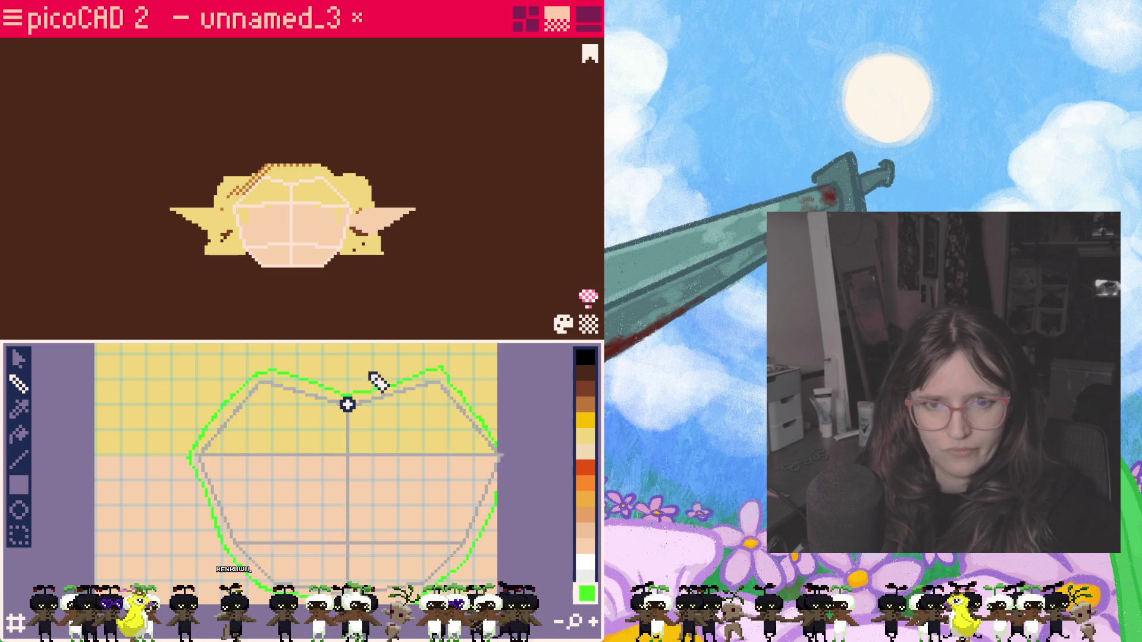
{"action": "left_click", "coordinate": [397, 224]}
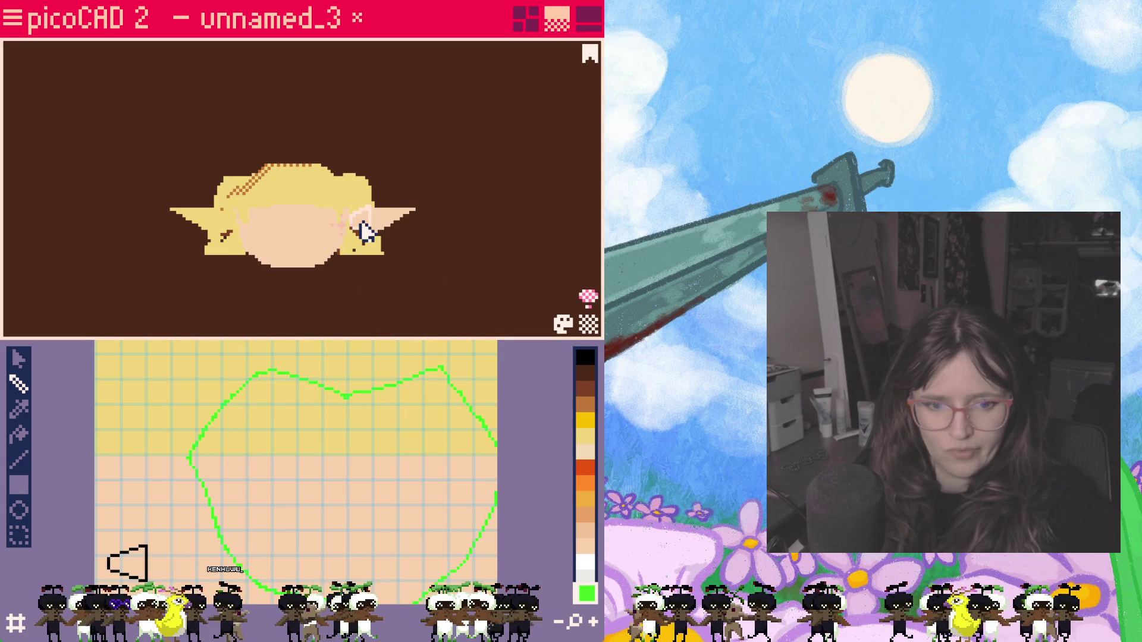
Step: Select both ear faces in the 3D view and reveal their UV shapes on the texture
{"action": "left_click", "coordinate": [221, 229]}
{"action": "left_click", "coordinate": [386, 223], "text": "shift"}
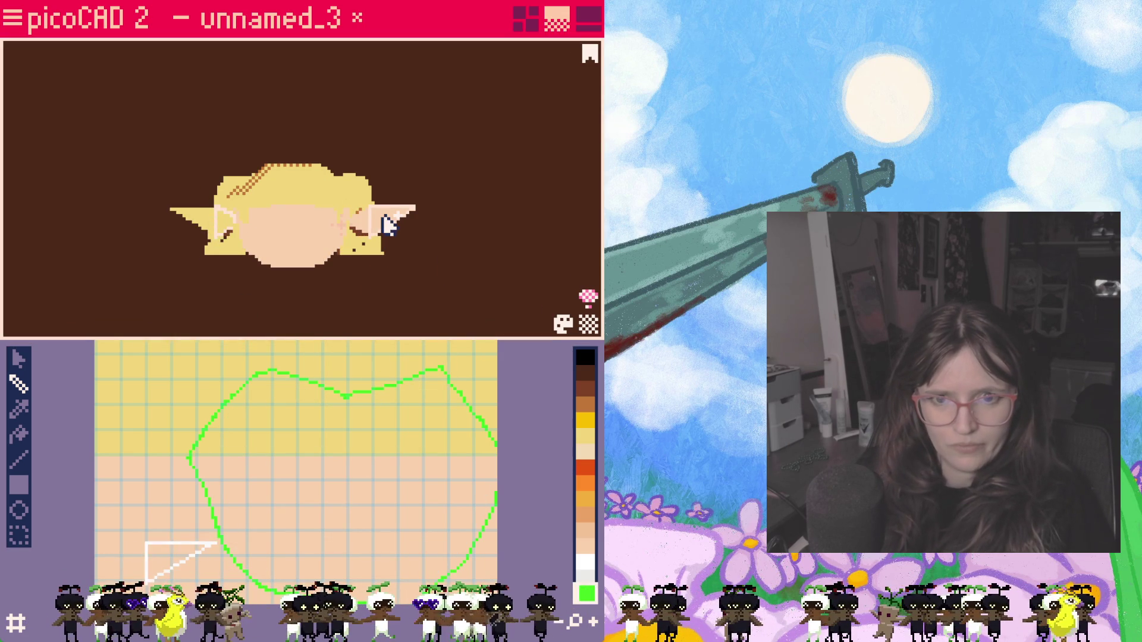
{"action": "mouse_move", "coordinate": [311, 385]}
{"action": "middle_mouse_down"}
{"action": "mouse_move", "coordinate": [319, 453]}
{"action": "mouse_move", "coordinate": [269, 536]}
{"action": "middle_mouse_up"}
{"action": "left_click_drag", "start_coordinate": [201, 353], "coordinate": [194, 451]}
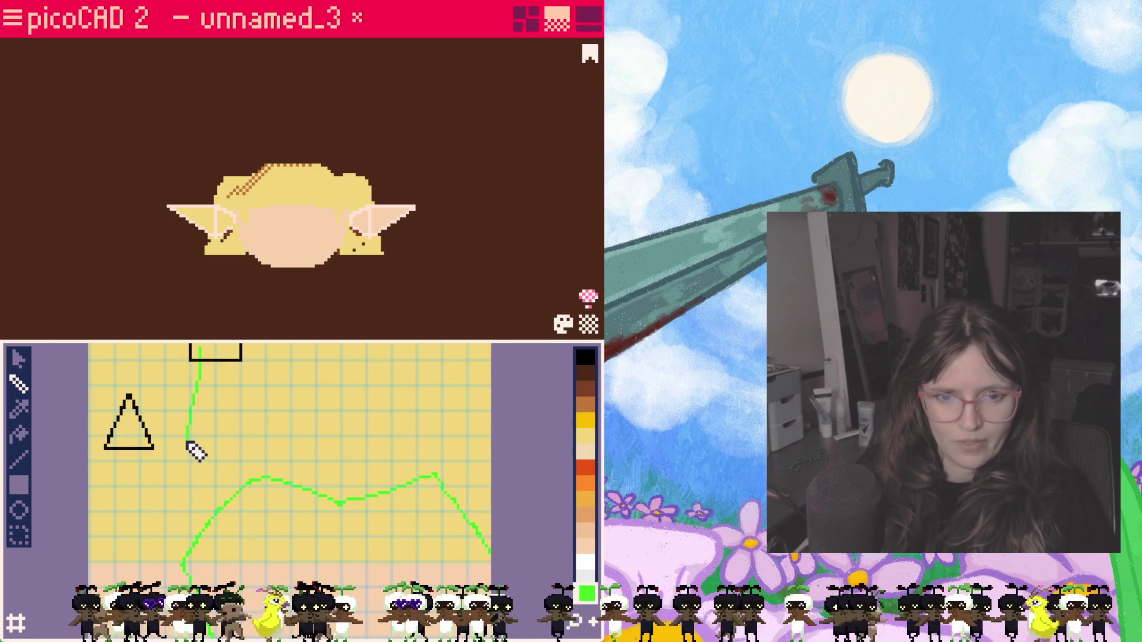
{"action": "key", "text": "v"}
Step: Move the ear's triangle UV onto the skin area beside the green head outline and lower the square UV
{"action": "left_click", "coordinate": [130, 424]}
{"action": "mouse_move", "coordinate": [205, 501]}
{"action": "middle_mouse_down"}
{"action": "mouse_move", "coordinate": [292, 442]}
{"action": "mouse_move", "coordinate": [276, 482]}
{"action": "middle_mouse_up"}
{"action": "left_click", "coordinate": [195, 526]}
{"action": "mouse_move", "coordinate": [196, 527]}
{"action": "left_mouse_down"}
{"action": "mouse_move", "coordinate": [205, 548]}
{"action": "mouse_move", "coordinate": [282, 535]}
{"action": "left_mouse_up"}
{"action": "left_click_drag", "start_coordinate": [161, 518], "coordinate": [155, 531]}
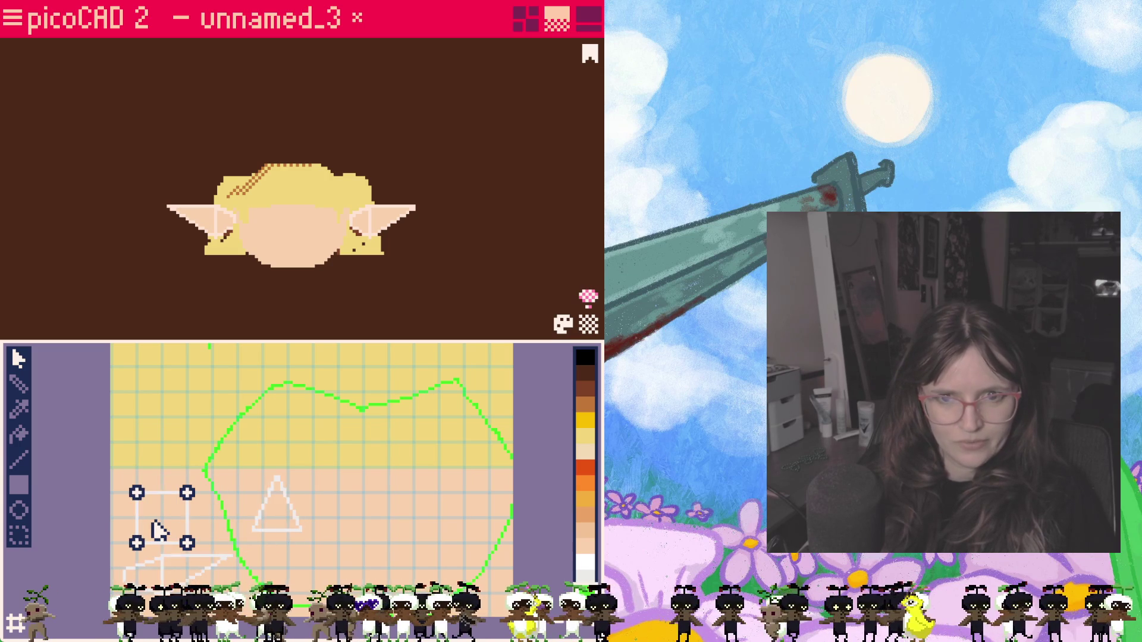
{"action": "key", "text": "Tab"}
{"action": "key", "text": "Tab"}
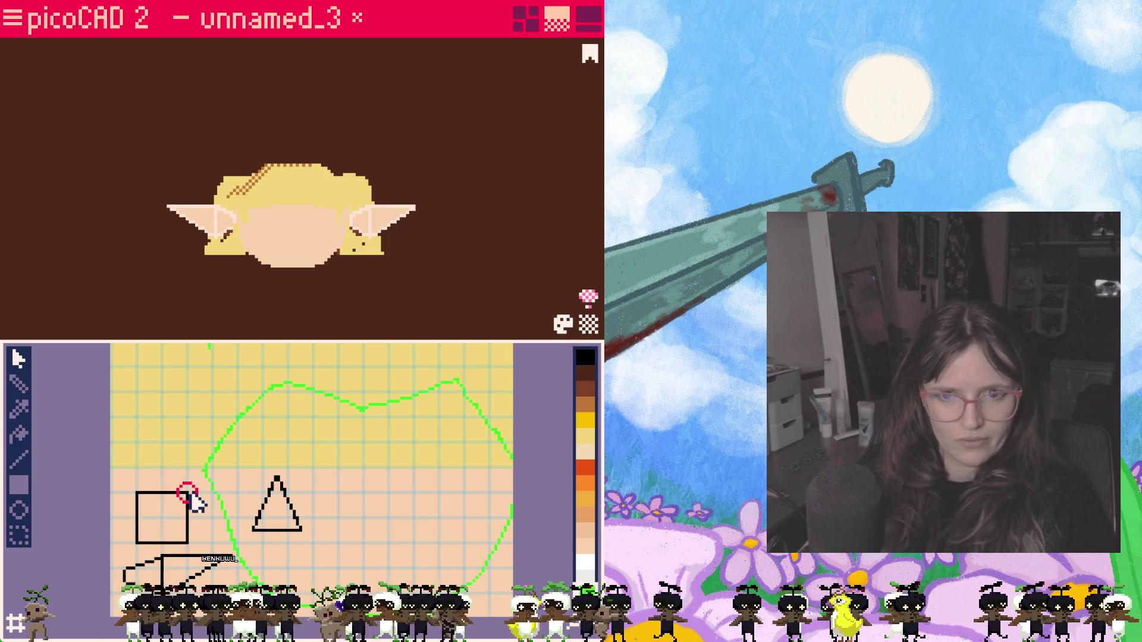
{"action": "key", "text": "Tab"}
{"action": "key", "text": "Tab"}
{"action": "key", "text": "Tab"}
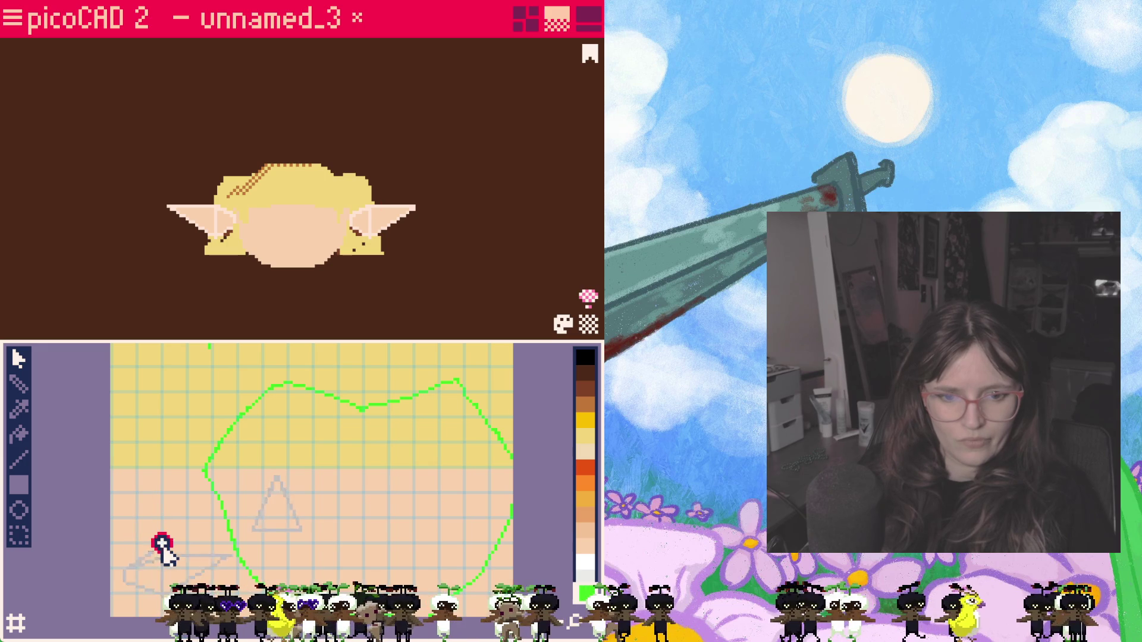
{"action": "left_click", "coordinate": [295, 523]}
Step: Shift the first ear triangle UV to the lower-left skin area and flatten its top corner
{"action": "left_click_drag", "start_coordinate": [207, 560], "coordinate": [198, 551]}
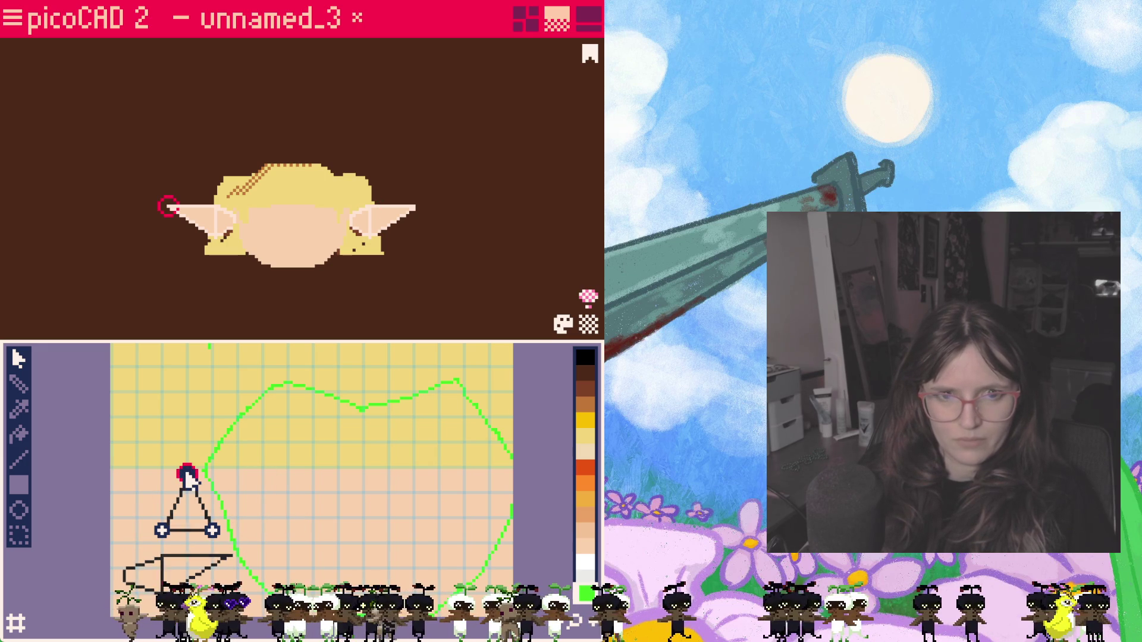
{"action": "left_click_drag", "start_coordinate": [189, 480], "coordinate": [195, 492]}
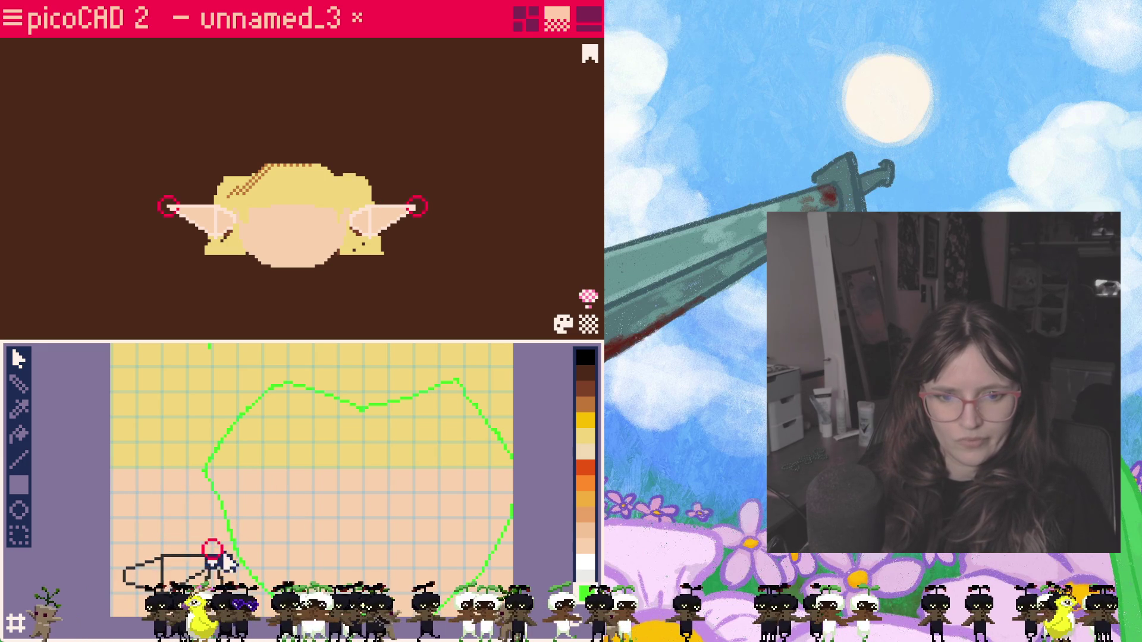
{"action": "left_click_drag", "start_coordinate": [188, 488], "coordinate": [237, 558]}
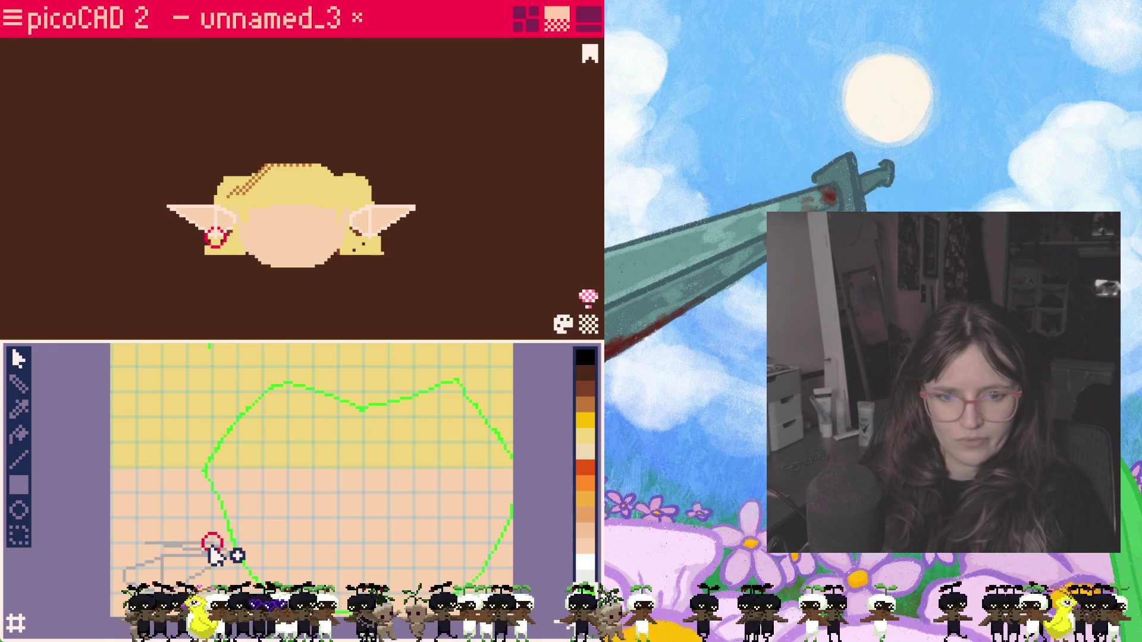
Step: Move the other ear triangle UV beside it and flatten it into a pointed shape too
{"action": "left_click", "coordinate": [163, 542]}
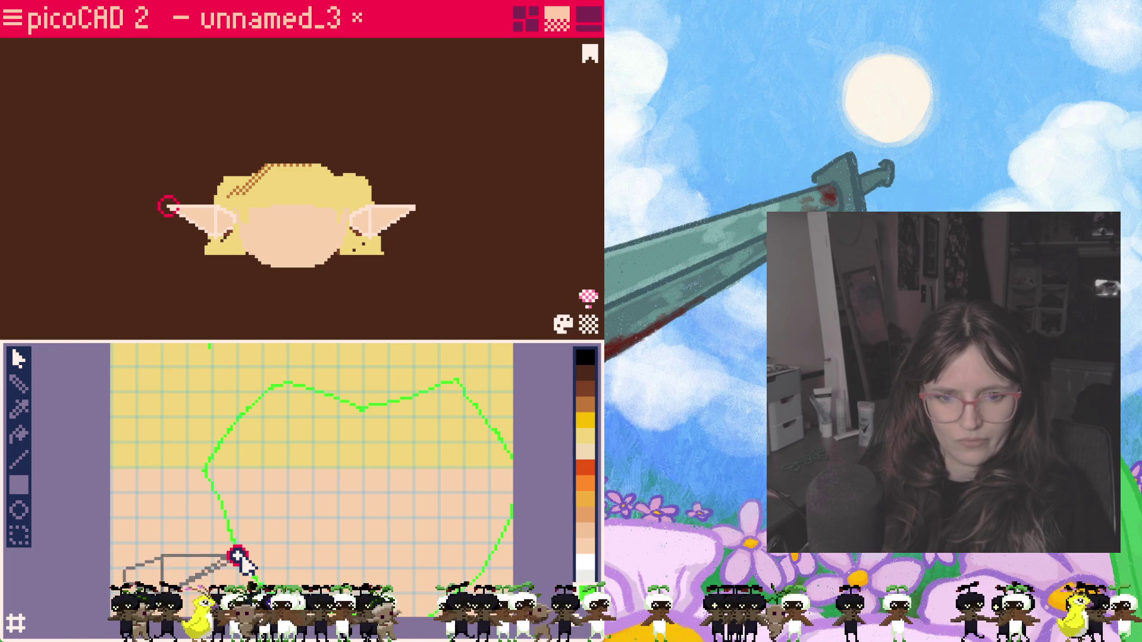
{"action": "left_click_drag", "start_coordinate": [186, 558], "coordinate": [177, 549]}
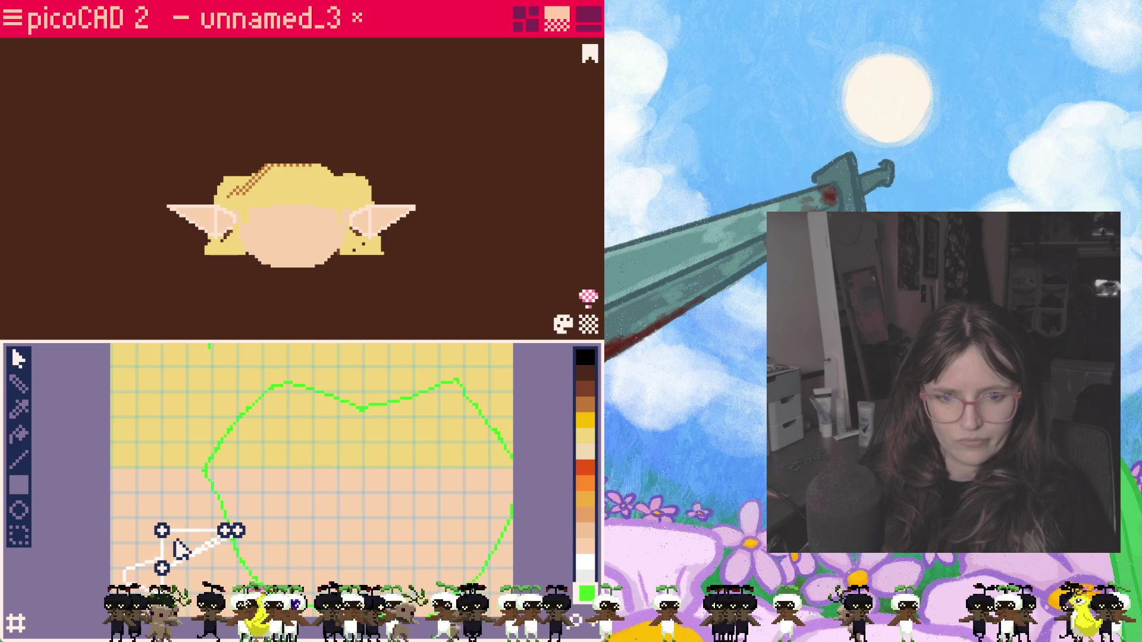
{"action": "left_click", "coordinate": [210, 339]}
{"action": "left_click", "coordinate": [189, 575]}
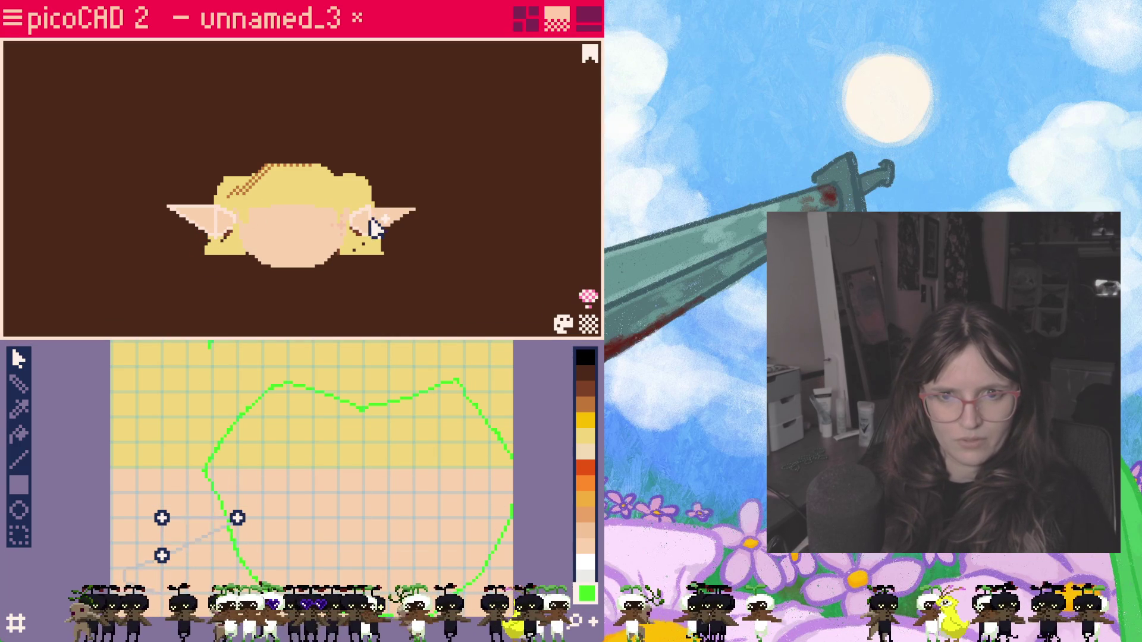
{"action": "left_click_drag", "start_coordinate": [237, 519], "coordinate": [239, 560]}
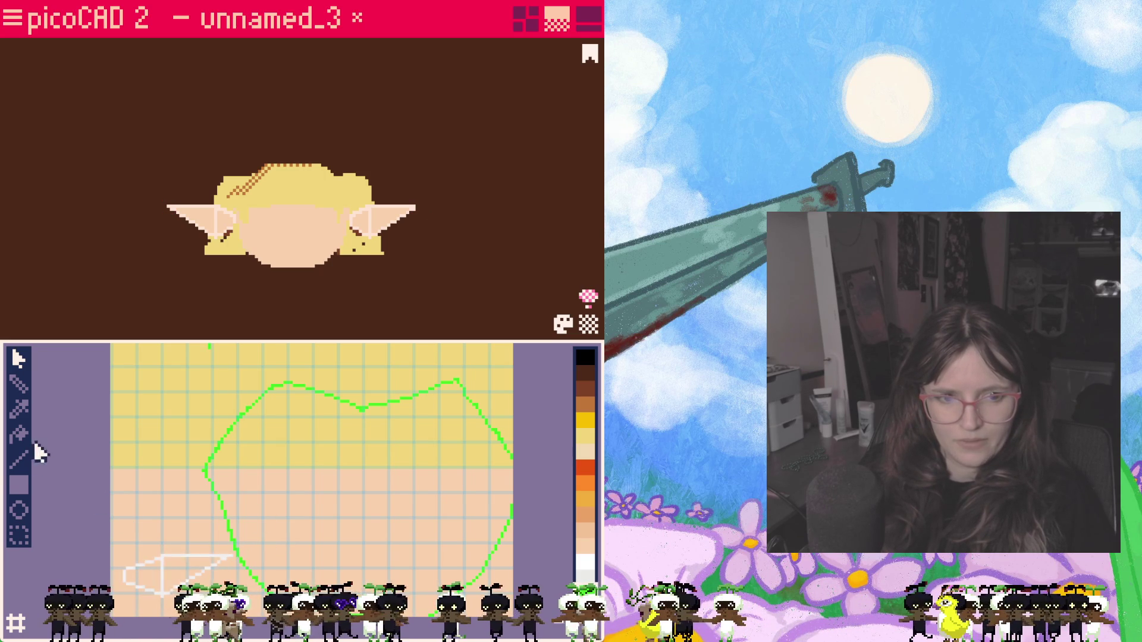
{"action": "scroll", "coordinate": [326, 481], "scroll_direction": "up", "scroll_amount": 4}
{"action": "scroll", "coordinate": [270, 545], "scroll_direction": "up", "scroll_amount": 2}
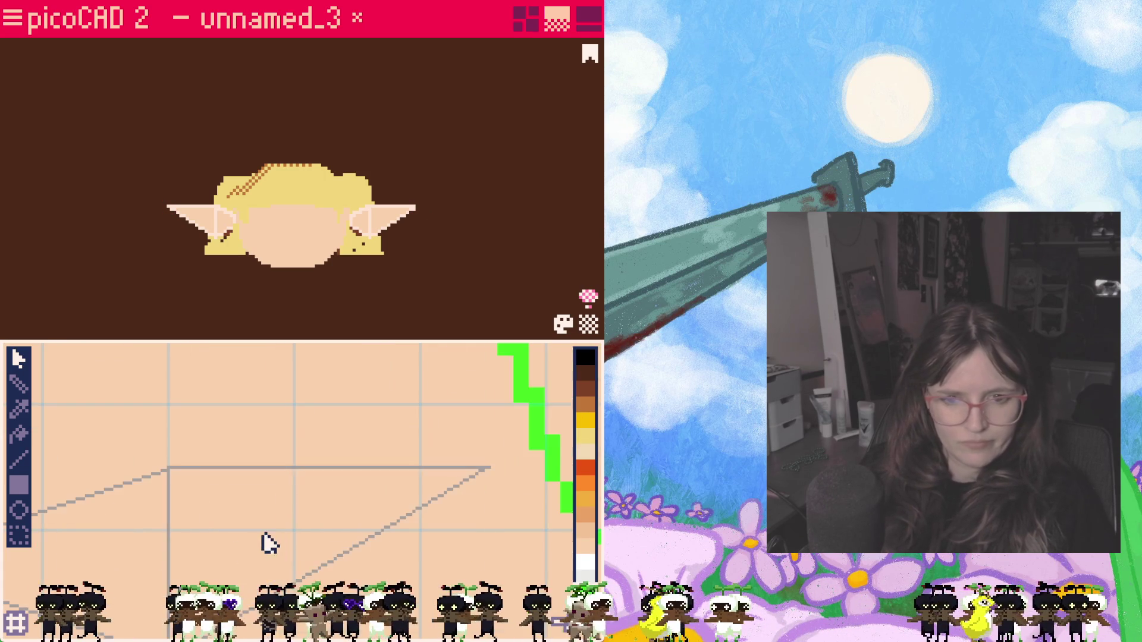
{"action": "scroll", "coordinate": [259, 499], "scroll_direction": "down", "scroll_amount": 3}
Step: Sample a peach colour and paint shading strokes inside the ear UV, undoing stray strokes
{"action": "left_click_drag", "start_coordinate": [223, 446], "coordinate": [235, 416]}
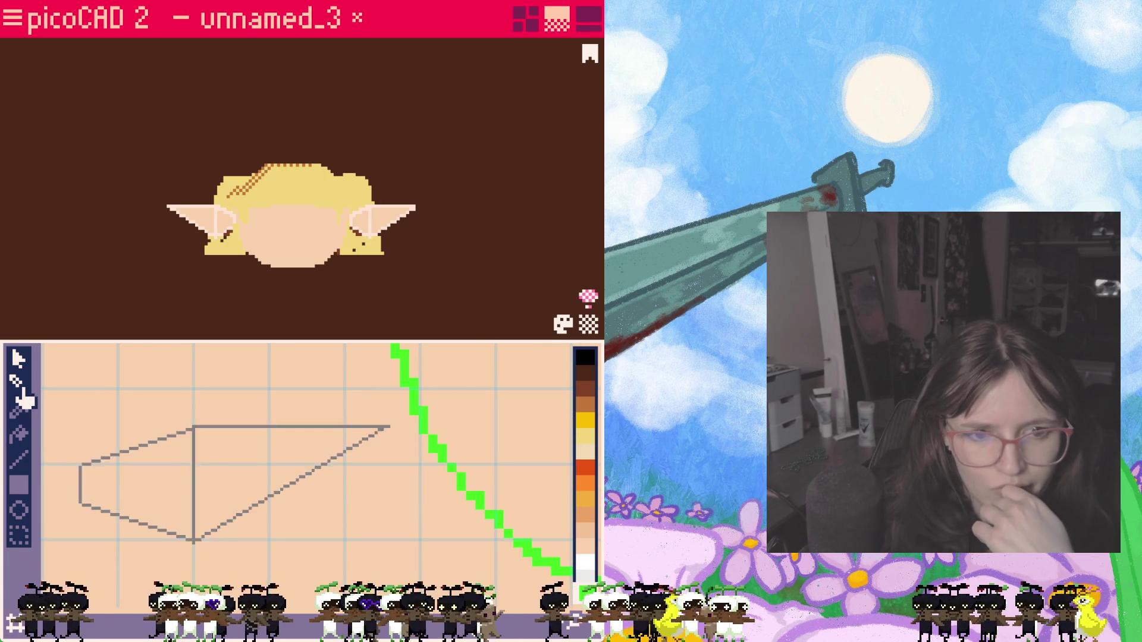
{"action": "left_click", "coordinate": [585, 536]}
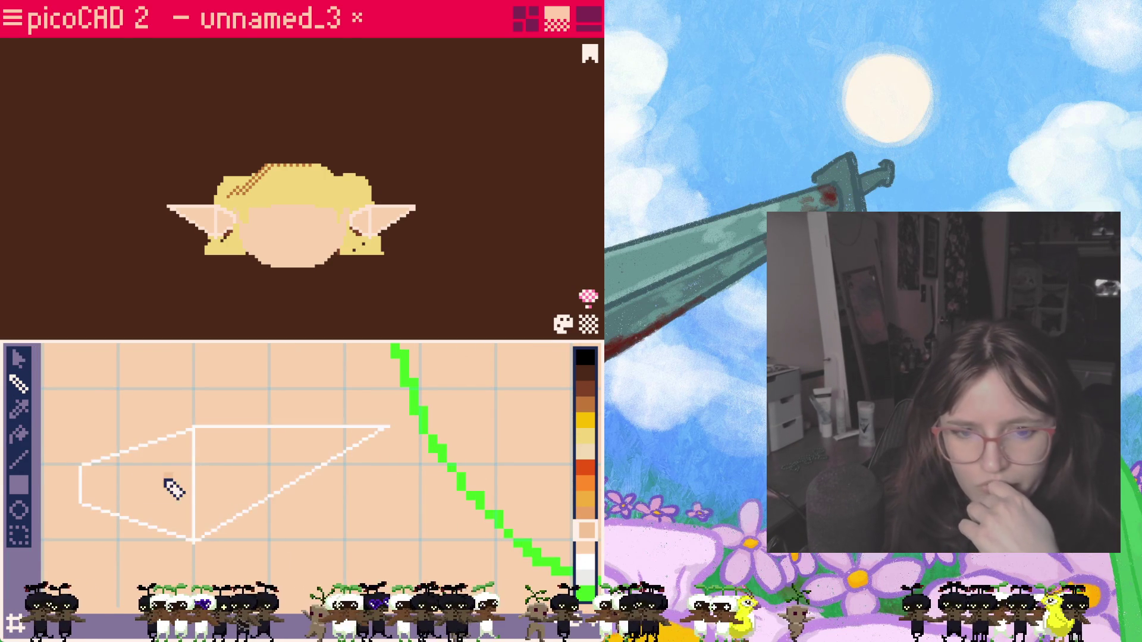
{"action": "right_click", "coordinate": [108, 490]}
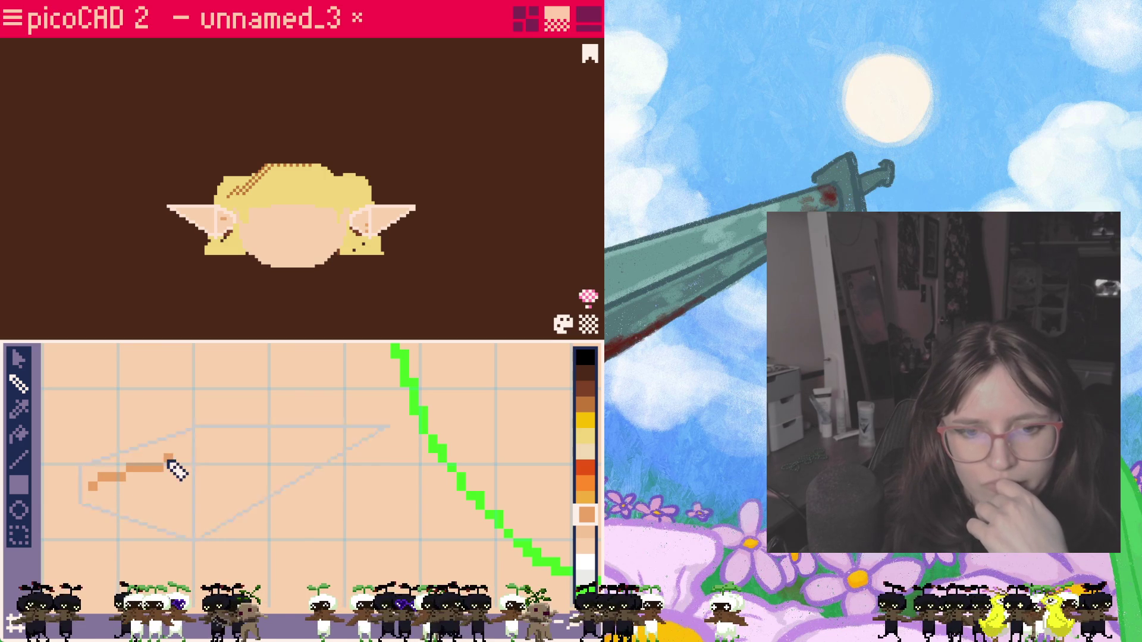
{"action": "left_click_drag", "start_coordinate": [215, 454], "coordinate": [253, 452]}
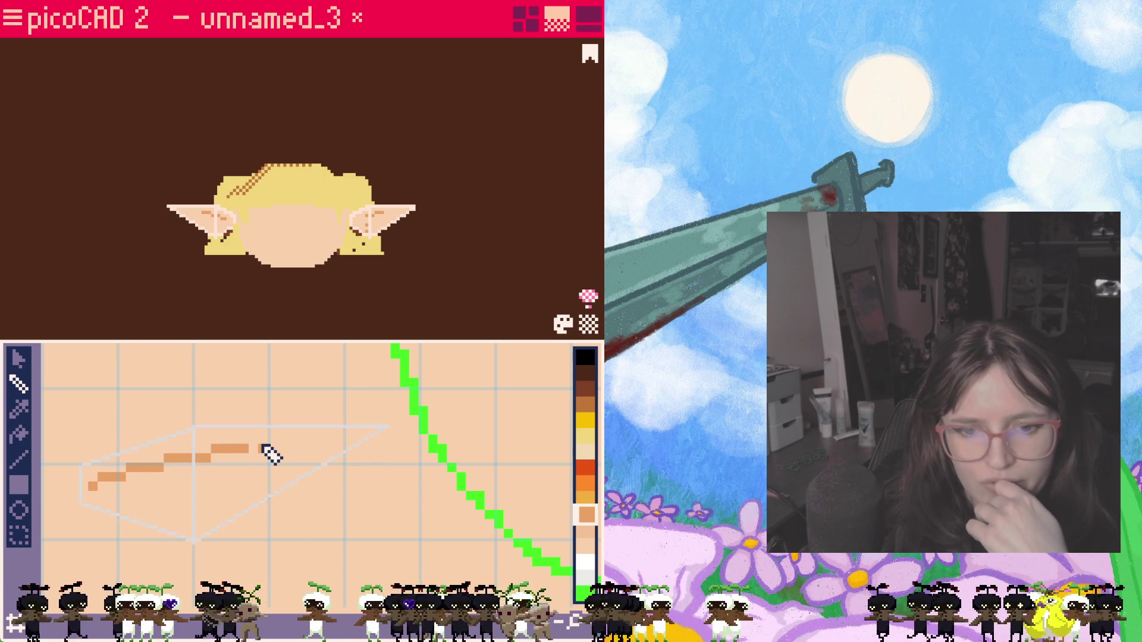
{"action": "left_click_drag", "start_coordinate": [207, 382], "coordinate": [272, 395]}
{"action": "mouse_move", "coordinate": [378, 404]}
{"action": "left_mouse_down"}
{"action": "mouse_move", "coordinate": [116, 379]}
{"action": "mouse_move", "coordinate": [228, 406]}
{"action": "mouse_move", "coordinate": [62, 383]}
{"action": "mouse_move", "coordinate": [207, 391]}
{"action": "mouse_move", "coordinate": [411, 429]}
{"action": "mouse_move", "coordinate": [411, 527]}
{"action": "mouse_move", "coordinate": [482, 536]}
{"action": "left_mouse_up"}
{"action": "key", "text": "ctrl+z"}
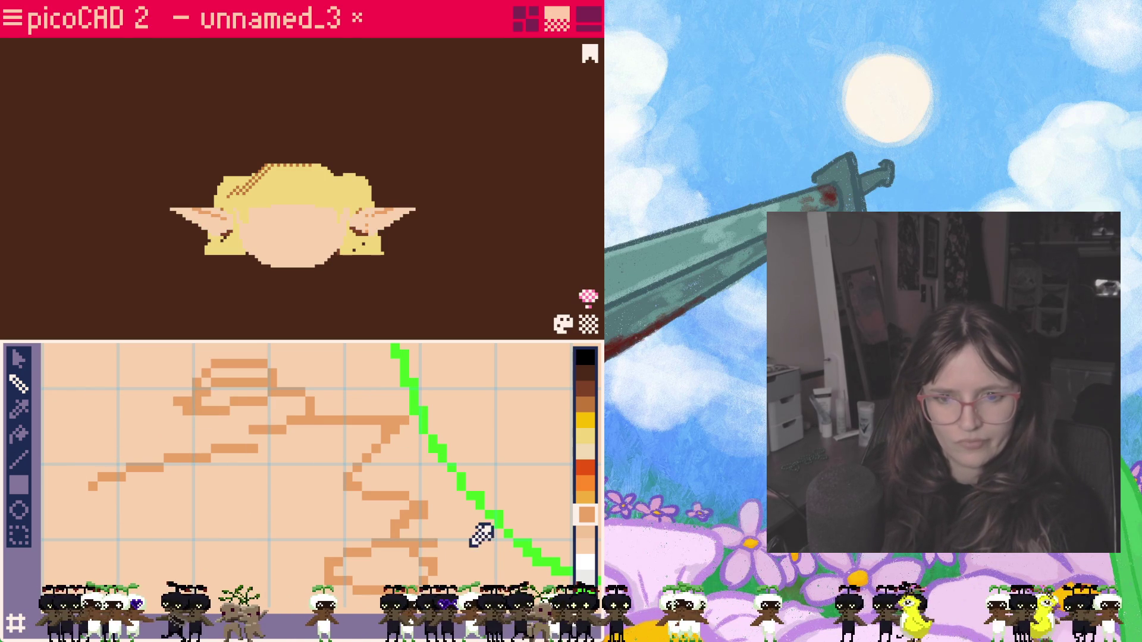
{"action": "left_click_drag", "start_coordinate": [419, 517], "coordinate": [503, 402]}
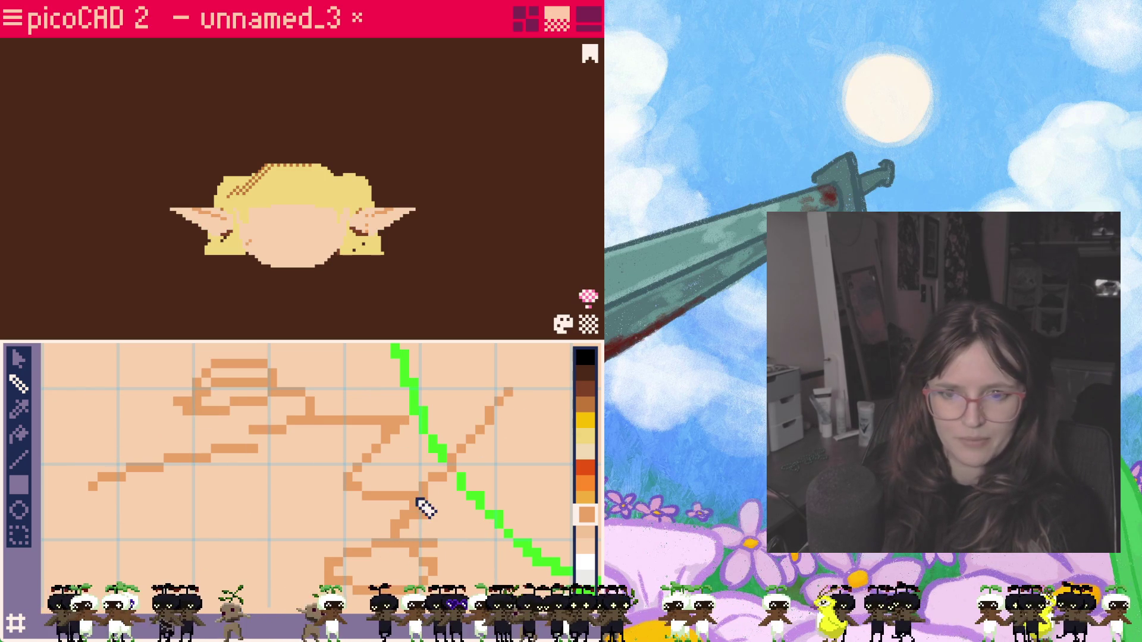
{"action": "key", "text": "ctrl+z"}
{"action": "key", "text": "ctrl+z"}
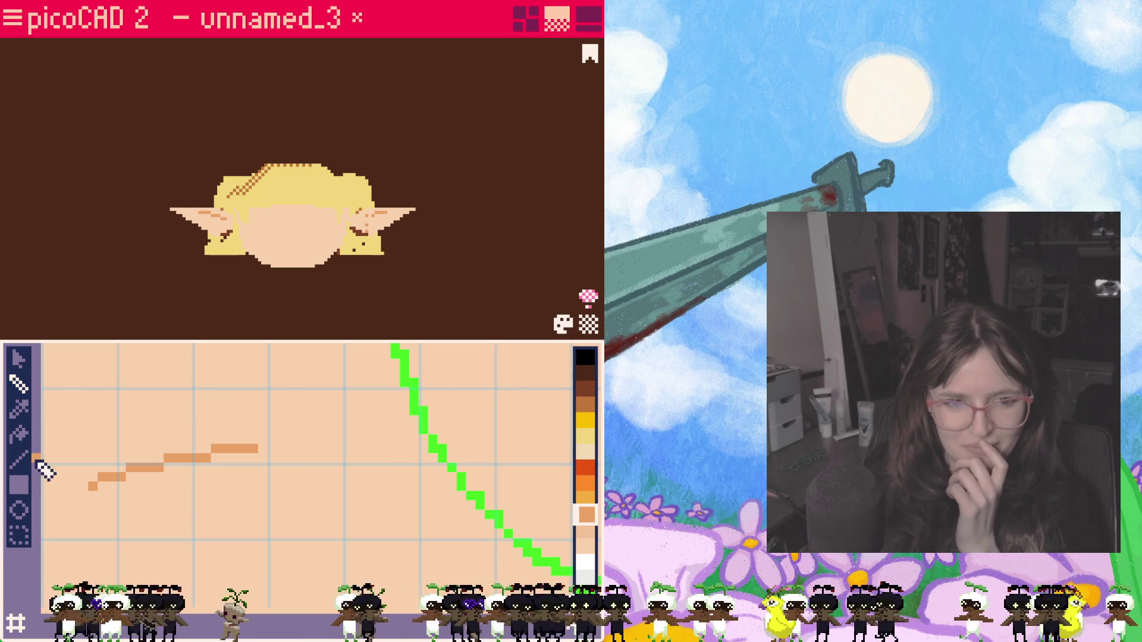
Step: Extend darker shading along the ear's lower edge and pick a lighter peach for further shading
{"action": "left_click", "coordinate": [18, 358]}
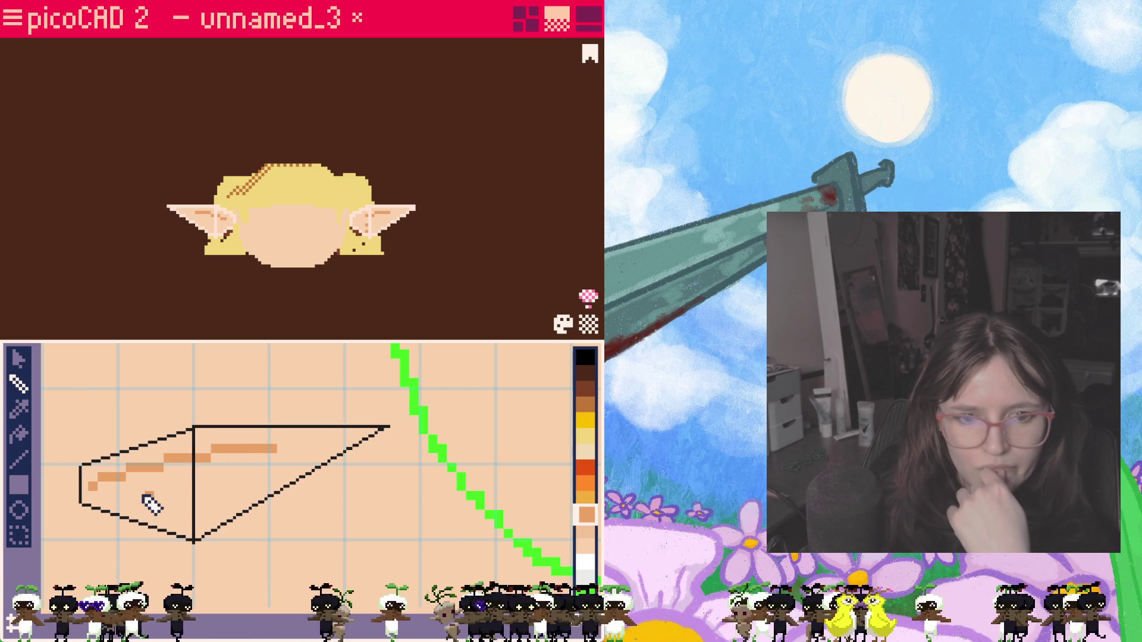
{"action": "left_click_drag", "start_coordinate": [117, 502], "coordinate": [154, 504]}
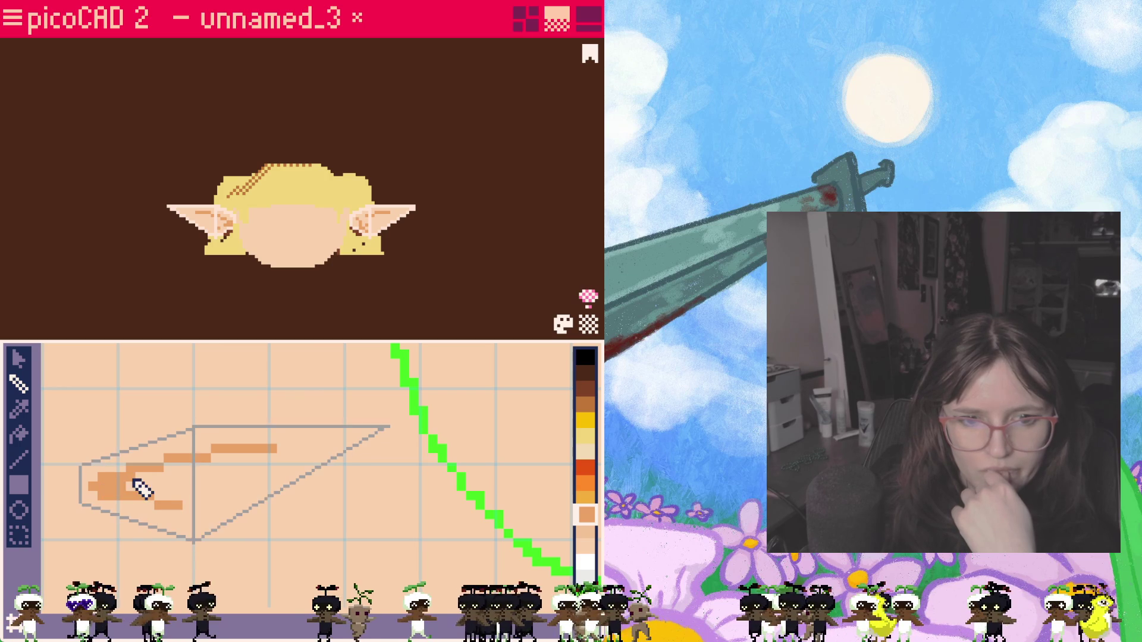
{"action": "left_click", "coordinate": [268, 474]}
{"action": "key", "text": "ctrl+z"}
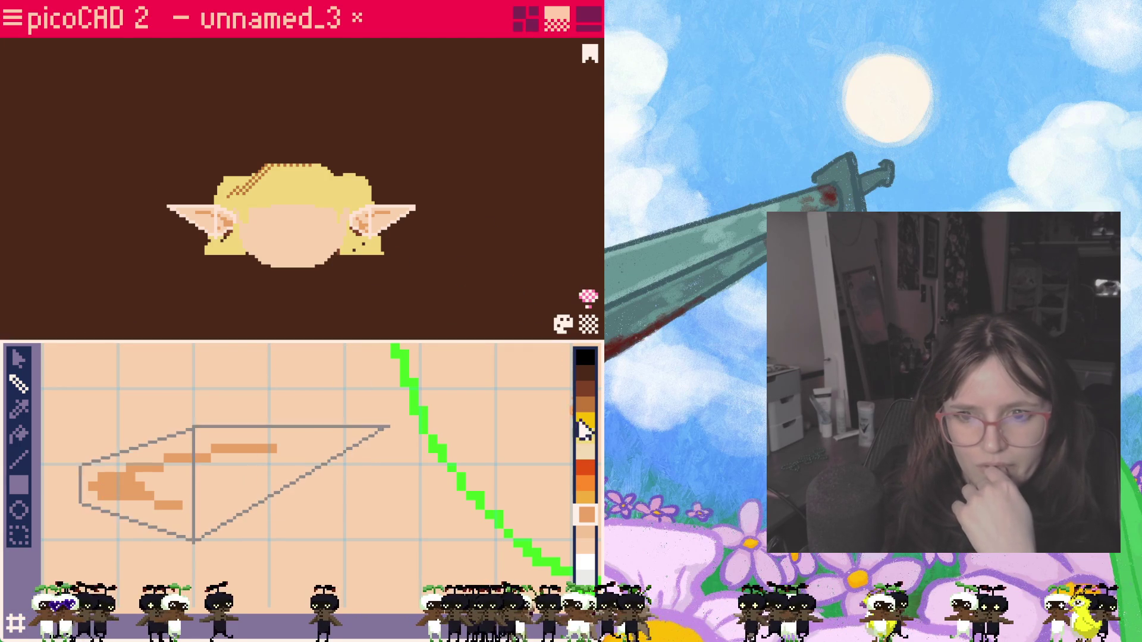
{"action": "left_click", "coordinate": [586, 533]}
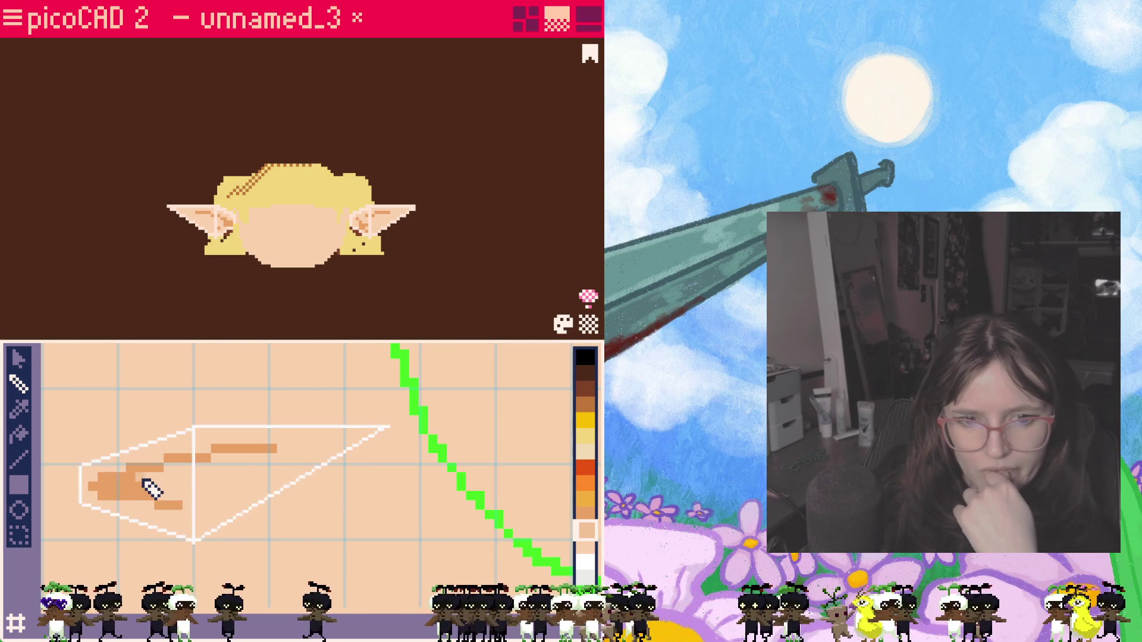
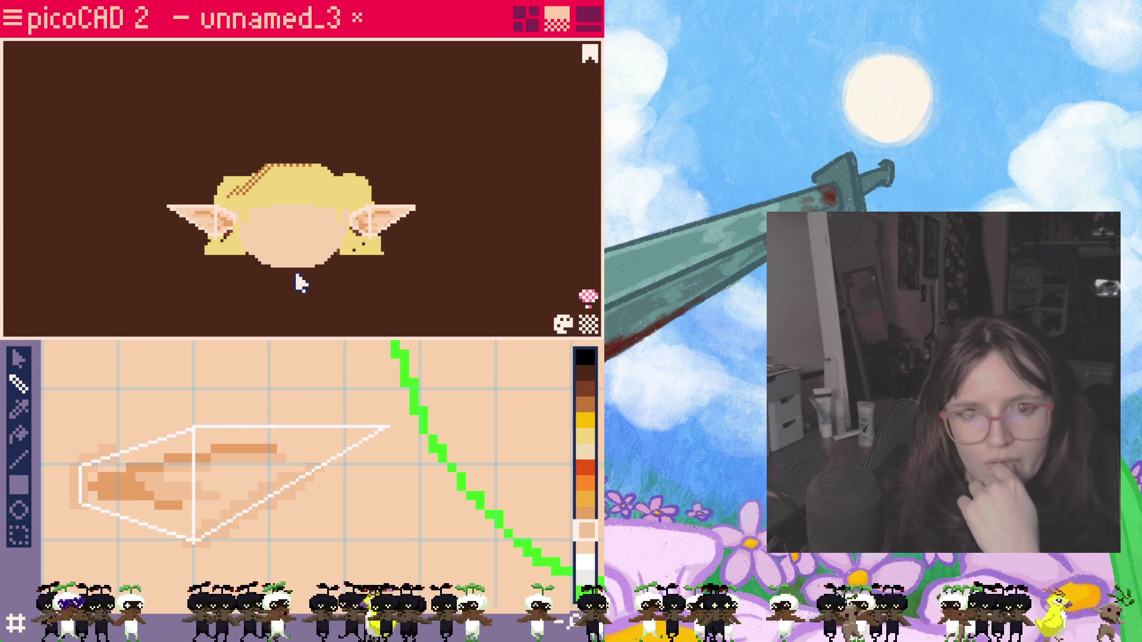
Step: Drag the right ear's inner-face mapping over the painted ear texture, undoing one collapsed reshape
{"action": "right_click_drag", "start_coordinate": [304, 268], "coordinate": [384, 259]}
{"action": "scroll", "coordinate": [392, 240], "scroll_direction": "up", "scroll_amount": 1}
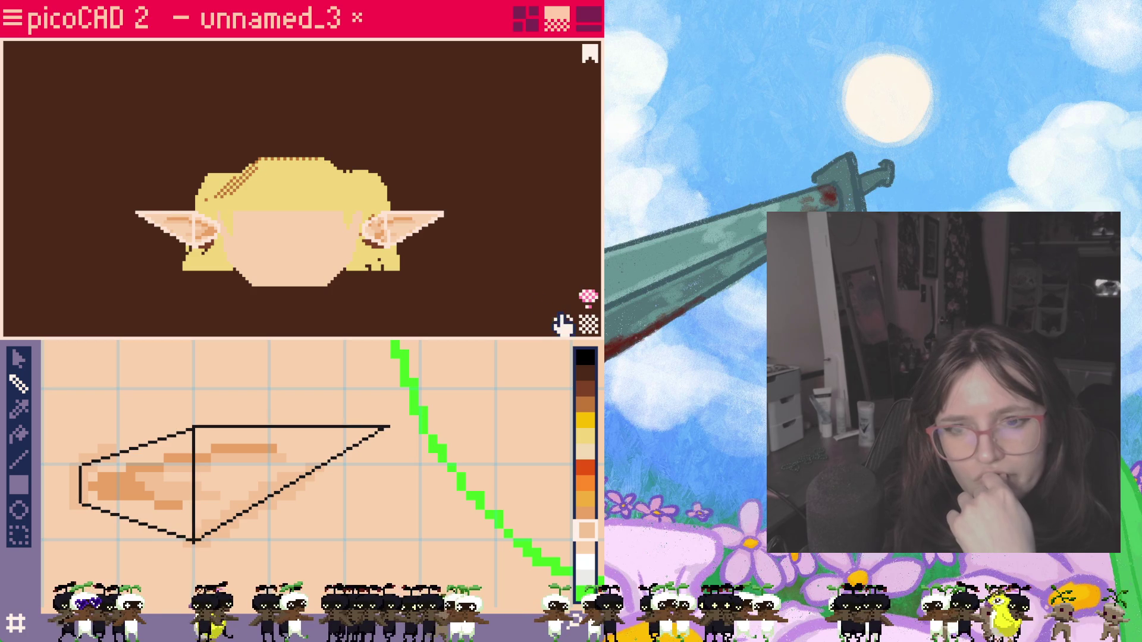
{"action": "left_click", "coordinate": [411, 250]}
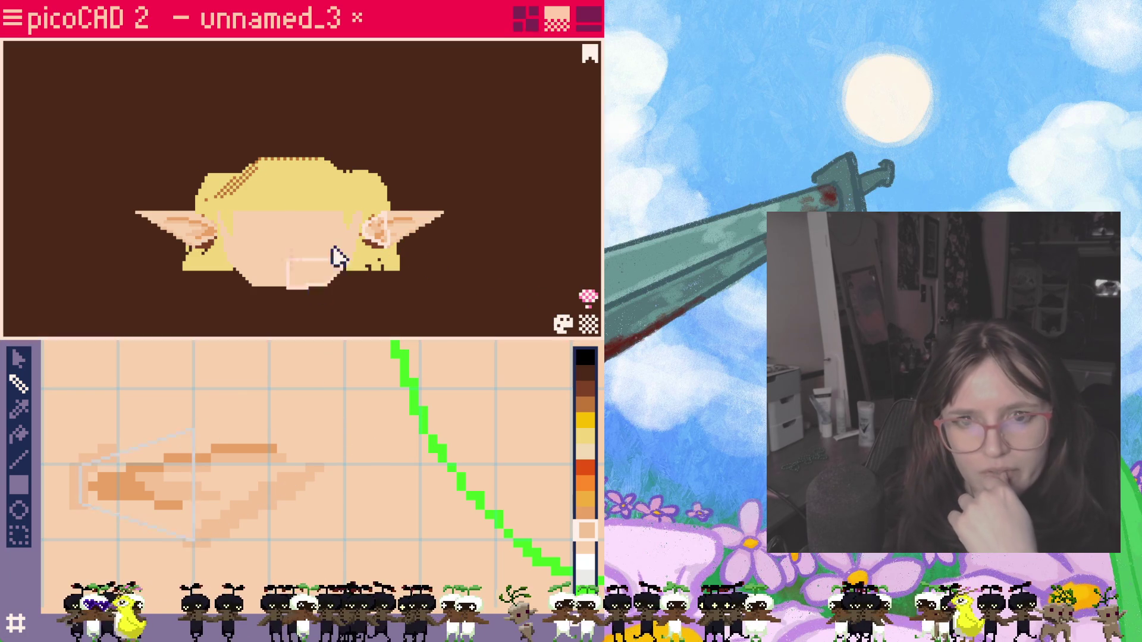
{"action": "key", "text": "1"}
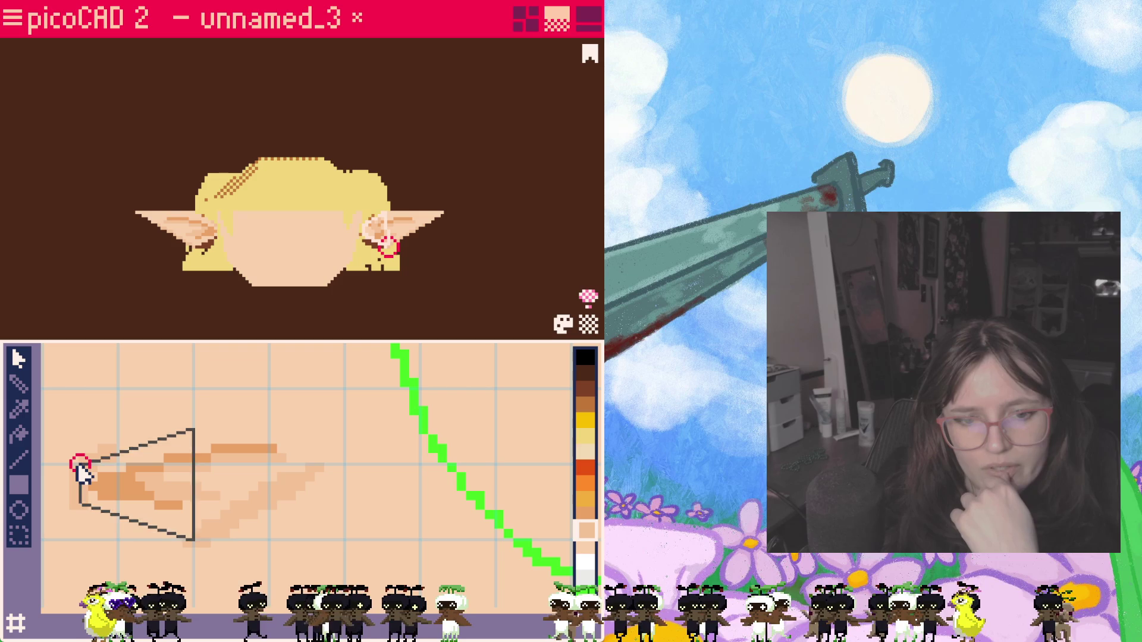
{"action": "left_click", "coordinate": [146, 500]}
{"action": "mouse_move", "coordinate": [146, 495]}
{"action": "left_mouse_down"}
{"action": "mouse_move", "coordinate": [206, 417]}
{"action": "mouse_move", "coordinate": [157, 522]}
{"action": "left_mouse_up"}
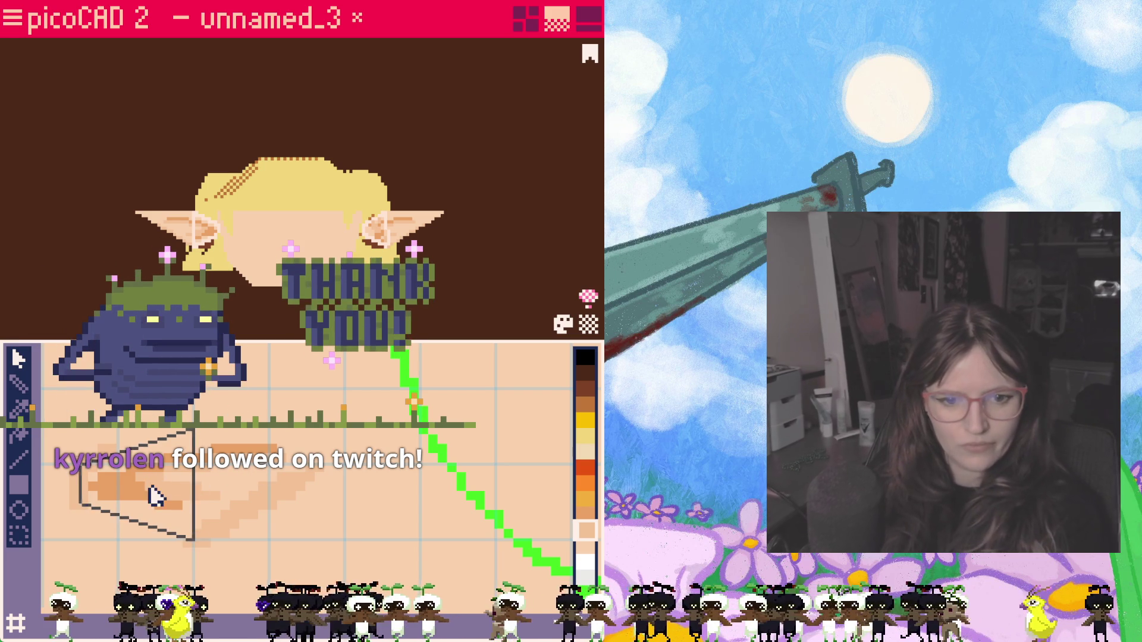
{"action": "left_click_drag", "start_coordinate": [162, 467], "coordinate": [158, 440]}
{"action": "key", "text": "ctrl+z"}
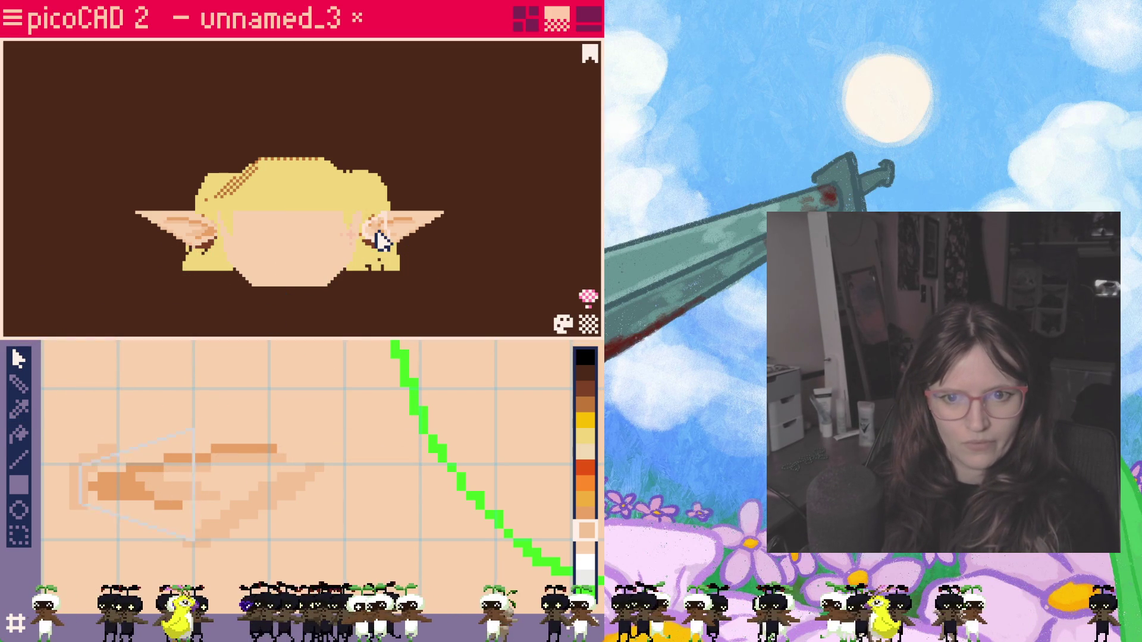
{"action": "left_click_drag", "start_coordinate": [145, 482], "coordinate": [143, 390]}
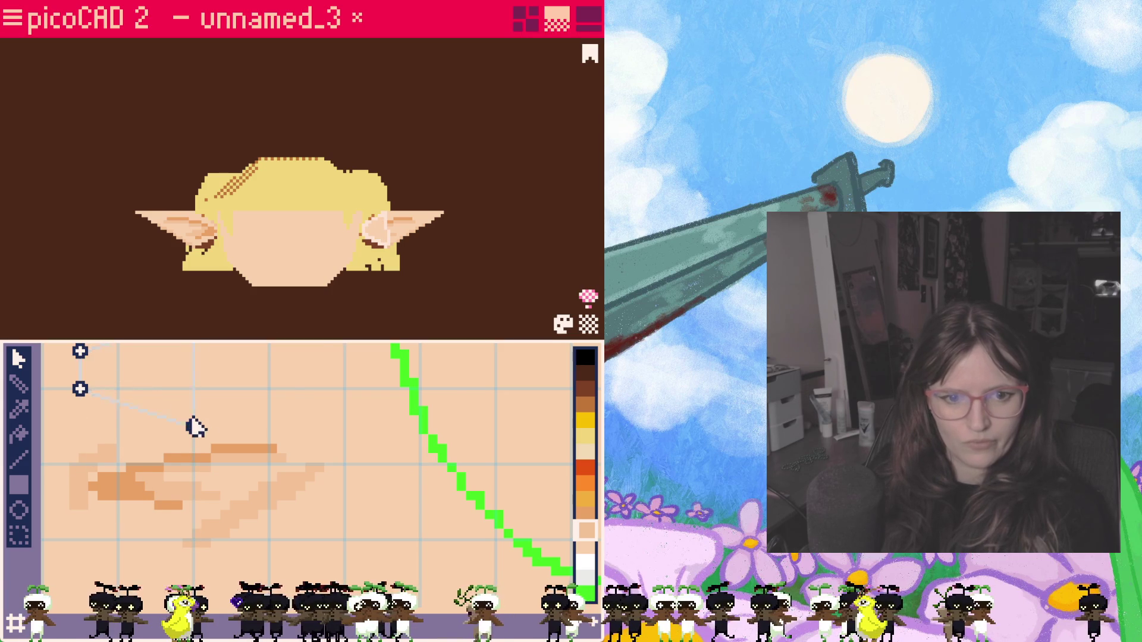
{"action": "scroll", "coordinate": [195, 426], "scroll_direction": "down", "scroll_amount": 2}
Step: Select another right-ear face and pull its mapping corners down onto the ear texture
{"action": "left_click", "coordinate": [232, 420]}
{"action": "left_click_drag", "start_coordinate": [219, 210], "coordinate": [290, 261]}
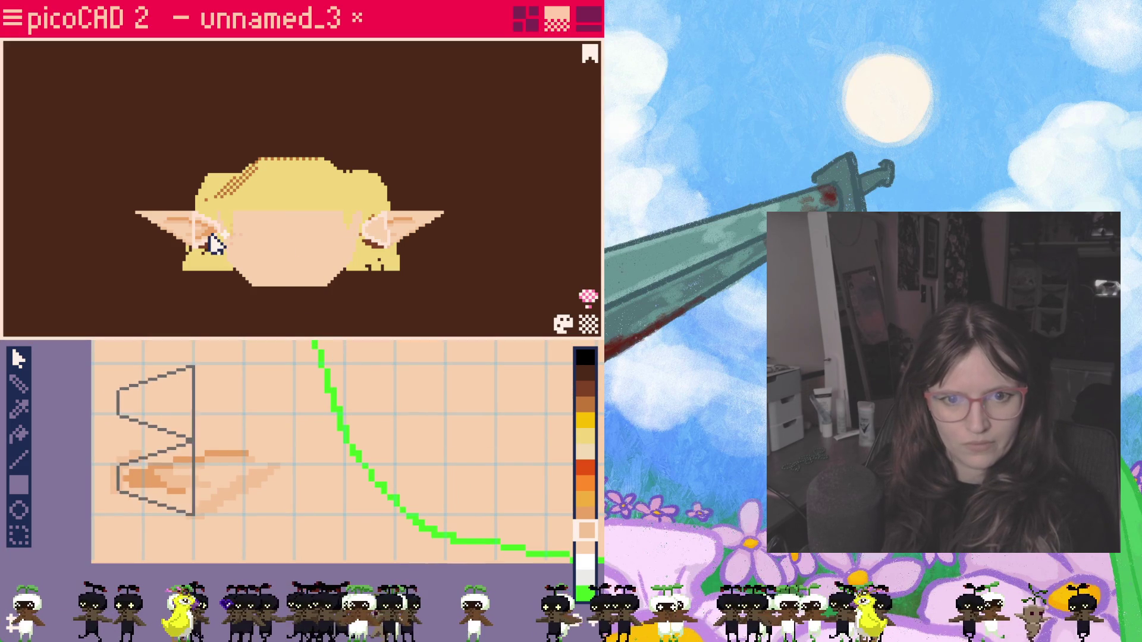
{"action": "left_click", "coordinate": [193, 364]}
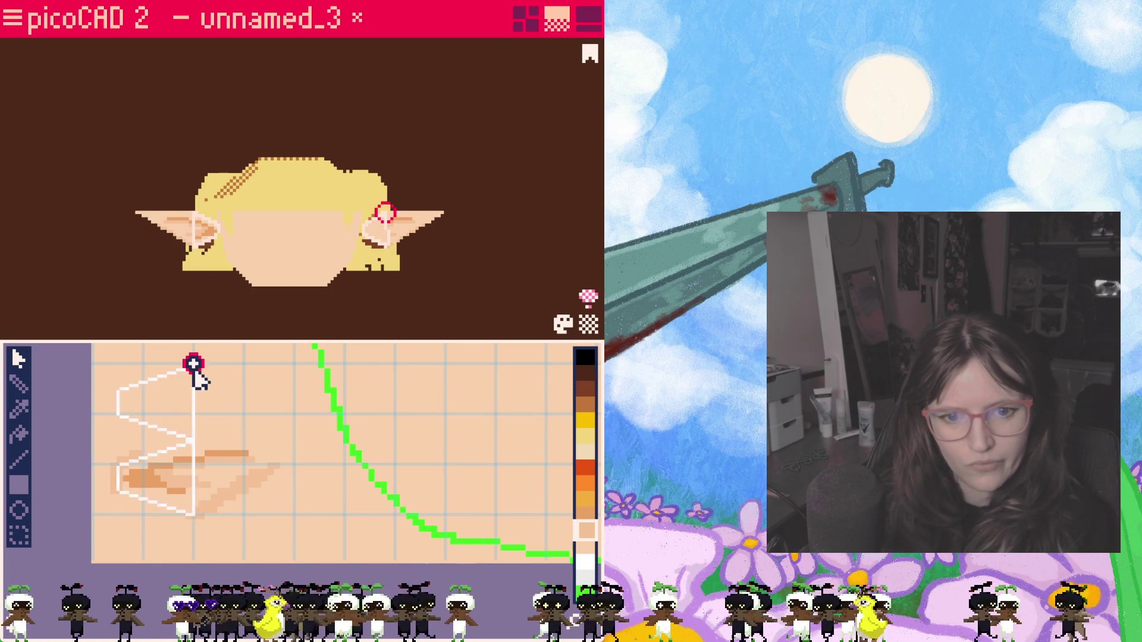
{"action": "left_click", "coordinate": [118, 390]}
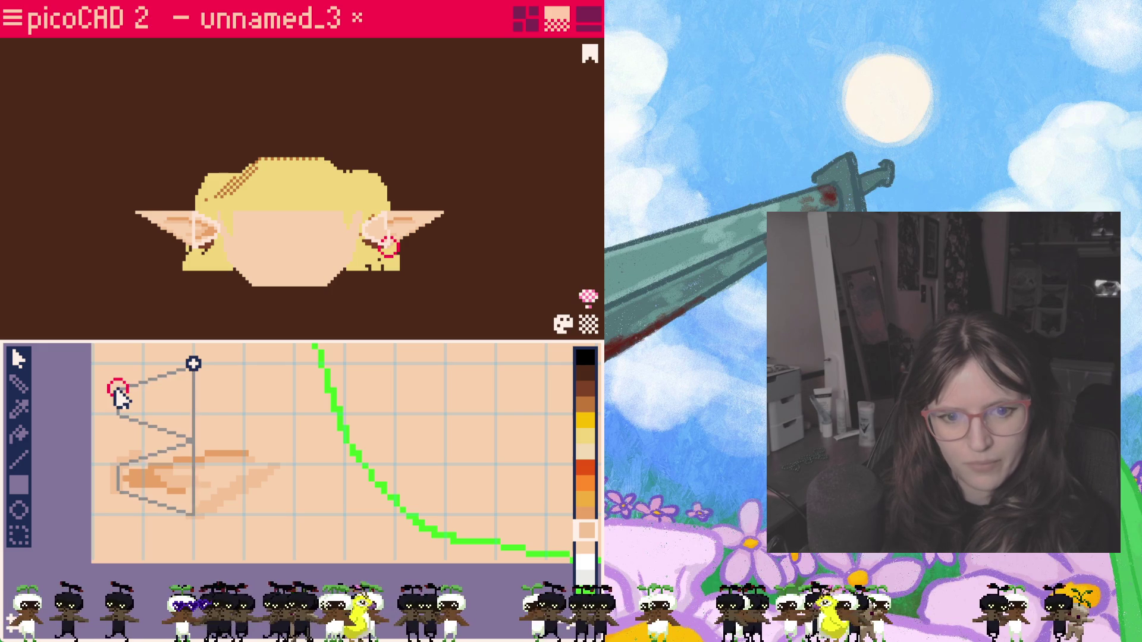
{"action": "left_click_drag", "start_coordinate": [118, 391], "coordinate": [194, 515]}
{"action": "left_click", "coordinate": [118, 414]}
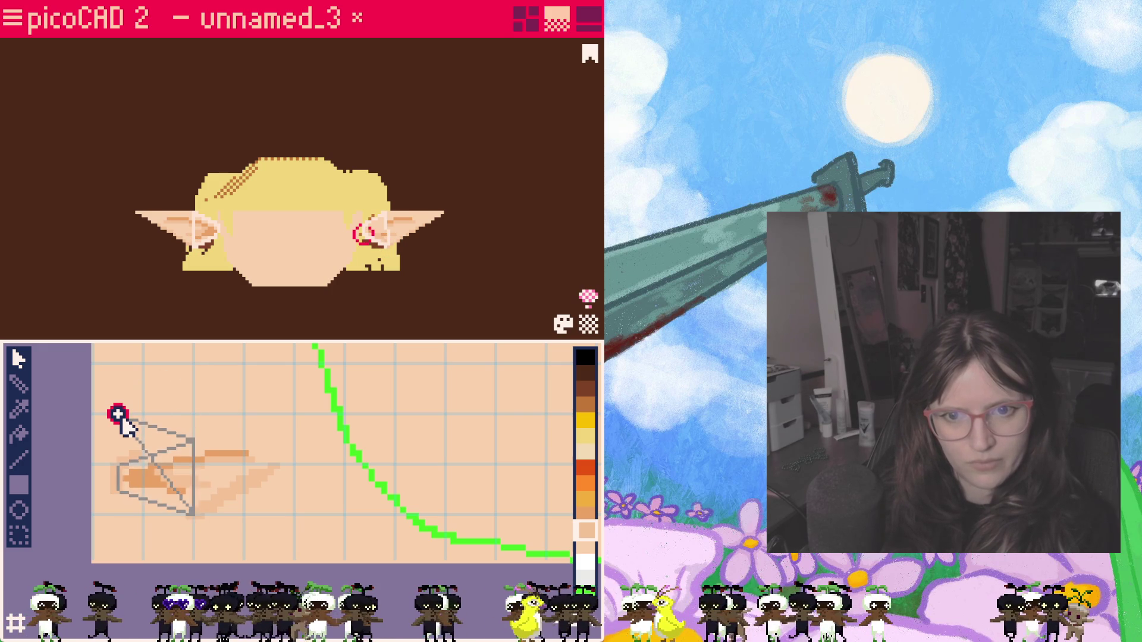
{"action": "left_click_drag", "start_coordinate": [118, 414], "coordinate": [118, 489]}
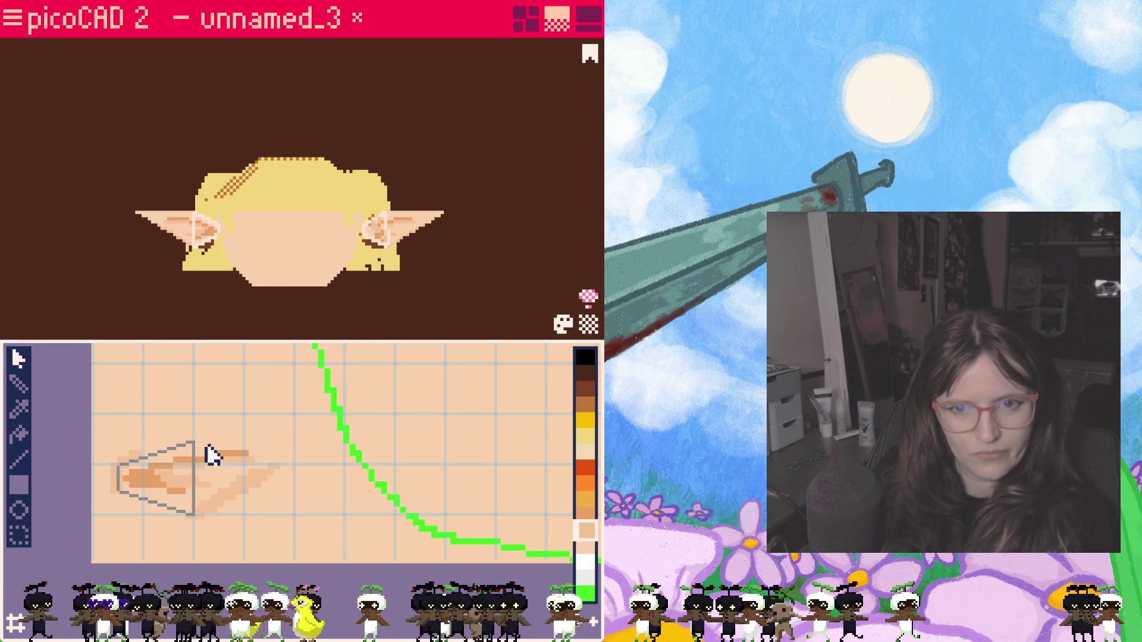
Step: Lift the ear triangle's mapping aside, then swing its apex corners back toward the ear area
{"action": "left_click_drag", "start_coordinate": [179, 479], "coordinate": [203, 373]}
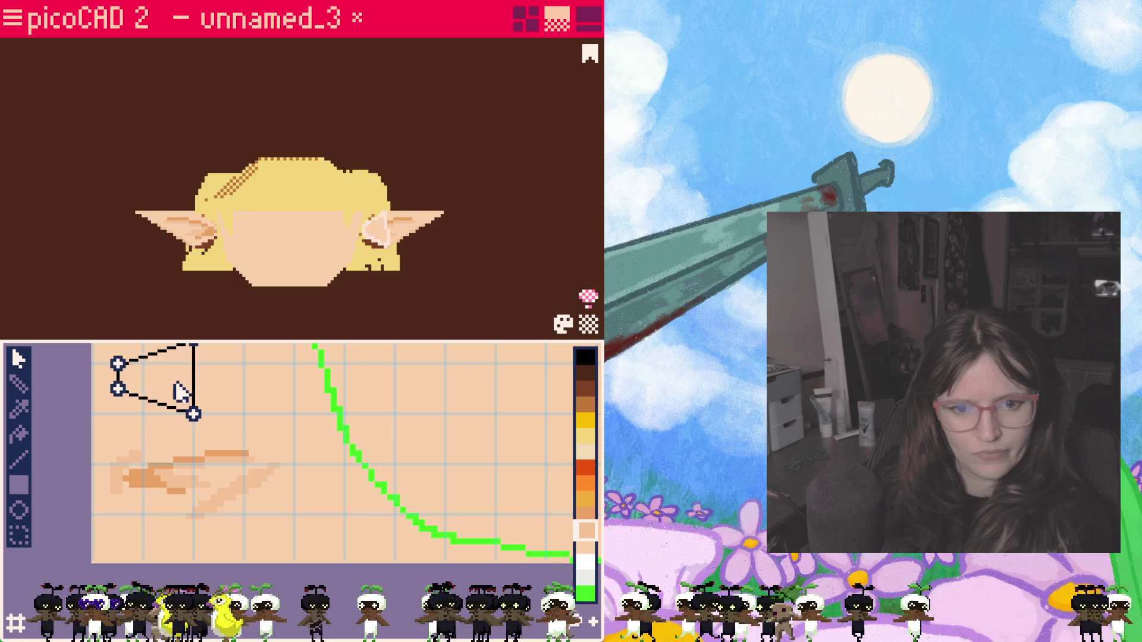
{"action": "scroll", "coordinate": [203, 373], "scroll_direction": "down", "scroll_amount": 1}
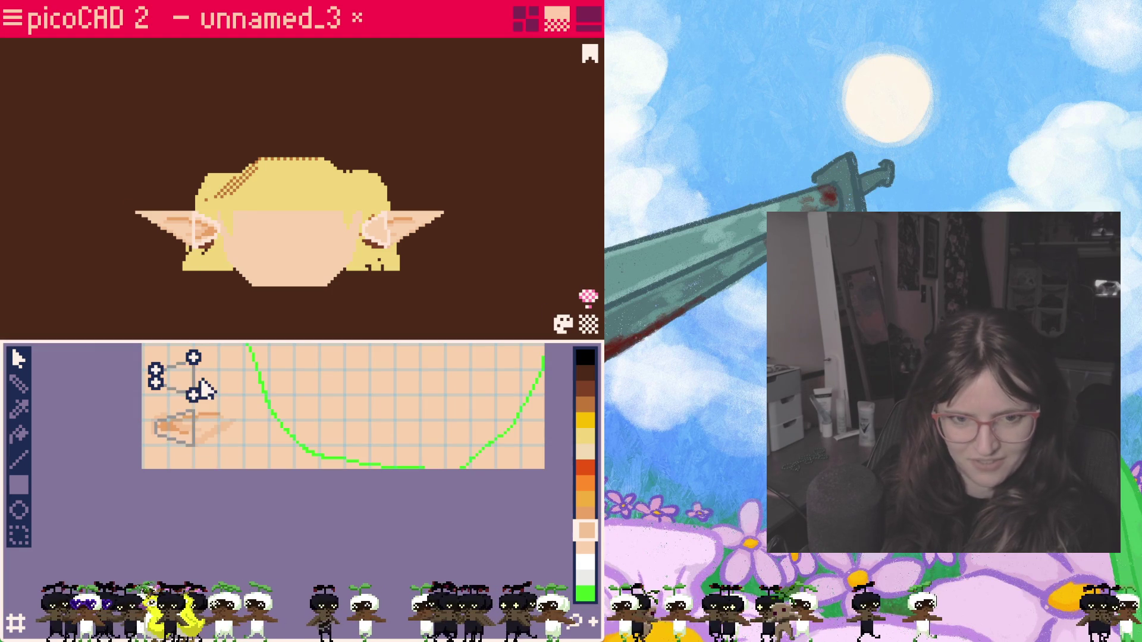
{"action": "scroll", "coordinate": [236, 400], "scroll_direction": "up", "scroll_amount": 2}
{"action": "left_click", "coordinate": [219, 406]}
{"action": "middle_click_drag", "start_coordinate": [249, 415], "coordinate": [208, 418]}
{"action": "left_click", "coordinate": [208, 418]}
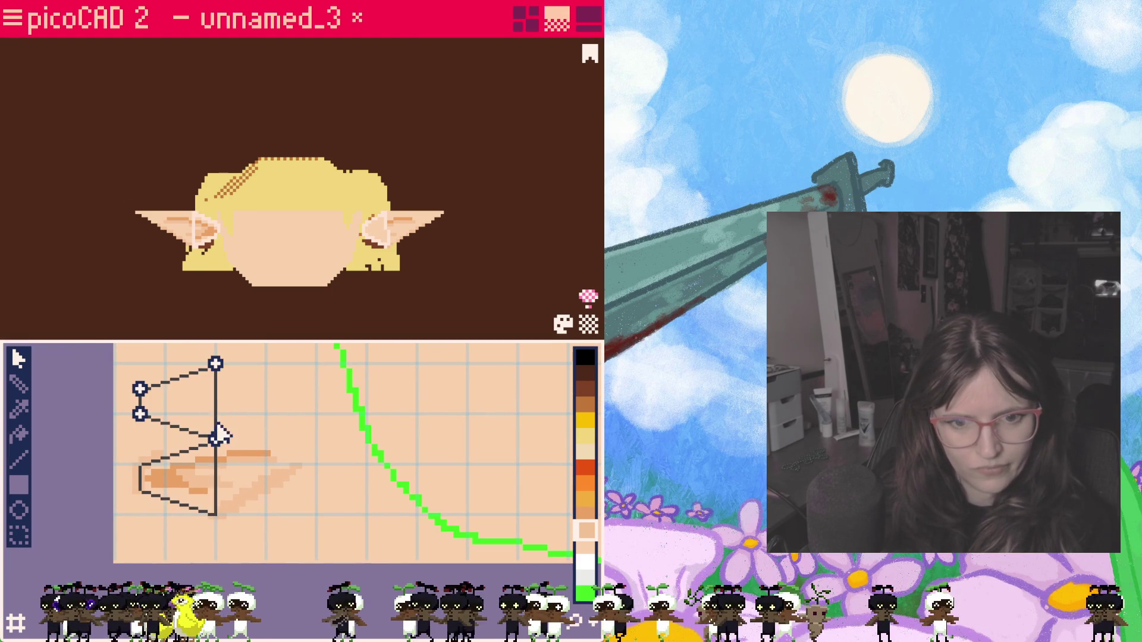
{"action": "left_click", "coordinate": [250, 427]}
{"action": "left_click", "coordinate": [207, 410]}
{"action": "left_click", "coordinate": [268, 420]}
{"action": "left_click", "coordinate": [215, 437]}
{"action": "left_click_drag", "start_coordinate": [215, 438], "coordinate": [266, 390]}
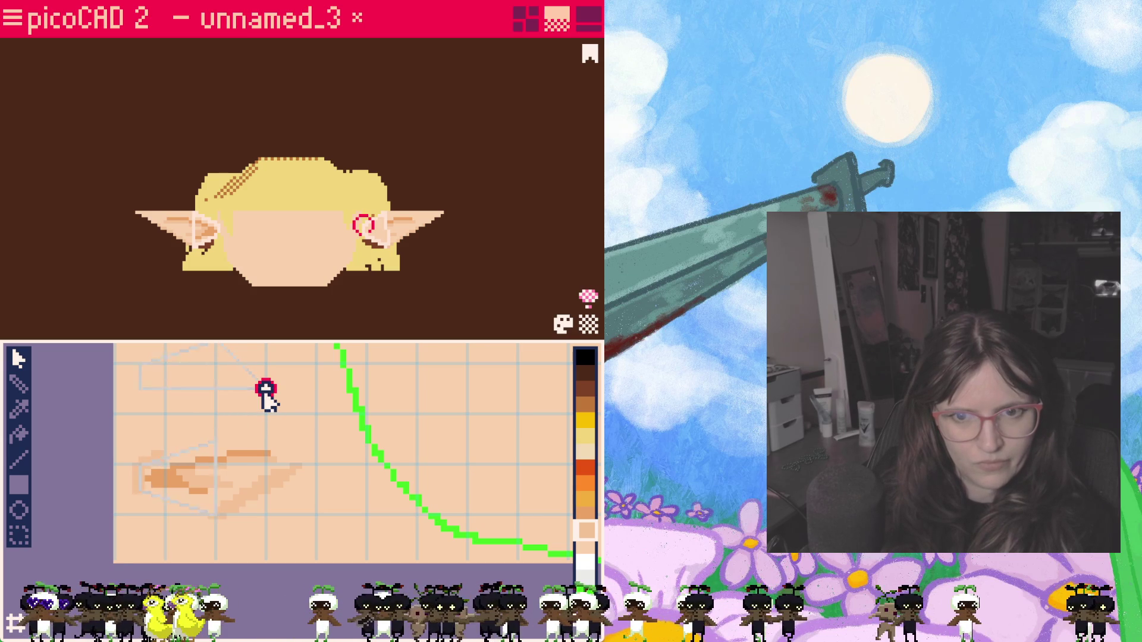
{"action": "scroll", "coordinate": [266, 393], "scroll_direction": "up", "scroll_amount": 2}
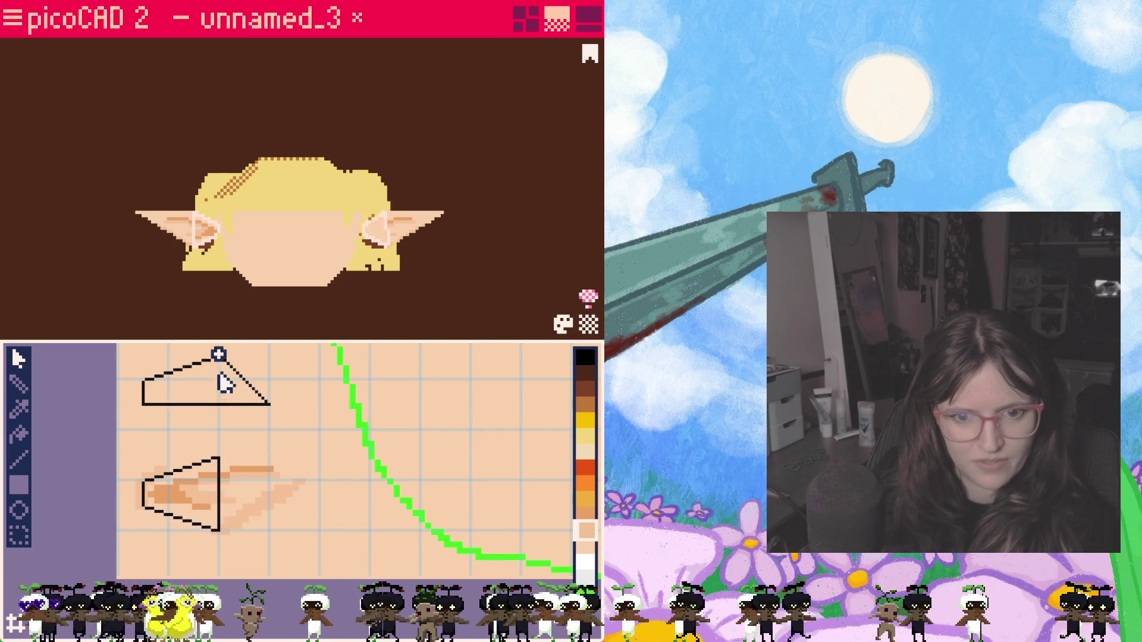
{"action": "left_click_drag", "start_coordinate": [219, 357], "coordinate": [219, 428]}
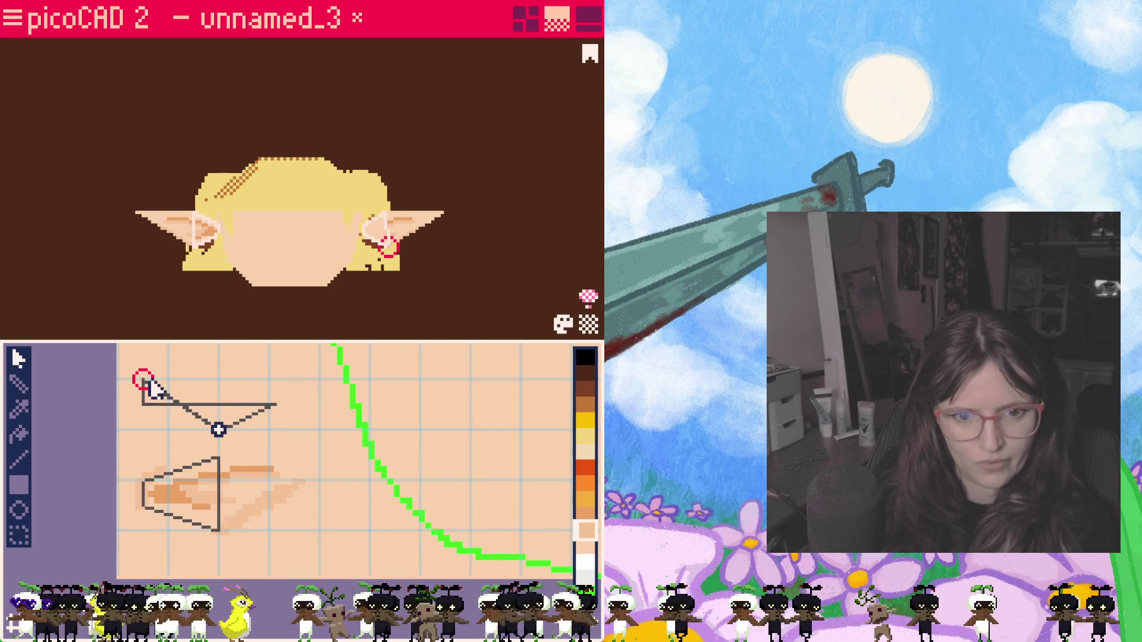
Step: Lower the triangle's left and remaining corners over the ear texture and deselect it
{"action": "left_click", "coordinate": [143, 431]}
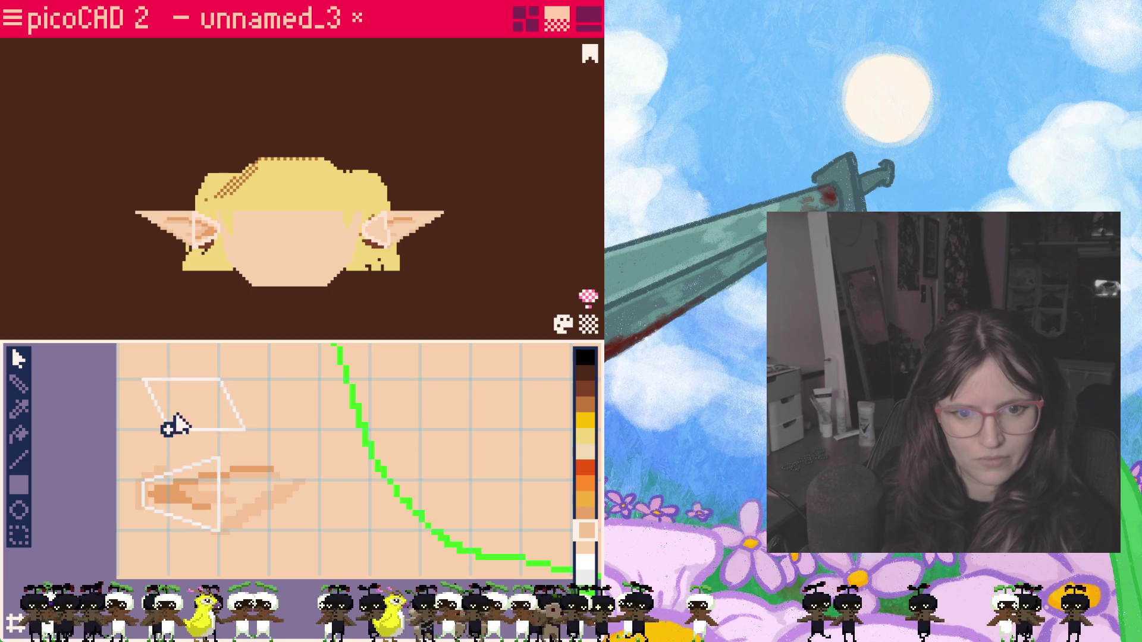
{"action": "left_click_drag", "start_coordinate": [167, 429], "coordinate": [143, 499]}
{"action": "left_click_drag", "start_coordinate": [143, 379], "coordinate": [143, 479]}
{"action": "left_click_drag", "start_coordinate": [240, 449], "coordinate": [220, 532]}
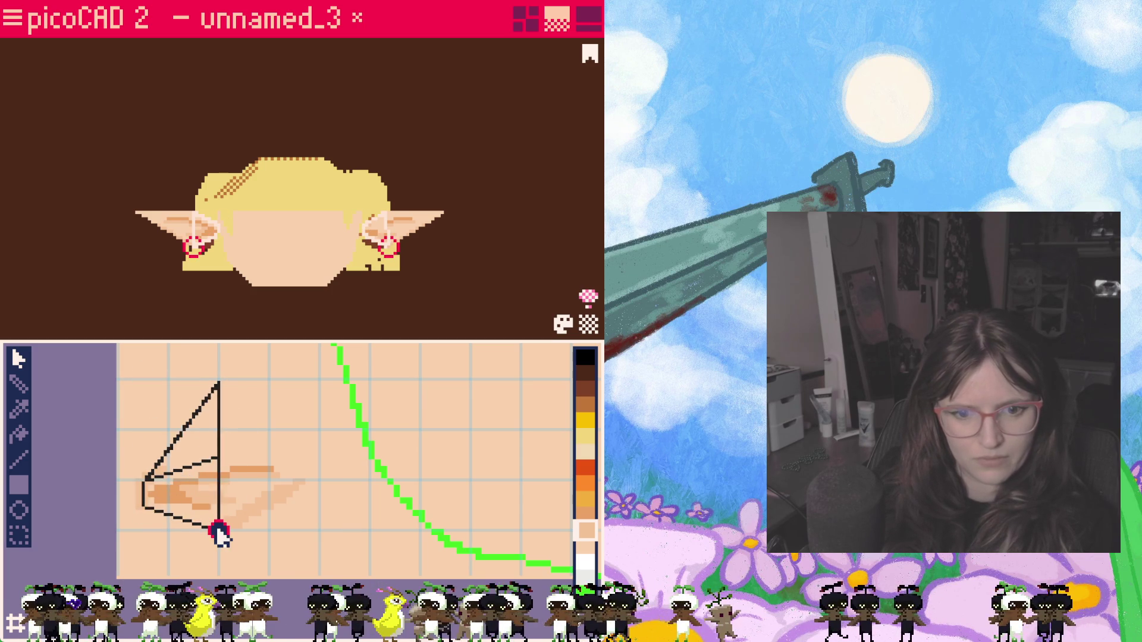
{"action": "left_click", "coordinate": [294, 375]}
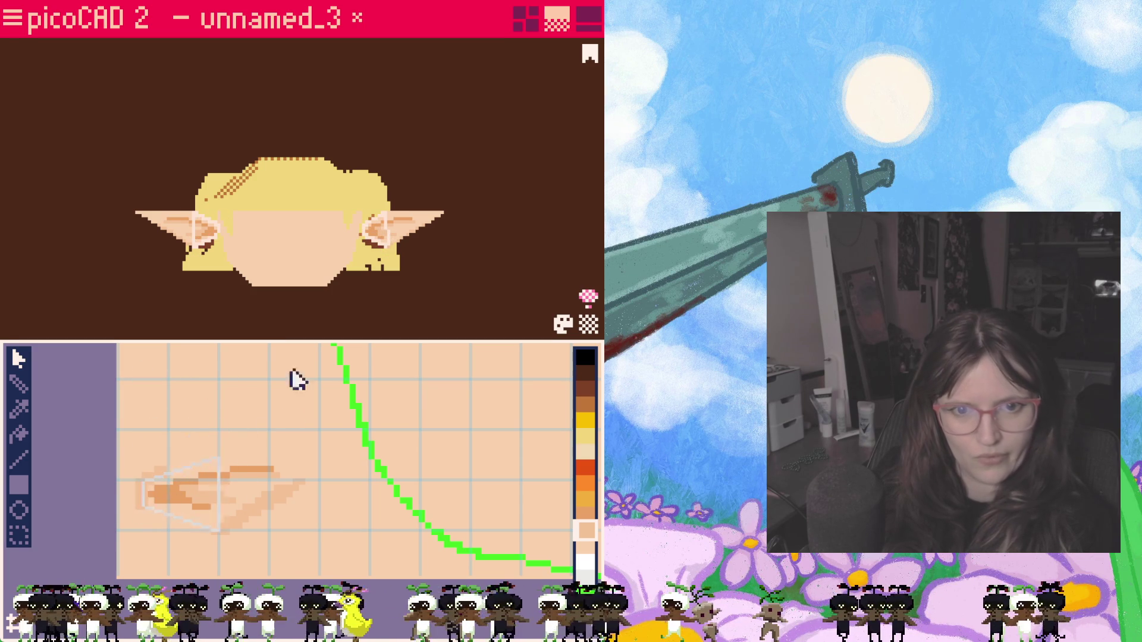
{"action": "mouse_move", "coordinate": [370, 240]}
{"action": "right_mouse_down"}
{"action": "mouse_move", "coordinate": [402, 288]}
{"action": "mouse_move", "coordinate": [424, 276]}
{"action": "right_mouse_up"}
{"action": "mouse_move", "coordinate": [395, 307]}
{"action": "left_mouse_down"}
{"action": "mouse_move", "coordinate": [413, 280]}
{"action": "mouse_move", "coordinate": [400, 288]}
{"action": "left_mouse_up"}
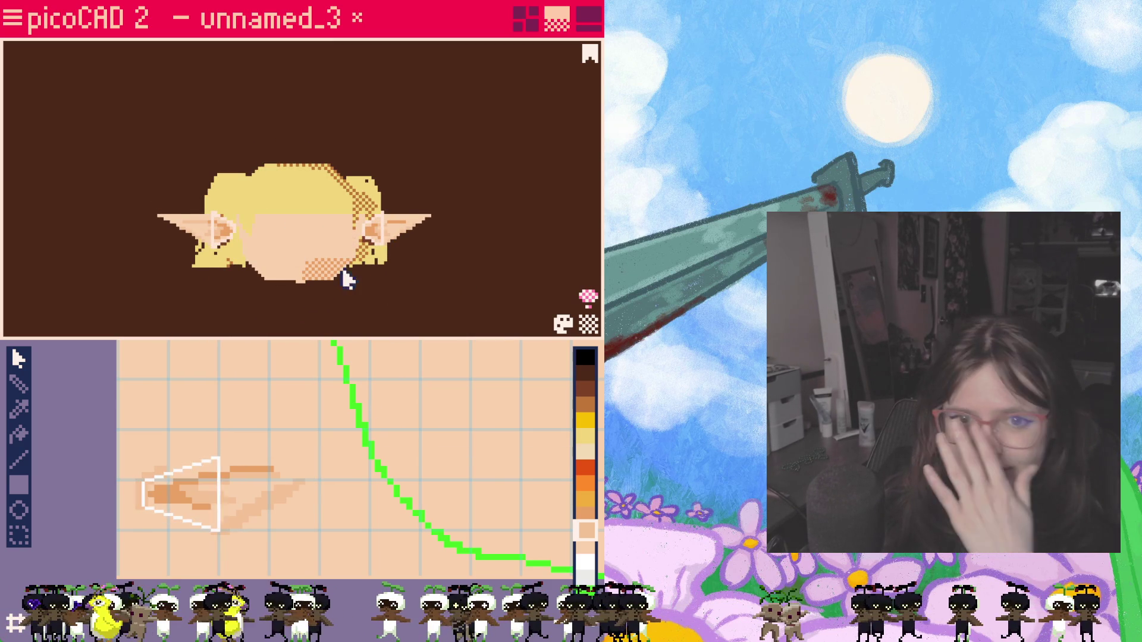
{"action": "mouse_move", "coordinate": [246, 284]}
{"action": "left_mouse_down"}
{"action": "mouse_move", "coordinate": [454, 262]}
{"action": "mouse_move", "coordinate": [98, 277]}
{"action": "mouse_move", "coordinate": [205, 281]}
{"action": "left_mouse_up"}
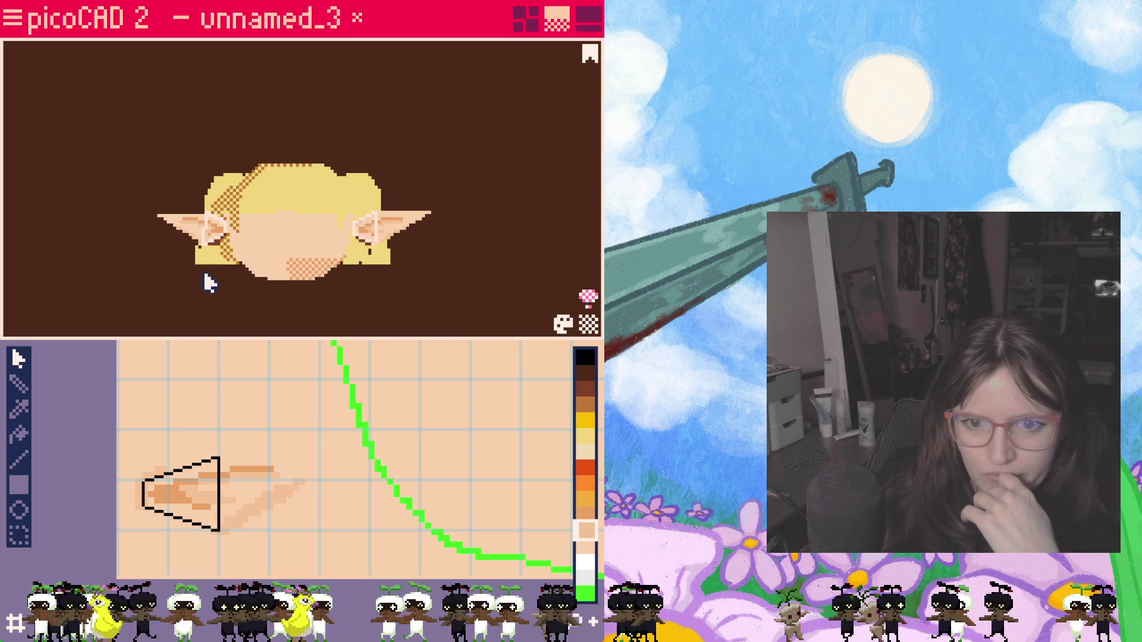
{"action": "left_click", "coordinate": [554, 379]}
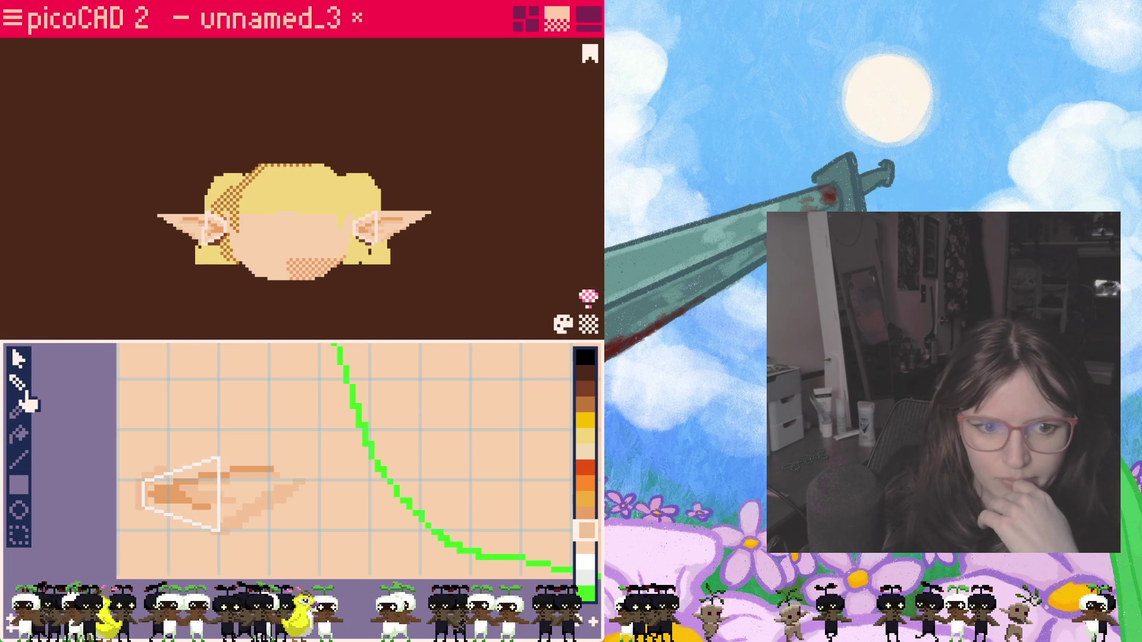
{"action": "left_click", "coordinate": [18, 483]}
Step: Paint a pale rectangle at the texture's bottom-left and orbit to a side view of the hair
{"action": "left_click_drag", "start_coordinate": [129, 548], "coordinate": [261, 572]}
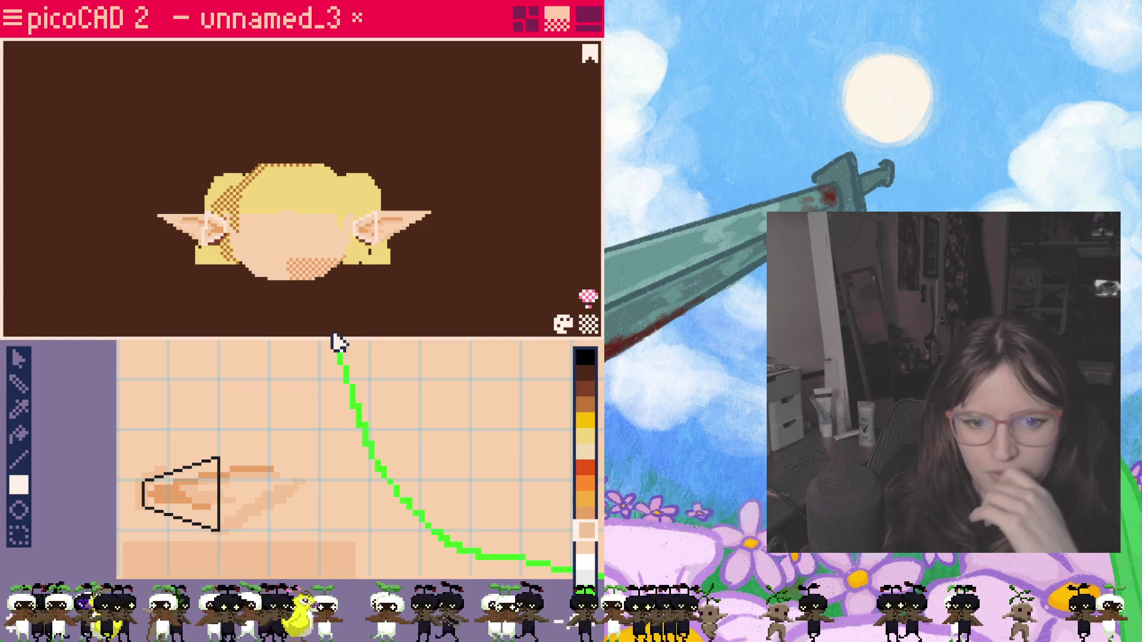
{"action": "right_click_drag", "start_coordinate": [396, 305], "coordinate": [280, 236]}
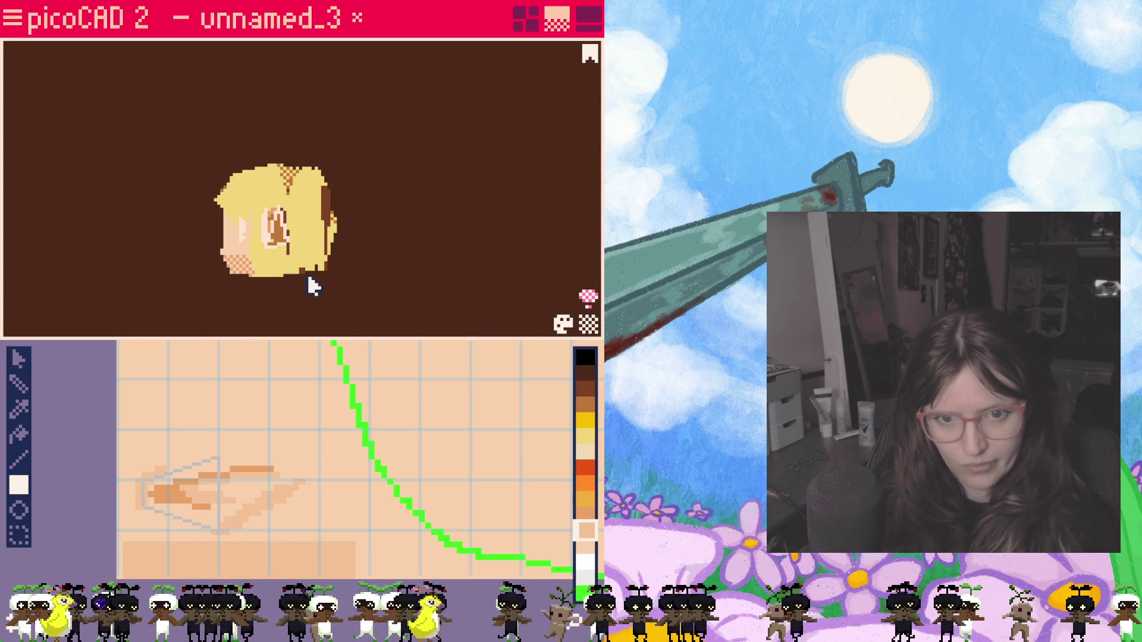
{"action": "mouse_move", "coordinate": [287, 293]}
{"action": "right_mouse_down"}
{"action": "mouse_move", "coordinate": [191, 309]}
{"action": "mouse_move", "coordinate": [238, 314]}
{"action": "mouse_move", "coordinate": [234, 263]}
{"action": "right_mouse_up"}
{"action": "mouse_move", "coordinate": [312, 265]}
{"action": "right_mouse_down"}
{"action": "mouse_move", "coordinate": [329, 297]}
{"action": "mouse_move", "coordinate": [299, 288]}
{"action": "right_mouse_up"}
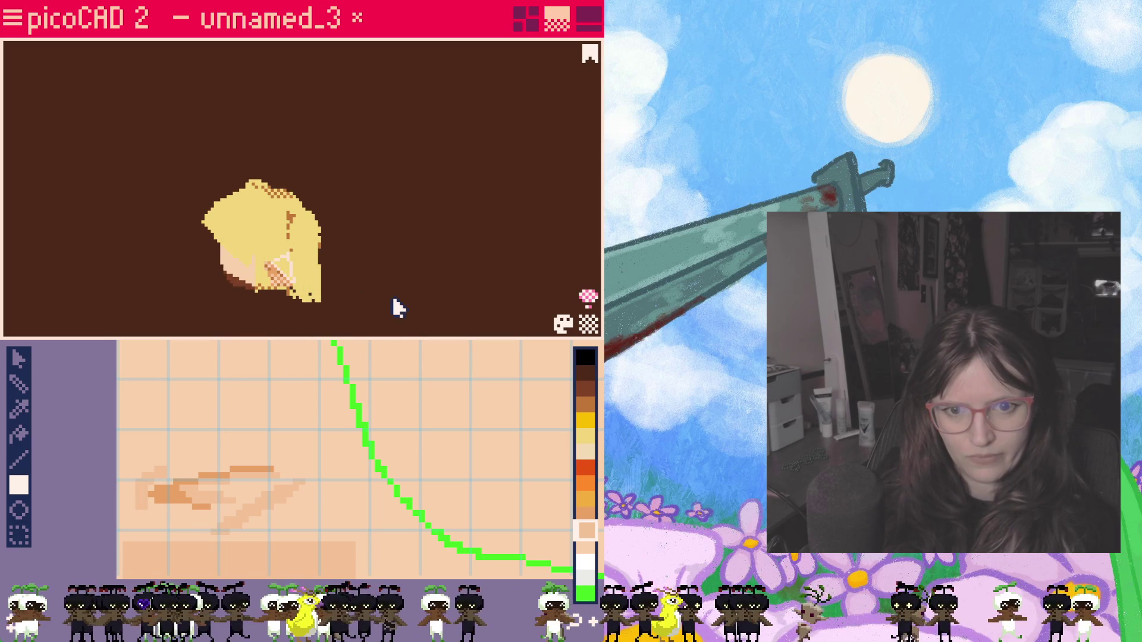
{"action": "mouse_move", "coordinate": [374, 310]}
{"action": "right_mouse_down"}
{"action": "mouse_move", "coordinate": [269, 307]}
{"action": "mouse_move", "coordinate": [232, 249]}
{"action": "mouse_move", "coordinate": [161, 227]}
{"action": "mouse_move", "coordinate": [268, 259]}
{"action": "mouse_move", "coordinate": [481, 247]}
{"action": "mouse_move", "coordinate": [333, 274]}
{"action": "mouse_move", "coordinate": [429, 208]}
{"action": "mouse_move", "coordinate": [409, 252]}
{"action": "mouse_move", "coordinate": [486, 268]}
{"action": "mouse_move", "coordinate": [420, 317]}
{"action": "mouse_move", "coordinate": [335, 295]}
{"action": "right_mouse_up"}
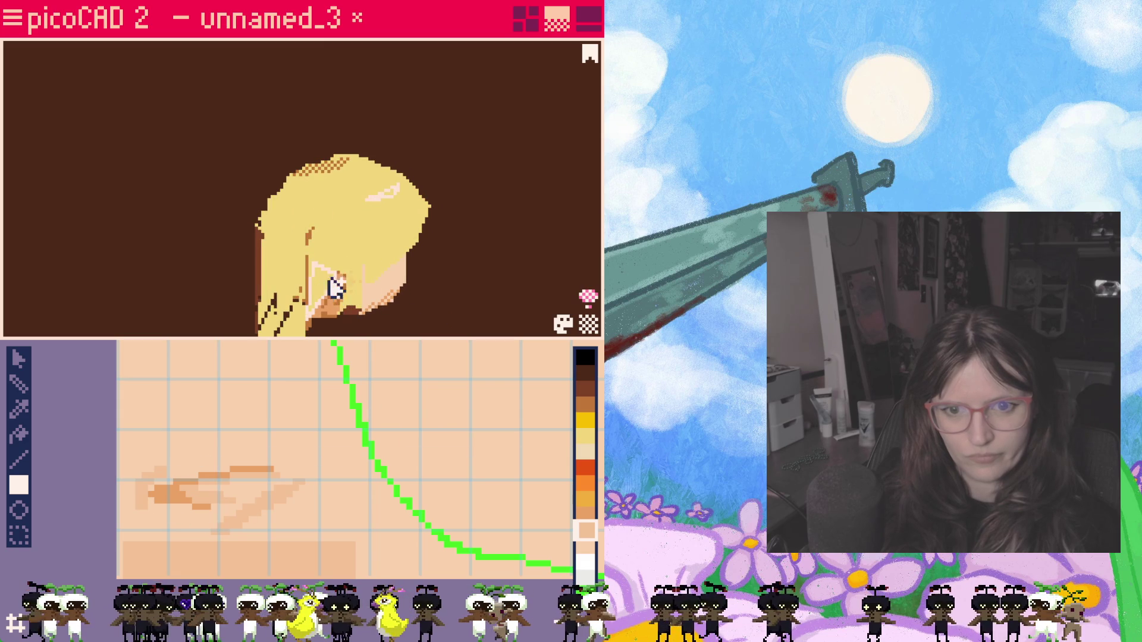
{"action": "scroll", "coordinate": [417, 426], "scroll_direction": "down", "scroll_amount": 2}
{"action": "scroll", "coordinate": [473, 394], "scroll_direction": "up", "scroll_amount": 3}
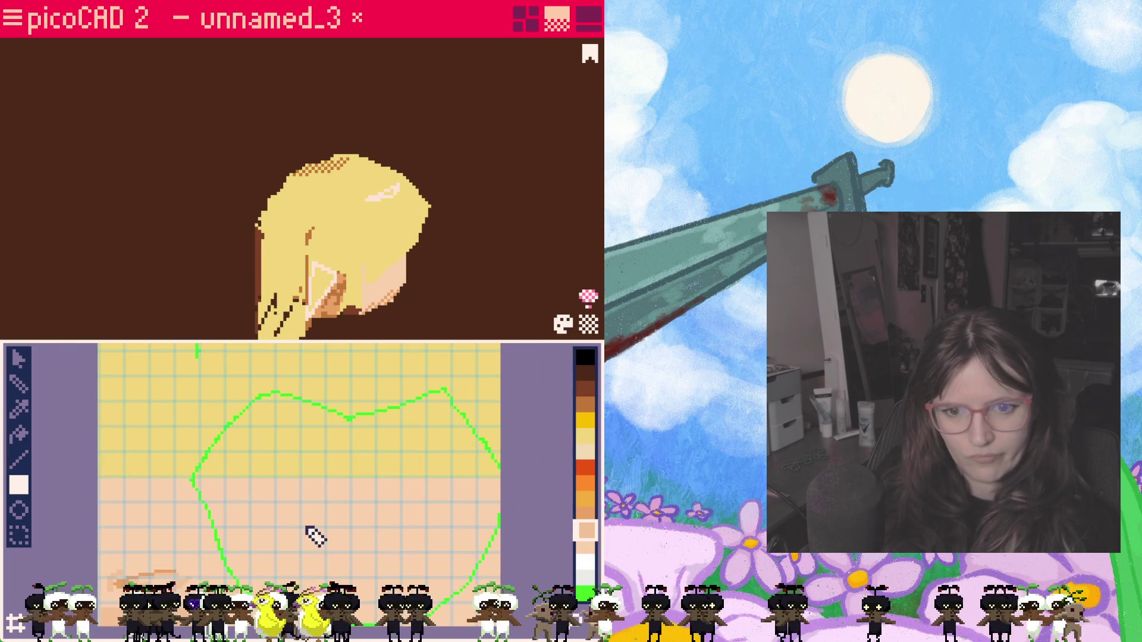
Step: Paint a peach patch on the texture and move the triangle mapping onto the skin area
{"action": "mouse_move", "coordinate": [335, 426]}
{"action": "middle_mouse_down"}
{"action": "mouse_move", "coordinate": [316, 528]}
{"action": "mouse_move", "coordinate": [302, 521]}
{"action": "middle_mouse_up"}
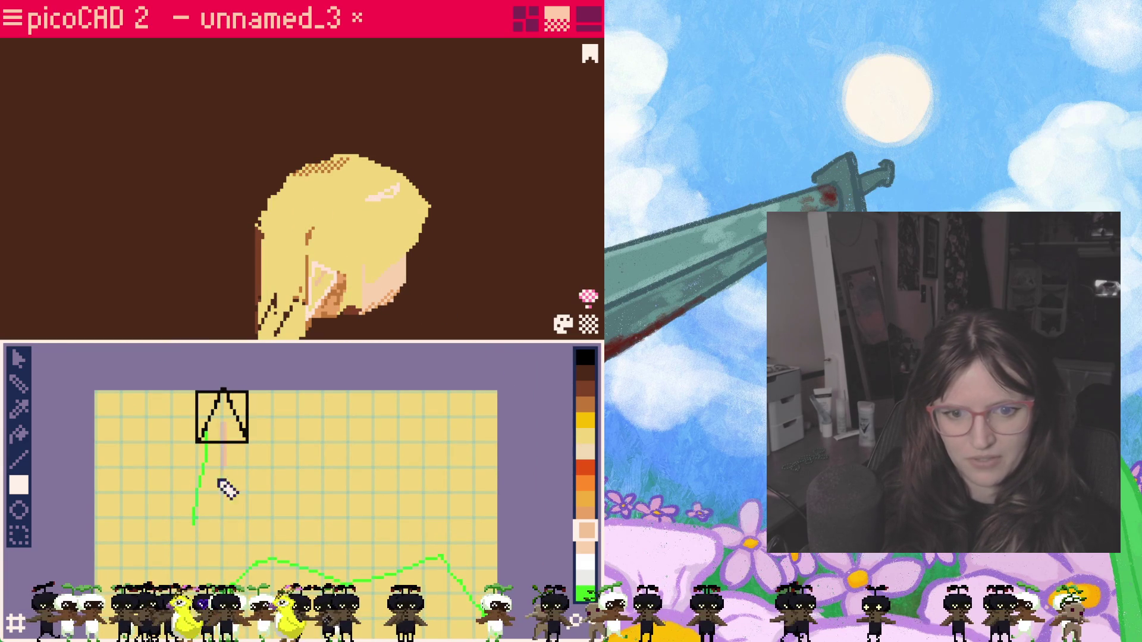
{"action": "mouse_move", "coordinate": [235, 433]}
{"action": "left_mouse_down"}
{"action": "mouse_move", "coordinate": [259, 446]}
{"action": "mouse_move", "coordinate": [192, 521]}
{"action": "mouse_move", "coordinate": [170, 606]}
{"action": "left_mouse_up"}
{"action": "left_click", "coordinate": [20, 358]}
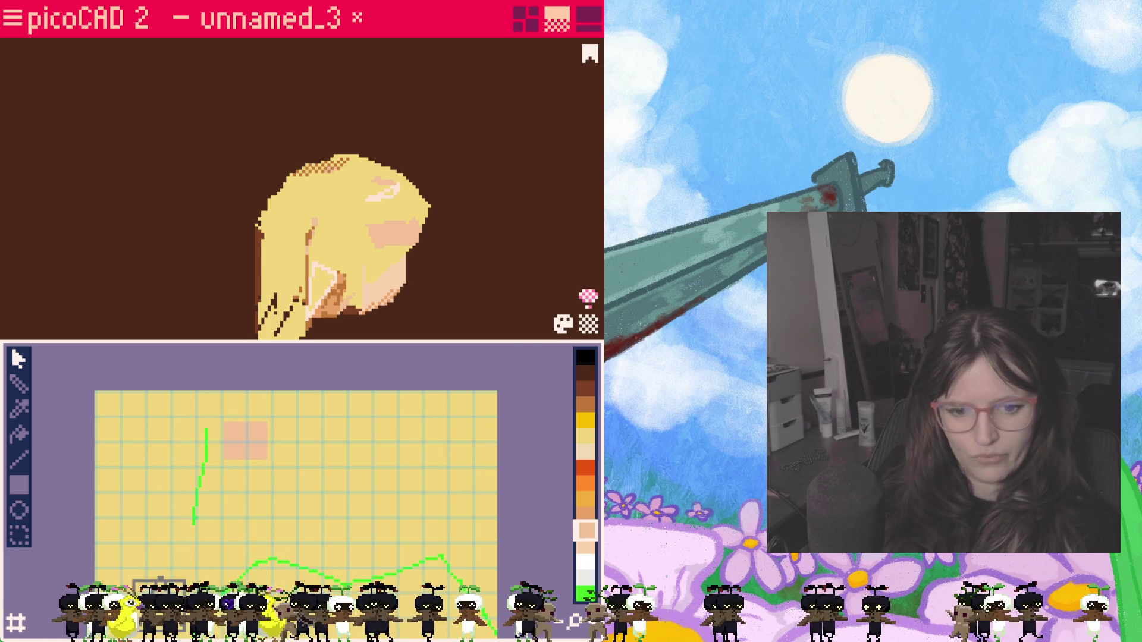
{"action": "scroll", "coordinate": [268, 464], "scroll_direction": "up", "scroll_amount": 2}
{"action": "left_click_drag", "start_coordinate": [223, 375], "coordinate": [210, 483]}
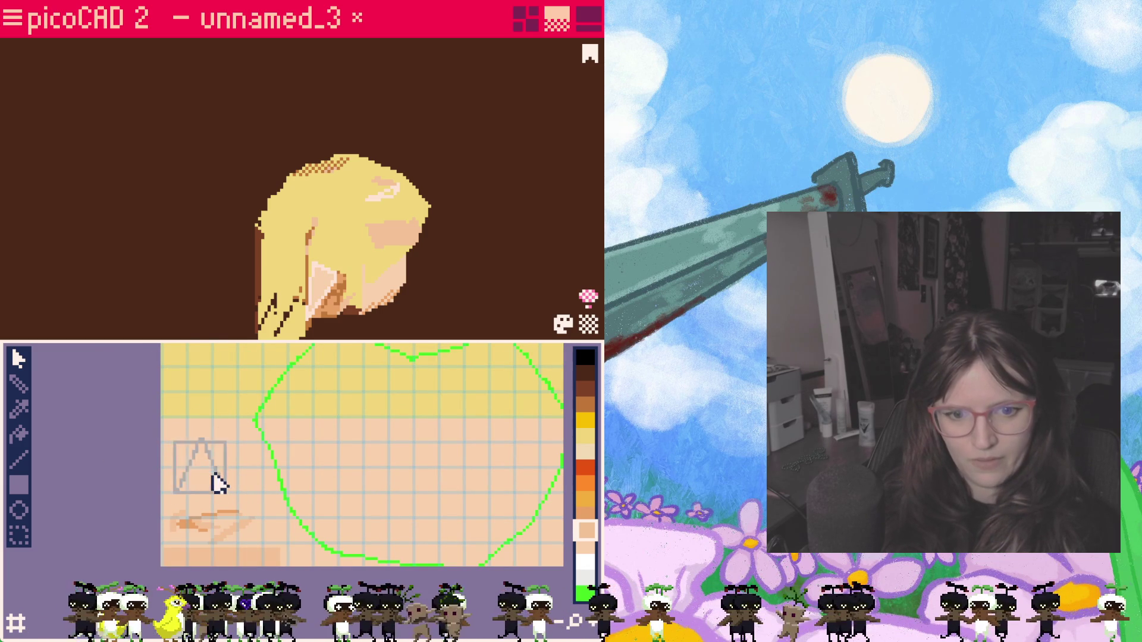
{"action": "left_click", "coordinate": [220, 475]}
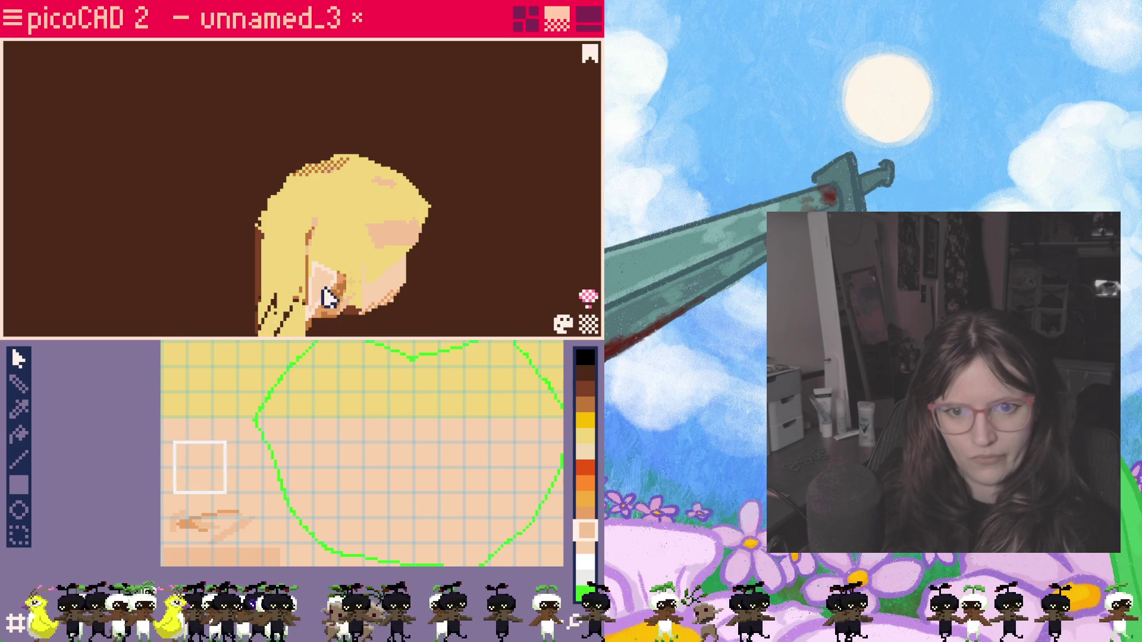
Step: Select both ear faces' square mappings and move one square onto the other
{"action": "right_click_drag", "start_coordinate": [343, 286], "coordinate": [346, 306]}
{"action": "left_click", "coordinate": [347, 306]}
{"action": "left_click", "coordinate": [374, 295]}
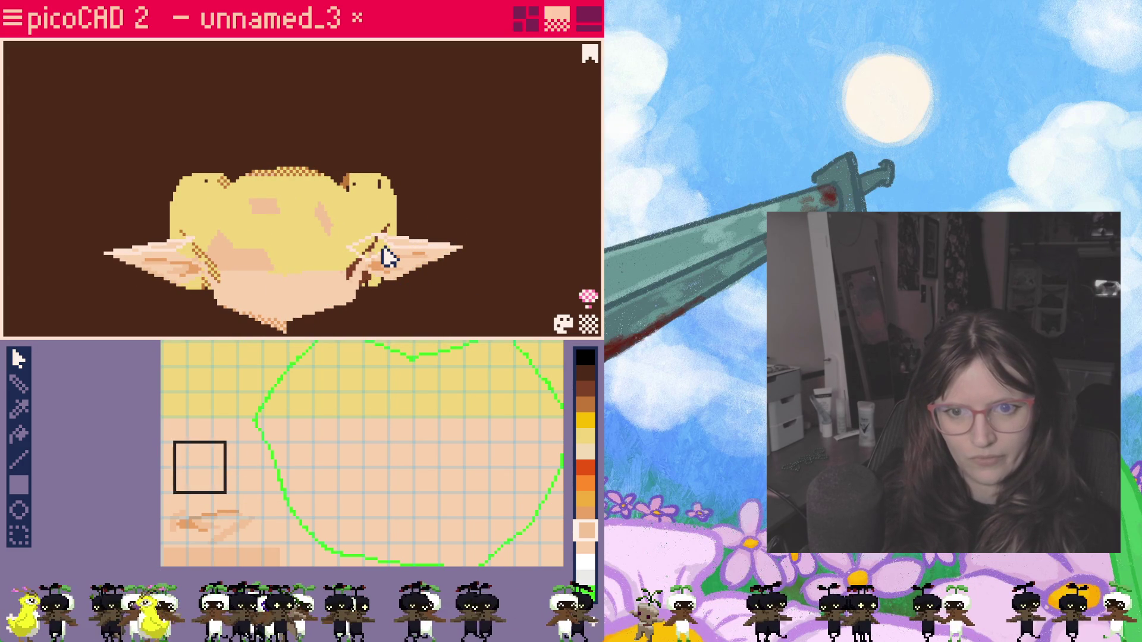
{"action": "left_click", "coordinate": [203, 265]}
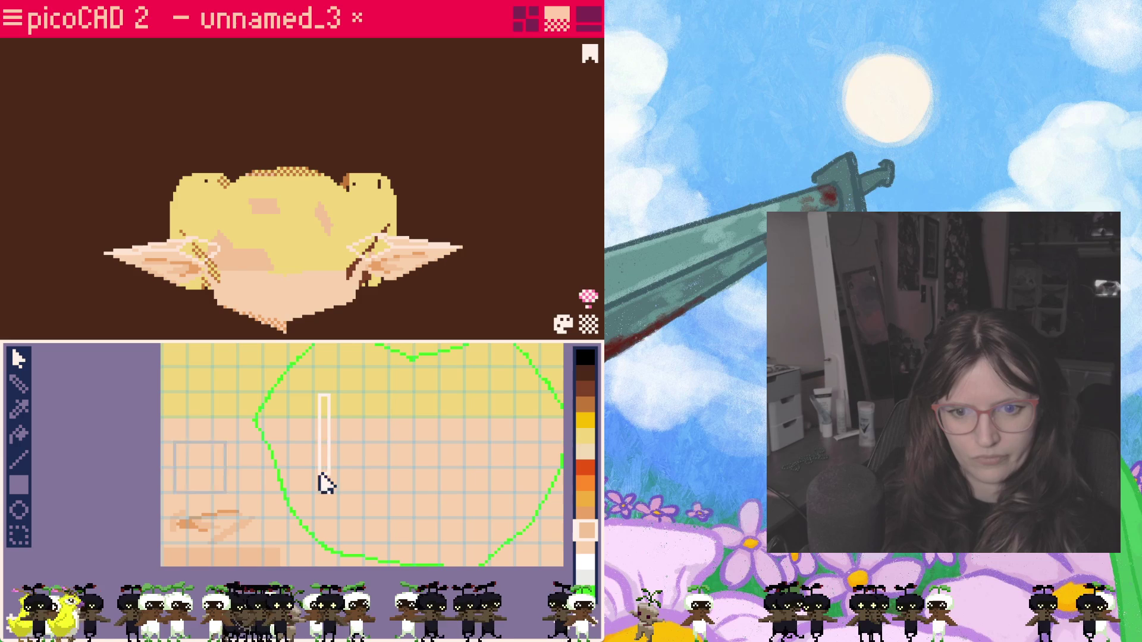
{"action": "middle_click_drag", "start_coordinate": [323, 419], "coordinate": [312, 544]}
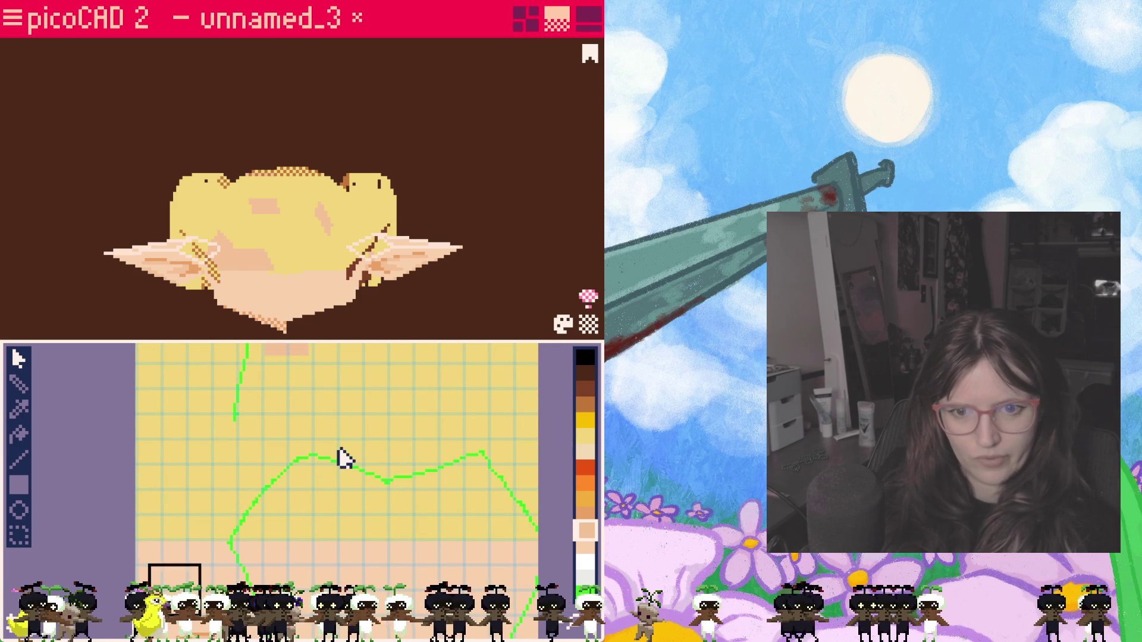
{"action": "middle_click_drag", "start_coordinate": [331, 495], "coordinate": [332, 557]}
{"action": "left_click", "coordinate": [268, 394]}
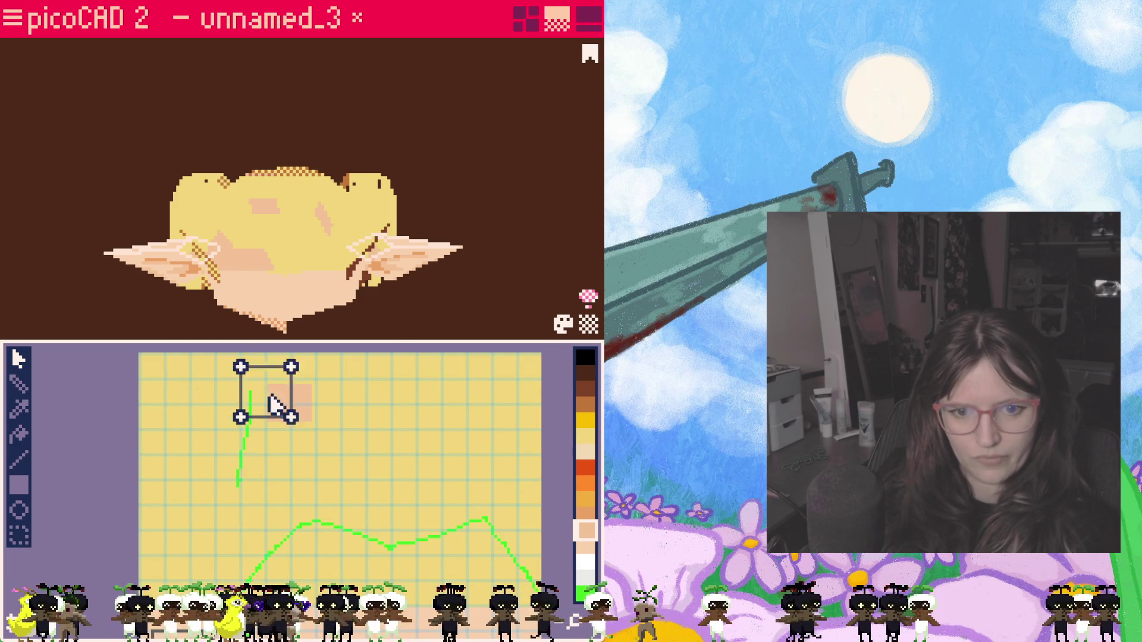
{"action": "scroll", "coordinate": [348, 428], "scroll_direction": "down", "scroll_amount": 2}
{"action": "left_click", "coordinate": [272, 468]}
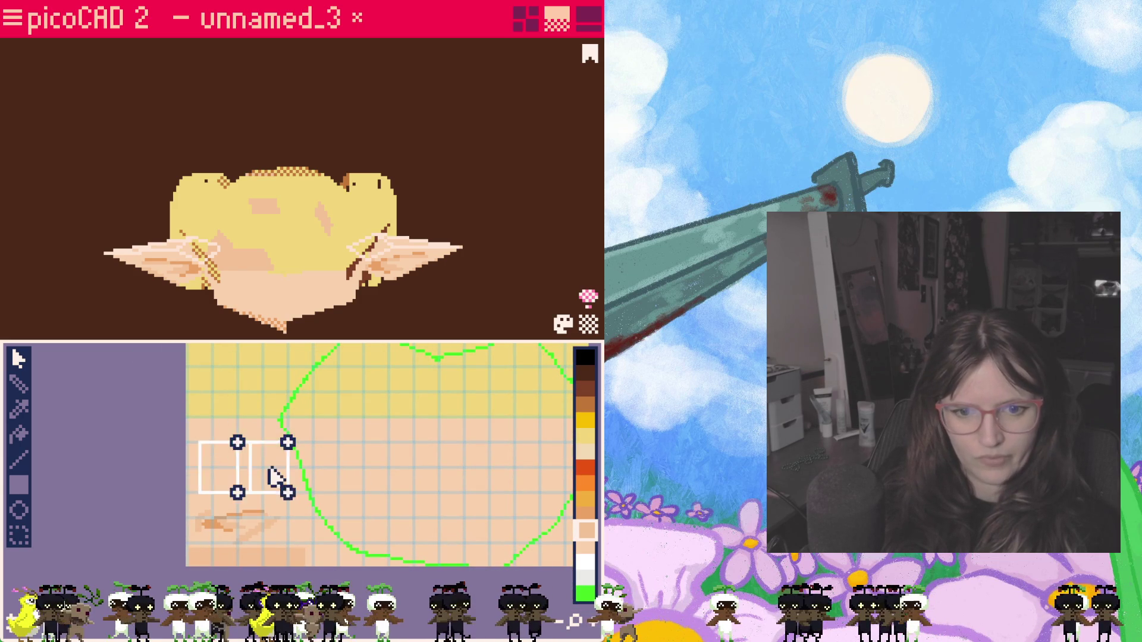
{"action": "left_click_drag", "start_coordinate": [301, 507], "coordinate": [252, 489]}
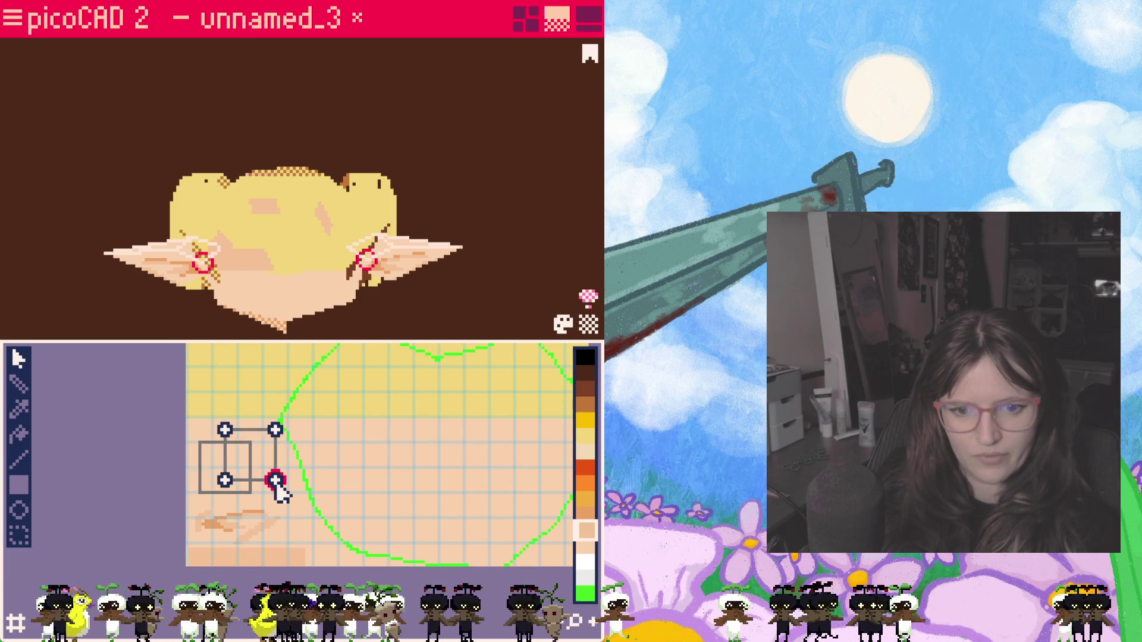
Step: Fold the ear square's top-right corner inward into a triangle, undoing two stray corner moves
{"action": "left_click", "coordinate": [276, 500]}
{"action": "scroll", "coordinate": [277, 495], "scroll_direction": "up", "scroll_amount": 1}
{"action": "scroll", "coordinate": [278, 495], "scroll_direction": "up", "scroll_amount": 1}
{"action": "scroll", "coordinate": [348, 483], "scroll_direction": "up", "scroll_amount": 1}
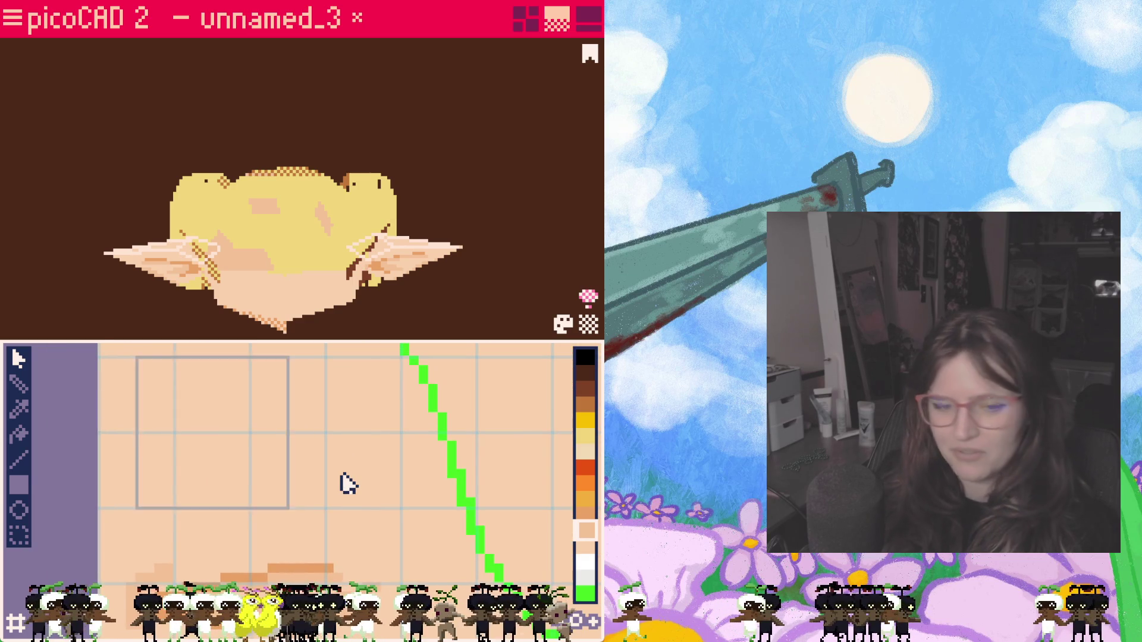
{"action": "left_click", "coordinate": [288, 358]}
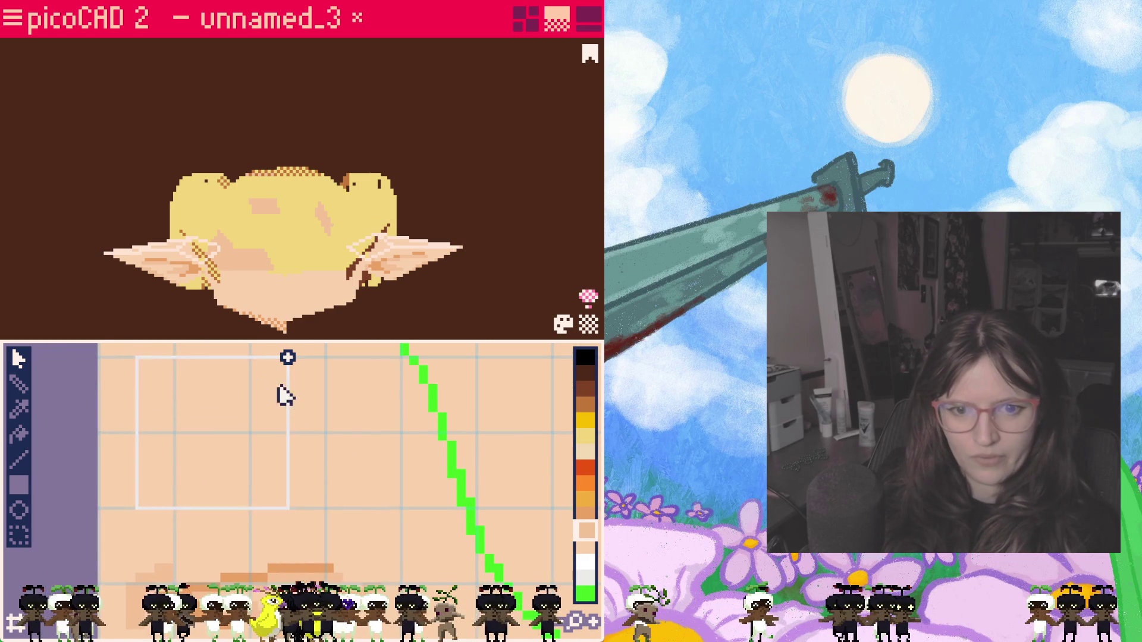
{"action": "left_click", "coordinate": [287, 357]}
{"action": "left_click", "coordinate": [289, 362]}
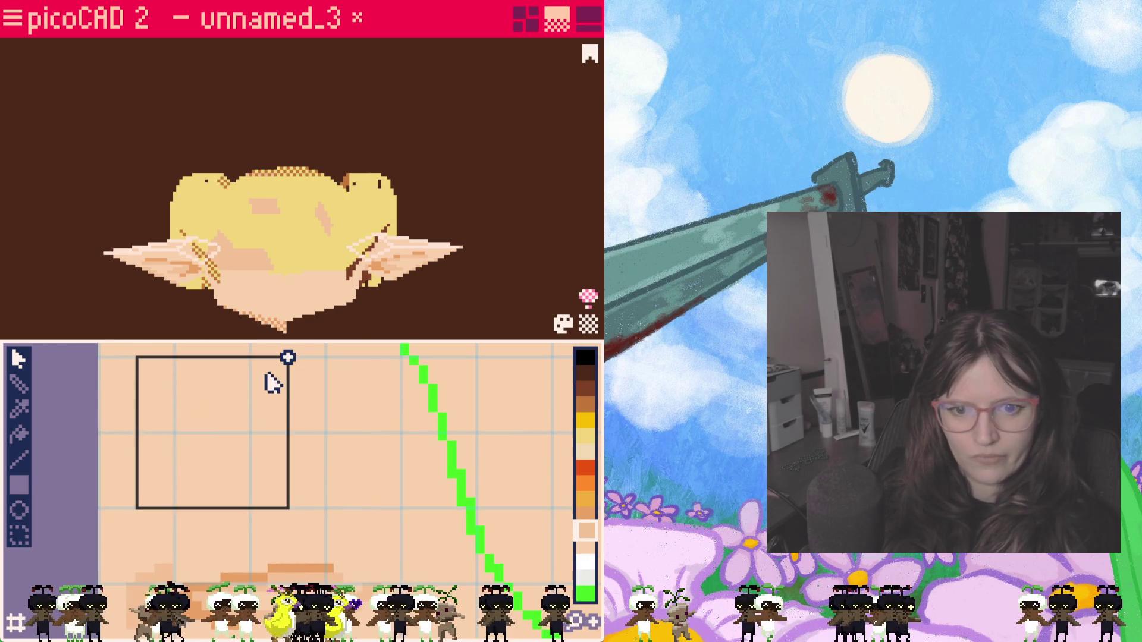
{"action": "left_click_drag", "start_coordinate": [288, 359], "coordinate": [225, 437]}
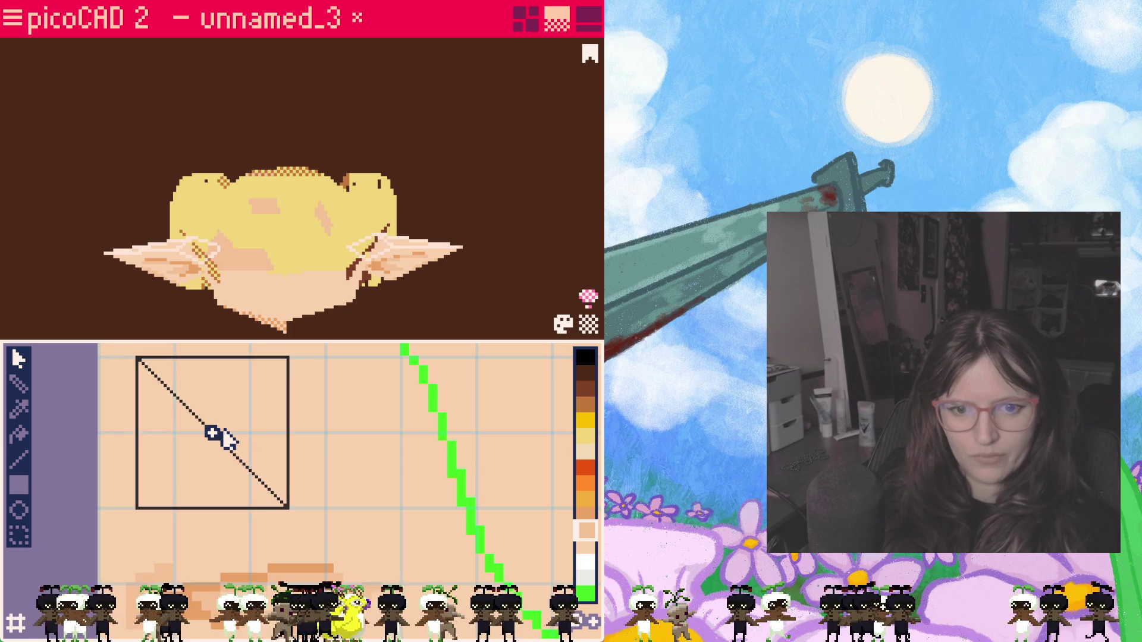
{"action": "left_click_drag", "start_coordinate": [287, 359], "coordinate": [231, 420]}
{"action": "key", "text": "ctrl+z"}
{"action": "left_click_drag", "start_coordinate": [288, 360], "coordinate": [251, 402]}
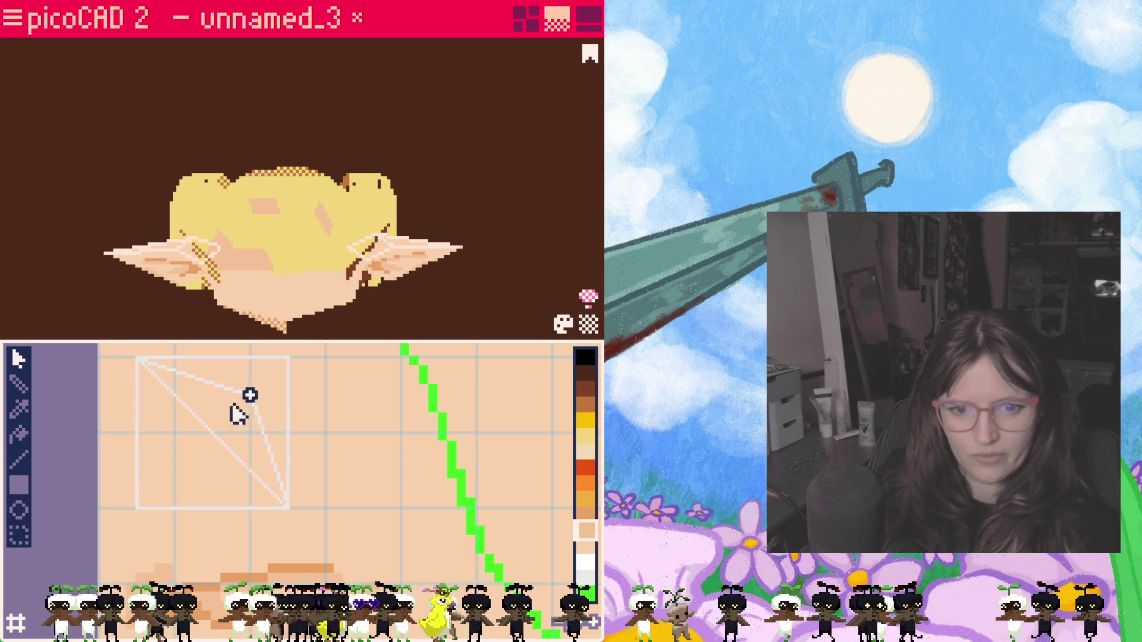
{"action": "key", "text": "ctrl+z"}
{"action": "left_click_drag", "start_coordinate": [289, 362], "coordinate": [172, 419]}
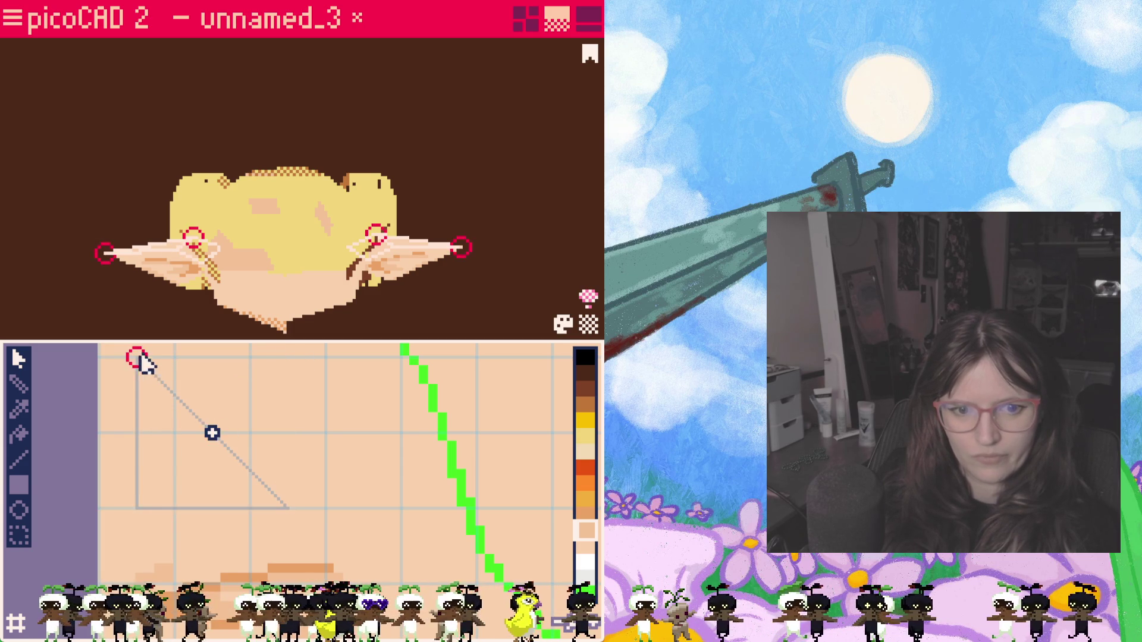
Step: Lower the triangle's top-left corner onto the skin area and check the ears on the model
{"action": "left_click", "coordinate": [174, 429]}
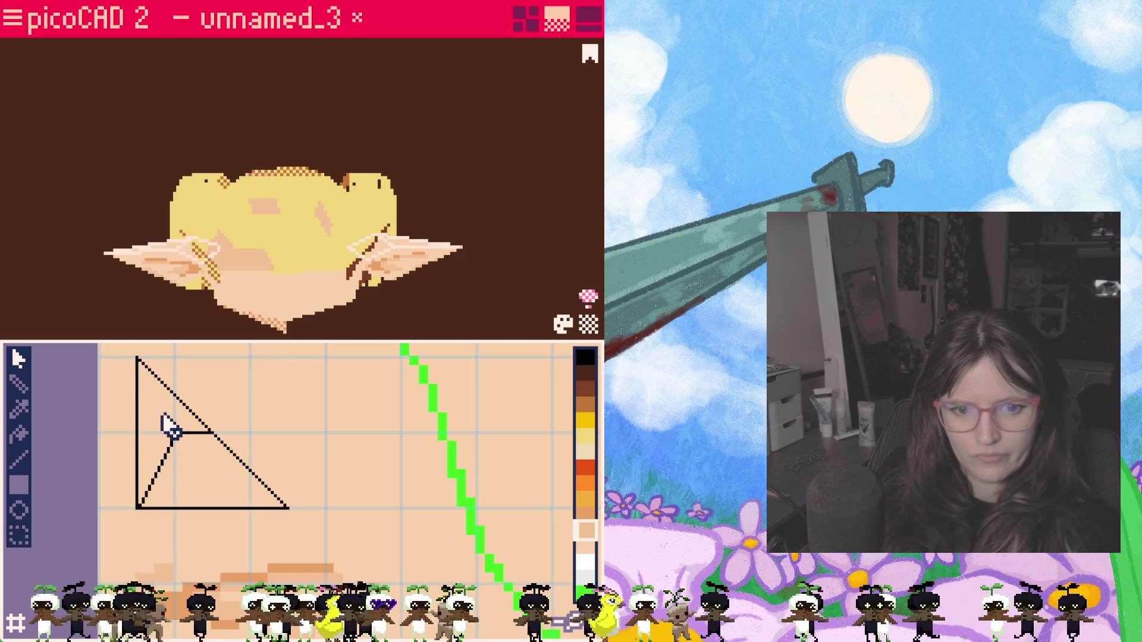
{"action": "left_click", "coordinate": [137, 358]}
{"action": "left_click_drag", "start_coordinate": [137, 359], "coordinate": [135, 509]}
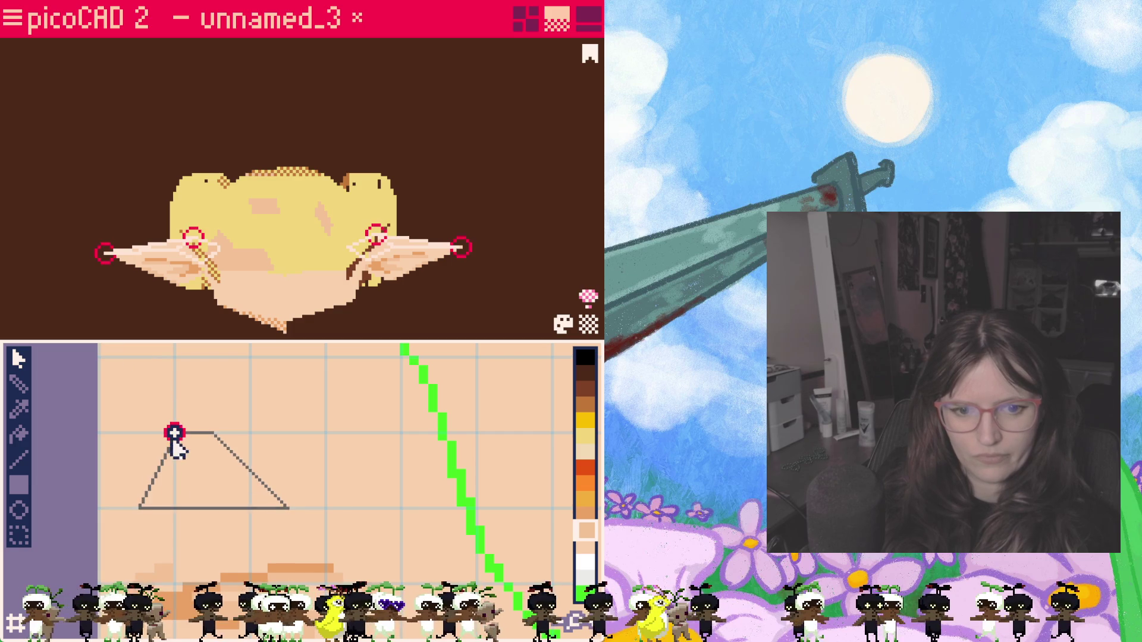
{"action": "left_click", "coordinate": [182, 473]}
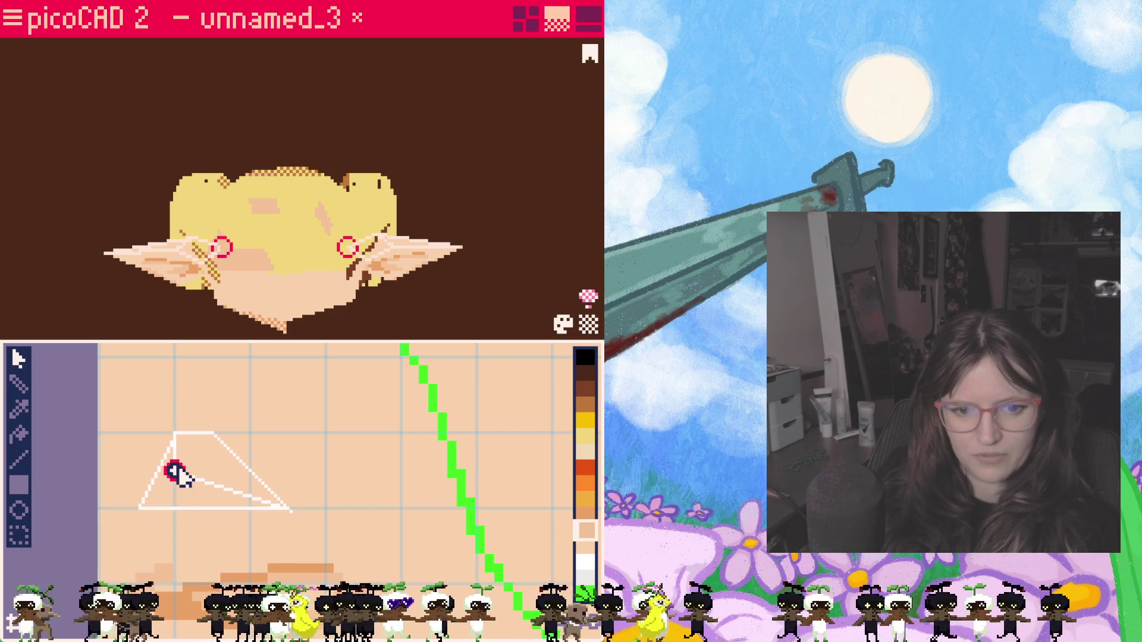
{"action": "left_click", "coordinate": [175, 473]}
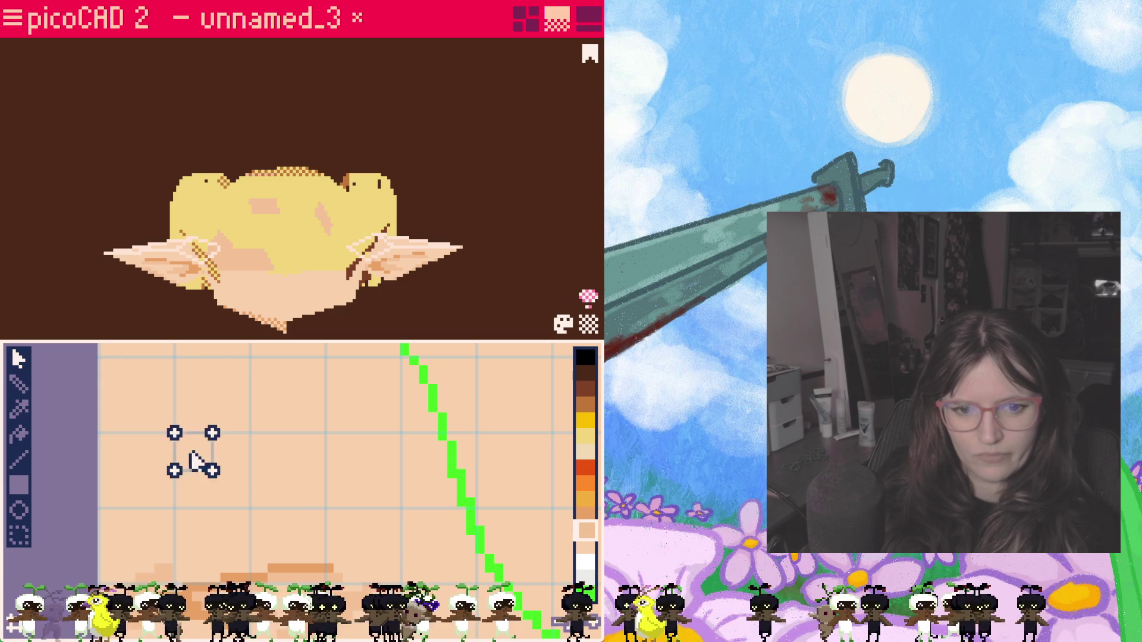
{"action": "mouse_move", "coordinate": [295, 304]}
{"action": "right_mouse_down"}
{"action": "mouse_move", "coordinate": [548, 241]}
{"action": "mouse_move", "coordinate": [257, 327]}
{"action": "mouse_move", "coordinate": [268, 268]}
{"action": "right_mouse_up"}
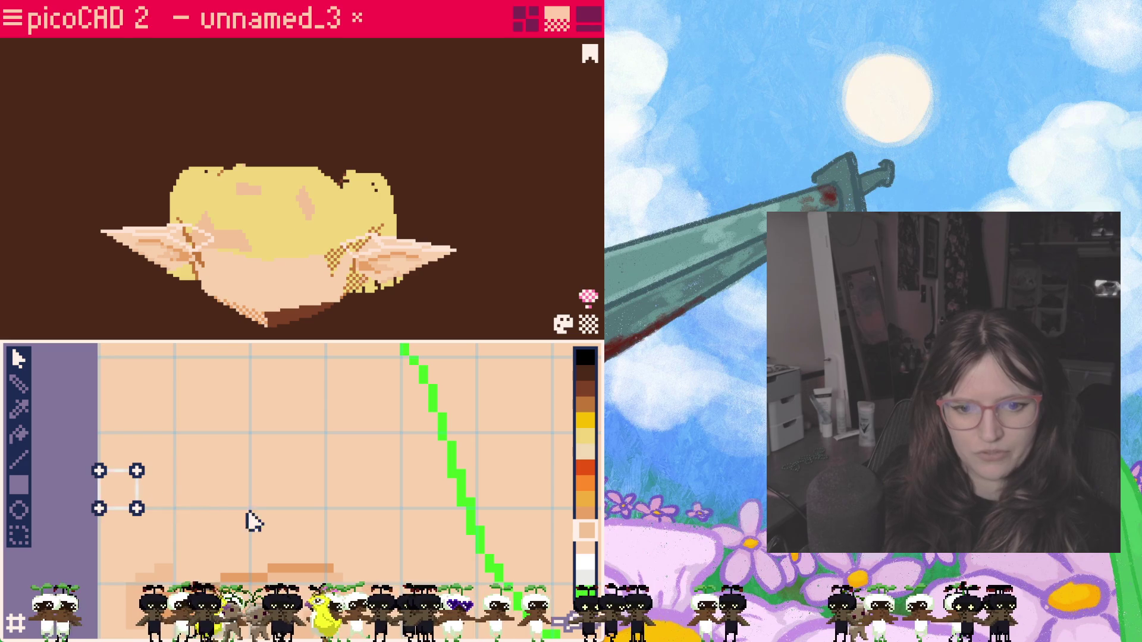
Step: Orbit the head to inspect the textured ears and select a triangular ear face
{"action": "left_click_drag", "start_coordinate": [262, 534], "coordinate": [262, 518]}
{"action": "right_click_drag", "start_coordinate": [322, 286], "coordinate": [399, 174]}
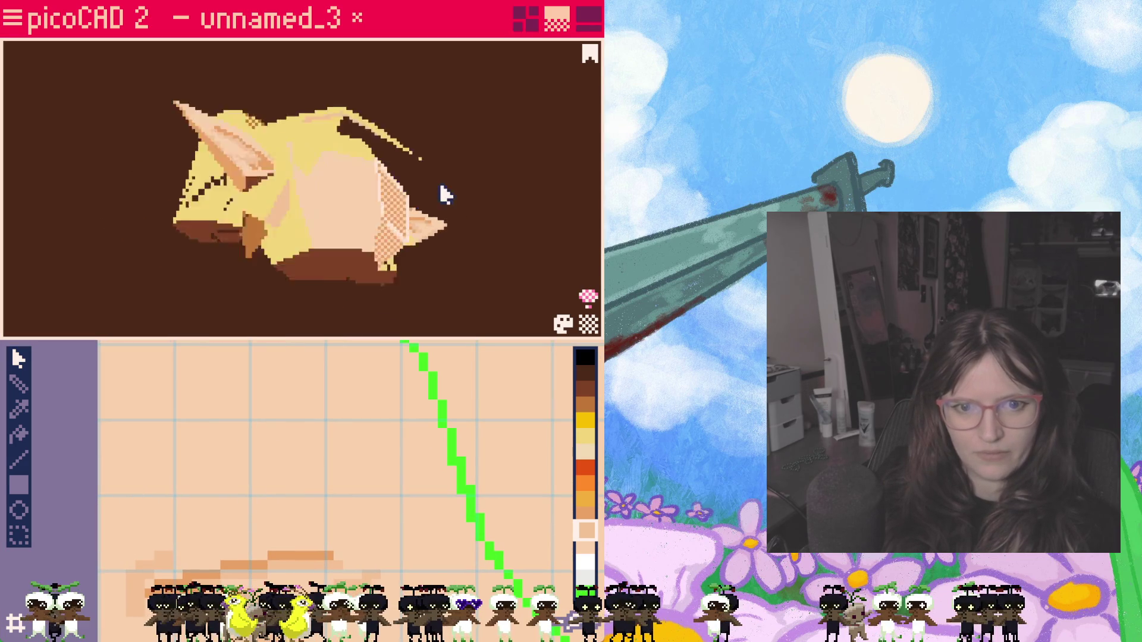
{"action": "left_click", "coordinate": [339, 161]}
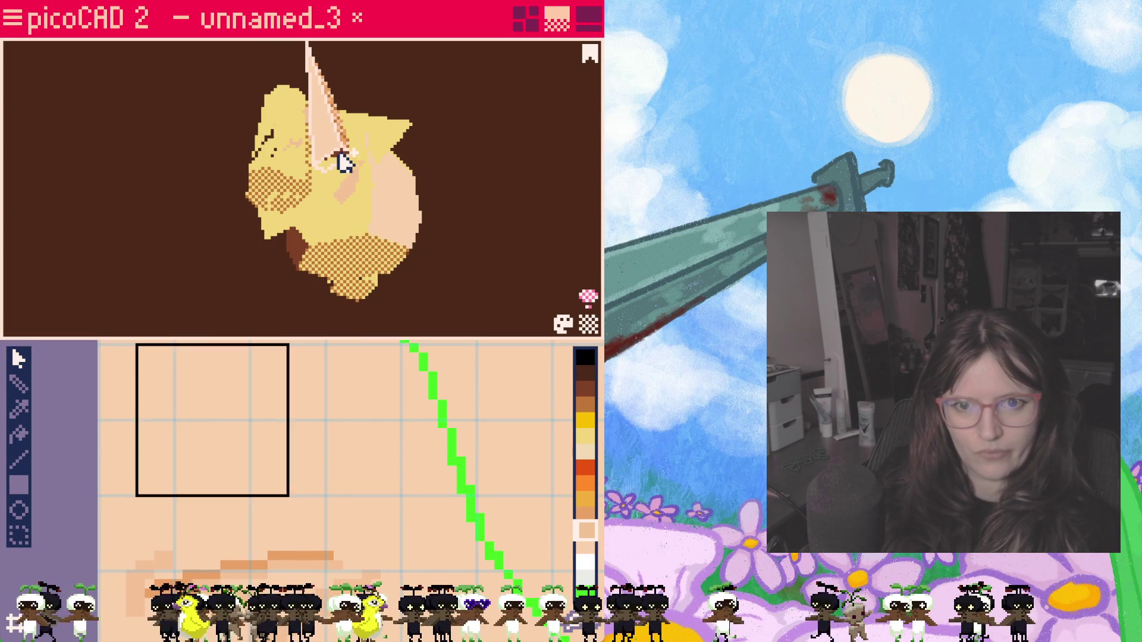
{"action": "mouse_move", "coordinate": [407, 222]}
{"action": "right_mouse_down"}
{"action": "mouse_move", "coordinate": [446, 242]}
{"action": "mouse_move", "coordinate": [299, 130]}
{"action": "right_mouse_up"}
{"action": "left_click", "coordinate": [407, 187]}
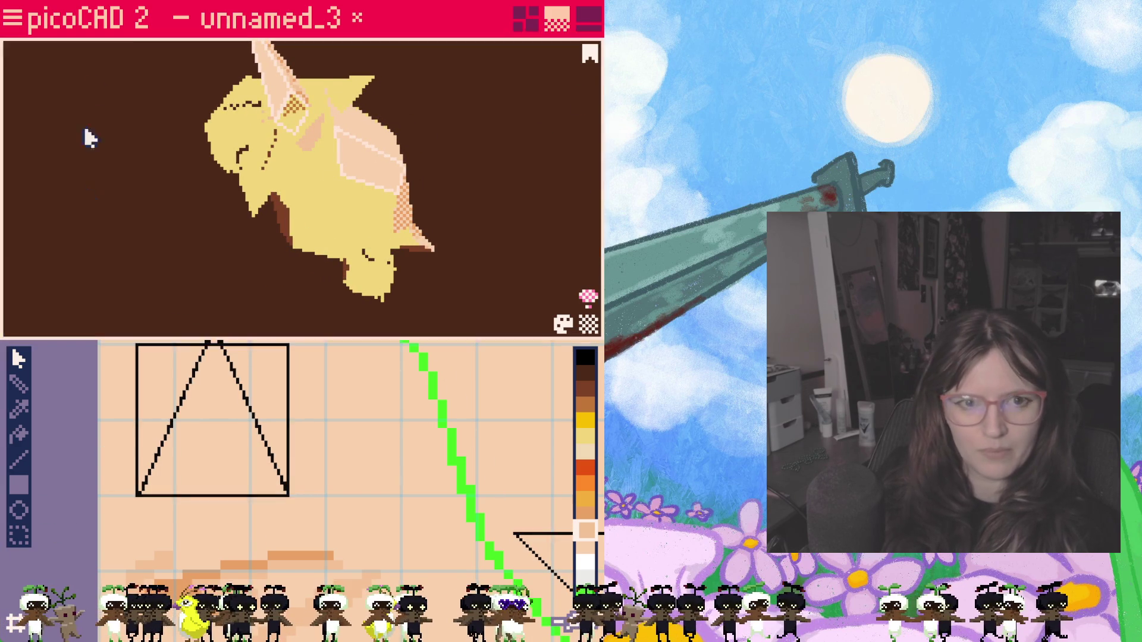
Step: Bring up the file options, dismiss them, orbit once more and reopen them
{"action": "left_click", "coordinate": [13, 17]}
{"action": "left_click", "coordinate": [37, 56]}
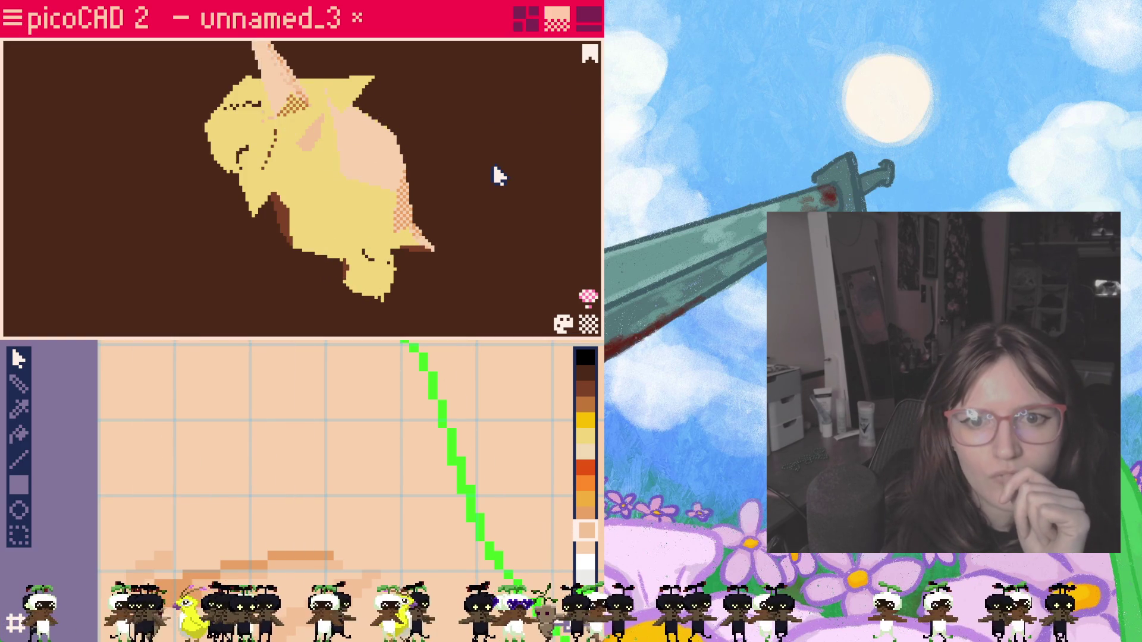
{"action": "mouse_move", "coordinate": [483, 205]}
{"action": "left_mouse_down"}
{"action": "mouse_move", "coordinate": [450, 317]}
{"action": "mouse_move", "coordinate": [271, 303]}
{"action": "mouse_move", "coordinate": [411, 317]}
{"action": "mouse_move", "coordinate": [188, 135]}
{"action": "left_mouse_up"}
{"action": "left_click", "coordinate": [13, 19]}
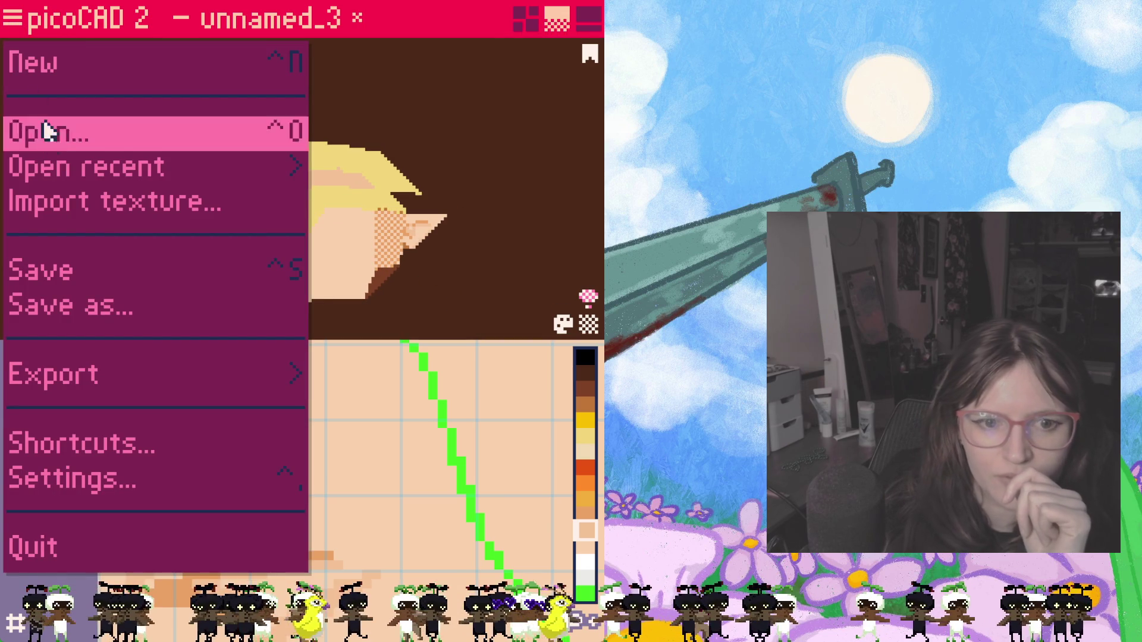
Step: Hide the hair and both pigtails in the parts overview, then switch to texture painting
{"action": "left_click", "coordinate": [450, 154]}
{"action": "left_click", "coordinate": [527, 17]}
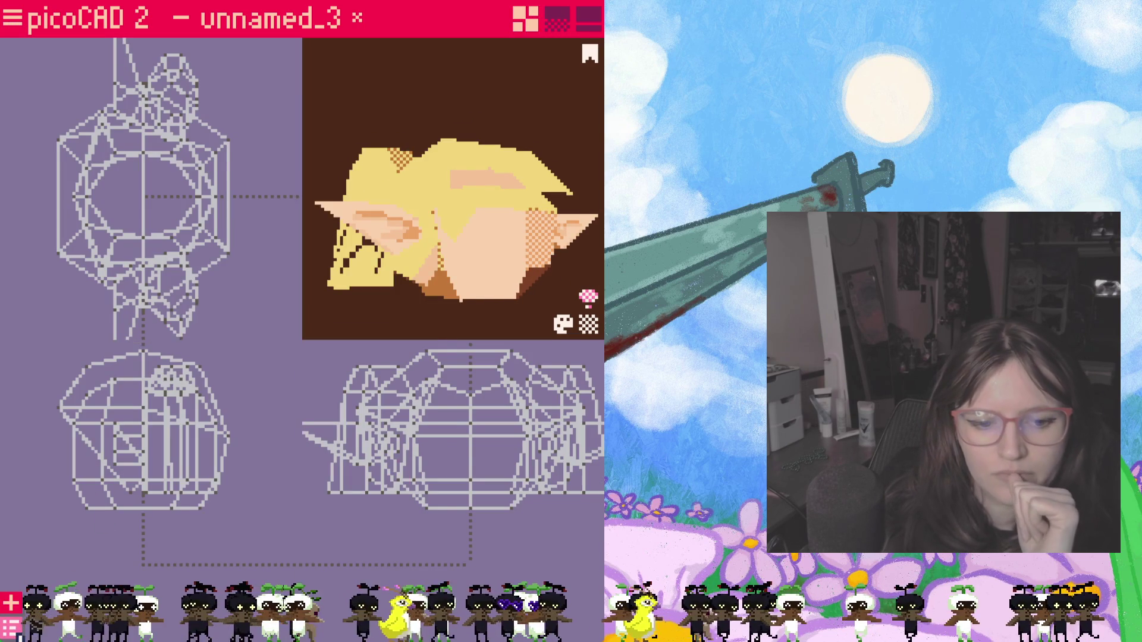
{"action": "key", "text": "Tab"}
{"action": "left_click", "coordinate": [421, 212]}
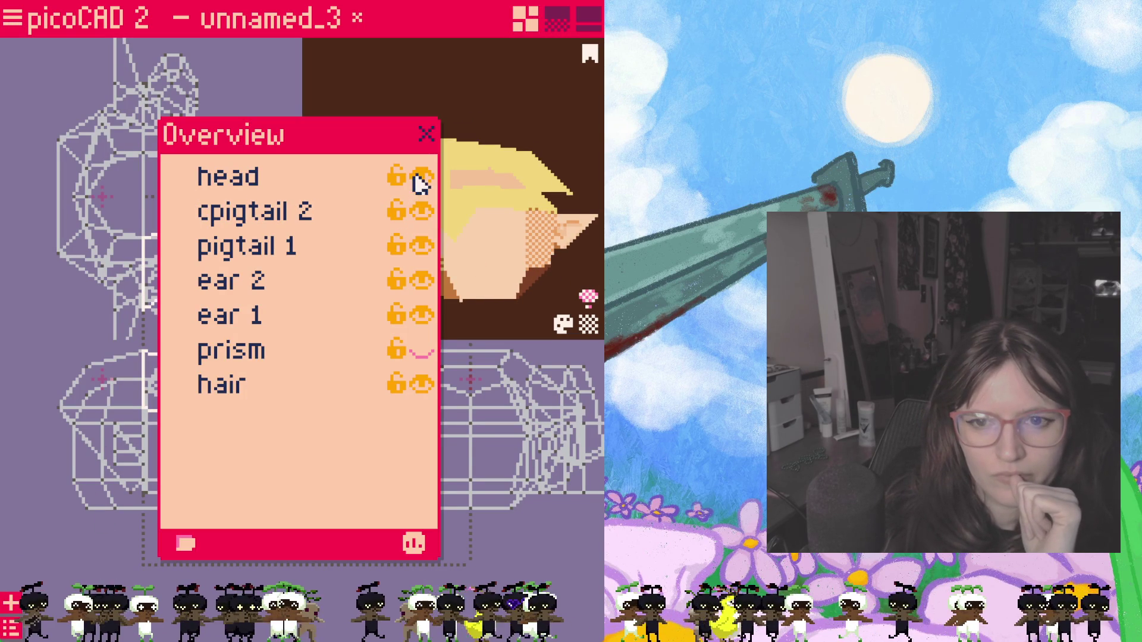
{"action": "left_click", "coordinate": [424, 385]}
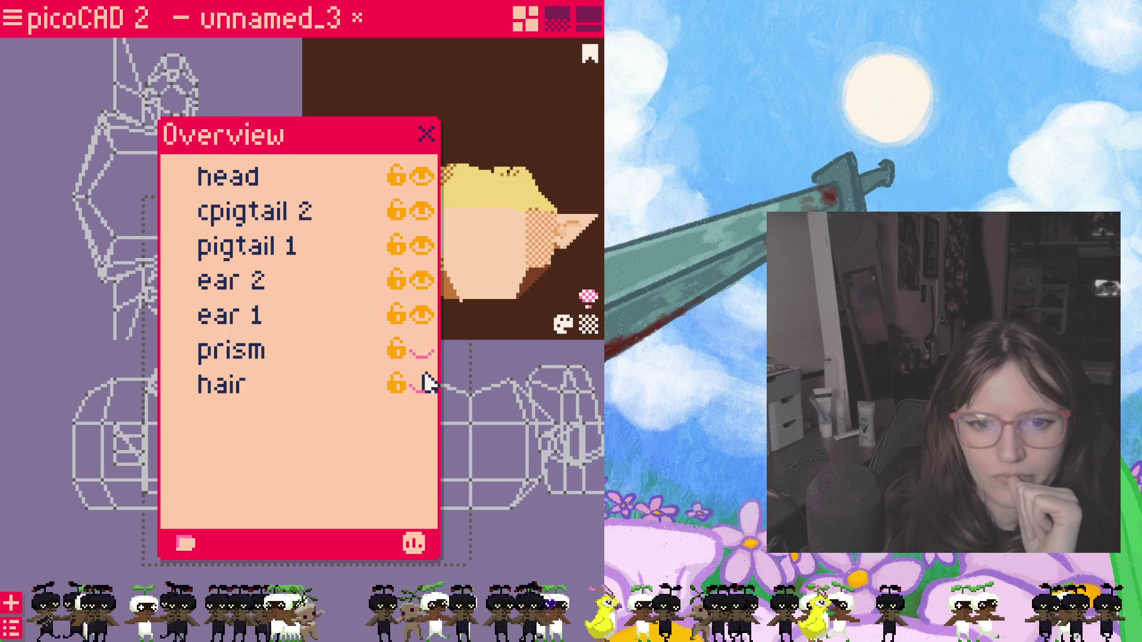
{"action": "left_click", "coordinate": [424, 247]}
{"action": "left_click", "coordinate": [424, 213]}
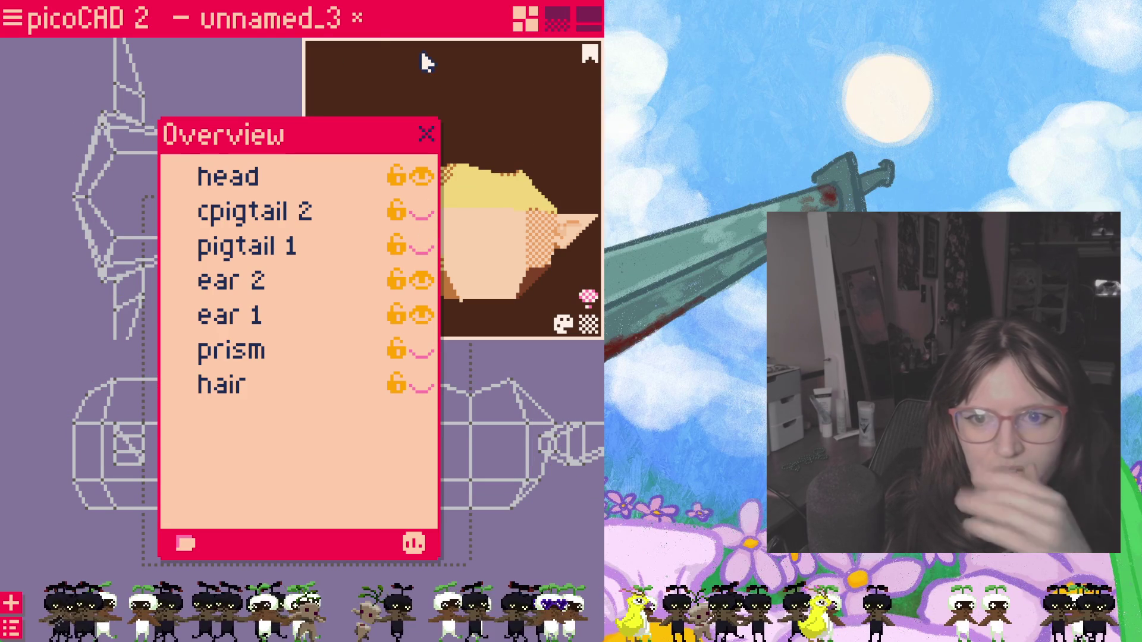
{"action": "left_click", "coordinate": [425, 135]}
{"action": "left_click", "coordinate": [557, 18]}
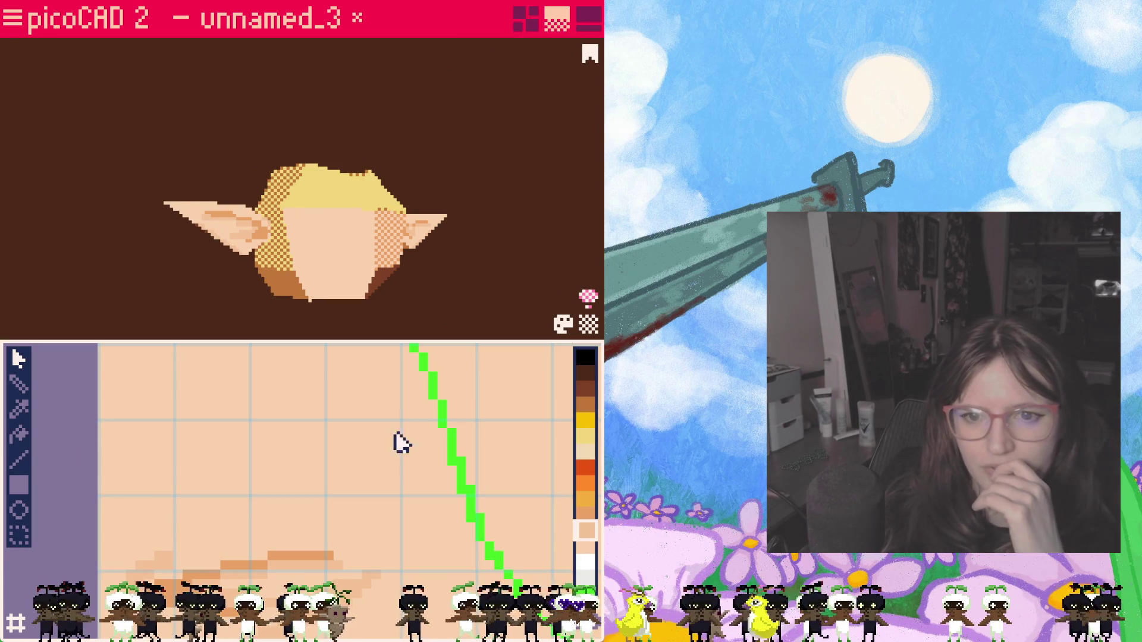
{"action": "left_click_drag", "start_coordinate": [295, 446], "coordinate": [380, 455]}
{"action": "scroll", "coordinate": [334, 420], "scroll_direction": "down", "scroll_amount": 2}
{"action": "scroll", "coordinate": [335, 420], "scroll_direction": "up", "scroll_amount": 1}
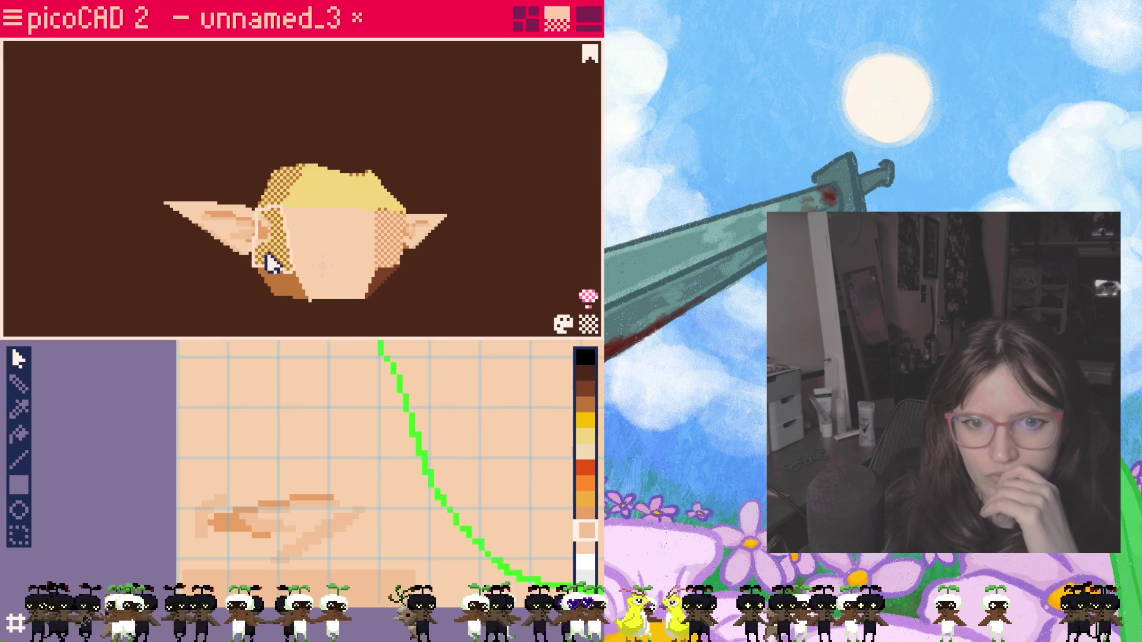
{"action": "right_click_drag", "start_coordinate": [270, 261], "coordinate": [410, 273]}
{"action": "scroll", "coordinate": [461, 245], "scroll_direction": "up", "scroll_amount": 2}
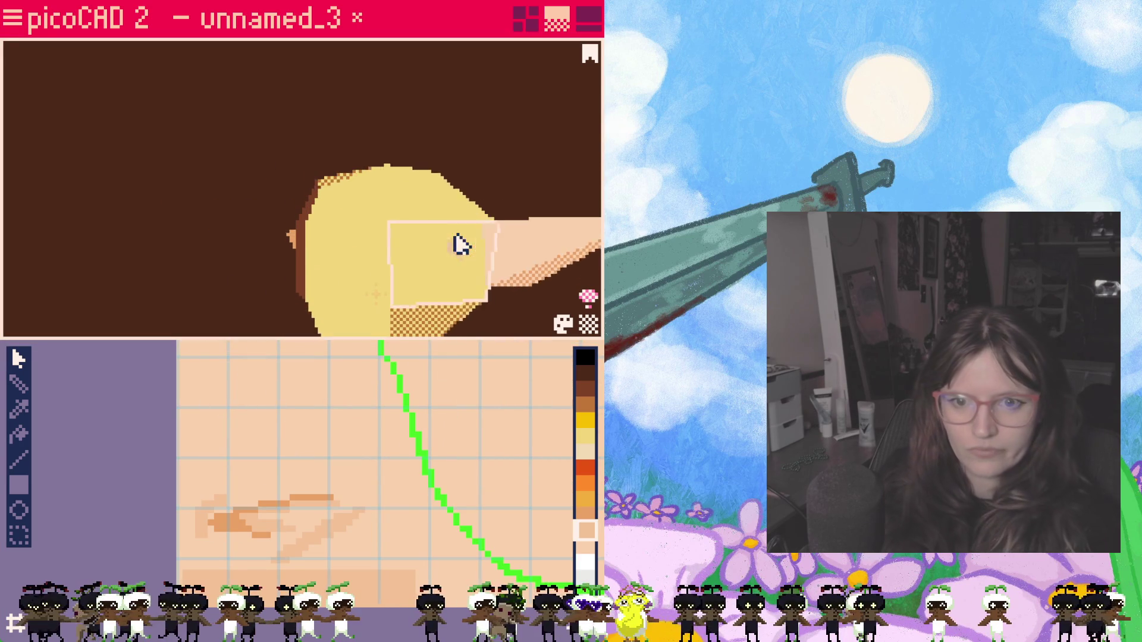
{"action": "scroll", "coordinate": [460, 246], "scroll_direction": "down", "scroll_amount": 2}
{"action": "mouse_move", "coordinate": [358, 223]}
{"action": "right_mouse_down"}
{"action": "mouse_move", "coordinate": [488, 284]}
{"action": "mouse_move", "coordinate": [412, 217]}
{"action": "right_mouse_up"}
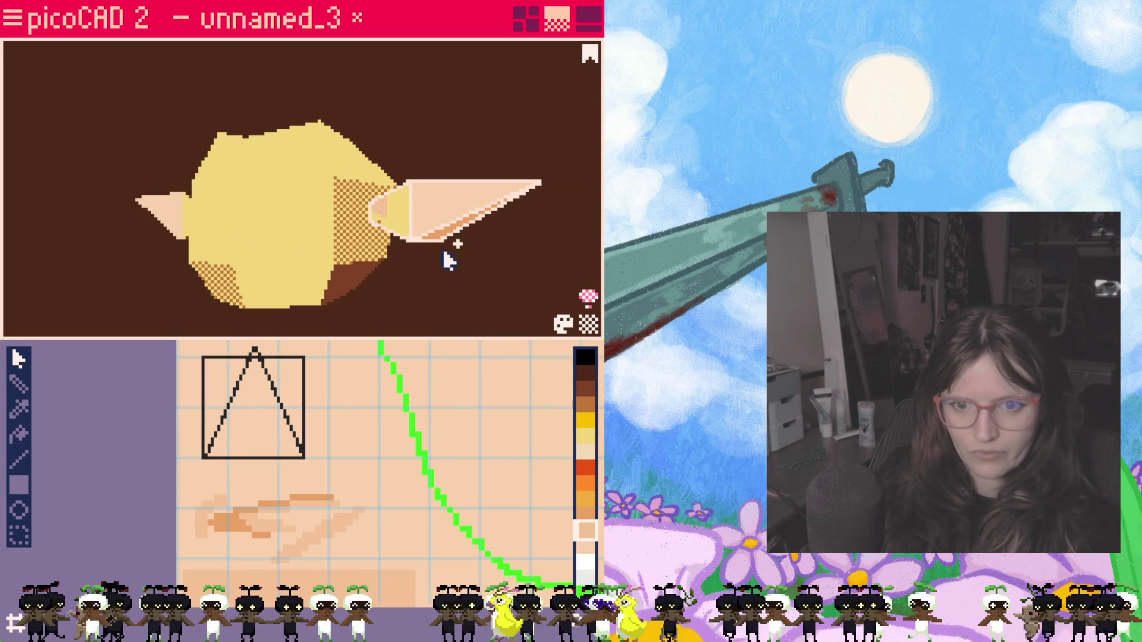
{"action": "right_click_drag", "start_coordinate": [437, 290], "coordinate": [412, 192]}
{"action": "mouse_move", "coordinate": [384, 276]}
{"action": "right_mouse_down"}
{"action": "mouse_move", "coordinate": [143, 326]}
{"action": "mouse_move", "coordinate": [112, 316]}
{"action": "mouse_move", "coordinate": [89, 273]}
{"action": "mouse_move", "coordinate": [115, 311]}
{"action": "mouse_move", "coordinate": [227, 334]}
{"action": "mouse_move", "coordinate": [207, 317]}
{"action": "right_mouse_up"}
{"action": "left_click", "coordinate": [298, 251]}
{"action": "mouse_move", "coordinate": [431, 294]}
{"action": "right_mouse_down"}
{"action": "mouse_move", "coordinate": [376, 245]}
{"action": "mouse_move", "coordinate": [396, 152]}
{"action": "mouse_move", "coordinate": [286, 264]}
{"action": "mouse_move", "coordinate": [388, 316]}
{"action": "mouse_move", "coordinate": [419, 268]}
{"action": "right_mouse_up"}
{"action": "mouse_move", "coordinate": [495, 284]}
{"action": "right_mouse_down"}
{"action": "mouse_move", "coordinate": [406, 209]}
{"action": "mouse_move", "coordinate": [268, 239]}
{"action": "mouse_move", "coordinate": [175, 188]}
{"action": "right_mouse_up"}
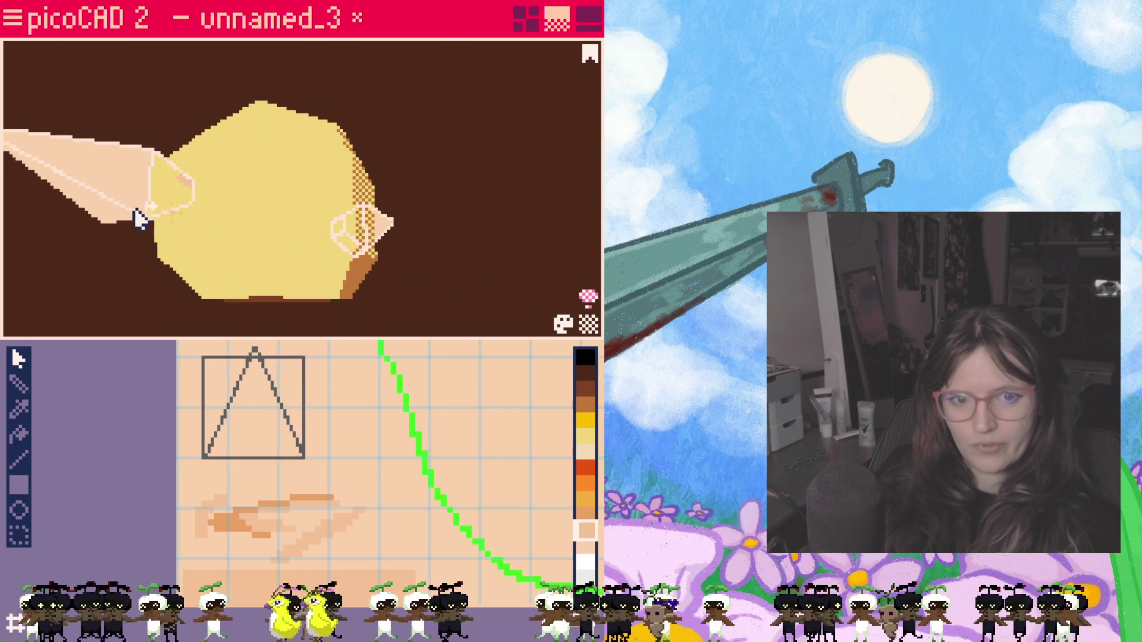
{"action": "mouse_move", "coordinate": [145, 255]}
{"action": "right_mouse_down"}
{"action": "mouse_move", "coordinate": [183, 179]}
{"action": "mouse_move", "coordinate": [219, 231]}
{"action": "mouse_move", "coordinate": [170, 331]}
{"action": "mouse_move", "coordinate": [264, 370]}
{"action": "mouse_move", "coordinate": [464, 308]}
{"action": "mouse_move", "coordinate": [486, 272]}
{"action": "mouse_move", "coordinate": [403, 255]}
{"action": "mouse_move", "coordinate": [294, 264]}
{"action": "mouse_move", "coordinate": [419, 290]}
{"action": "mouse_move", "coordinate": [429, 308]}
{"action": "right_mouse_up"}
{"action": "scroll", "coordinate": [377, 390], "scroll_direction": "down", "scroll_amount": 2}
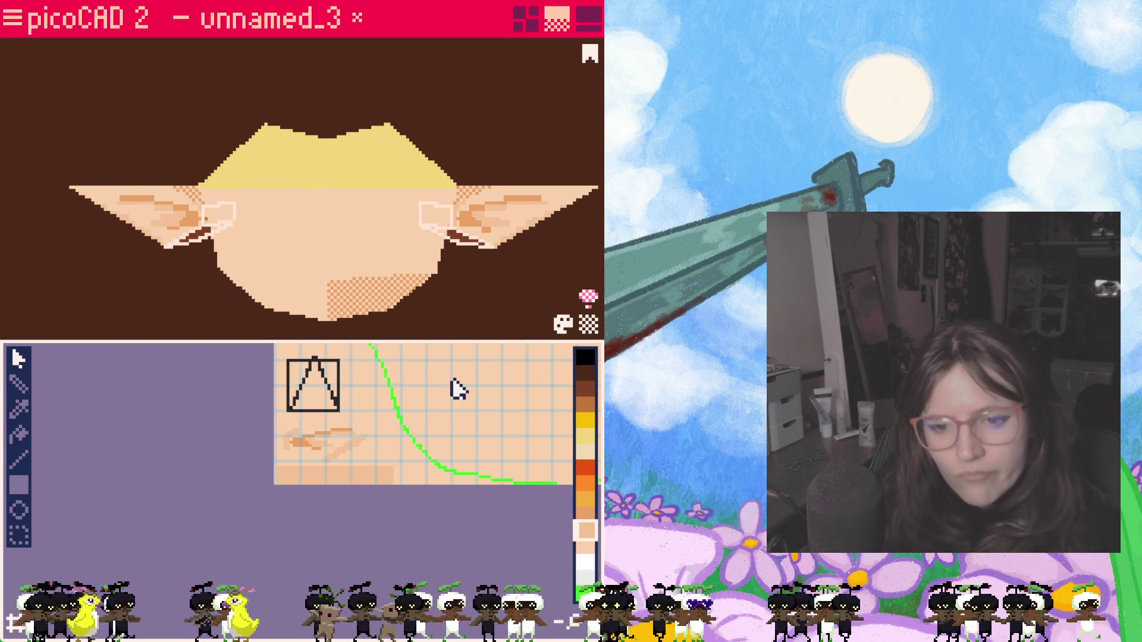
{"action": "scroll", "coordinate": [393, 447], "scroll_direction": "up", "scroll_amount": 3}
Step: Move the ear quad and triangle UVs together lower-right onto the skin-coloured ear area
{"action": "left_click_drag", "start_coordinate": [392, 446], "coordinate": [319, 487]}
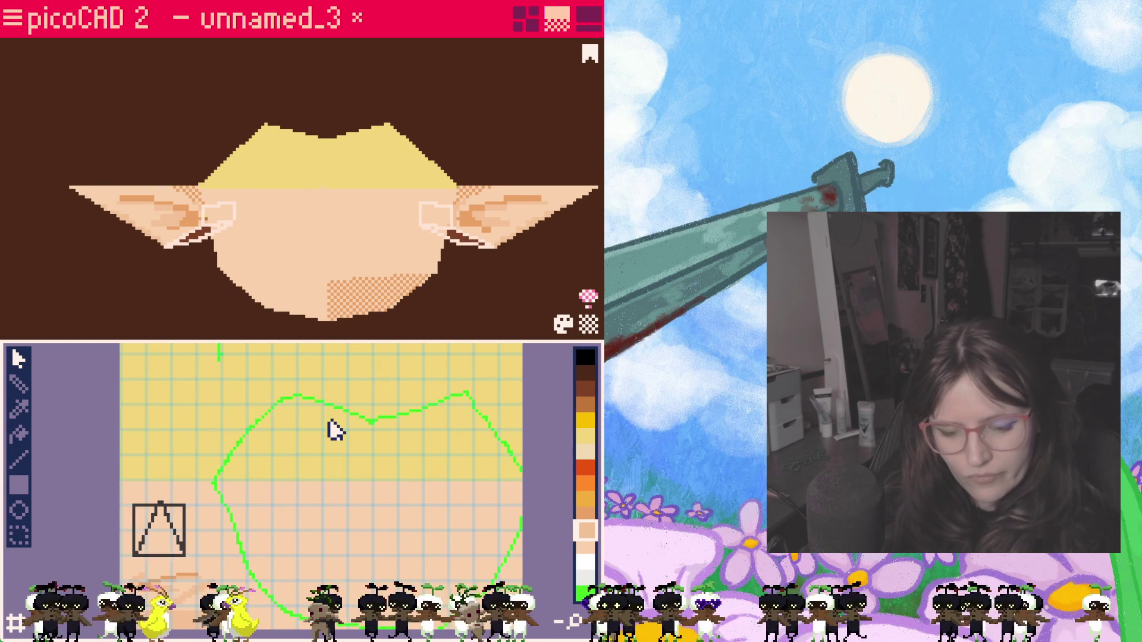
{"action": "scroll", "coordinate": [340, 408], "scroll_direction": "down", "scroll_amount": 2}
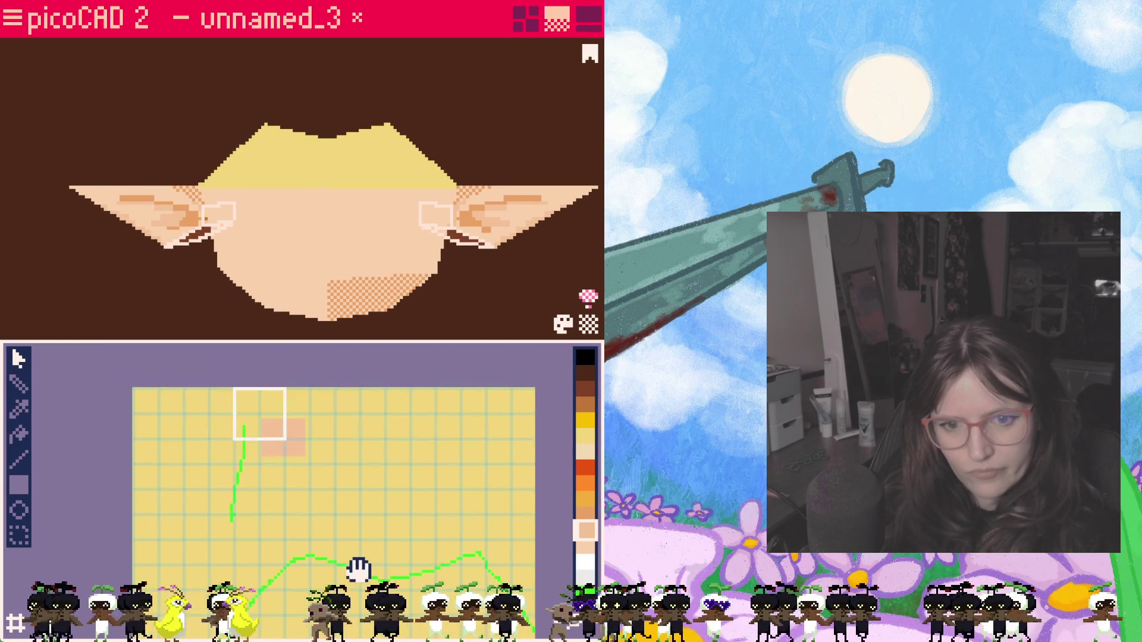
{"action": "scroll", "coordinate": [362, 485], "scroll_direction": "up", "scroll_amount": 2}
{"action": "left_click_drag", "start_coordinate": [291, 385], "coordinate": [268, 580]}
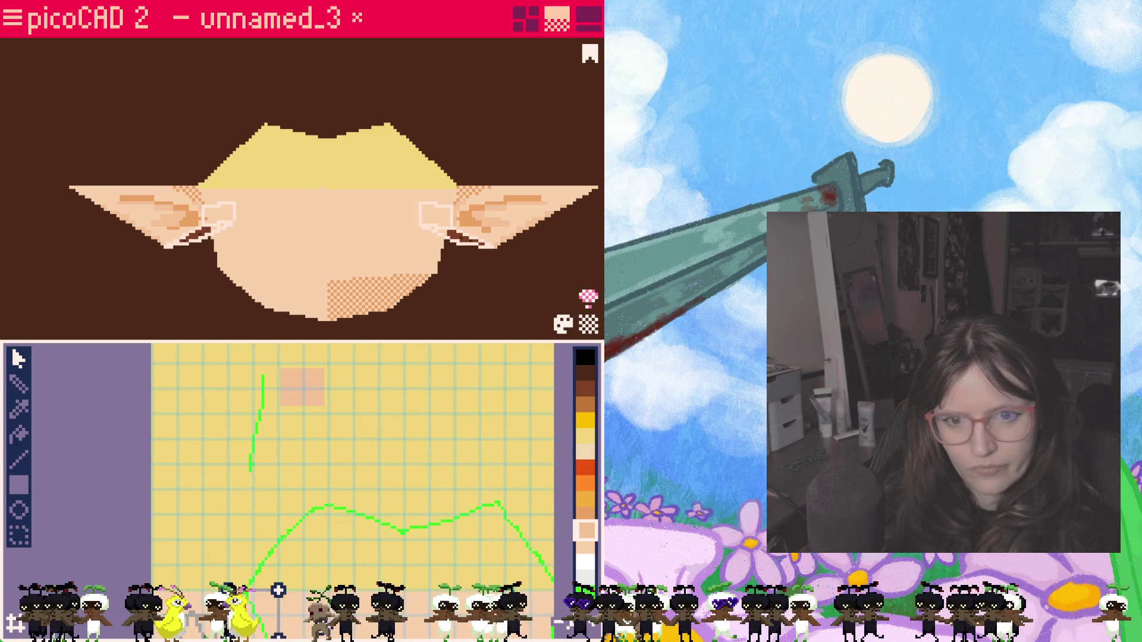
{"action": "scroll", "coordinate": [277, 500], "scroll_direction": "down", "scroll_amount": 2}
{"action": "scroll", "coordinate": [294, 406], "scroll_direction": "up", "scroll_amount": 2}
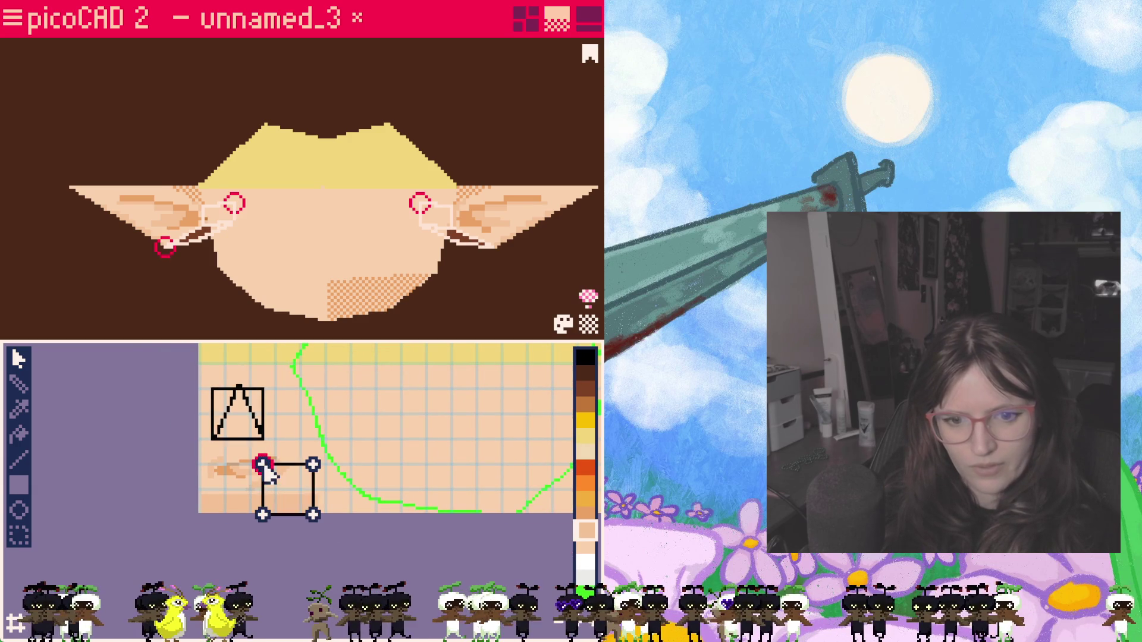
{"action": "left_click_drag", "start_coordinate": [264, 466], "coordinate": [214, 390]}
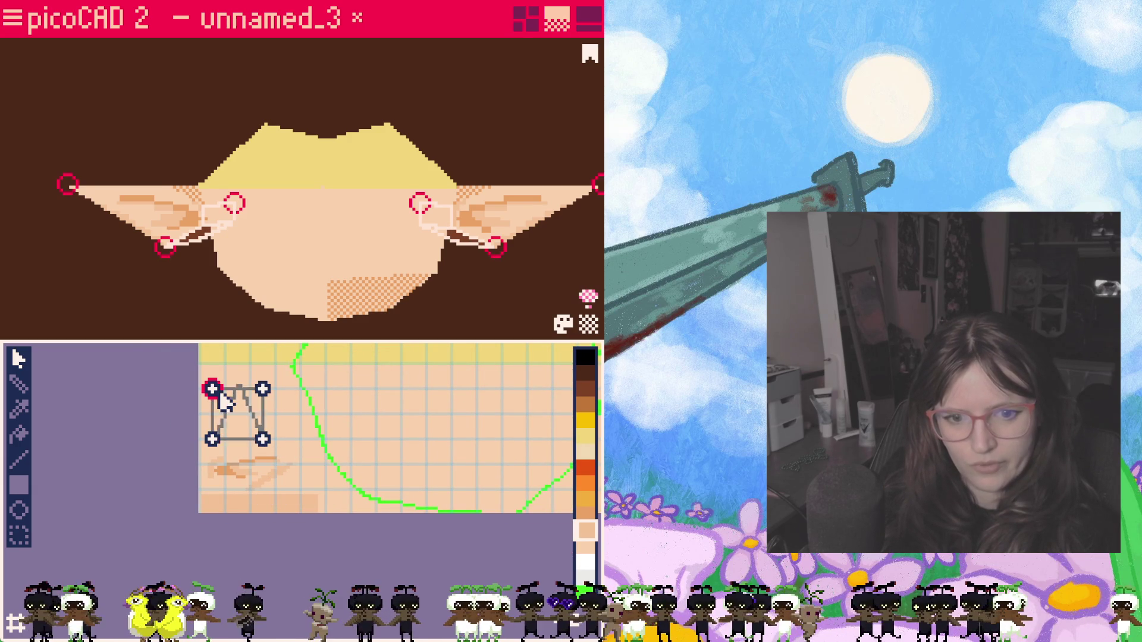
{"action": "left_click", "coordinate": [250, 405]}
{"action": "left_click", "coordinate": [246, 415]}
{"action": "left_click_drag", "start_coordinate": [245, 416], "coordinate": [290, 482]}
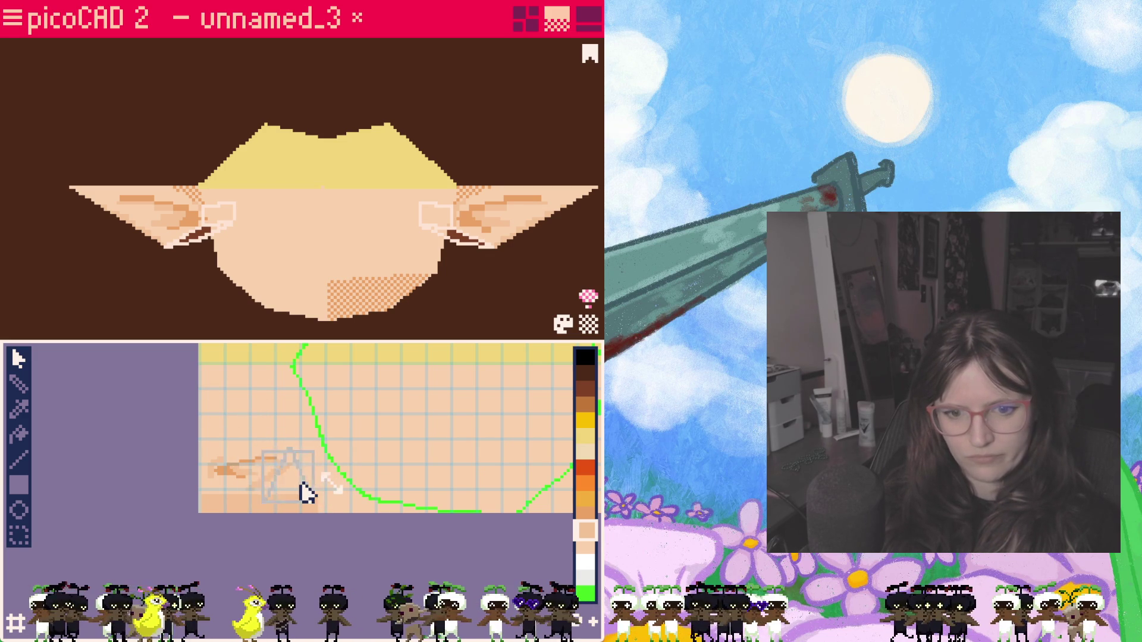
{"action": "left_click", "coordinate": [303, 499]}
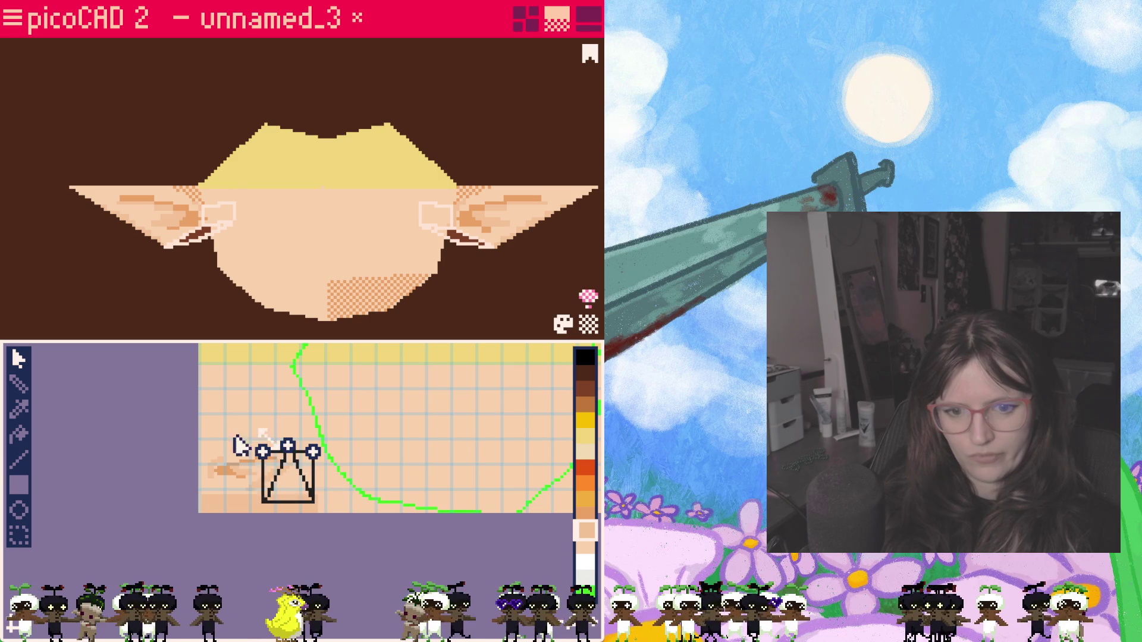
{"action": "left_click_drag", "start_coordinate": [336, 517], "coordinate": [336, 518]}
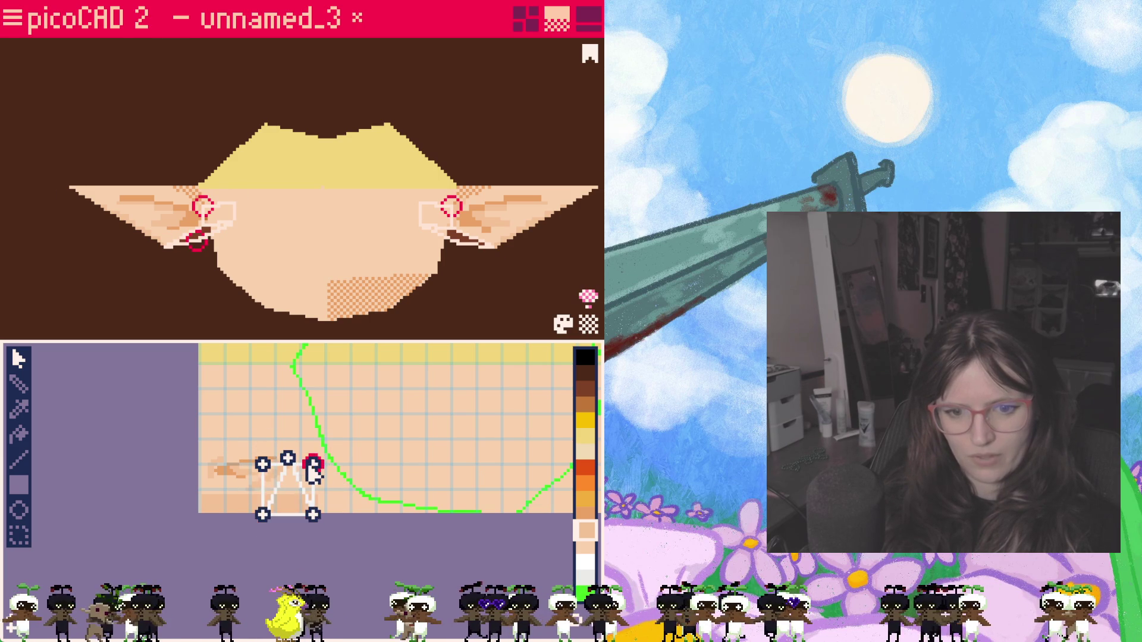
{"action": "scroll", "coordinate": [344, 507], "scroll_direction": "up", "scroll_amount": 2}
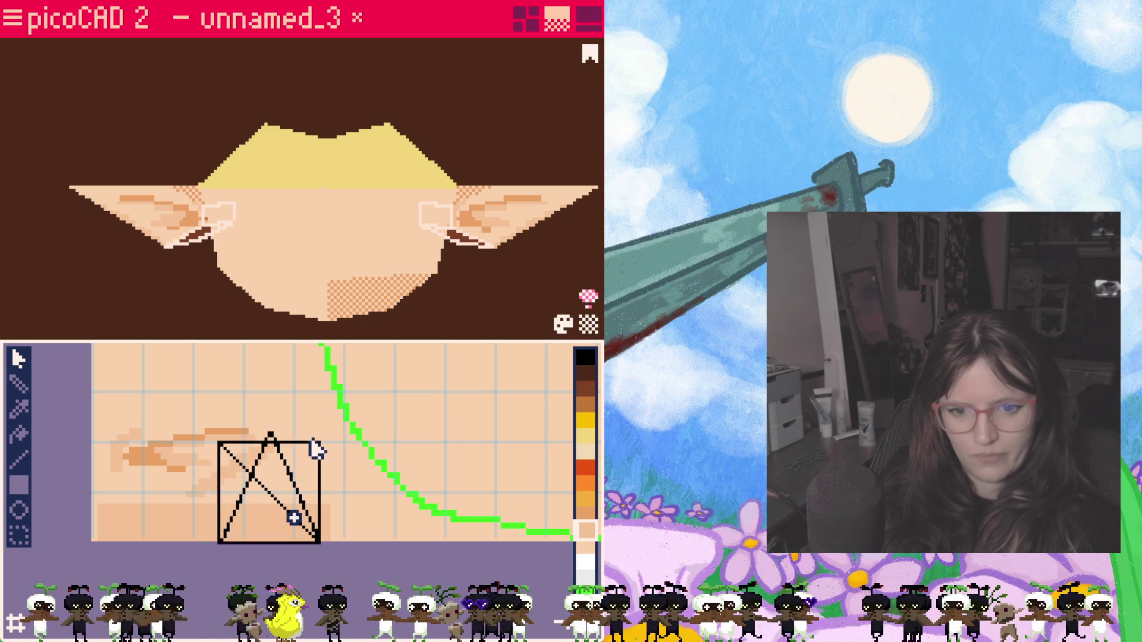
{"action": "left_click", "coordinate": [322, 443]}
{"action": "left_click", "coordinate": [294, 473]}
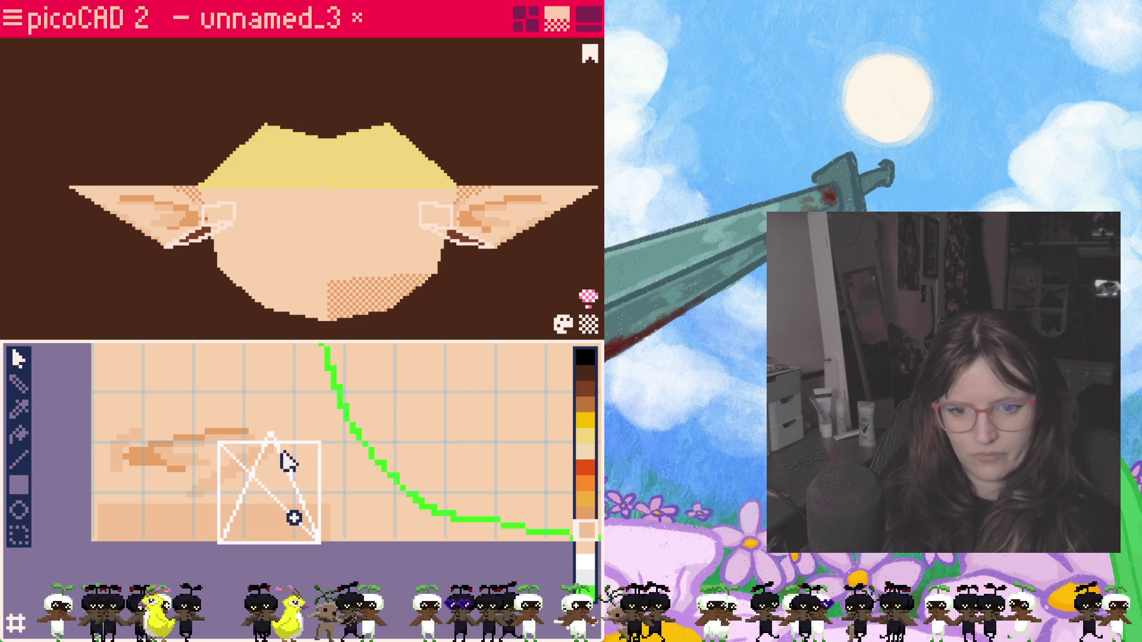
Step: Pull the ear triangle's corner and apex vertices down, then shift the whole triangle left
{"action": "left_click_drag", "start_coordinate": [318, 442], "coordinate": [317, 534]}
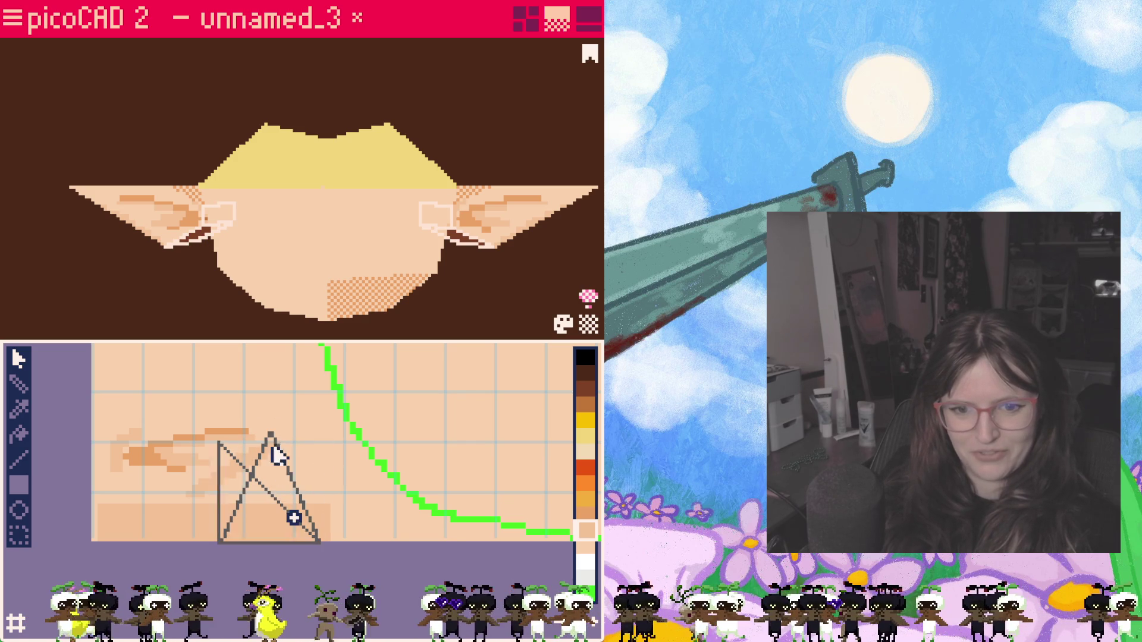
{"action": "left_click_drag", "start_coordinate": [271, 440], "coordinate": [268, 494]}
{"action": "mouse_move", "coordinate": [219, 443]}
{"action": "left_mouse_down"}
{"action": "mouse_move", "coordinate": [219, 519]}
{"action": "mouse_move", "coordinate": [219, 442]}
{"action": "left_mouse_up"}
{"action": "left_click", "coordinate": [220, 443]}
{"action": "left_click", "coordinate": [222, 517]}
{"action": "left_click", "coordinate": [219, 444]}
{"action": "left_click", "coordinate": [219, 443]}
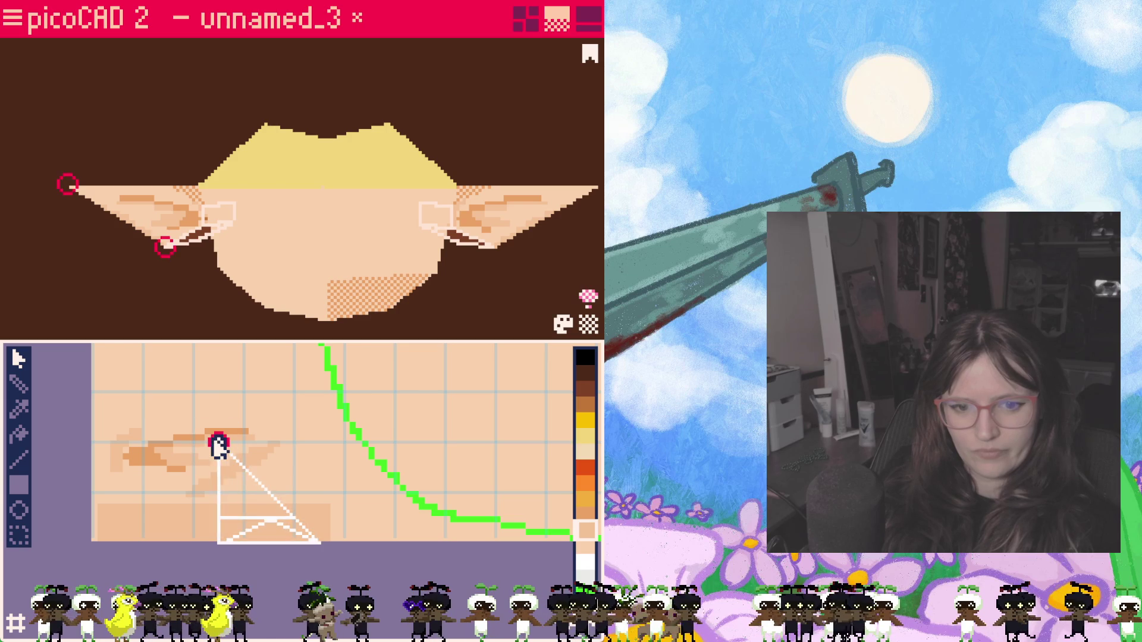
{"action": "left_click", "coordinate": [301, 527]}
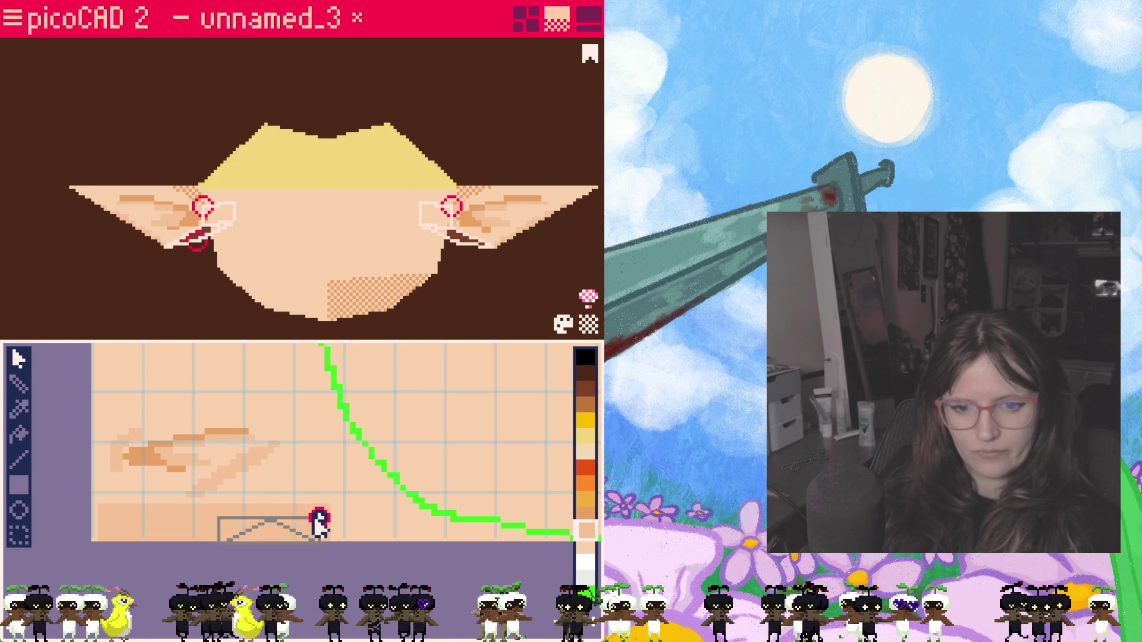
{"action": "left_click_drag", "start_coordinate": [285, 537], "coordinate": [183, 528]}
Step: Orbit the head to a front view and pick the fill tool for painting
{"action": "mouse_move", "coordinate": [152, 304]}
{"action": "left_mouse_down"}
{"action": "mouse_move", "coordinate": [451, 256]}
{"action": "mouse_move", "coordinate": [213, 278]}
{"action": "mouse_move", "coordinate": [155, 308]}
{"action": "mouse_move", "coordinate": [348, 339]}
{"action": "mouse_move", "coordinate": [477, 277]}
{"action": "mouse_move", "coordinate": [347, 284]}
{"action": "mouse_move", "coordinate": [177, 255]}
{"action": "mouse_move", "coordinate": [141, 274]}
{"action": "mouse_move", "coordinate": [223, 298]}
{"action": "mouse_move", "coordinate": [169, 383]}
{"action": "left_mouse_up"}
{"action": "left_click_drag", "start_coordinate": [188, 268], "coordinate": [125, 289]}
{"action": "mouse_move", "coordinate": [311, 418]}
{"action": "left_mouse_down"}
{"action": "mouse_move", "coordinate": [308, 196]}
{"action": "mouse_move", "coordinate": [237, 334]}
{"action": "mouse_move", "coordinate": [183, 362]}
{"action": "mouse_move", "coordinate": [180, 286]}
{"action": "mouse_move", "coordinate": [477, 232]}
{"action": "mouse_move", "coordinate": [411, 300]}
{"action": "mouse_move", "coordinate": [252, 303]}
{"action": "mouse_move", "coordinate": [330, 312]}
{"action": "mouse_move", "coordinate": [480, 301]}
{"action": "mouse_move", "coordinate": [443, 275]}
{"action": "mouse_move", "coordinate": [488, 327]}
{"action": "mouse_move", "coordinate": [417, 398]}
{"action": "mouse_move", "coordinate": [448, 260]}
{"action": "mouse_move", "coordinate": [460, 303]}
{"action": "left_mouse_up"}
{"action": "scroll", "coordinate": [469, 435], "scroll_direction": "down", "scroll_amount": 2}
{"action": "mouse_move", "coordinate": [469, 435]}
{"action": "middle_mouse_down"}
{"action": "mouse_move", "coordinate": [307, 498]}
{"action": "mouse_move", "coordinate": [277, 527]}
{"action": "middle_mouse_up"}
{"action": "left_click", "coordinate": [20, 435]}
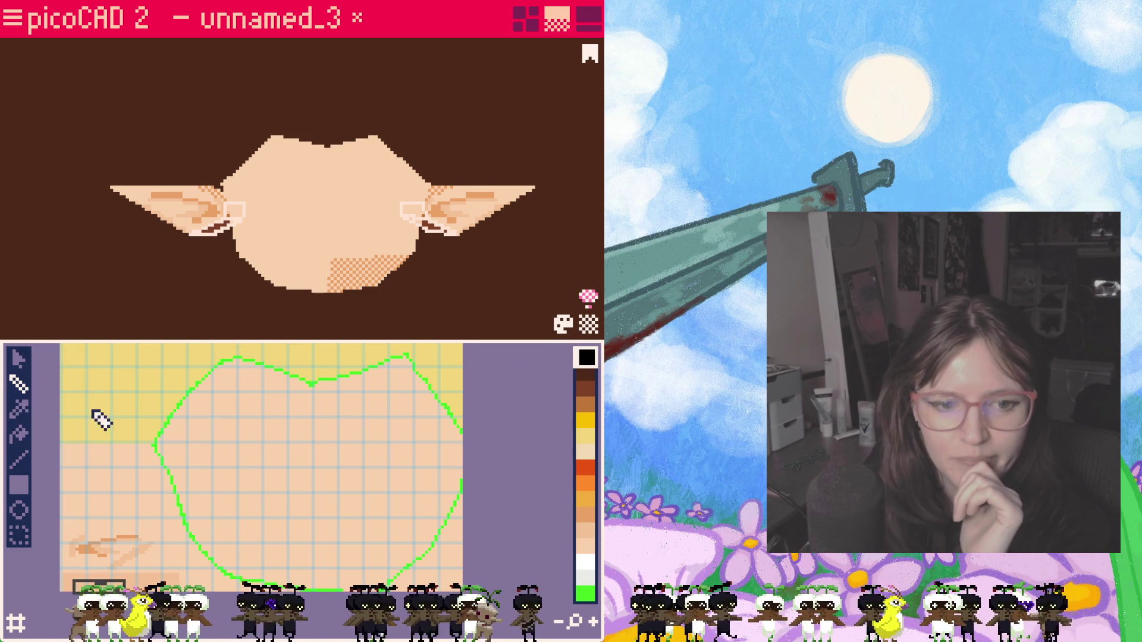
{"action": "scroll", "coordinate": [304, 446], "scroll_direction": "up", "scroll_amount": 4}
{"action": "scroll", "coordinate": [297, 456], "scroll_direction": "down", "scroll_amount": 2}
{"action": "scroll", "coordinate": [365, 394], "scroll_direction": "down", "scroll_amount": 3}
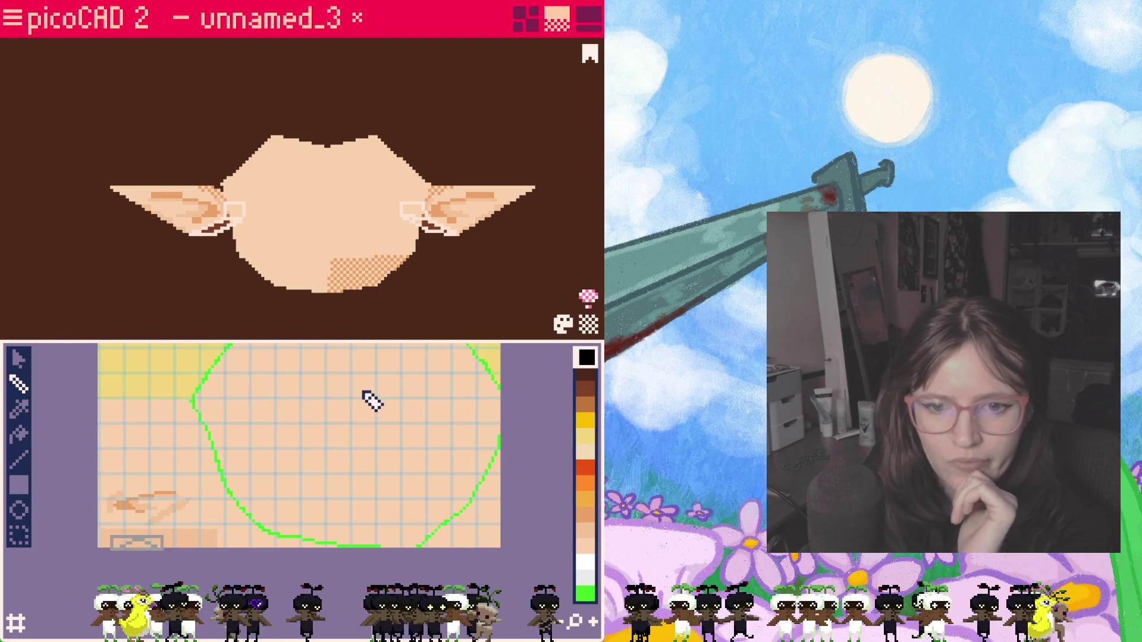
Step: Draw two round black eyes on the face texture and check them on the head
{"action": "middle_click_drag", "start_coordinate": [370, 399], "coordinate": [337, 474]}
{"action": "scroll", "coordinate": [281, 495], "scroll_direction": "up", "scroll_amount": 4}
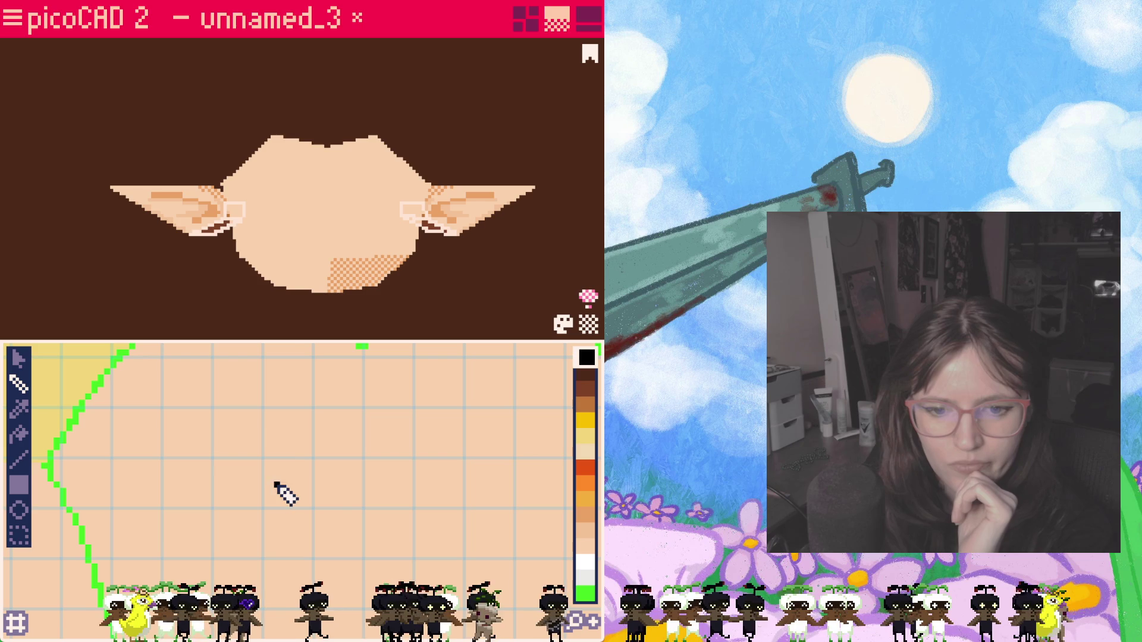
{"action": "scroll", "coordinate": [314, 489], "scroll_direction": "down", "scroll_amount": 4}
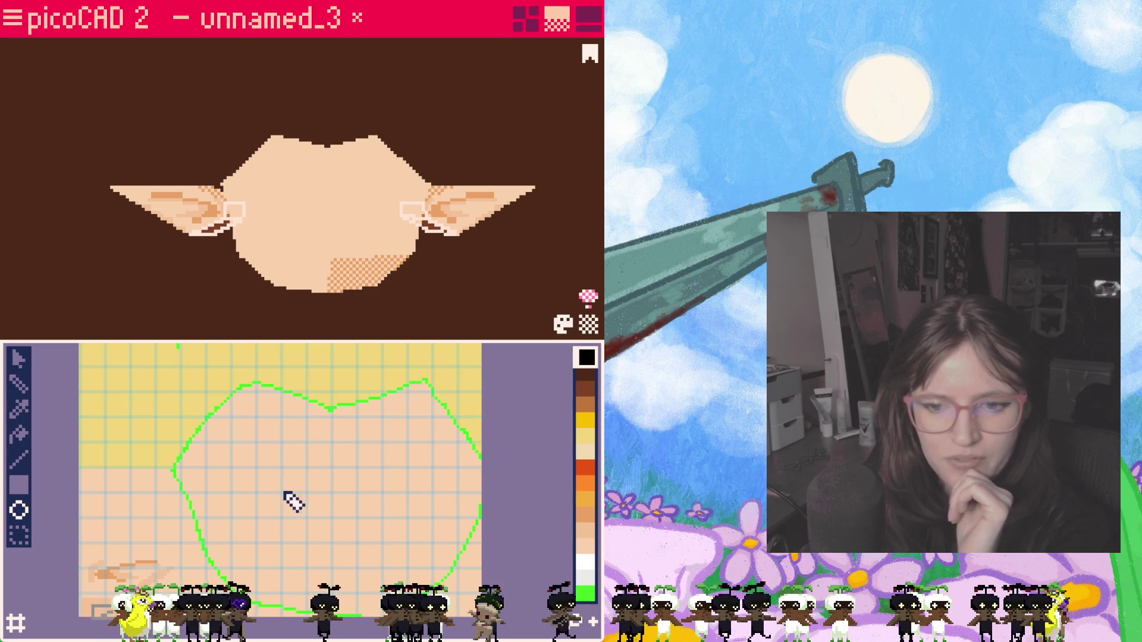
{"action": "left_click_drag", "start_coordinate": [303, 509], "coordinate": [310, 514]}
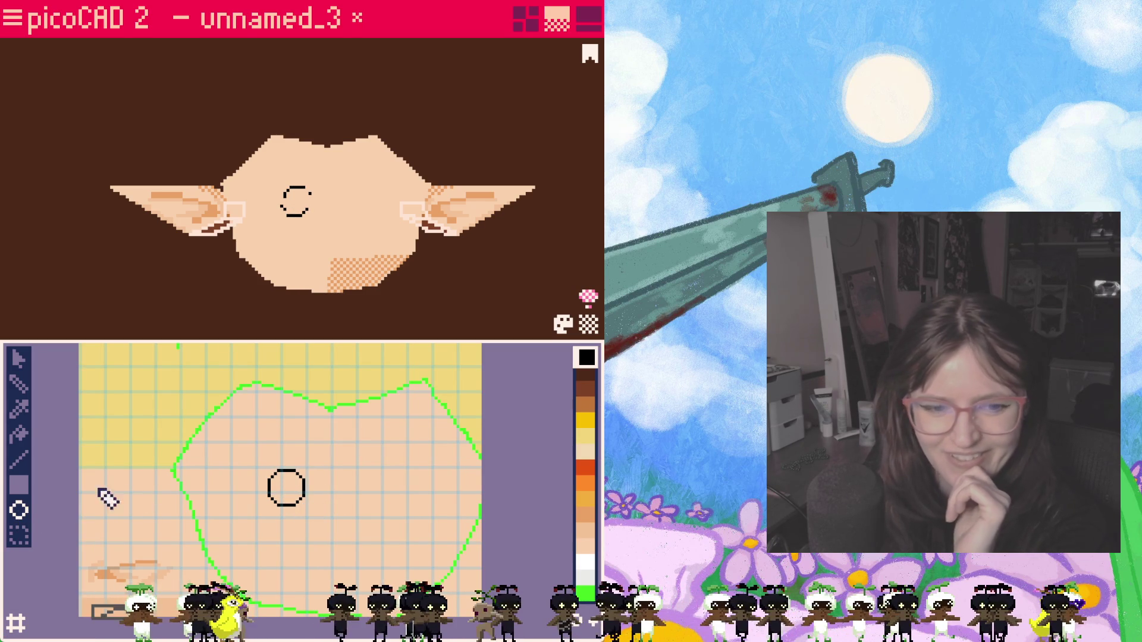
{"action": "left_click", "coordinate": [288, 487]}
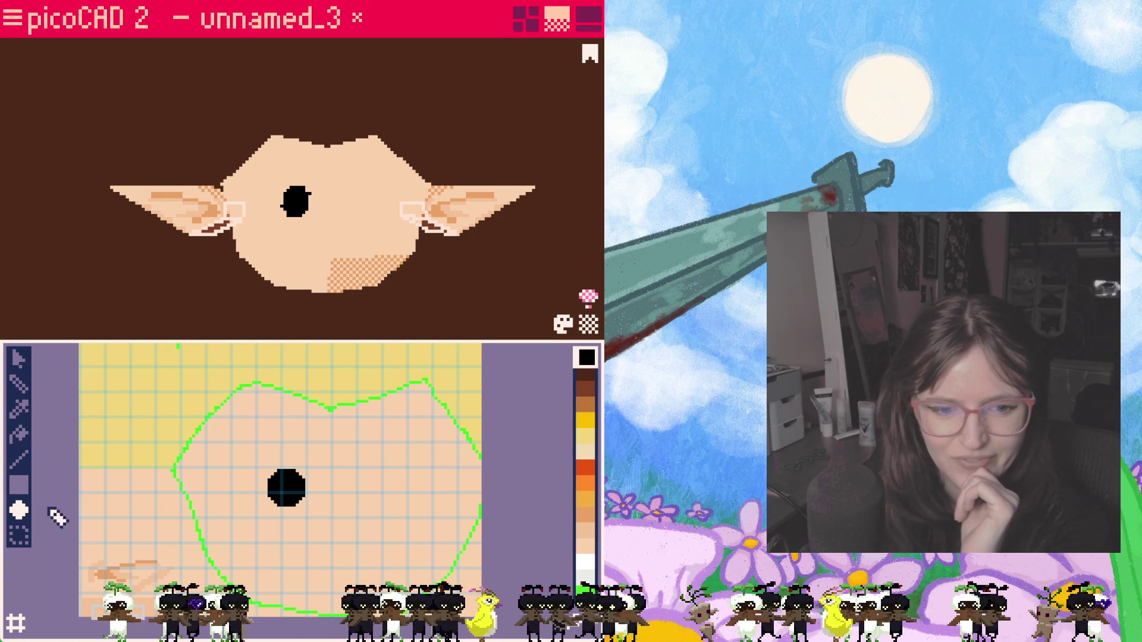
{"action": "left_click_drag", "start_coordinate": [390, 484], "coordinate": [413, 510]}
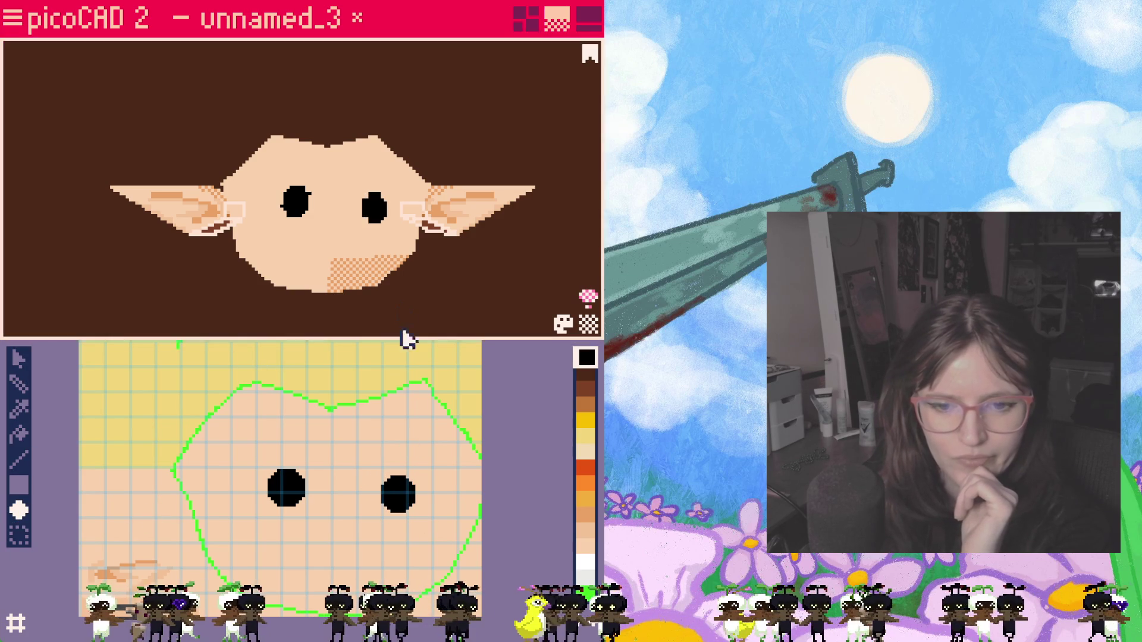
{"action": "mouse_move", "coordinate": [411, 331]}
{"action": "left_mouse_down"}
{"action": "mouse_move", "coordinate": [287, 316]}
{"action": "mouse_move", "coordinate": [322, 317]}
{"action": "left_mouse_up"}
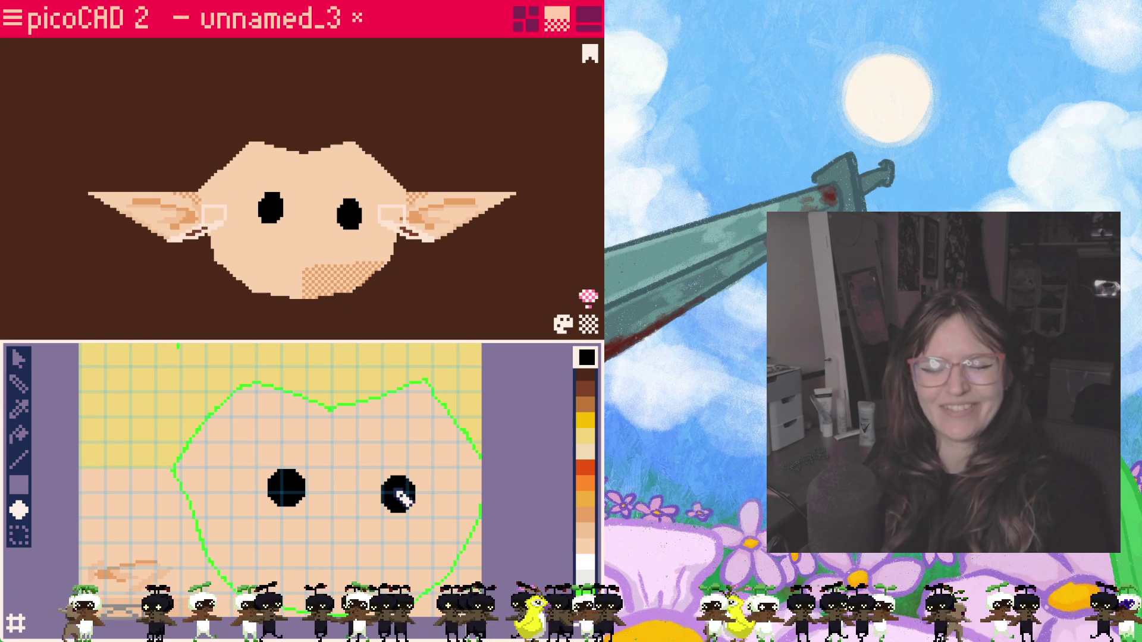
Step: Paint both eyes back over with skin colour, then pick the pencil with black
{"action": "left_click", "coordinate": [585, 546]}
{"action": "left_click_drag", "start_coordinate": [464, 497], "coordinate": [393, 491]}
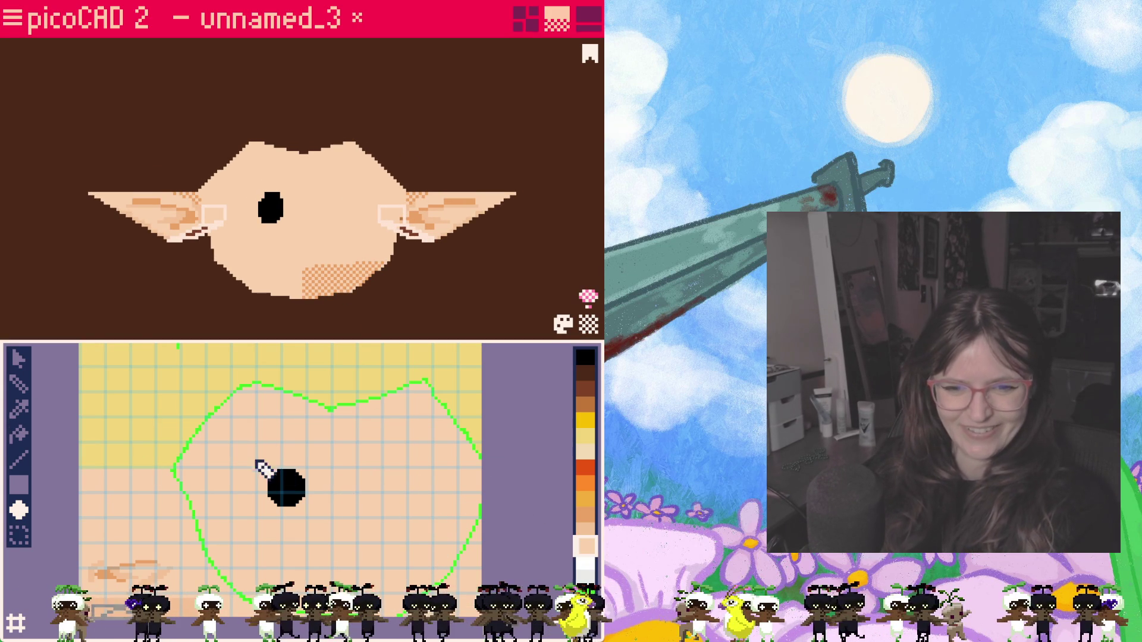
{"action": "left_click", "coordinate": [268, 473]}
{"action": "left_click", "coordinate": [20, 386]}
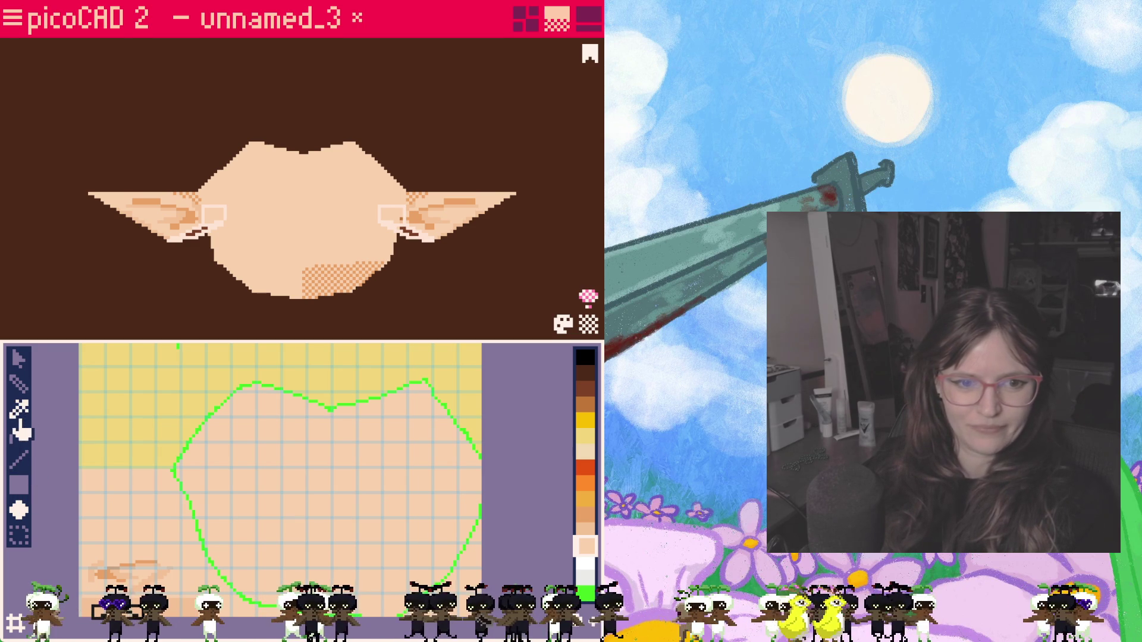
{"action": "left_click", "coordinate": [20, 385]}
Step: Sketch thin black guide marks on the elf face texture marking where the eyes go
{"action": "left_click", "coordinate": [585, 358]}
{"action": "scroll", "coordinate": [276, 484], "scroll_direction": "up", "scroll_amount": 1}
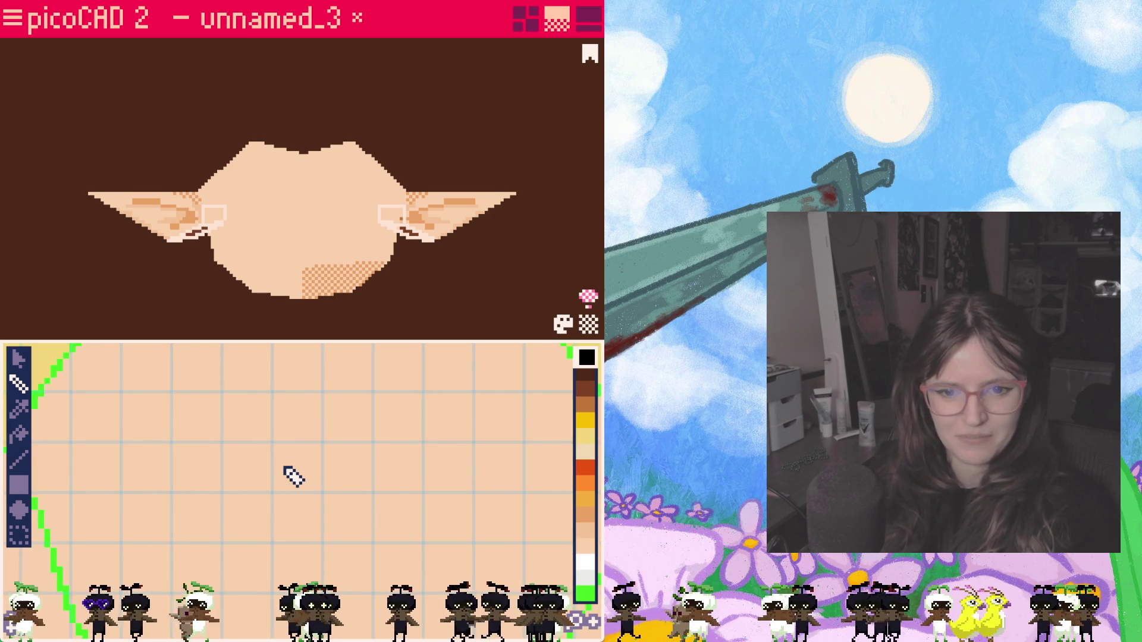
{"action": "scroll", "coordinate": [295, 477], "scroll_direction": "down", "scroll_amount": 1}
{"action": "middle_click_drag", "start_coordinate": [348, 486], "coordinate": [301, 497]}
{"action": "scroll", "coordinate": [303, 498], "scroll_direction": "up", "scroll_amount": 1}
{"action": "scroll", "coordinate": [278, 486], "scroll_direction": "down", "scroll_amount": 1}
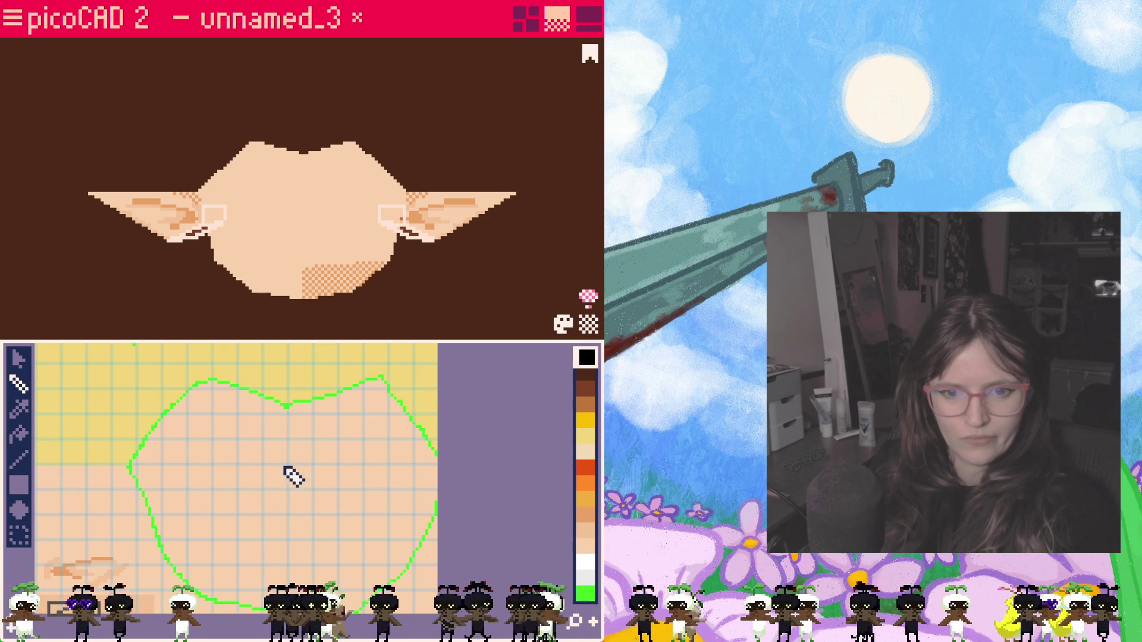
{"action": "left_click_drag", "start_coordinate": [293, 493], "coordinate": [288, 497]}
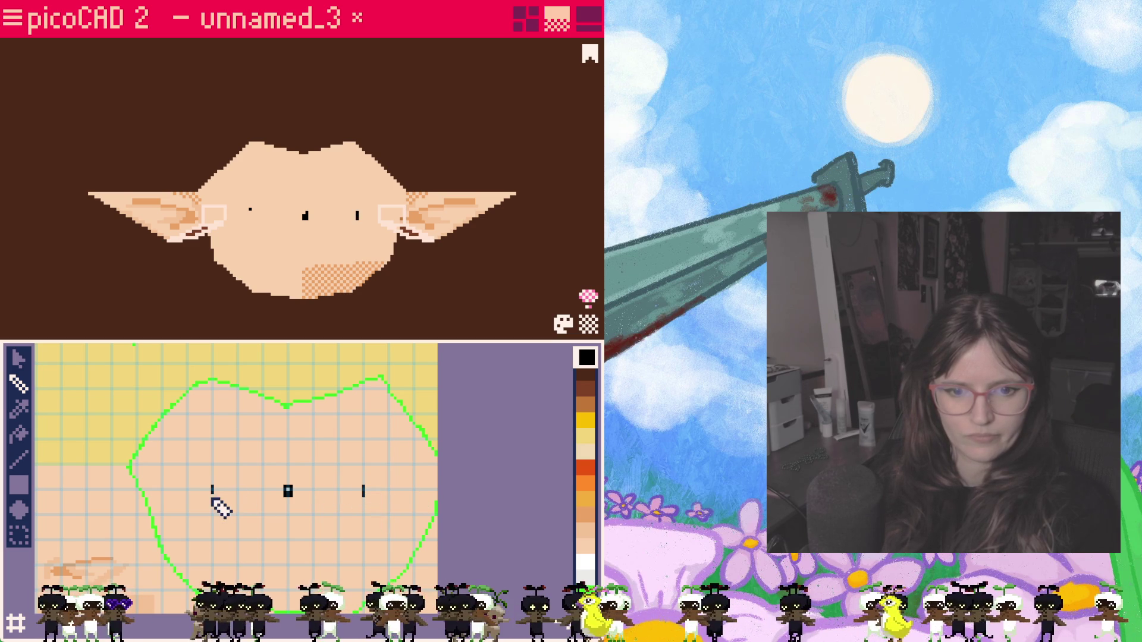
{"action": "scroll", "coordinate": [317, 215], "scroll_direction": "up", "scroll_amount": 3}
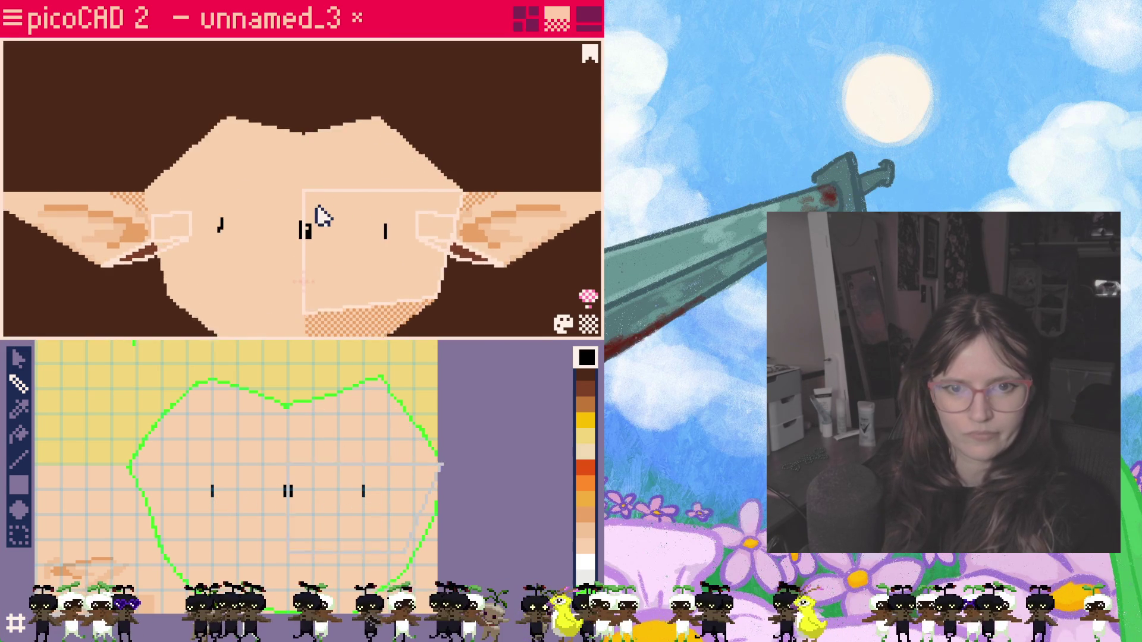
{"action": "right_click_drag", "start_coordinate": [396, 267], "coordinate": [349, 258]}
Step: Fill the right eye rectangle solid black on the face texture
{"action": "left_click", "coordinate": [349, 259]}
{"action": "scroll", "coordinate": [324, 441], "scroll_direction": "up", "scroll_amount": 4}
{"action": "scroll", "coordinate": [295, 464], "scroll_direction": "up", "scroll_amount": 2}
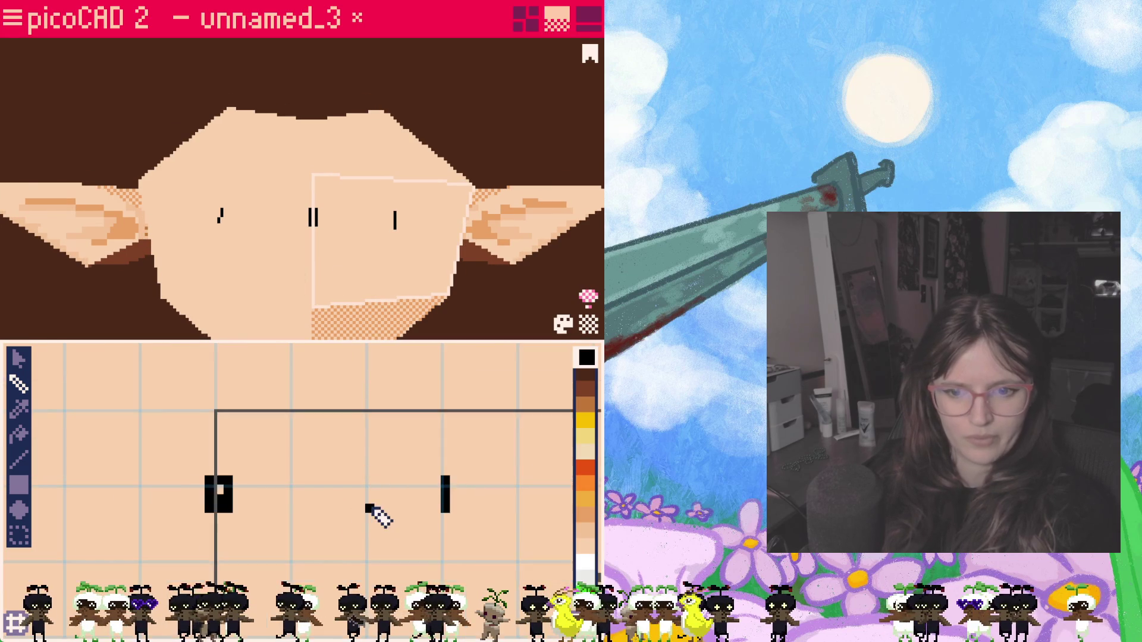
{"action": "left_click_drag", "start_coordinate": [366, 518], "coordinate": [343, 473]}
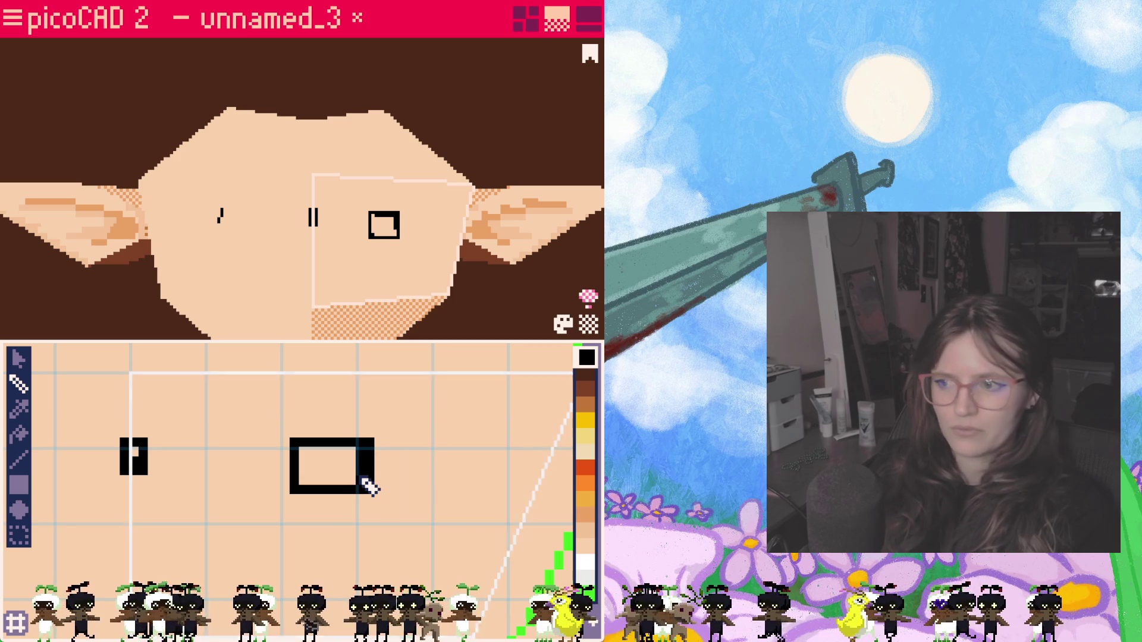
{"action": "mouse_move", "coordinate": [267, 214]}
{"action": "left_mouse_down"}
{"action": "mouse_move", "coordinate": [311, 253]}
{"action": "mouse_move", "coordinate": [379, 222]}
{"action": "left_mouse_up"}
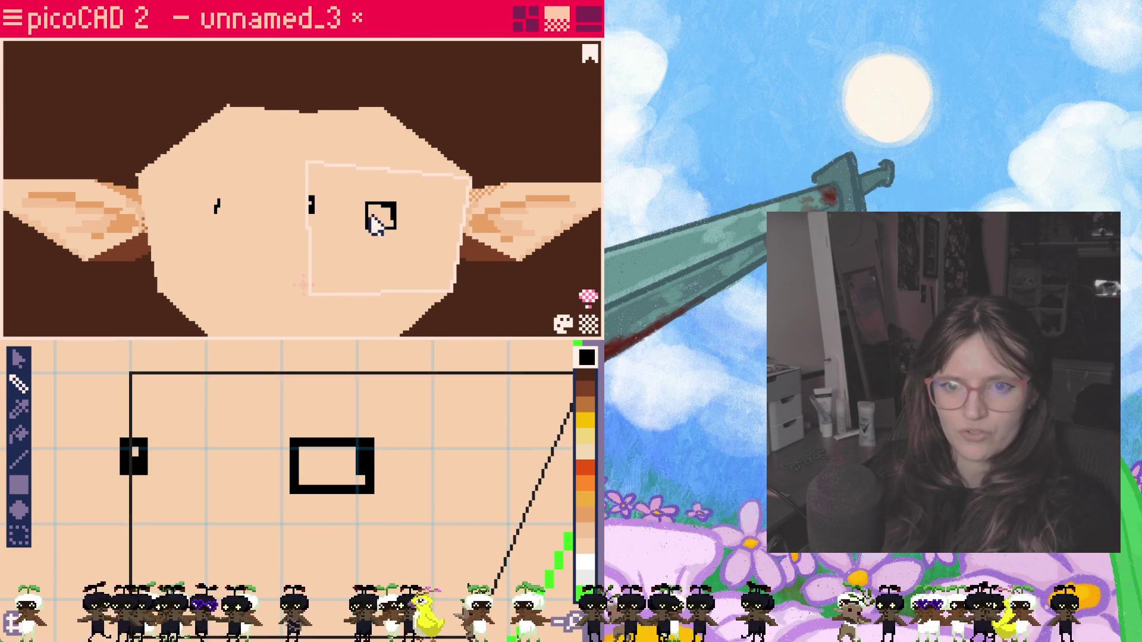
{"action": "left_click", "coordinate": [312, 472]}
{"action": "mouse_move", "coordinate": [313, 471]}
{"action": "left_mouse_down"}
{"action": "mouse_move", "coordinate": [330, 459]}
{"action": "mouse_move", "coordinate": [321, 483]}
{"action": "mouse_move", "coordinate": [334, 474]}
{"action": "mouse_move", "coordinate": [348, 487]}
{"action": "mouse_move", "coordinate": [357, 474]}
{"action": "left_mouse_up"}
{"action": "scroll", "coordinate": [368, 492], "scroll_direction": "down", "scroll_amount": 2}
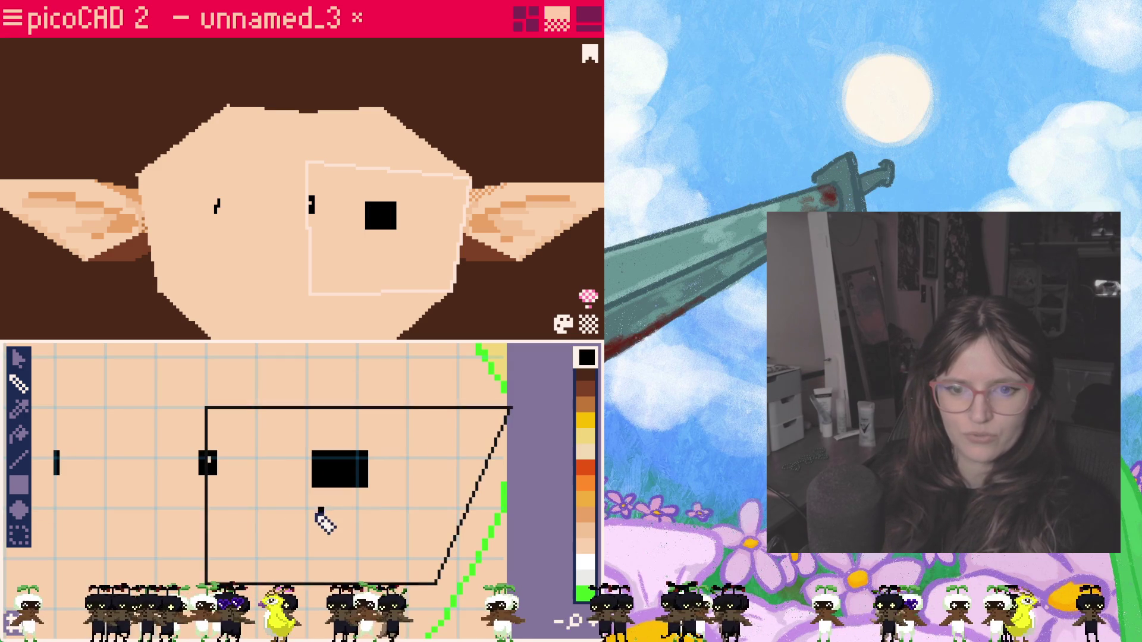
Step: Outline and fill the left eye as a solid black rectangle, undoing a bad stroke
{"action": "middle_click_drag", "start_coordinate": [250, 517], "coordinate": [295, 513]}
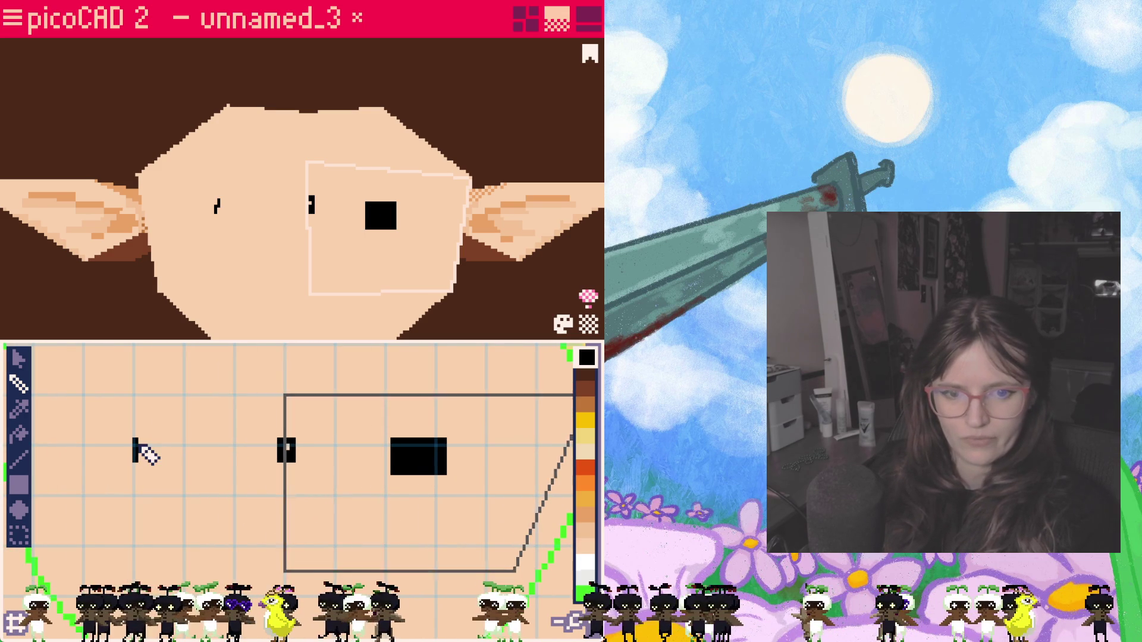
{"action": "left_click_drag", "start_coordinate": [136, 464], "coordinate": [159, 444]}
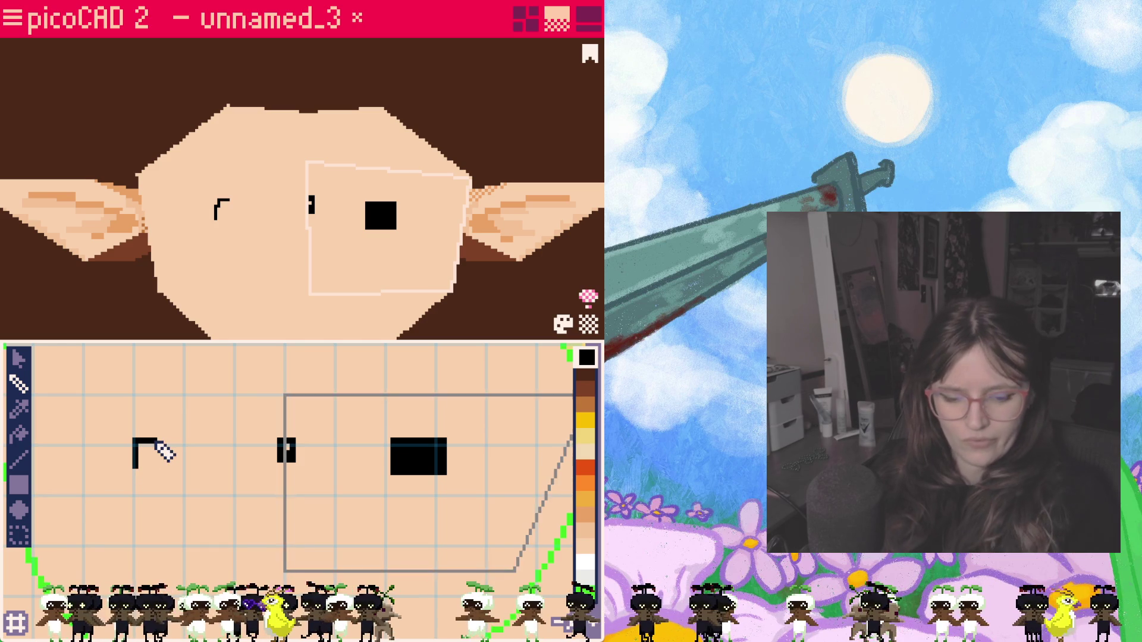
{"action": "key", "text": "ctrl+z"}
{"action": "key", "text": "ctrl+z"}
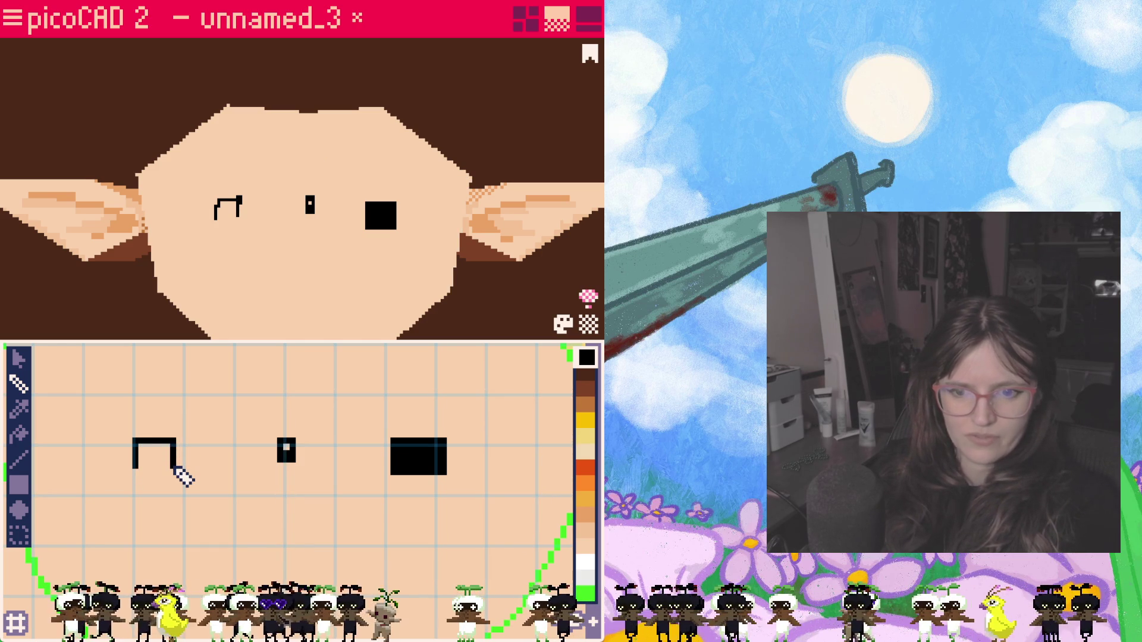
{"action": "left_click_drag", "start_coordinate": [174, 466], "coordinate": [143, 466]}
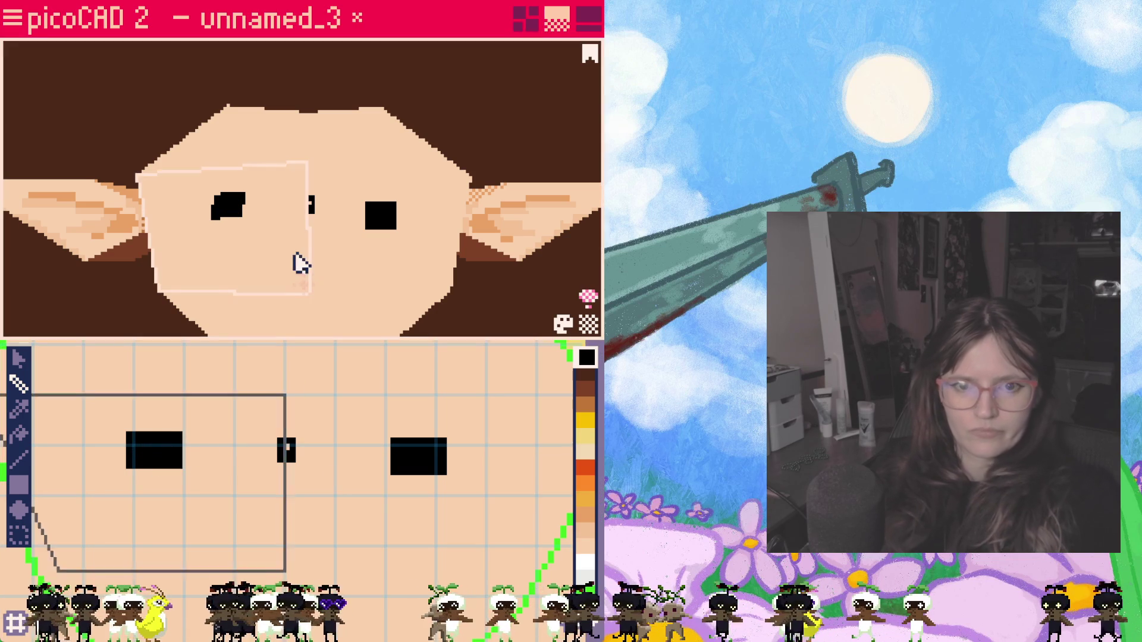
{"action": "mouse_move", "coordinate": [303, 259]}
{"action": "left_mouse_down"}
{"action": "mouse_move", "coordinate": [312, 301]}
{"action": "mouse_move", "coordinate": [316, 267]}
{"action": "left_mouse_up"}
{"action": "left_click", "coordinate": [254, 245]}
{"action": "left_click", "coordinate": [357, 228], "text": "shift"}
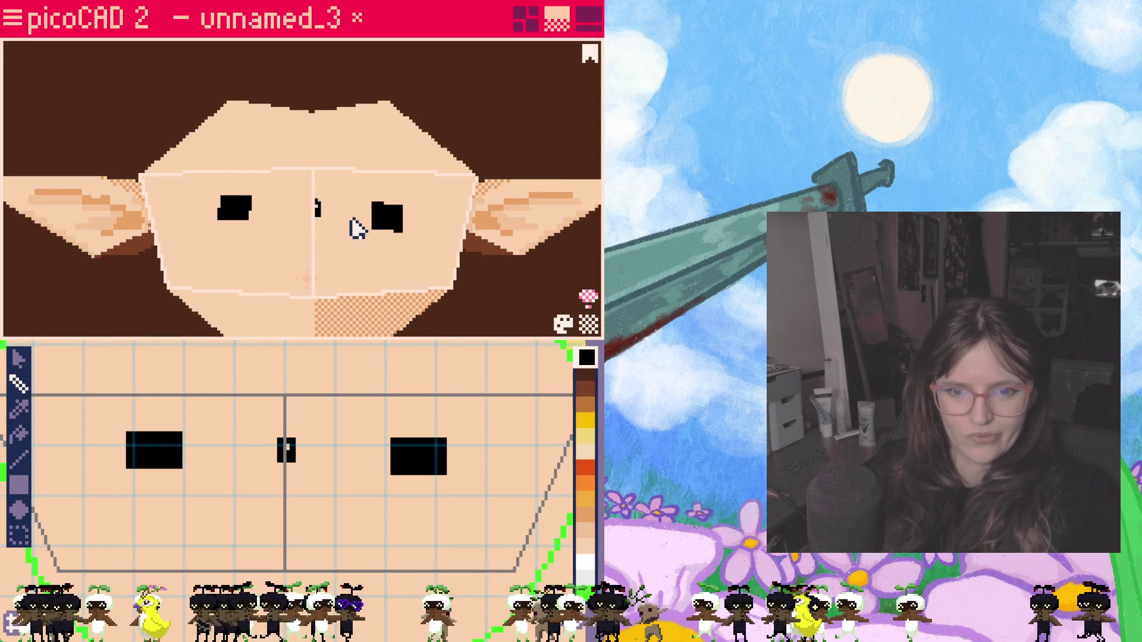
{"action": "left_click", "coordinate": [357, 229]}
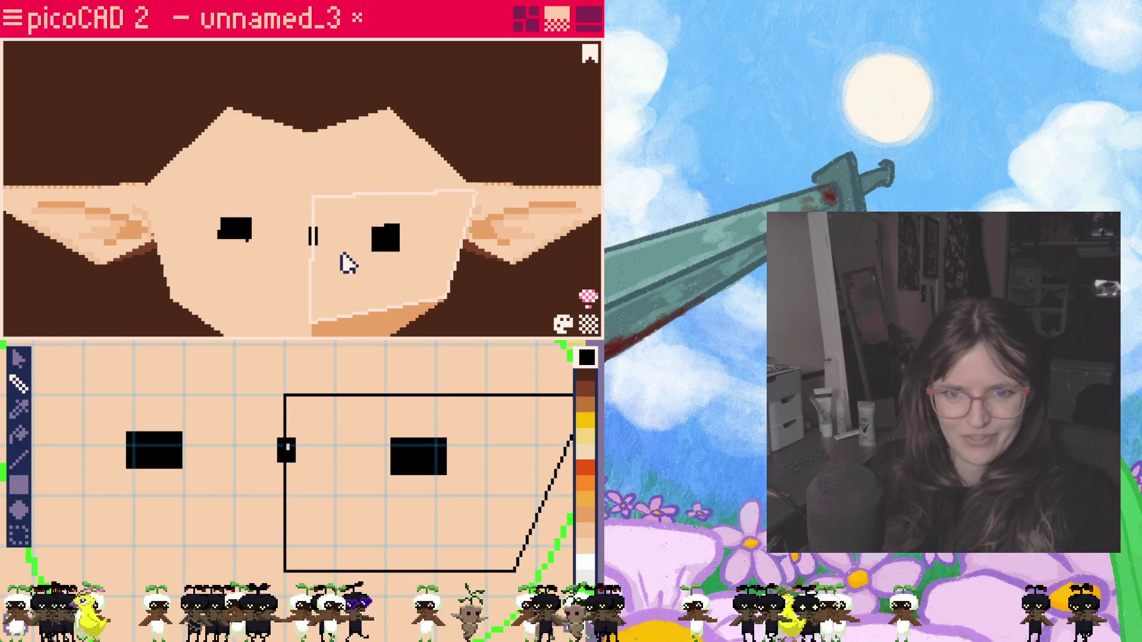
{"action": "mouse_move", "coordinate": [357, 241]}
{"action": "left_mouse_down"}
{"action": "mouse_move", "coordinate": [370, 267]}
{"action": "mouse_move", "coordinate": [344, 250]}
{"action": "left_mouse_up"}
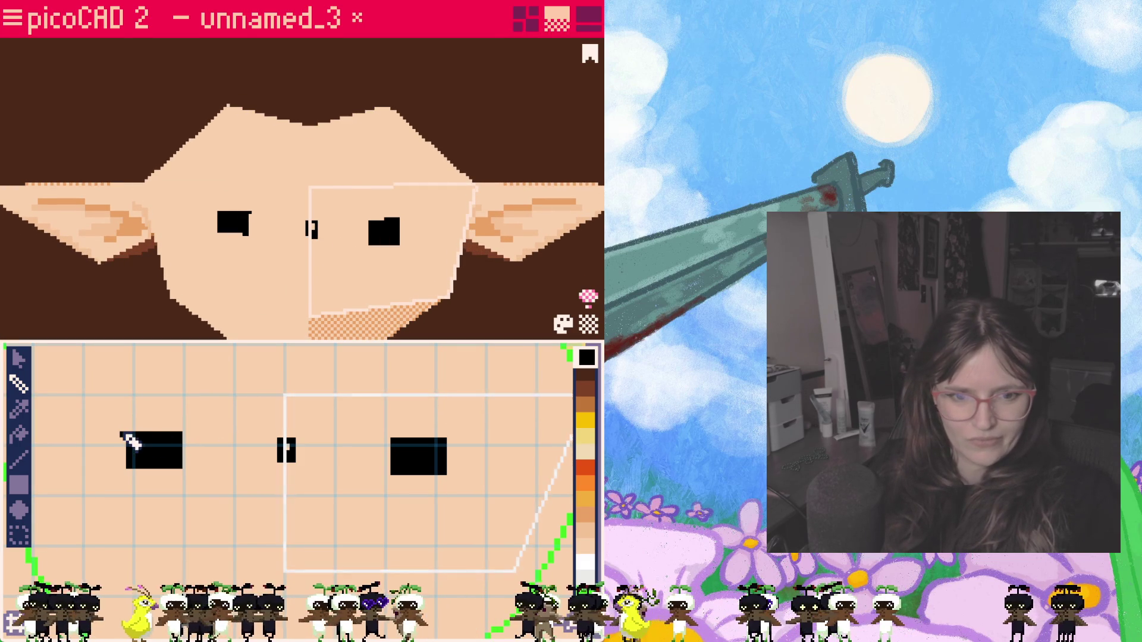
{"action": "left_click_drag", "start_coordinate": [72, 456], "coordinate": [129, 429]}
{"action": "left_click", "coordinate": [587, 554]}
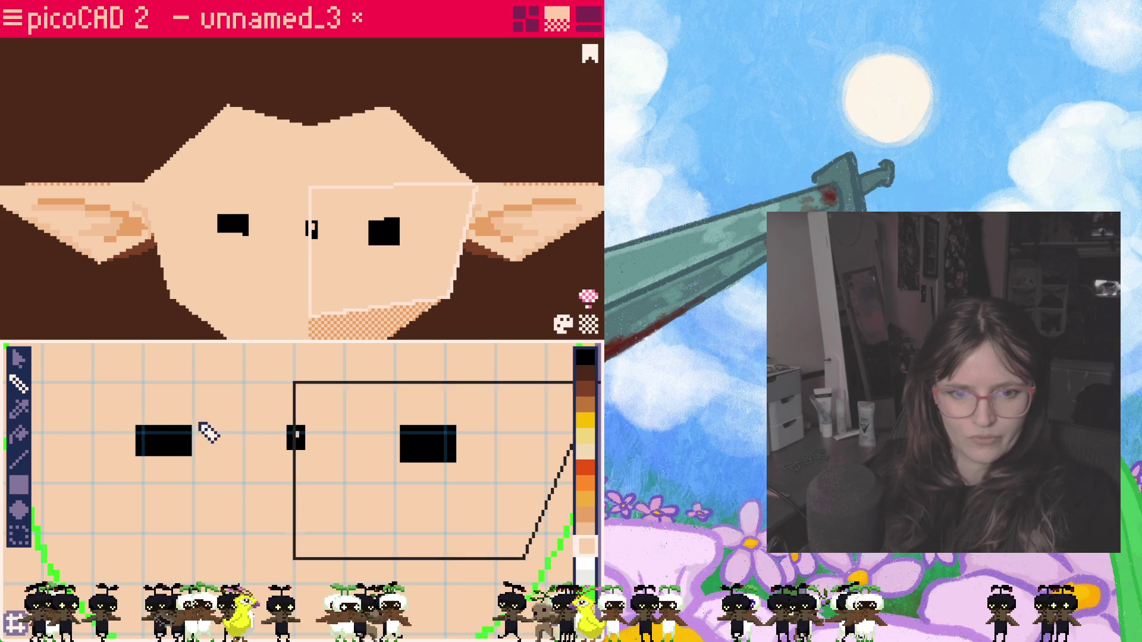
{"action": "left_click", "coordinate": [588, 357]}
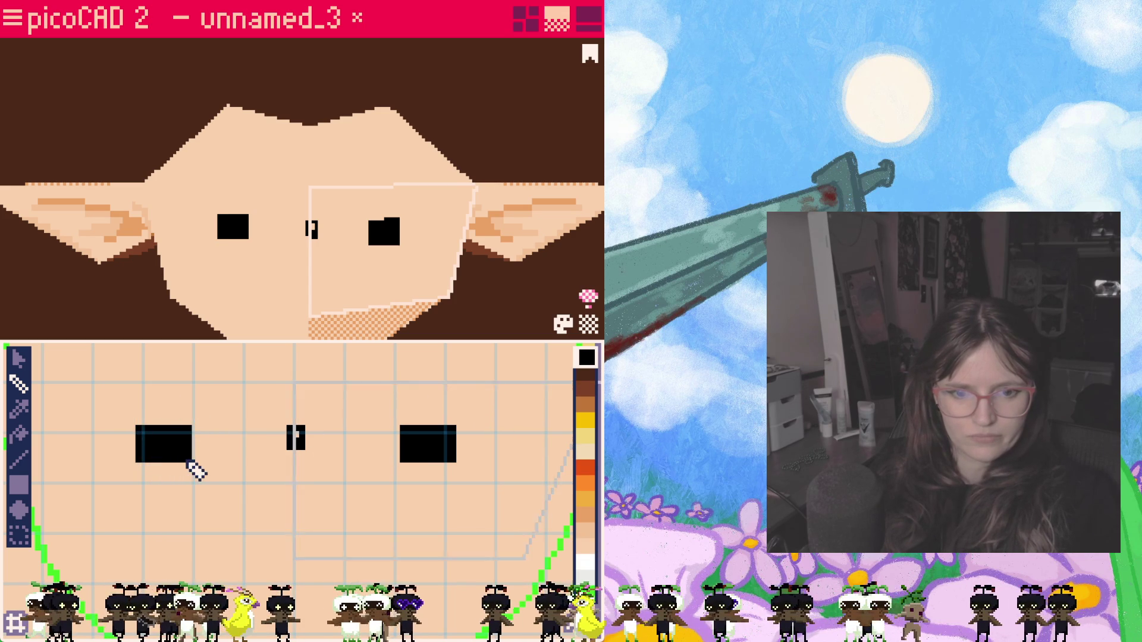
{"action": "left_click", "coordinate": [268, 241]}
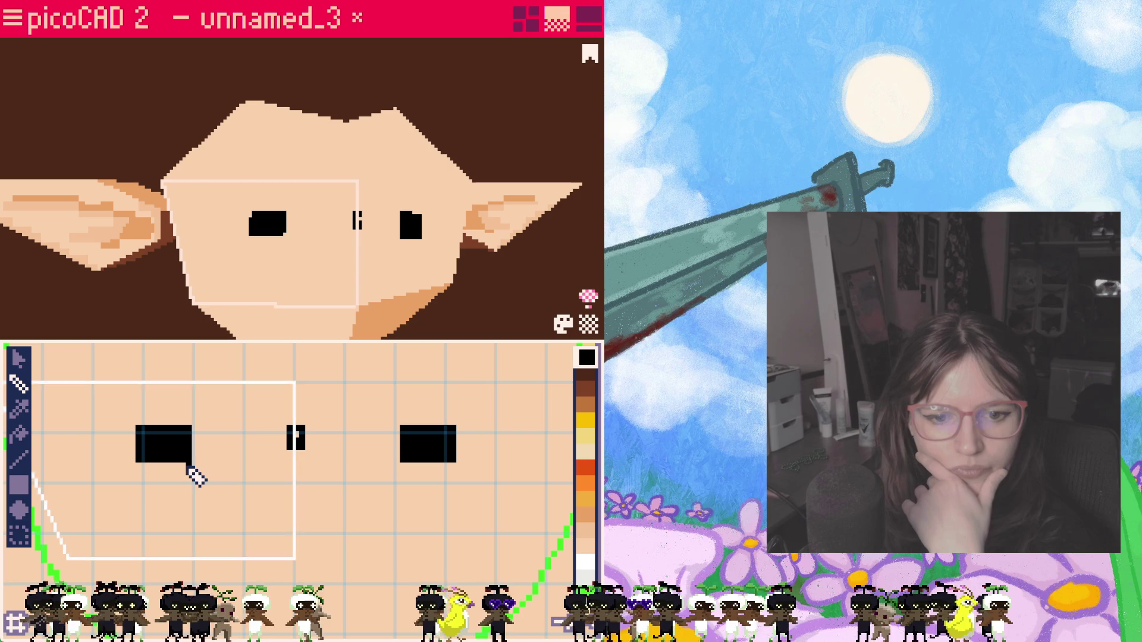
Step: Extend both black eye rectangles downward to make them larger
{"action": "left_click", "coordinate": [138, 466]}
{"action": "mouse_move", "coordinate": [141, 482]}
{"action": "left_mouse_down"}
{"action": "mouse_move", "coordinate": [189, 482]}
{"action": "mouse_move", "coordinate": [148, 472]}
{"action": "left_mouse_up"}
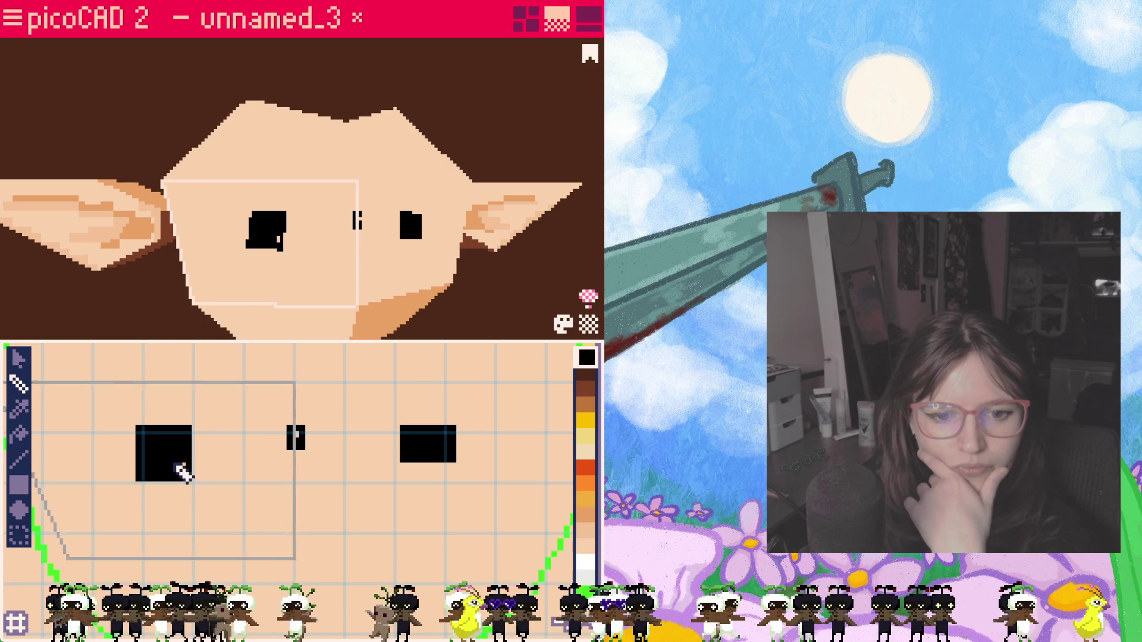
{"action": "left_click", "coordinate": [410, 472]}
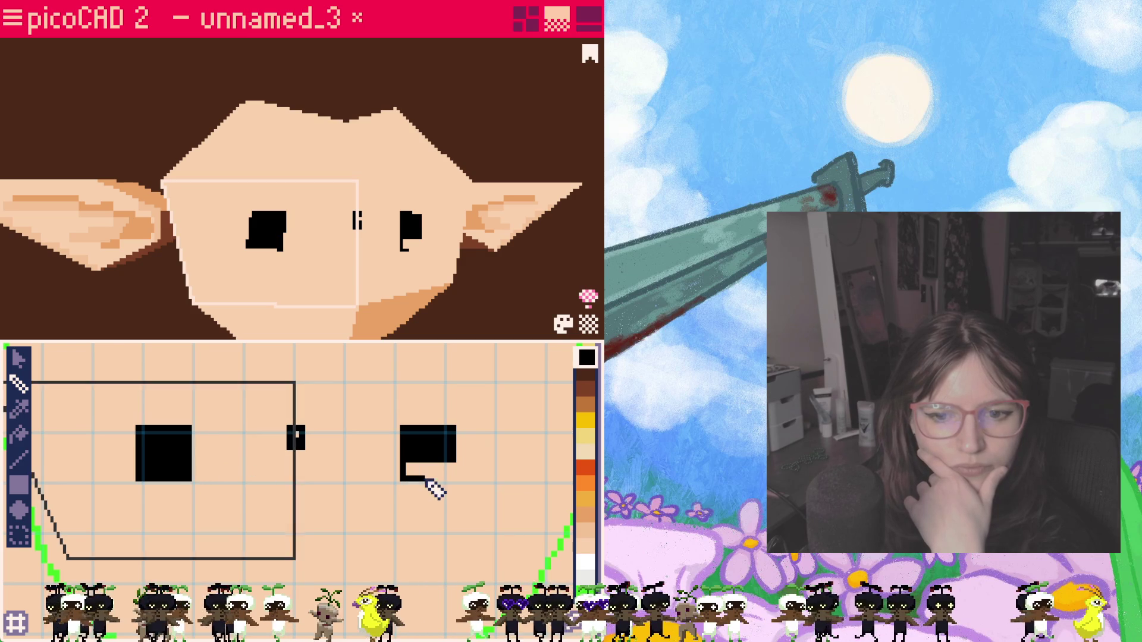
{"action": "left_click_drag", "start_coordinate": [412, 472], "coordinate": [460, 474]}
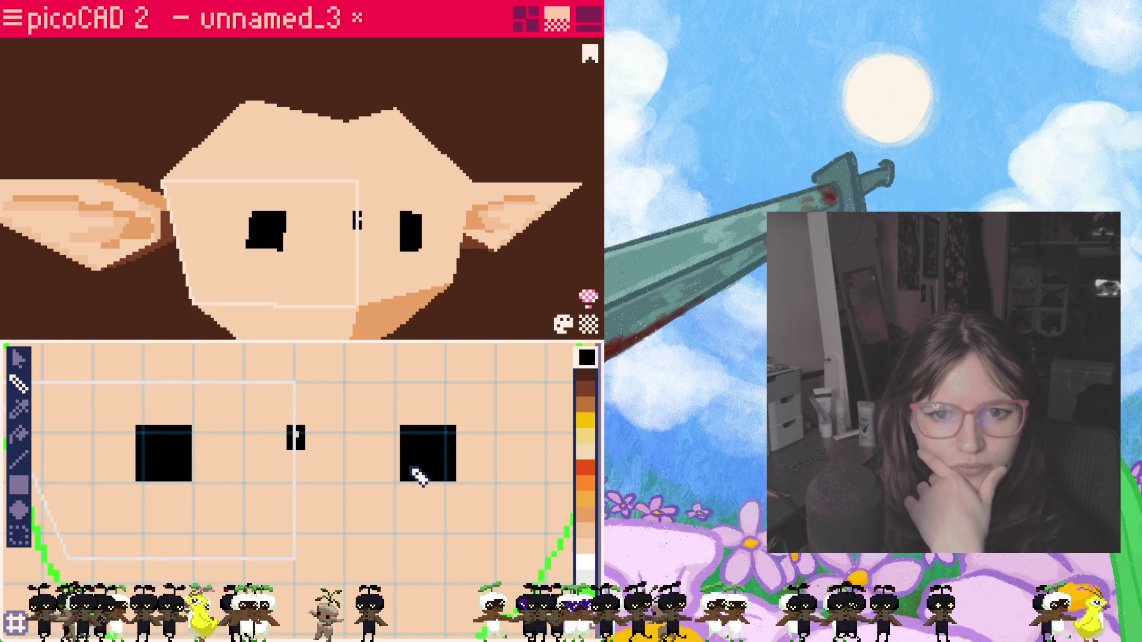
Step: Round the right eye's edges with black pixels, undoing one stray pixel
{"action": "left_click_drag", "start_coordinate": [295, 486], "coordinate": [499, 465]}
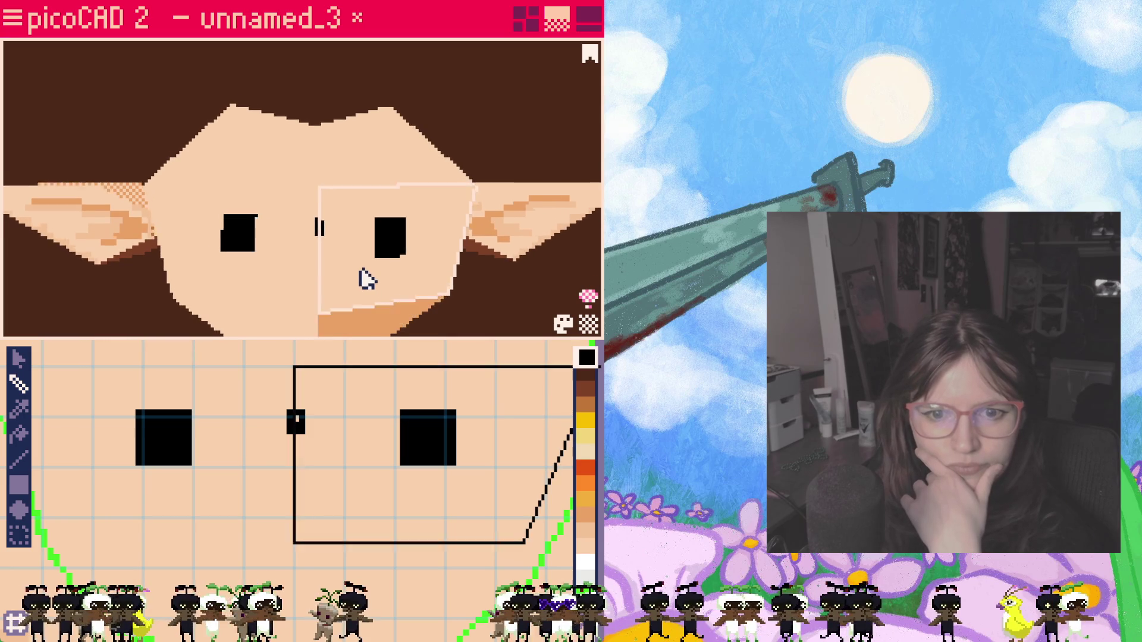
{"action": "left_click", "coordinate": [471, 452]}
{"action": "key", "text": "ctrl+z"}
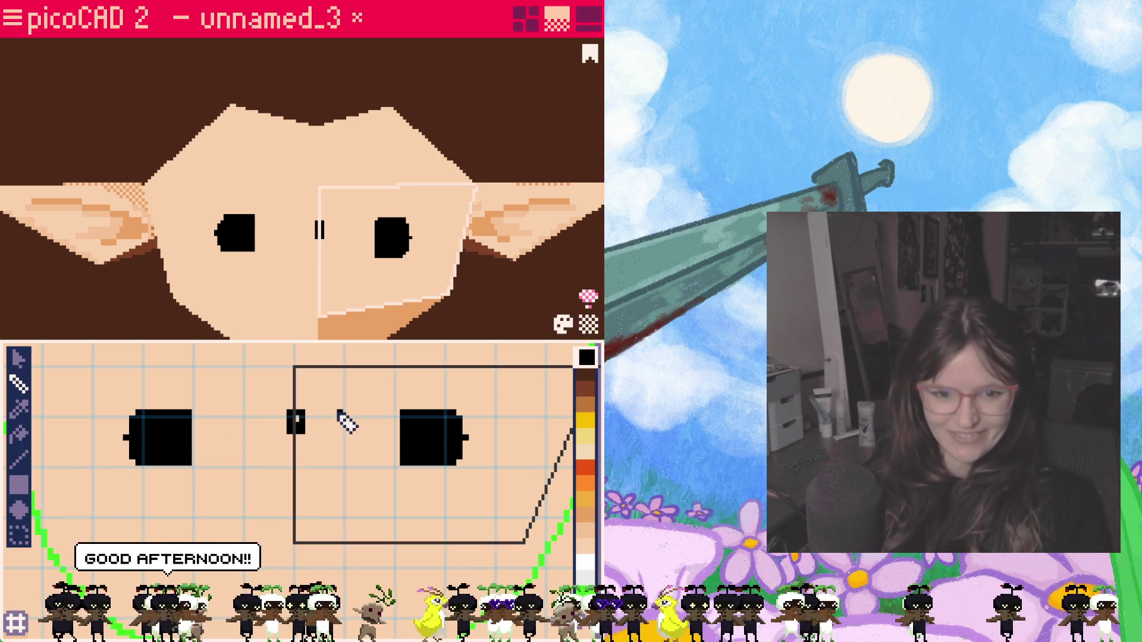
{"action": "left_click", "coordinate": [396, 429]}
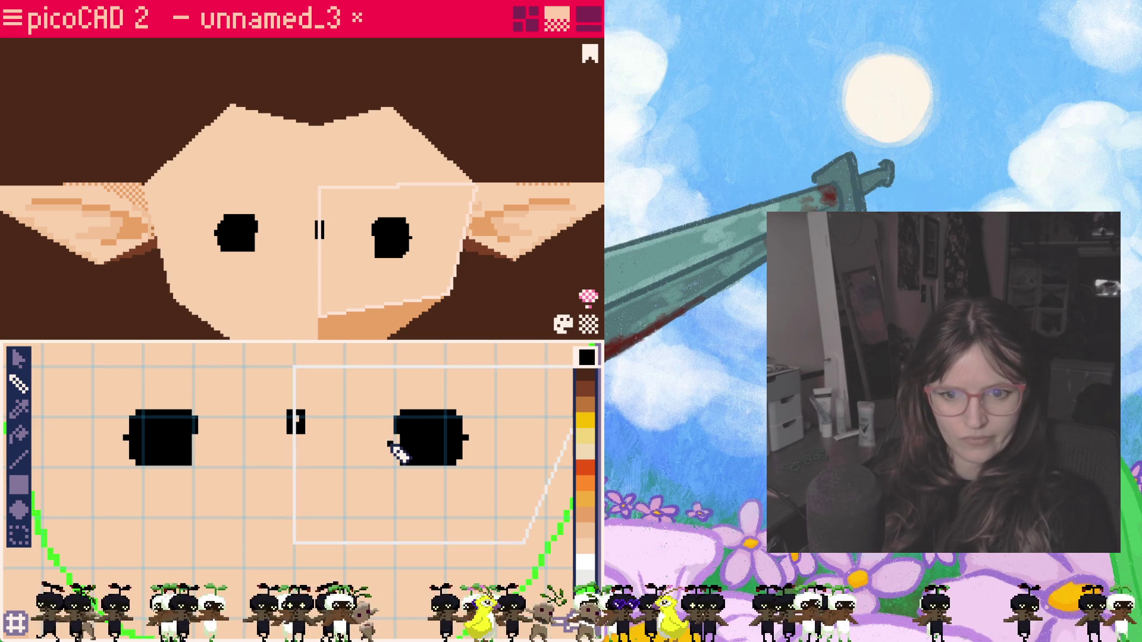